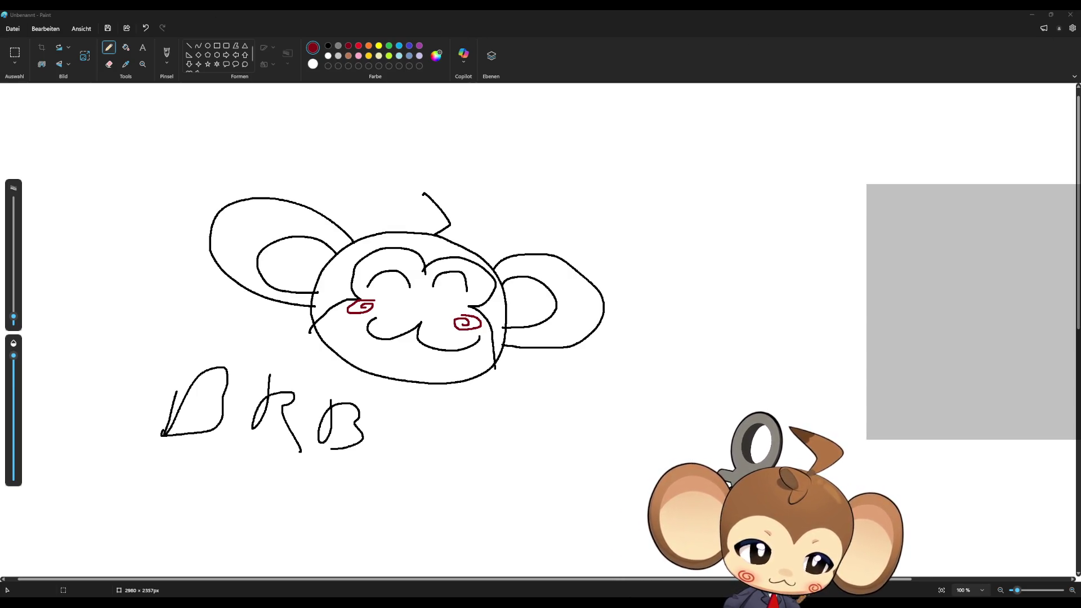
- Close the monkey-face 'BRB' sketch in Paint with Nicht speichern, discarding it
{"action": "left_click", "coordinate": [537, 259]}
{"action": "left_click", "coordinate": [1069, 14]}
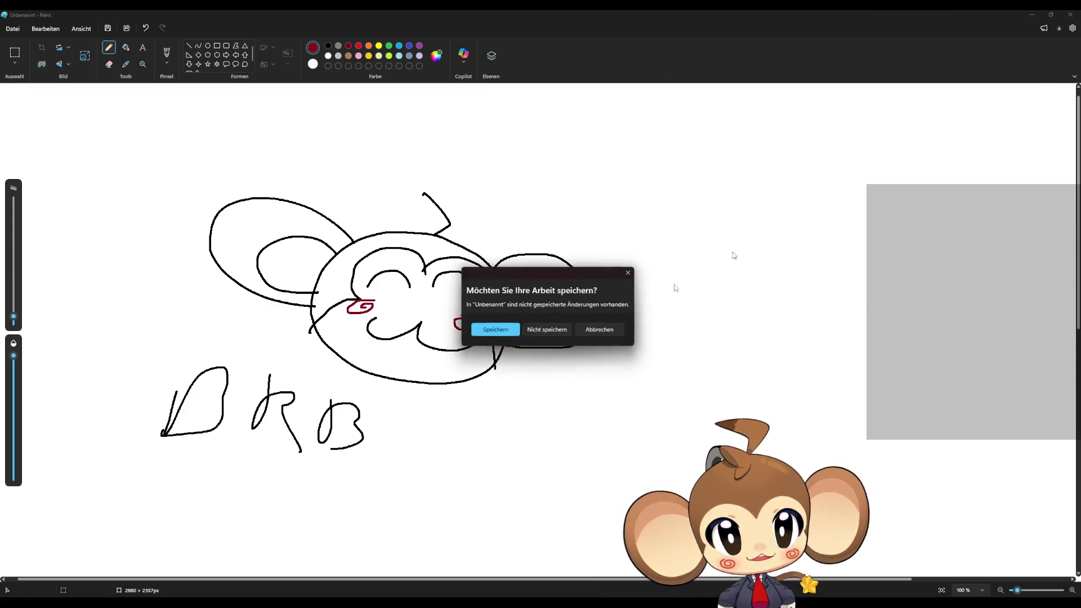
{"action": "left_click", "coordinate": [535, 328]}
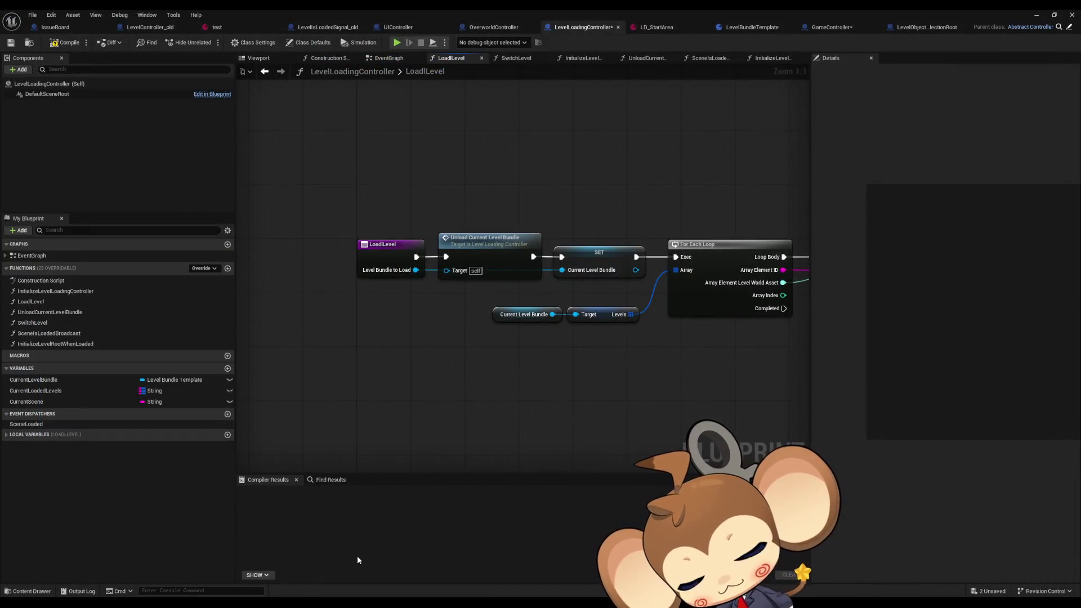
- Pan the LoadlLevel graph to inspect its unload-bundle and Load Level Instance nodes
{"action": "left_click_drag", "start_coordinate": [417, 406], "coordinate": [374, 393]}
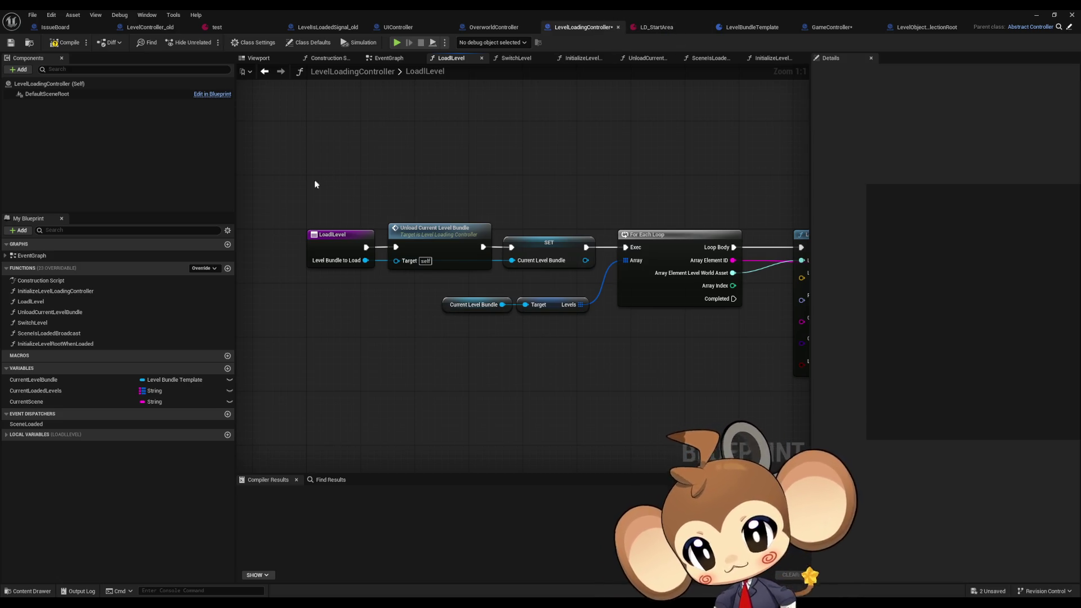
{"action": "mouse_move", "coordinate": [315, 180]}
{"action": "left_mouse_down"}
{"action": "mouse_move", "coordinate": [436, 272]}
{"action": "mouse_move", "coordinate": [495, 289]}
{"action": "left_mouse_up"}
{"action": "left_click", "coordinate": [643, 333]}
{"action": "left_click_drag", "start_coordinate": [644, 332], "coordinate": [385, 311]}
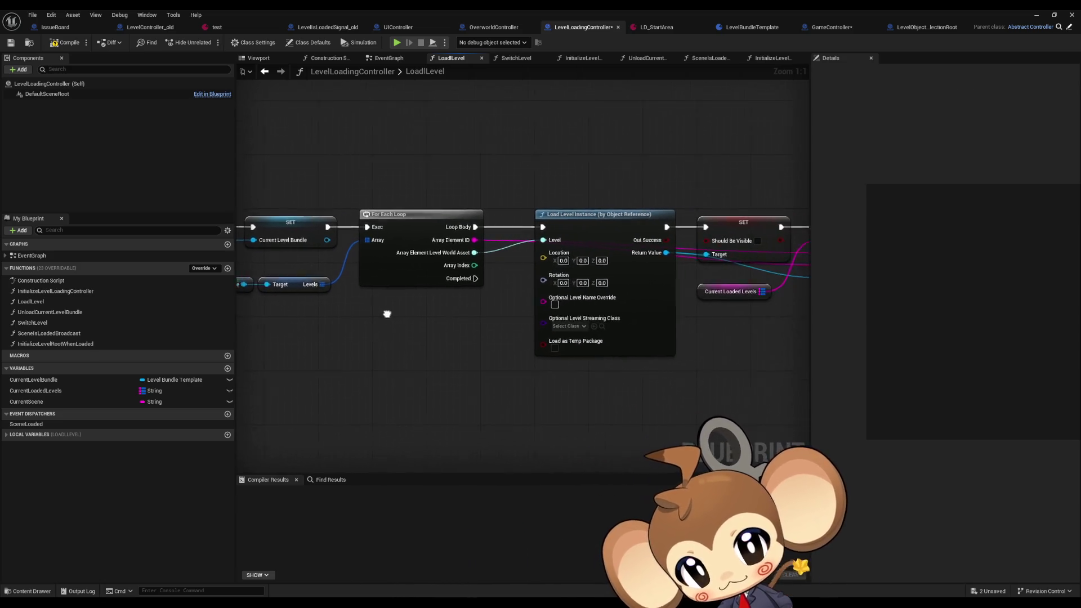
{"action": "mouse_move", "coordinate": [609, 307]}
{"action": "left_mouse_down"}
{"action": "mouse_move", "coordinate": [316, 292]}
{"action": "mouse_move", "coordinate": [788, 318]}
{"action": "left_mouse_up"}
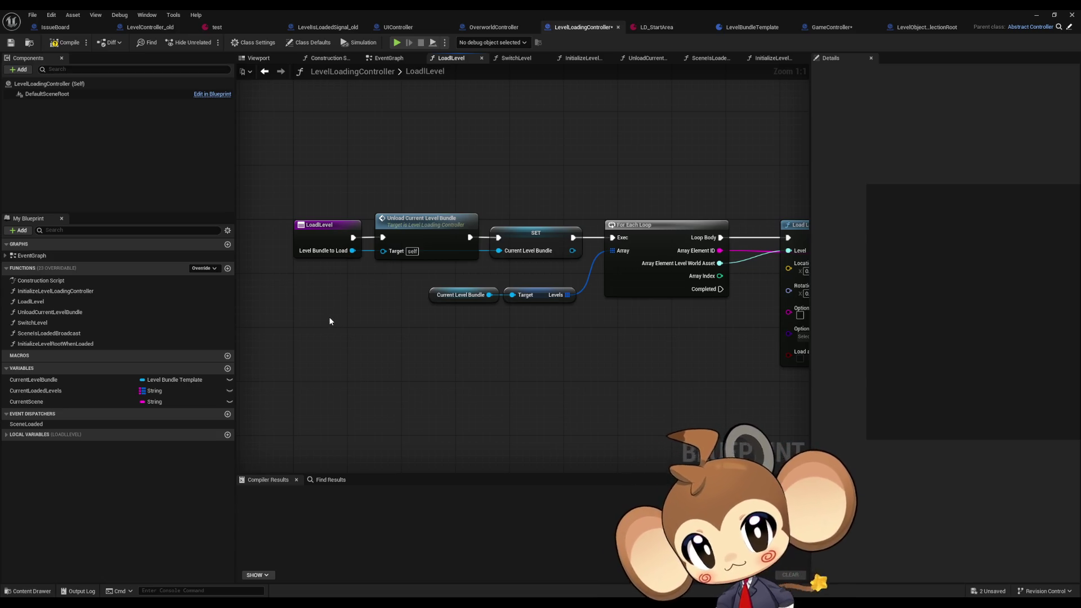
- Trace GameController's StartGame_AfterSettingsLoad spawn chain to the splash screen call, then bring up UIController
{"action": "left_click", "coordinate": [839, 28]}
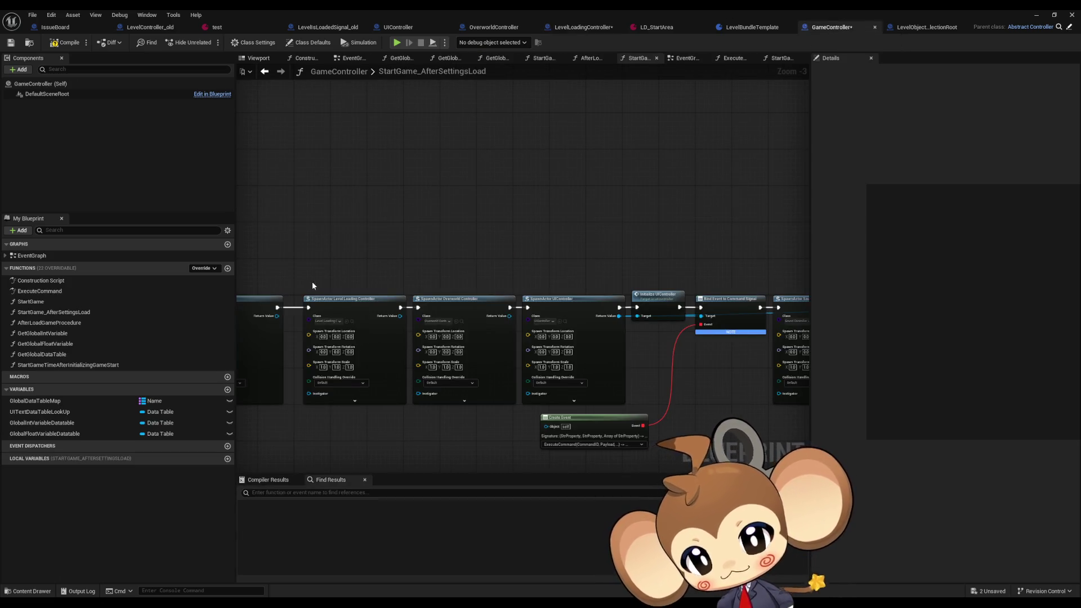
{"action": "left_click_drag", "start_coordinate": [312, 285], "coordinate": [418, 201]}
{"action": "left_click", "coordinate": [453, 162]}
{"action": "mouse_move", "coordinate": [454, 162]}
{"action": "left_mouse_down"}
{"action": "mouse_move", "coordinate": [422, 163]}
{"action": "mouse_move", "coordinate": [433, 163]}
{"action": "left_mouse_up"}
{"action": "left_click_drag", "start_coordinate": [622, 213], "coordinate": [270, 206]}
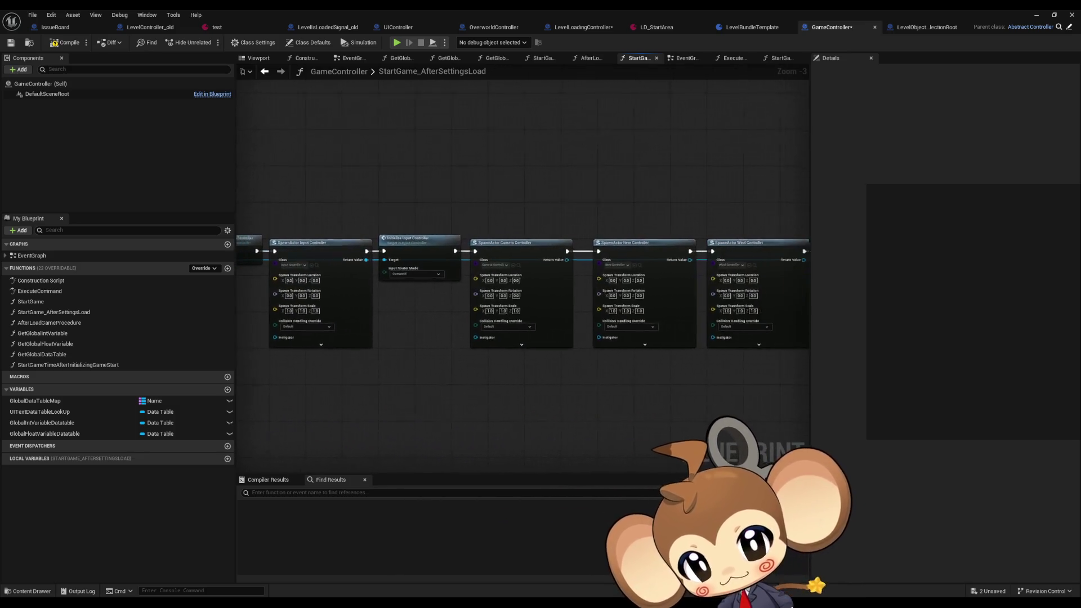
{"action": "mouse_move", "coordinate": [606, 210]}
{"action": "left_mouse_down"}
{"action": "mouse_move", "coordinate": [225, 211]}
{"action": "mouse_move", "coordinate": [240, 193]}
{"action": "left_mouse_up"}
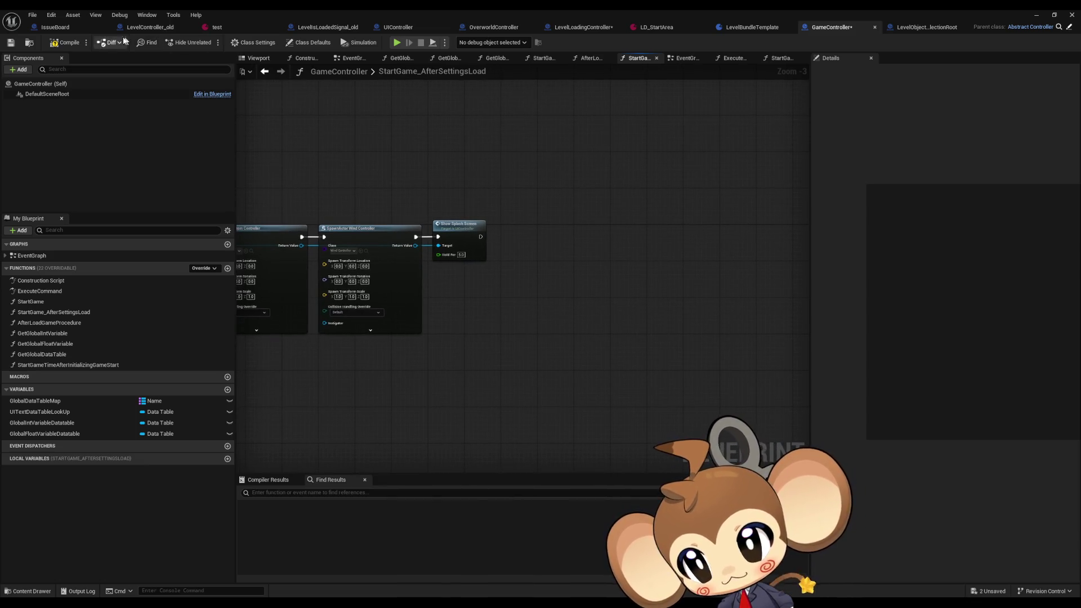
{"action": "left_click", "coordinate": [428, 23]}
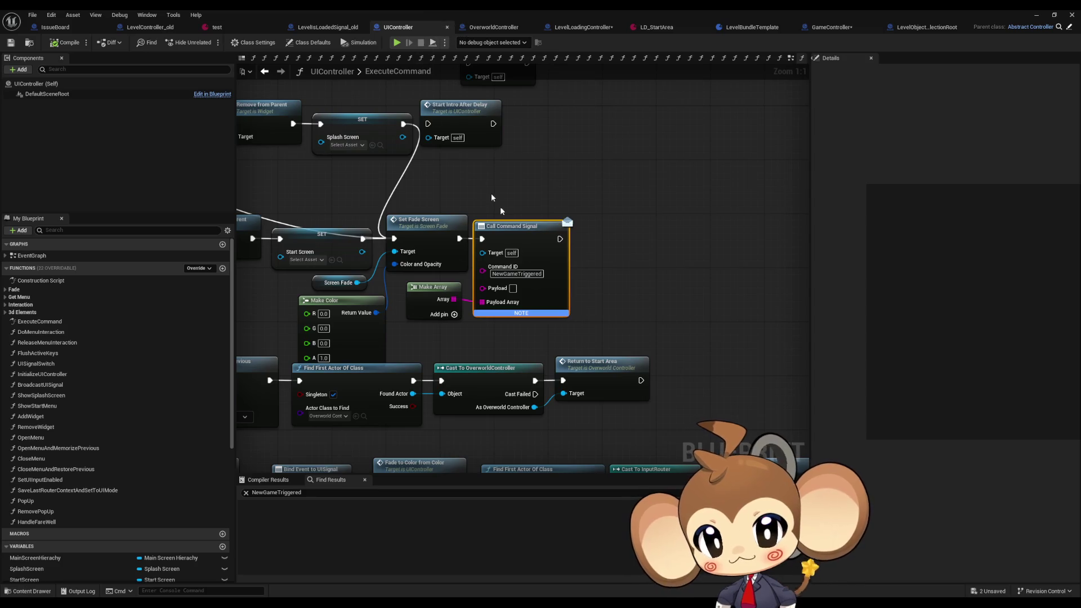
- Look over UIController's ExecuteCommand, then step back through OverworldController's BuildIsland and CleanupAreaForNext graphs
{"action": "scroll", "coordinate": [500, 206], "scroll_direction": "down", "scroll_amount": 1}
{"action": "left_click_drag", "start_coordinate": [499, 206], "coordinate": [576, 240]}
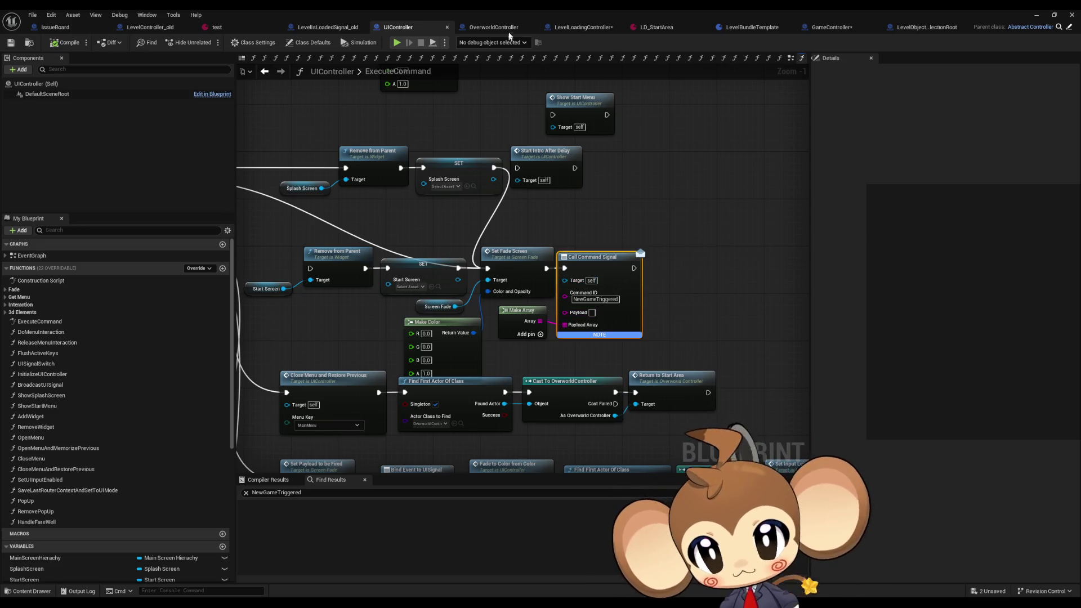
{"action": "left_click", "coordinate": [506, 28]}
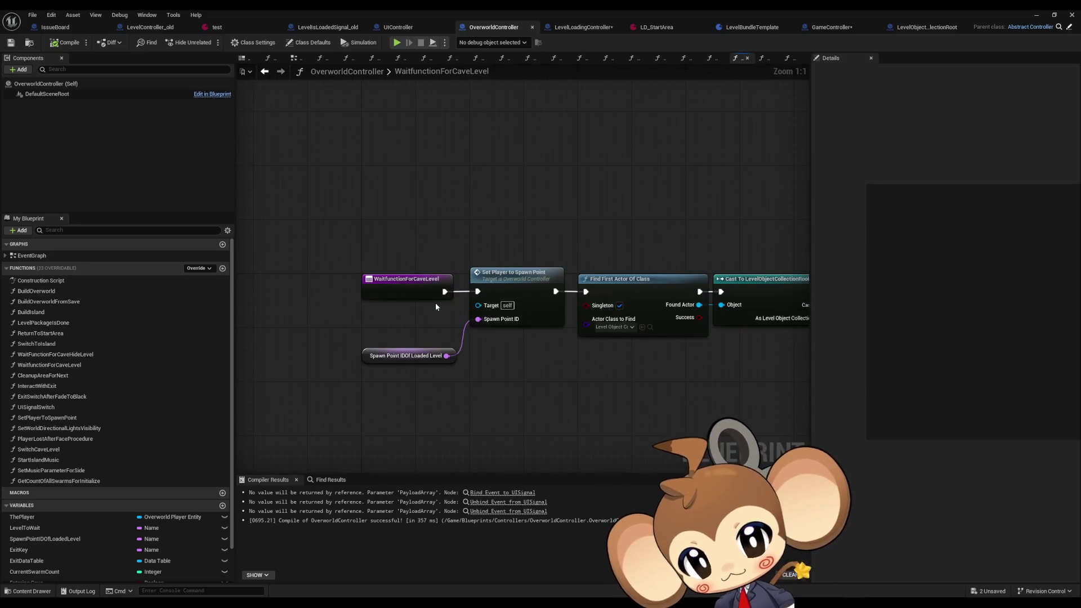
{"action": "left_click", "coordinate": [265, 71]}
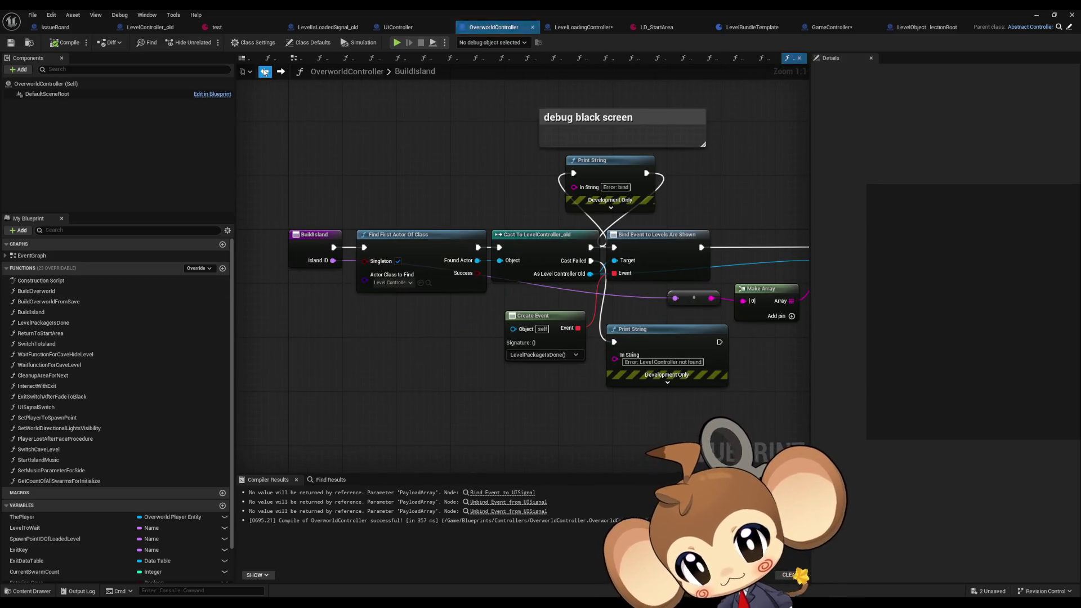
{"action": "left_click", "coordinate": [265, 72]}
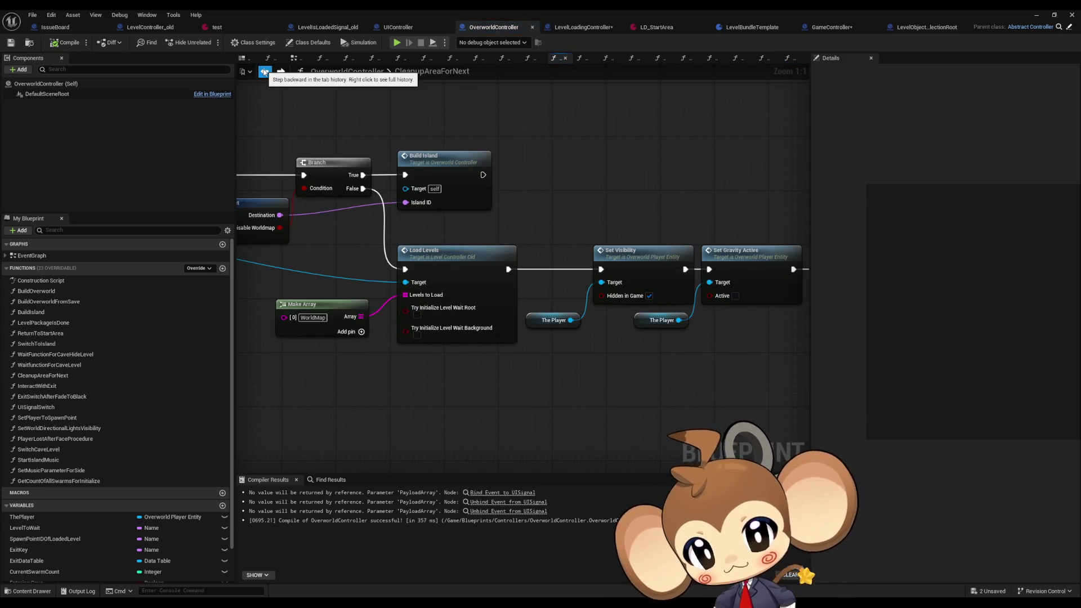
{"action": "left_click", "coordinate": [264, 72]}
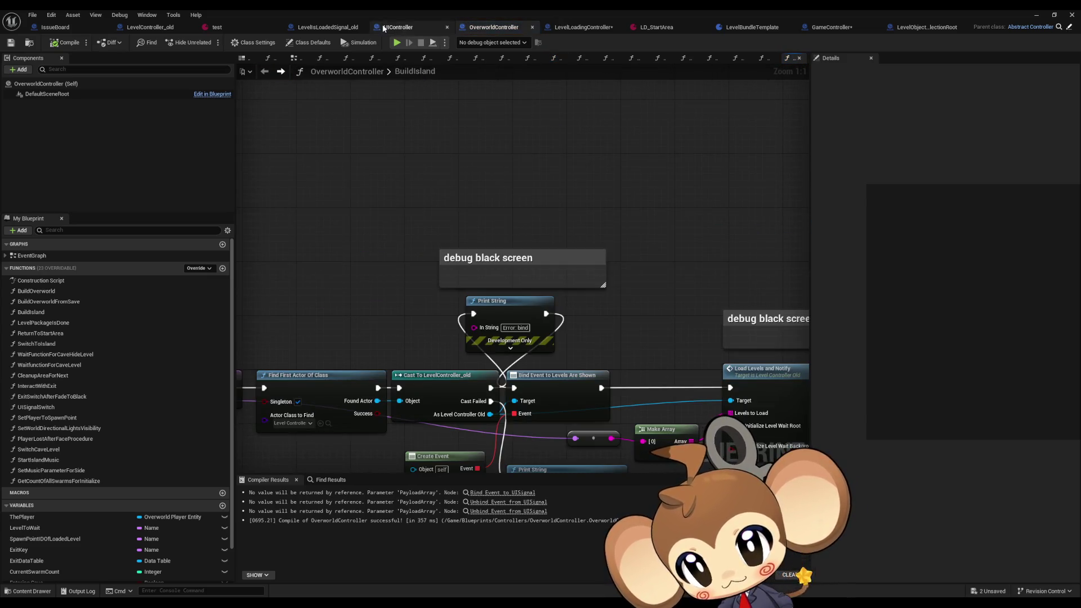
- Confirm the NewGameTriggered command ID on UIController's Call Command Signal, then view GameController's ExecuteCommand
{"action": "left_click", "coordinate": [383, 27]}
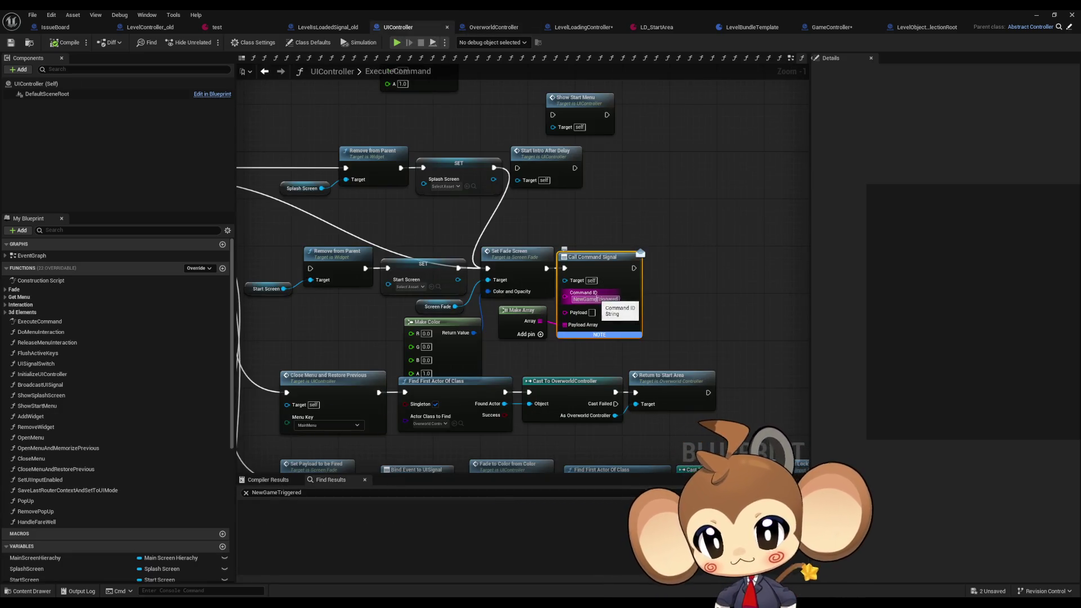
{"action": "left_click", "coordinate": [596, 299]}
{"action": "key", "text": "Return"}
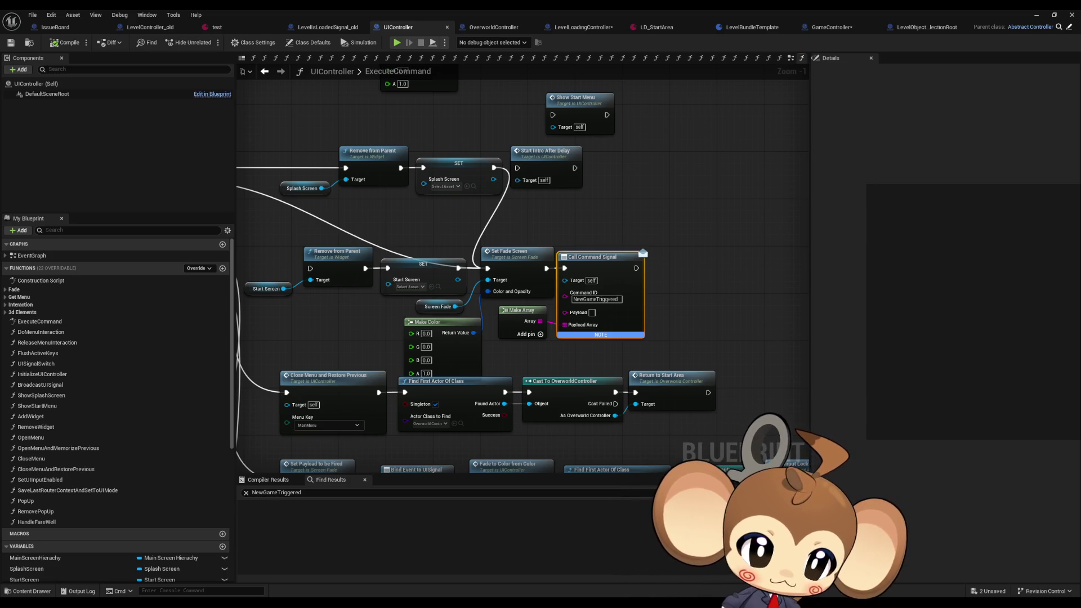
{"action": "key", "text": "Home"}
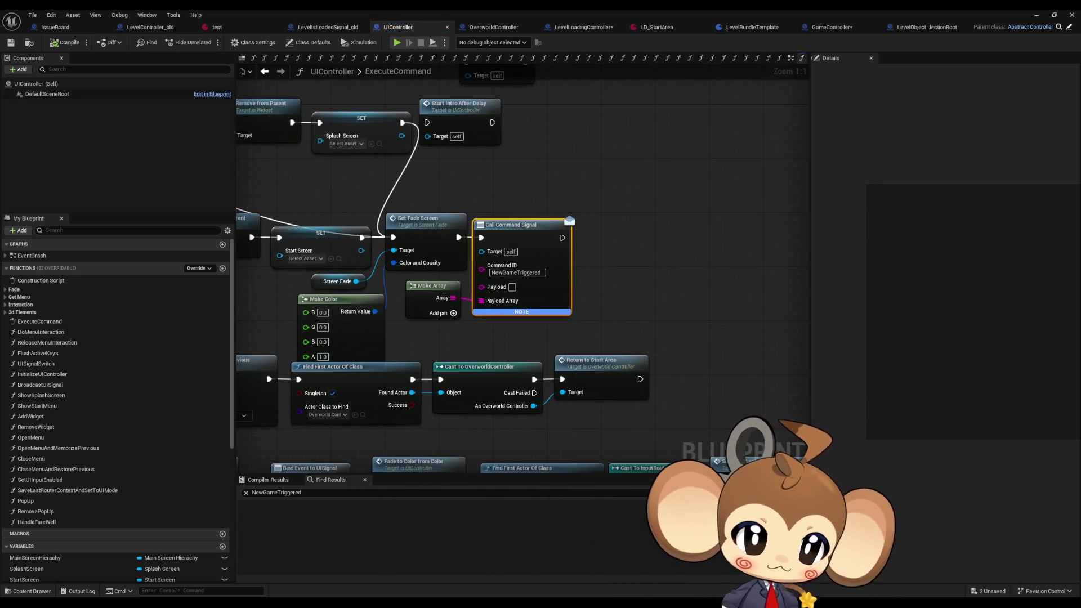
{"action": "left_click", "coordinate": [831, 27]}
{"action": "left_click_drag", "start_coordinate": [559, 168], "coordinate": [435, 138]}
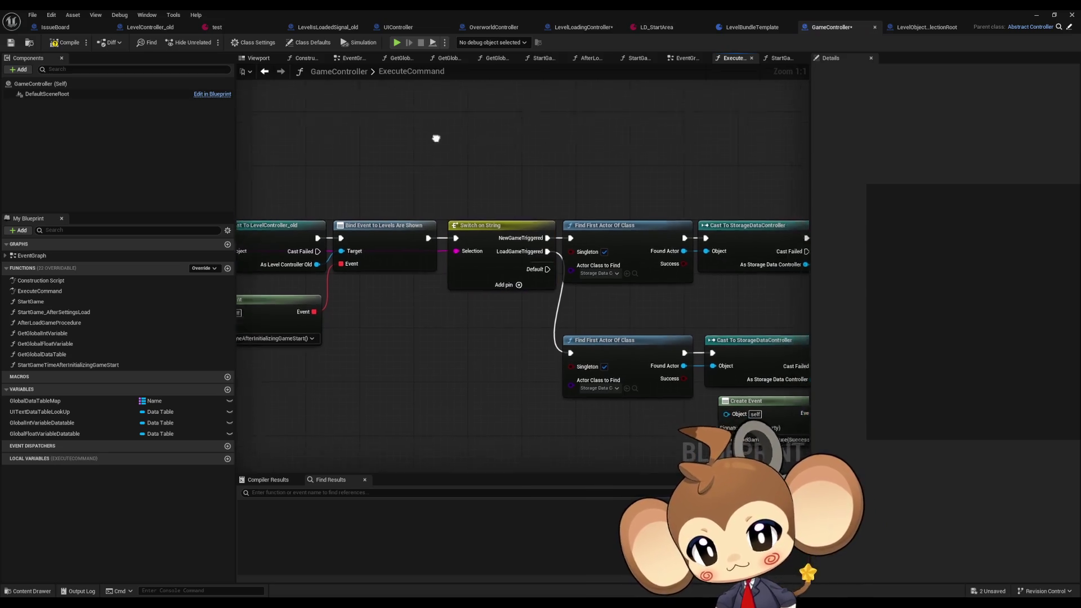
- Follow ExecuteCommand past Initialize Storage Data to the Build Overworld call and open BuildOverworld
{"action": "scroll", "coordinate": [450, 137], "scroll_direction": "down", "scroll_amount": 3}
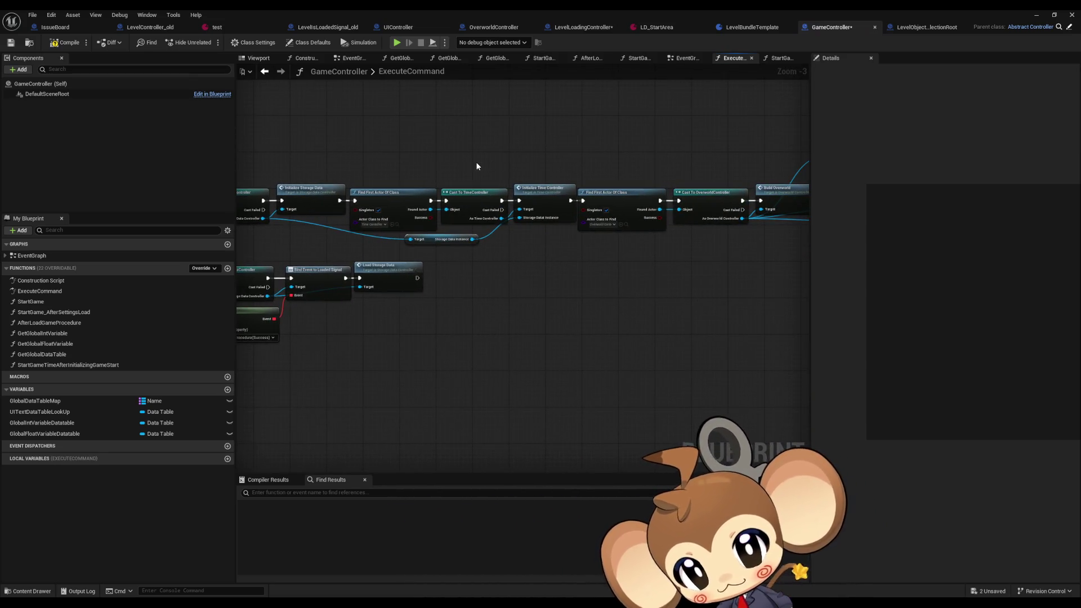
{"action": "left_click_drag", "start_coordinate": [428, 164], "coordinate": [462, 174]}
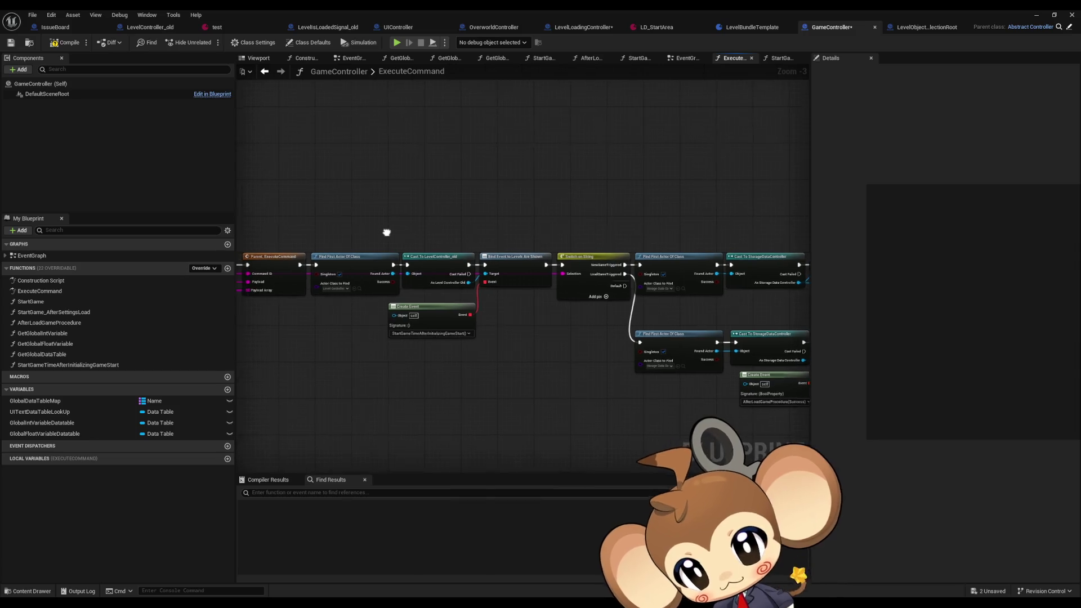
{"action": "mouse_move", "coordinate": [386, 231]}
{"action": "left_mouse_down"}
{"action": "mouse_move", "coordinate": [362, 231]}
{"action": "mouse_move", "coordinate": [659, 239]}
{"action": "mouse_move", "coordinate": [593, 248]}
{"action": "mouse_move", "coordinate": [274, 237]}
{"action": "mouse_move", "coordinate": [419, 255]}
{"action": "left_mouse_up"}
{"action": "scroll", "coordinate": [450, 254], "scroll_direction": "up", "scroll_amount": 3}
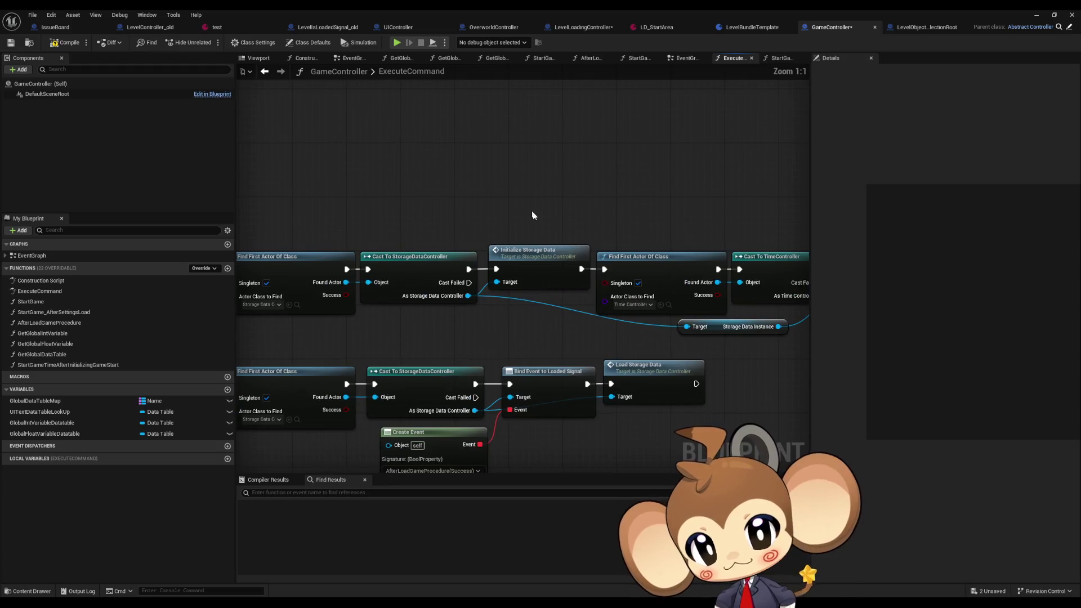
{"action": "left_click", "coordinate": [532, 251]}
{"action": "left_click_drag", "start_coordinate": [584, 205], "coordinate": [355, 174]}
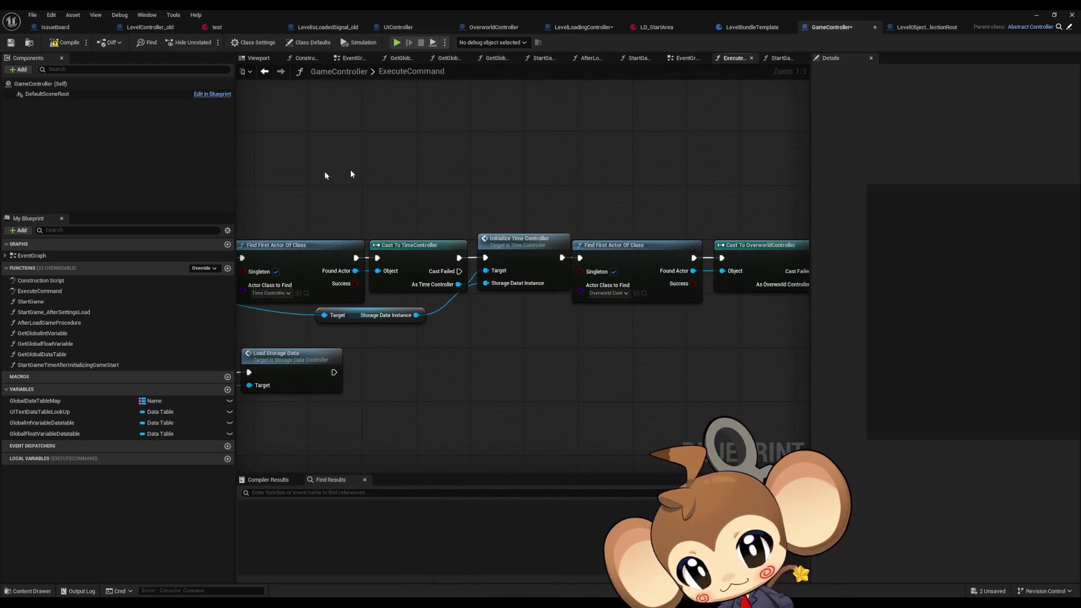
{"action": "mouse_move", "coordinate": [495, 237]}
{"action": "left_mouse_down"}
{"action": "mouse_move", "coordinate": [367, 237]}
{"action": "mouse_move", "coordinate": [236, 208]}
{"action": "left_mouse_up"}
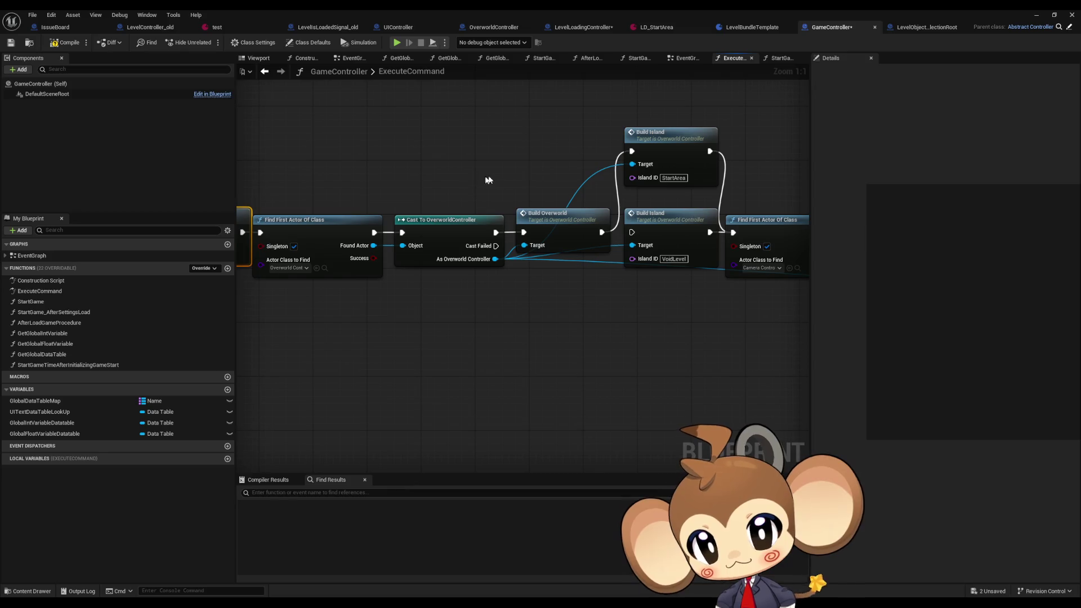
{"action": "left_click", "coordinate": [563, 226]}
{"action": "left_click_drag", "start_coordinate": [570, 278], "coordinate": [489, 317]}
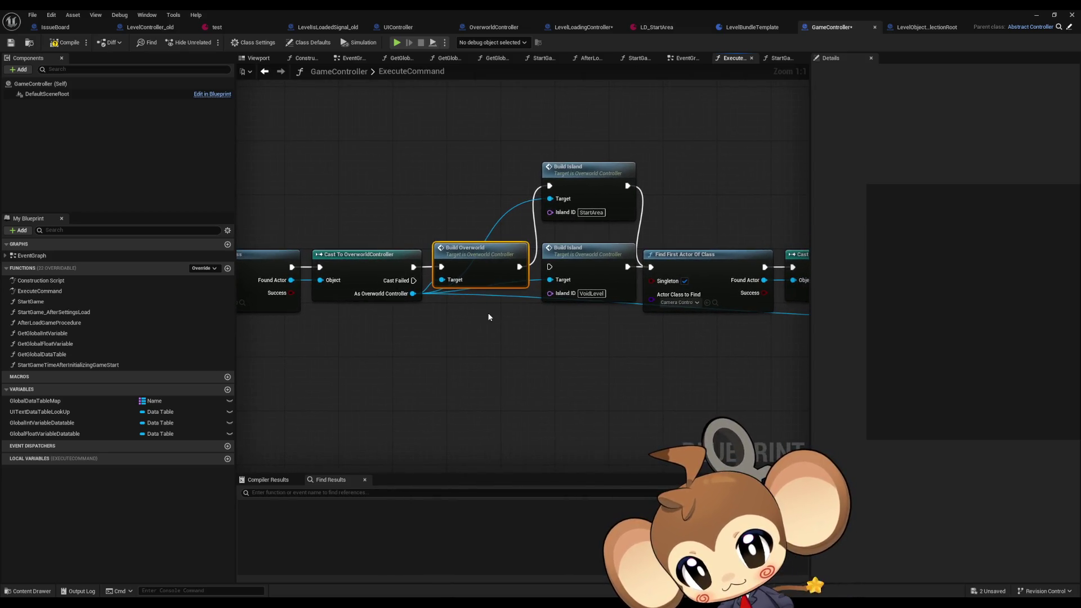
{"action": "double_click", "coordinate": [469, 259]}
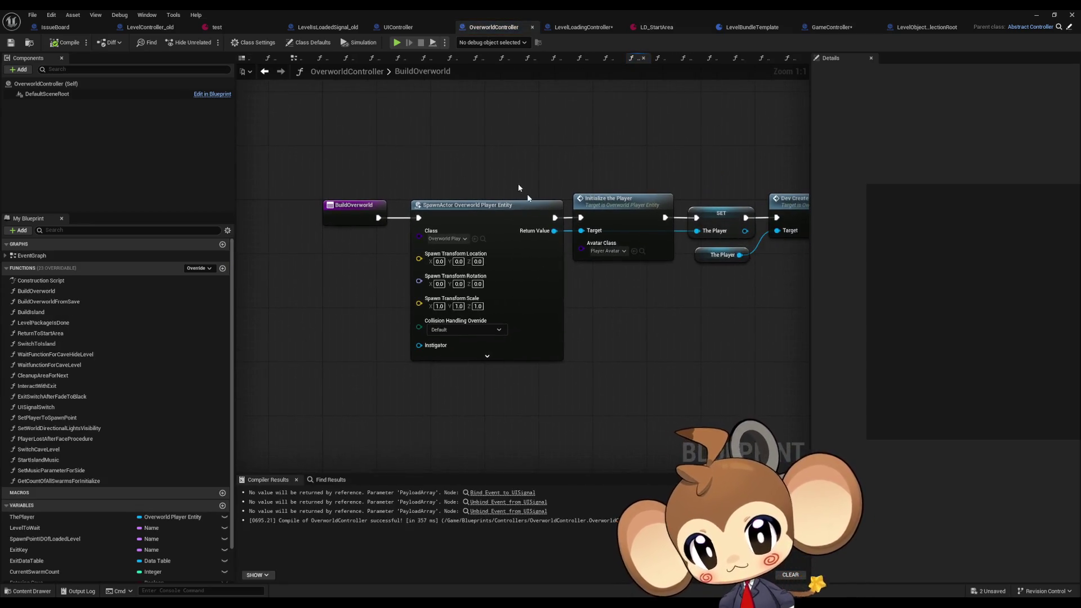
- Inspect BuildOverworld's Initialize the Player, SET ThePlayer and Dev Create Battle Group nodes
{"action": "left_click", "coordinate": [631, 199]}
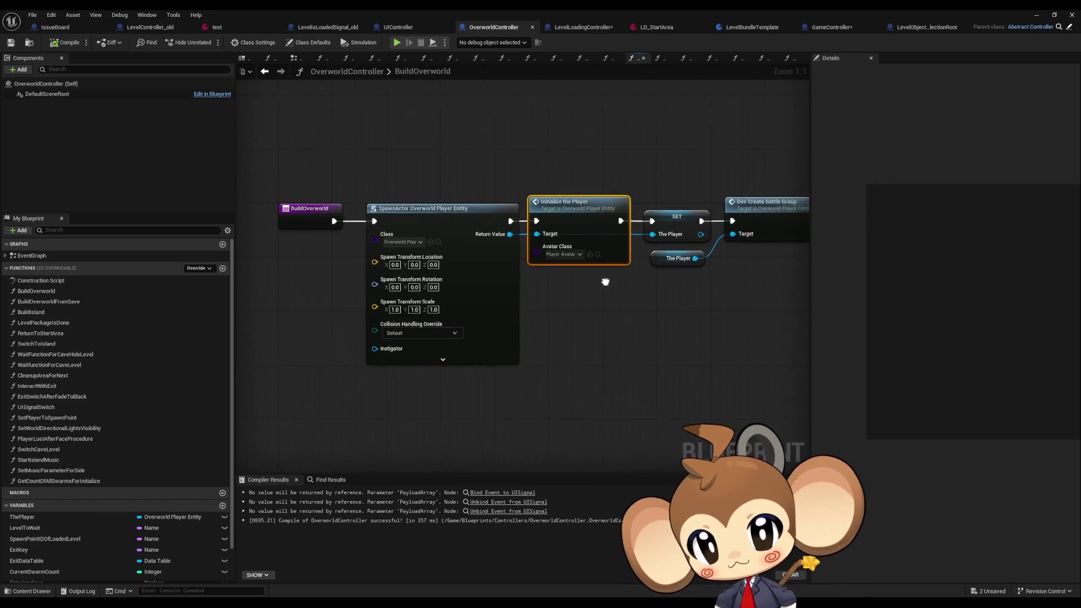
{"action": "left_click", "coordinate": [553, 221]}
{"action": "left_click", "coordinate": [647, 223]}
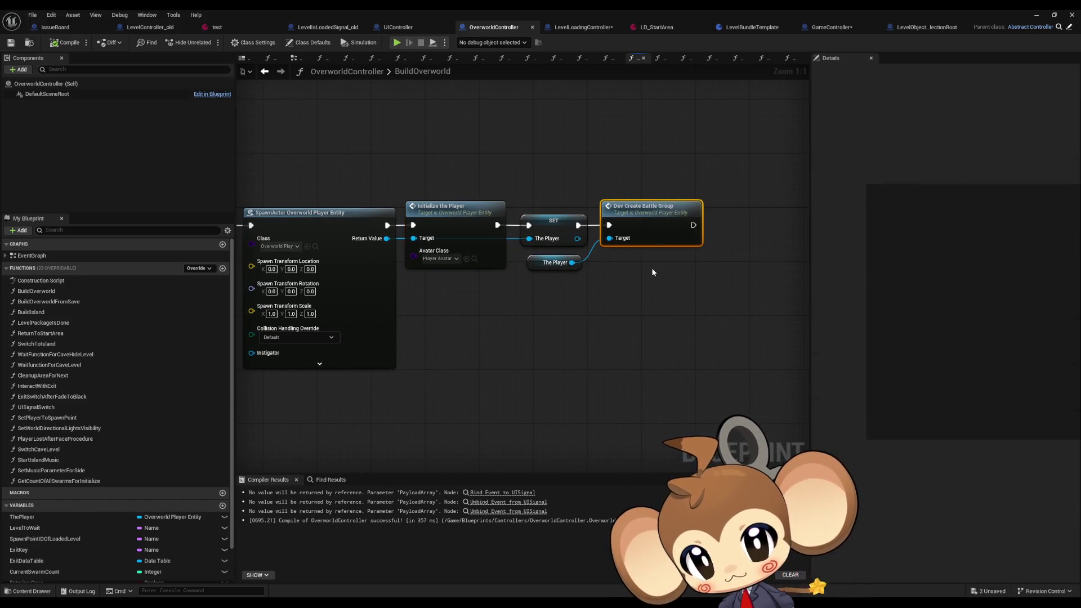
{"action": "key", "text": "Home"}
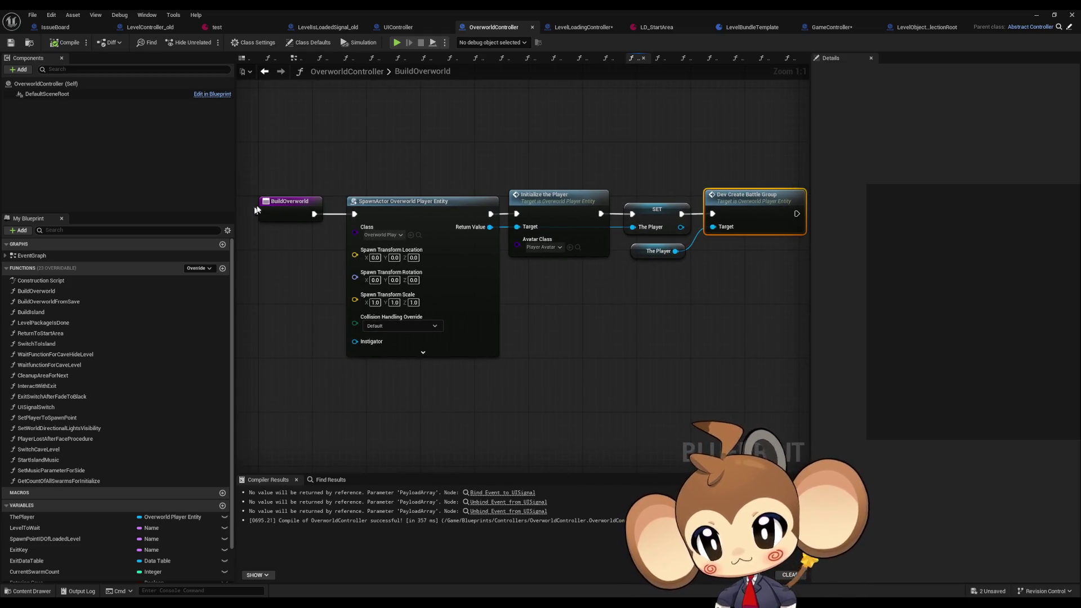
{"action": "left_click", "coordinate": [281, 215]}
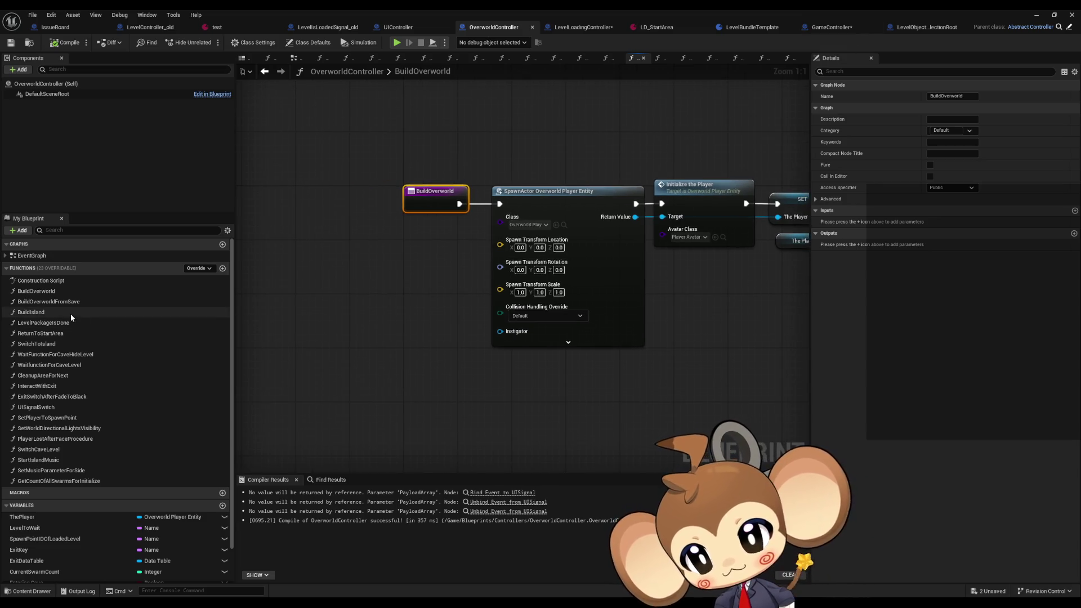
- Open BuildOverworldFromSave and pan to its Create Battle Group from Entity Array call
{"action": "left_click", "coordinate": [68, 291]}
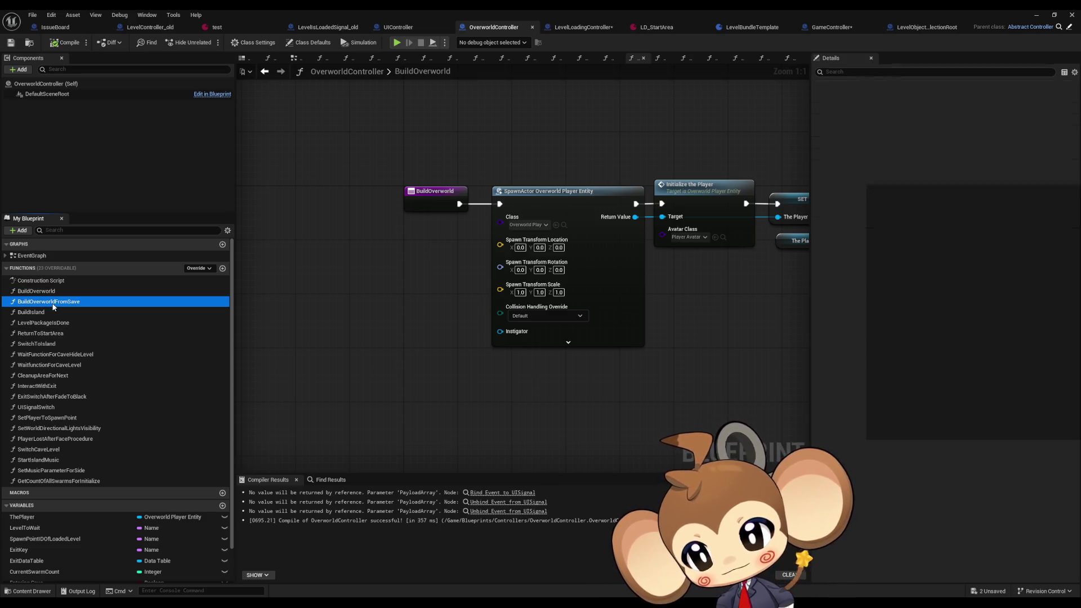
{"action": "double_click", "coordinate": [68, 301]}
{"action": "left_click_drag", "start_coordinate": [782, 304], "coordinate": [501, 311]}
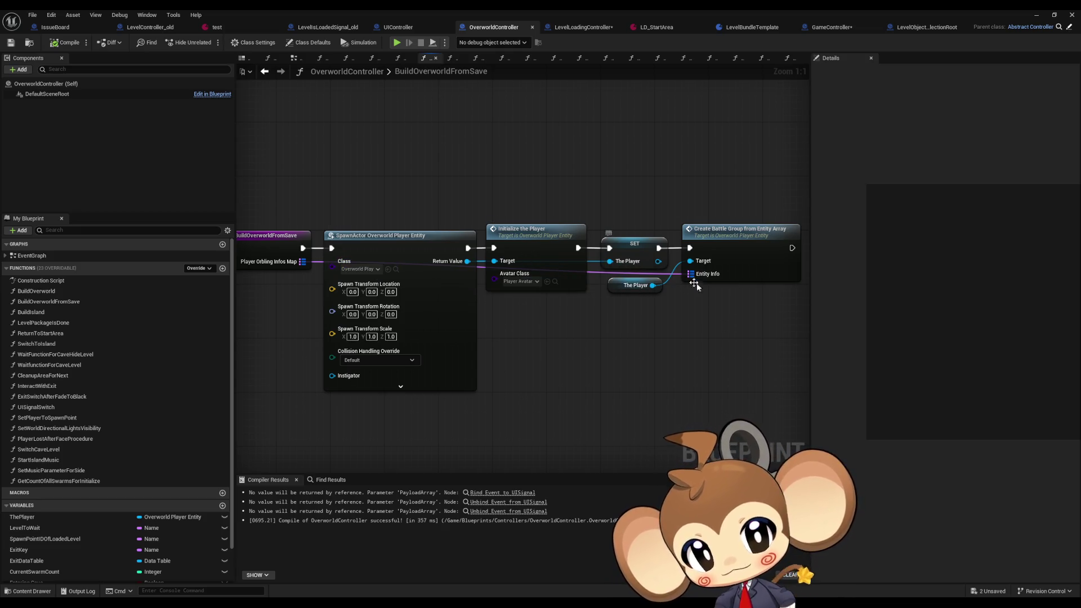
- Rename the BuildOverworld function to CreatePlayer
{"action": "left_click", "coordinate": [61, 291]}
{"action": "key", "text": "F2"}
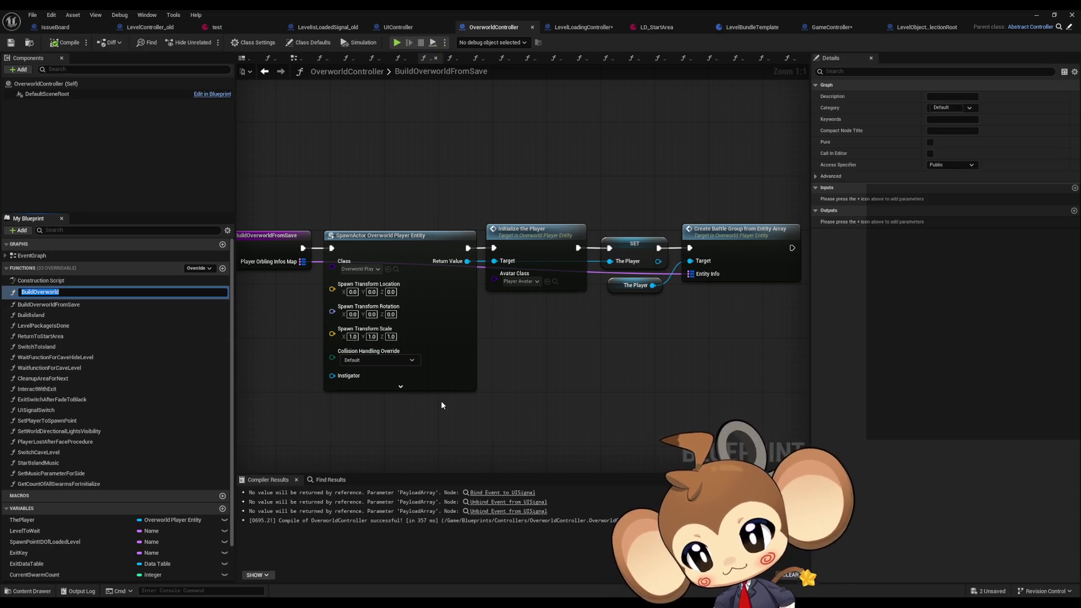
{"action": "type", "text": "CreatePlayer"}
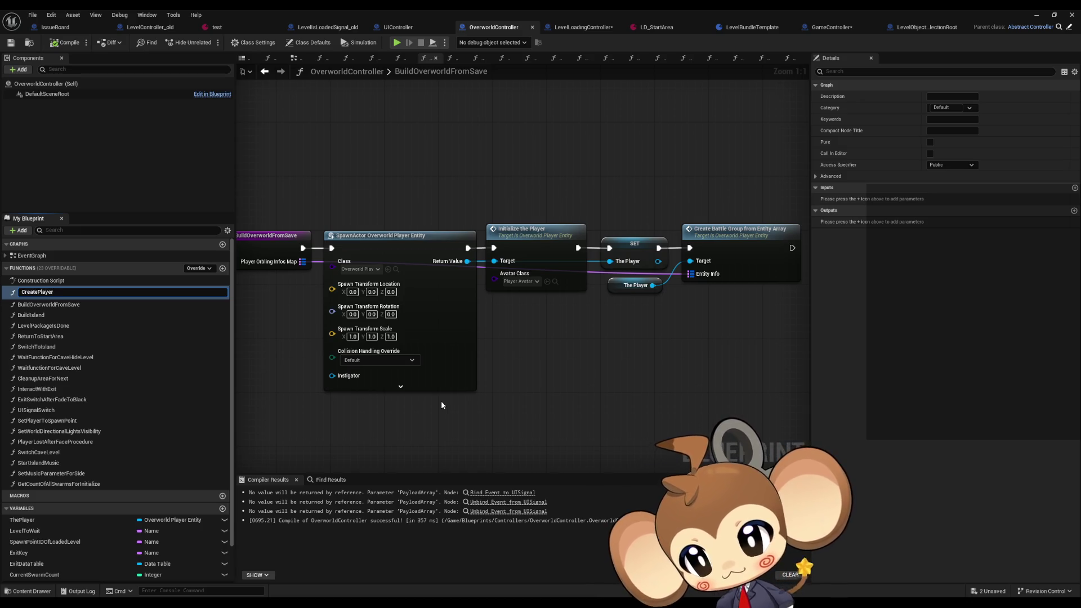
{"action": "key", "text": "Return"}
- Rename BuildOverworldFromSave to CreatePlayerFromSave and compile and save the blueprint
{"action": "key", "text": "Down"}
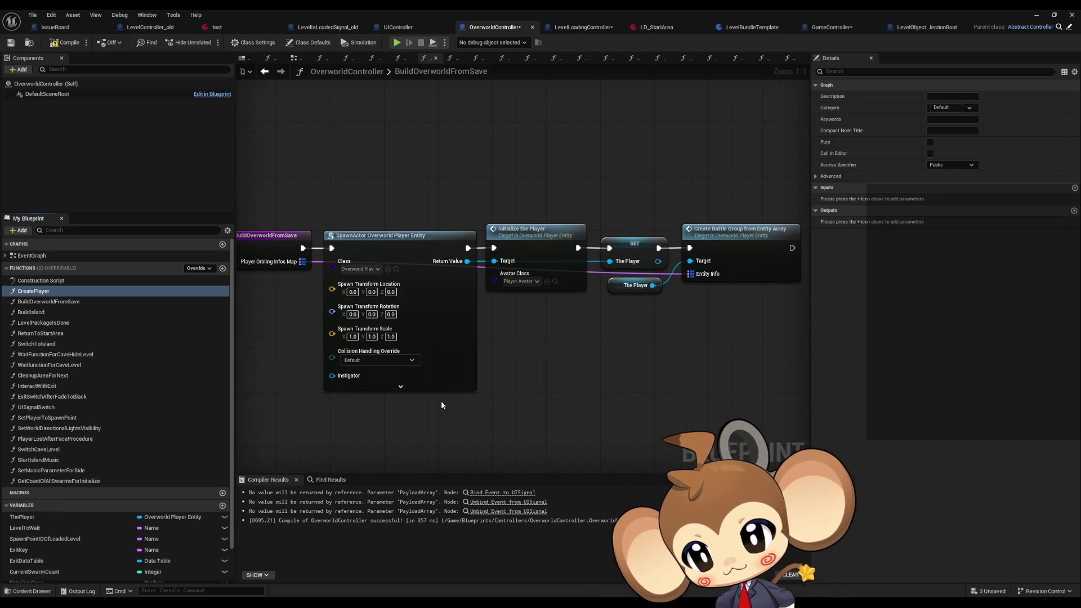
{"action": "key", "text": "F2"}
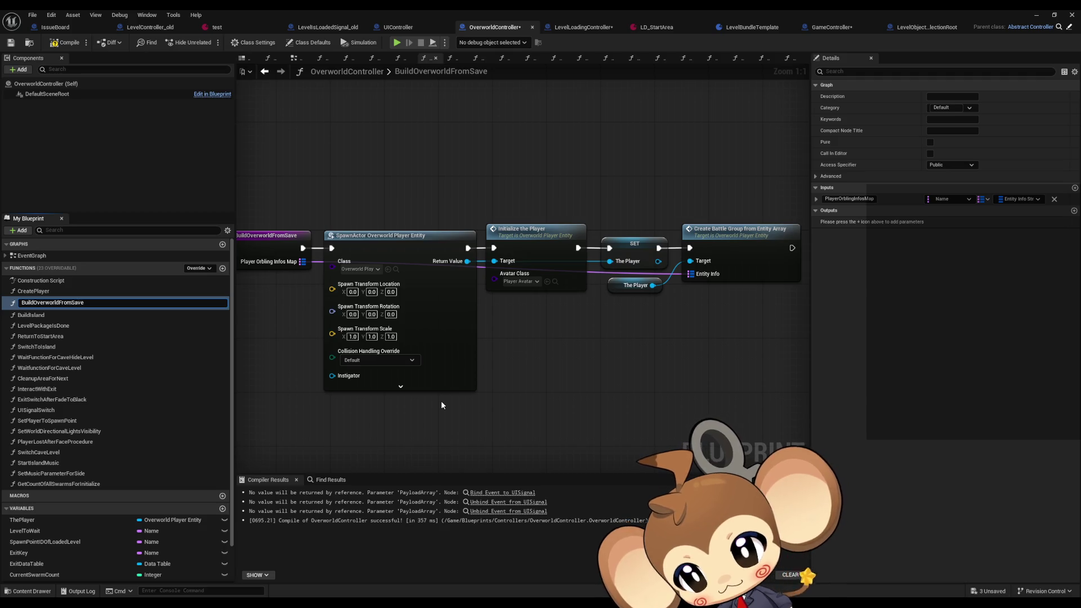
{"action": "key", "text": "BackSpace"}
{"action": "key", "text": "BackSpace"}
{"action": "key", "text": "BackSpace"}
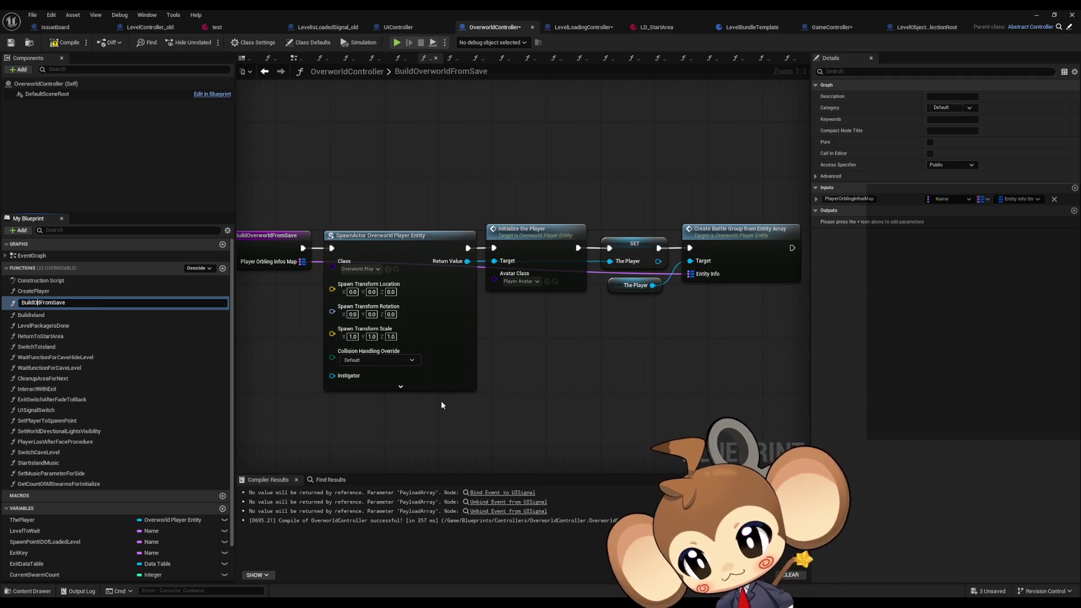
{"action": "type", "text": "CreatePla"}
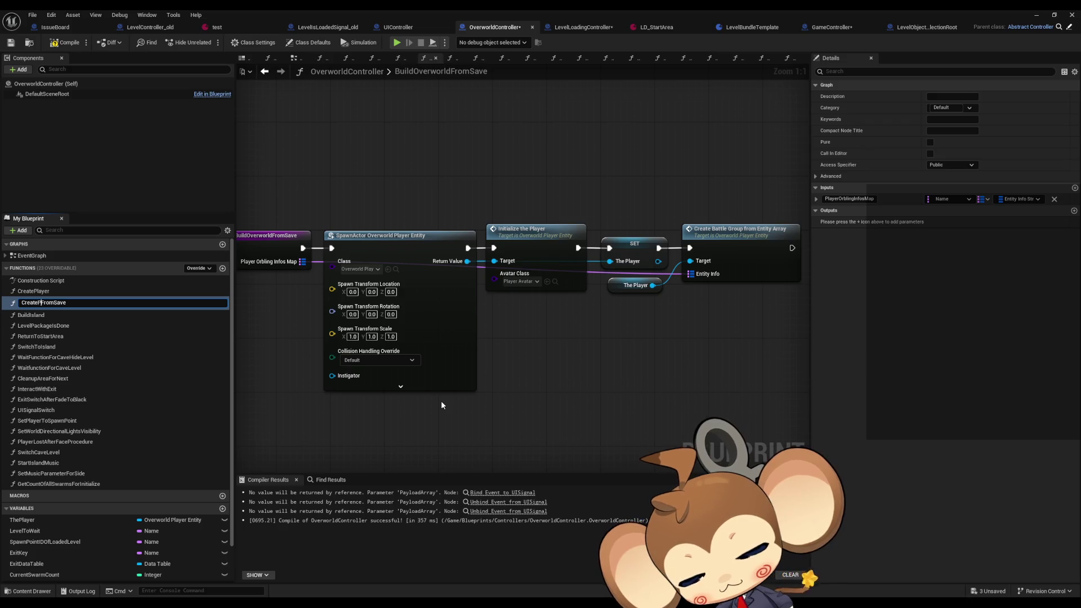
{"action": "type", "text": "yer"}
{"action": "key", "text": "Return"}
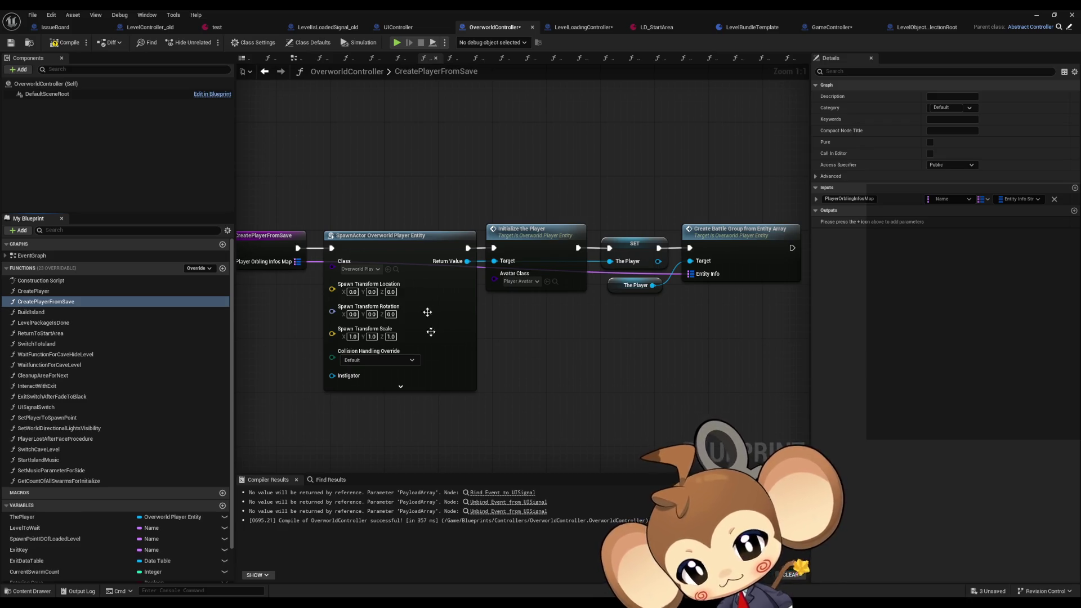
{"action": "key", "text": "ctrl+s"}
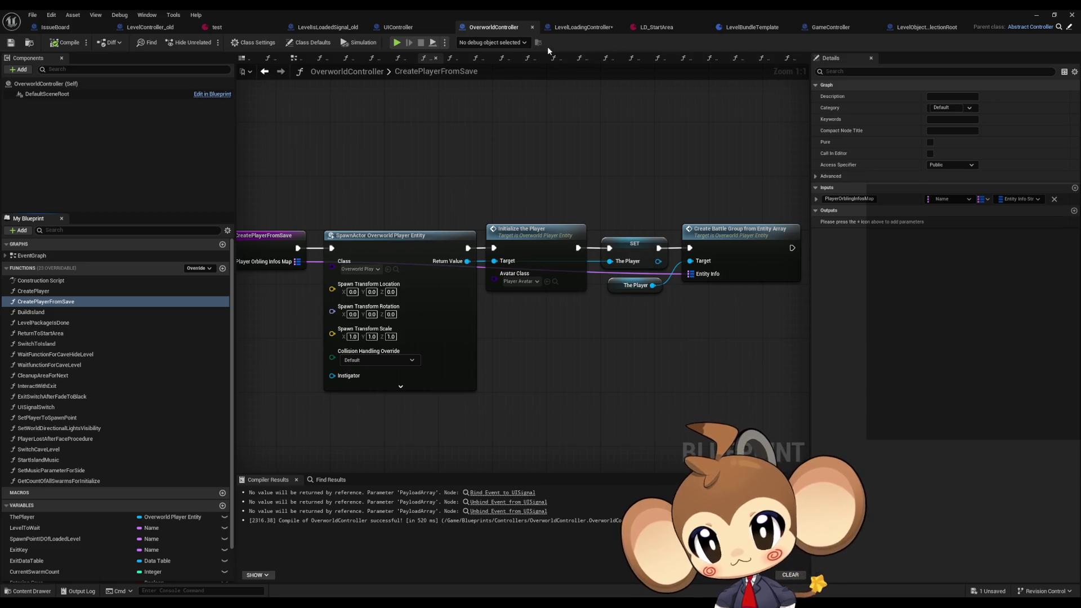
{"action": "left_click", "coordinate": [830, 27]}
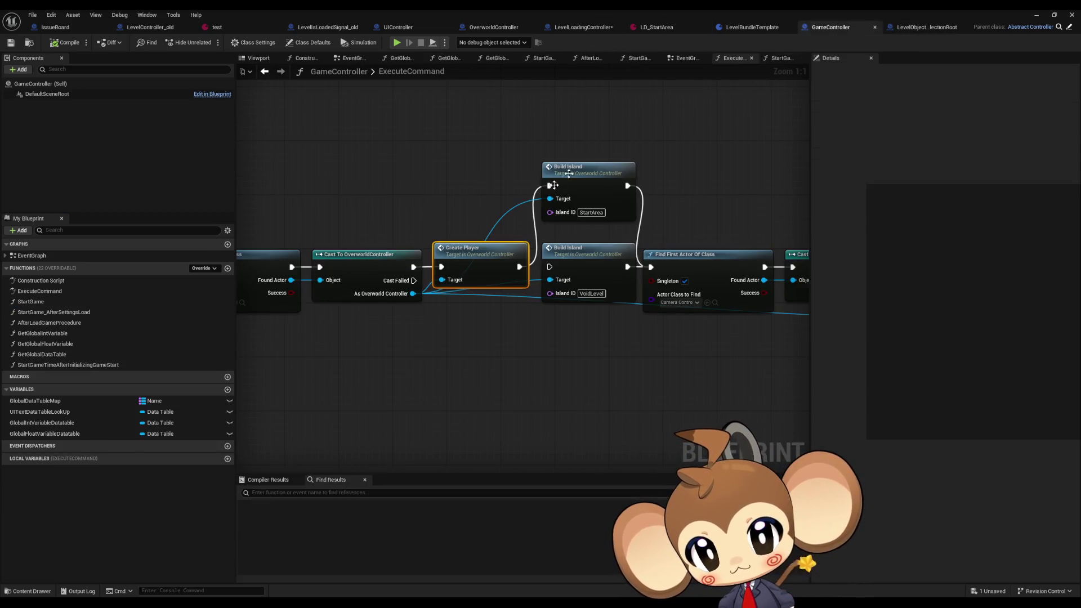
- Open the BuildIsland function from GameController's Build Island call node
{"action": "left_click_drag", "start_coordinate": [444, 209], "coordinate": [440, 212]}
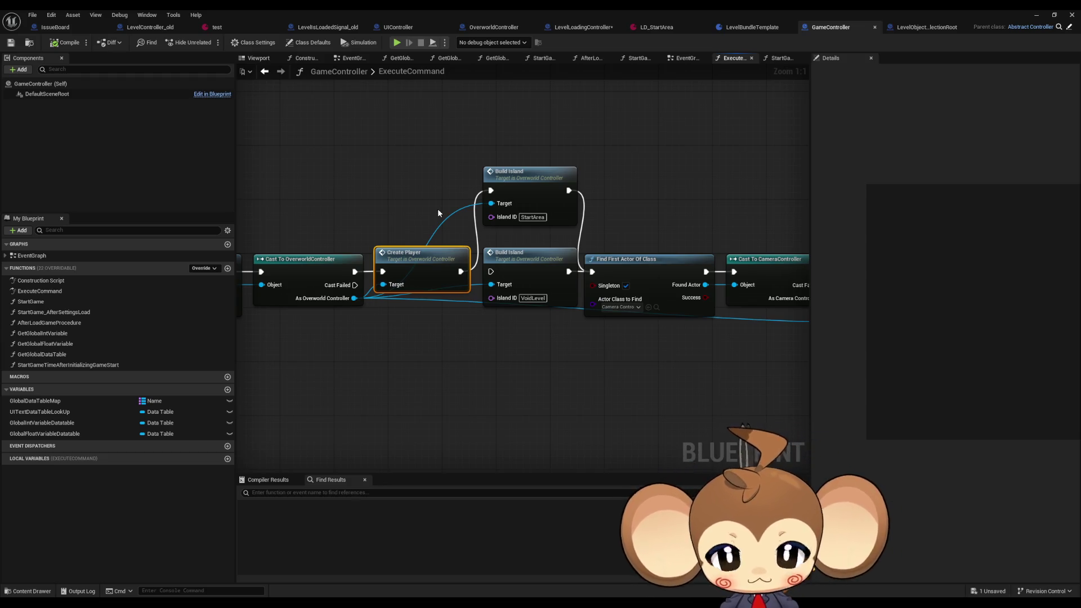
{"action": "left_click", "coordinate": [524, 194]}
{"action": "mouse_move", "coordinate": [640, 210]}
{"action": "left_mouse_down"}
{"action": "mouse_move", "coordinate": [460, 209]}
{"action": "mouse_move", "coordinate": [612, 326]}
{"action": "mouse_move", "coordinate": [428, 310]}
{"action": "left_mouse_up"}
{"action": "mouse_move", "coordinate": [471, 194]}
{"action": "left_mouse_down"}
{"action": "mouse_move", "coordinate": [549, 278]}
{"action": "mouse_move", "coordinate": [665, 289]}
{"action": "left_mouse_up"}
{"action": "left_click_drag", "start_coordinate": [403, 287], "coordinate": [808, 261]}
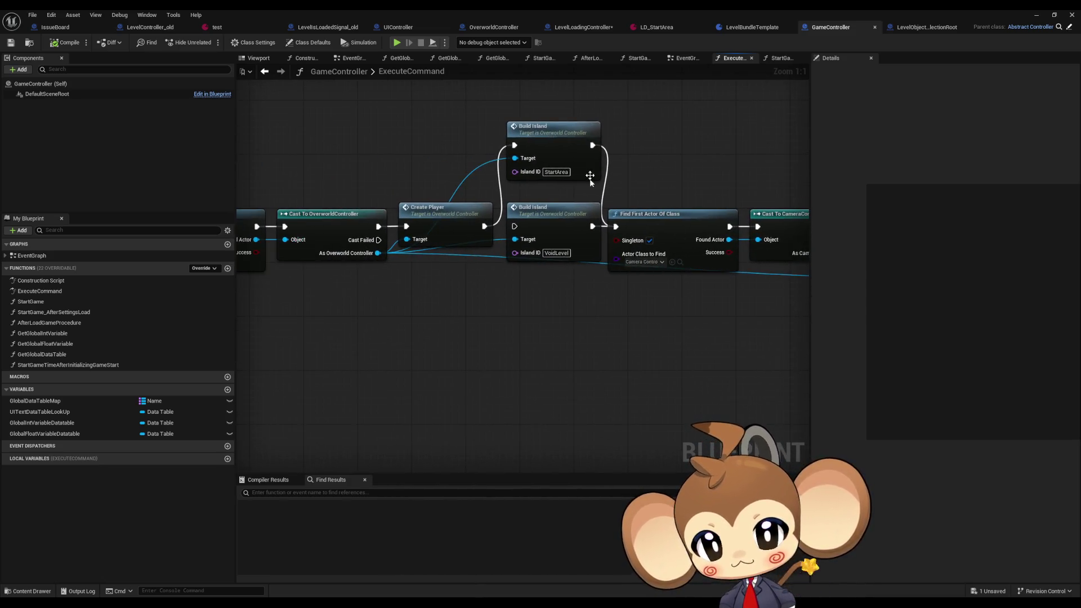
{"action": "double_click", "coordinate": [547, 145]}
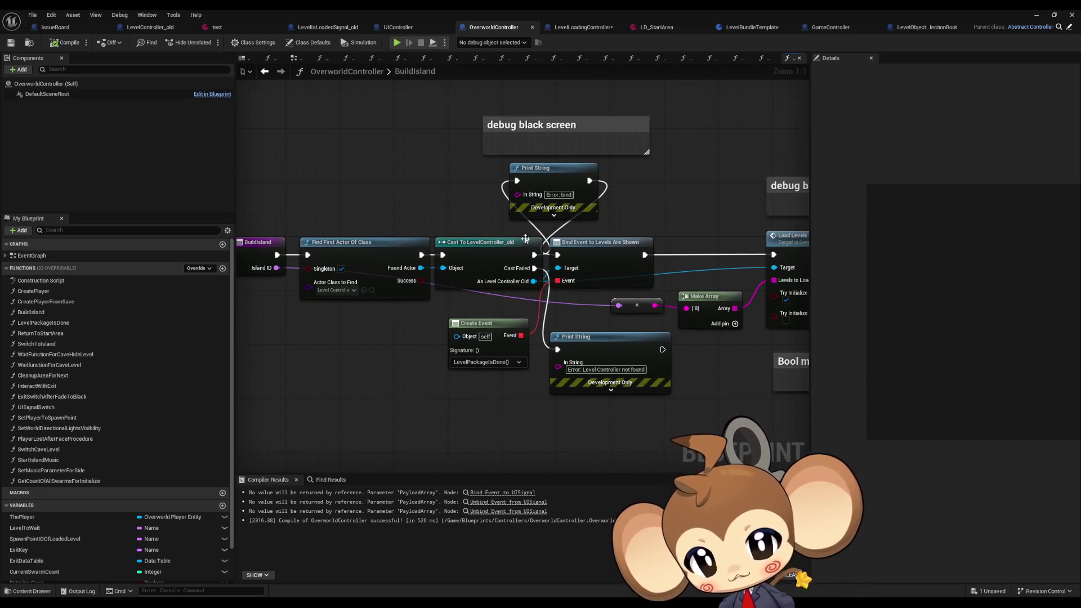
- Wire the Cast straight into Bind Event and delete the debug comment and bind-error Print String
{"action": "left_click_drag", "start_coordinate": [533, 254], "coordinate": [560, 256]}
{"action": "left_click_drag", "start_coordinate": [467, 104], "coordinate": [694, 181]}
{"action": "key", "text": "Delete"}
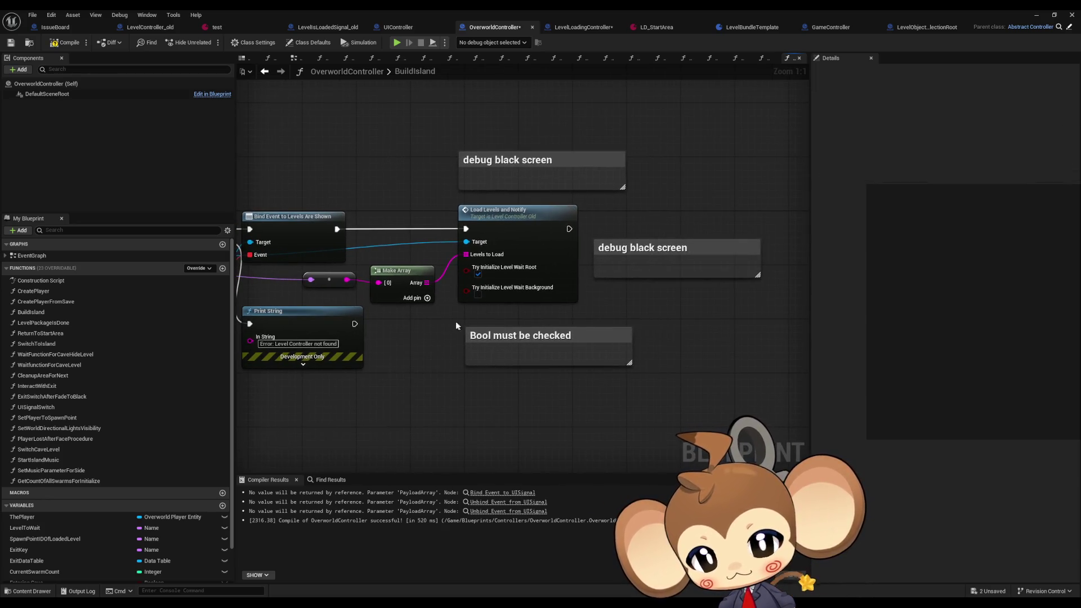
- Tick Try Initialize Level Wait Background and delete the Bool-check and debug black screen comments
{"action": "left_click", "coordinate": [477, 294]}
{"action": "left_click", "coordinate": [520, 336]}
{"action": "key", "text": "Delete"}
{"action": "left_click", "coordinate": [642, 248]}
{"action": "key", "text": "Delete"}
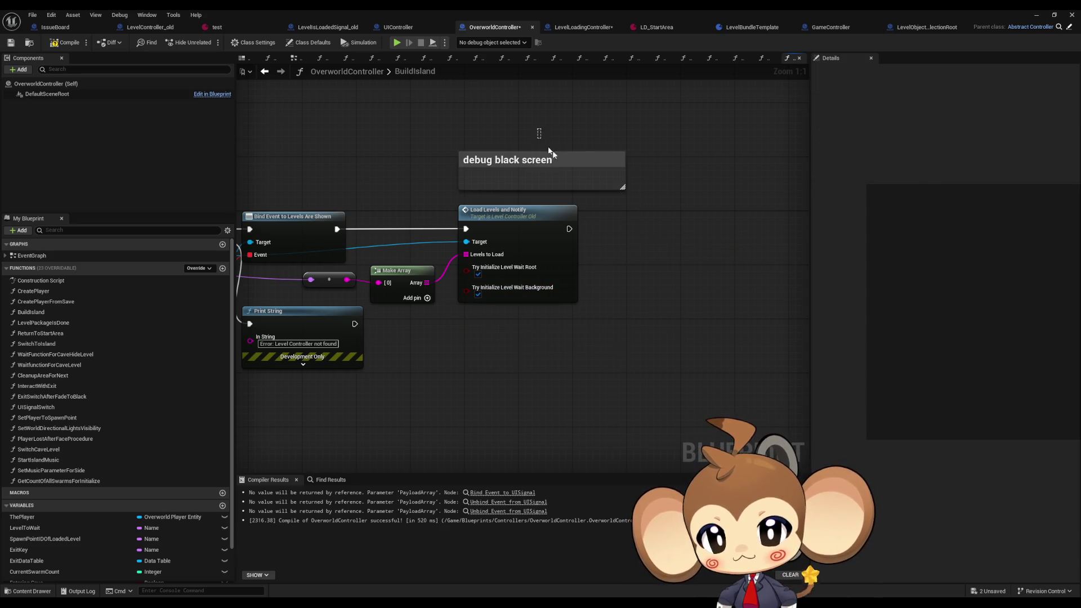
{"action": "left_click", "coordinate": [551, 153]}
{"action": "key", "text": "Delete"}
{"action": "left_click_drag", "start_coordinate": [551, 155], "coordinate": [694, 218]}
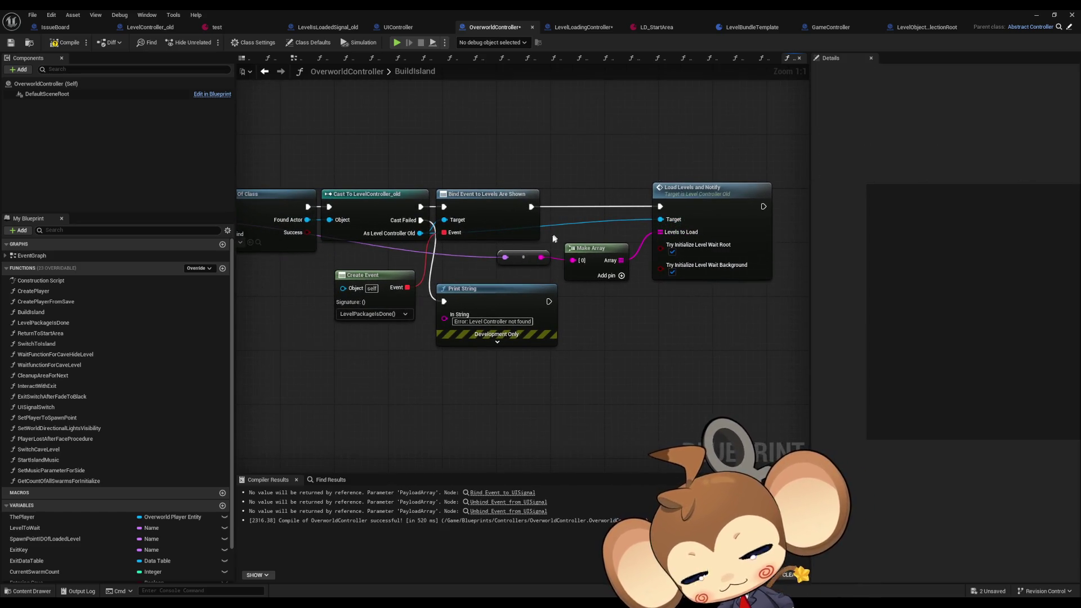
{"action": "left_click_drag", "start_coordinate": [554, 238], "coordinate": [750, 228]}
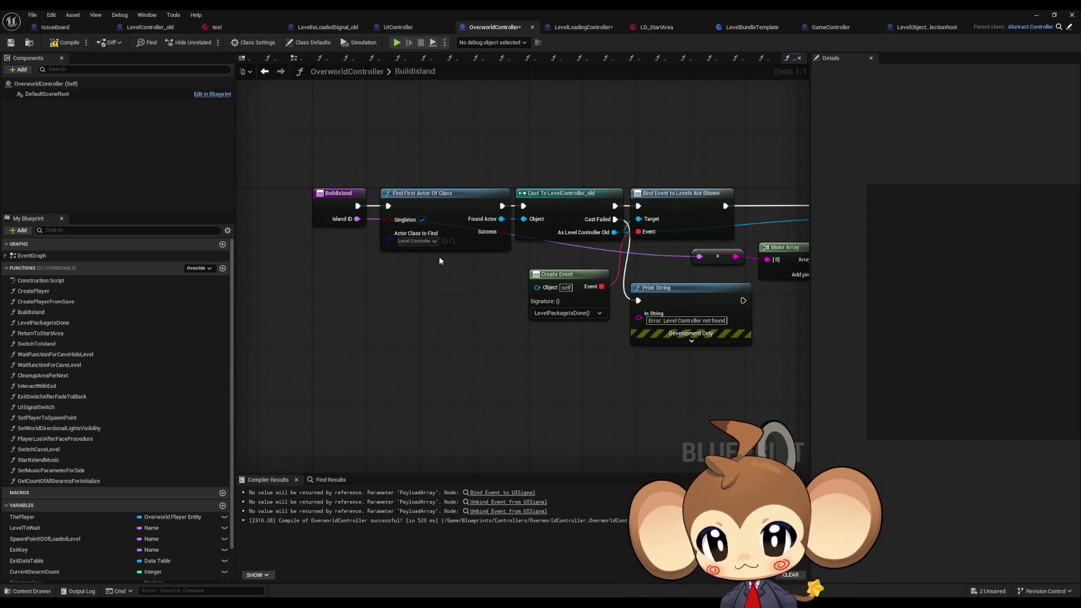
{"action": "left_click_drag", "start_coordinate": [415, 179], "coordinate": [432, 257]}
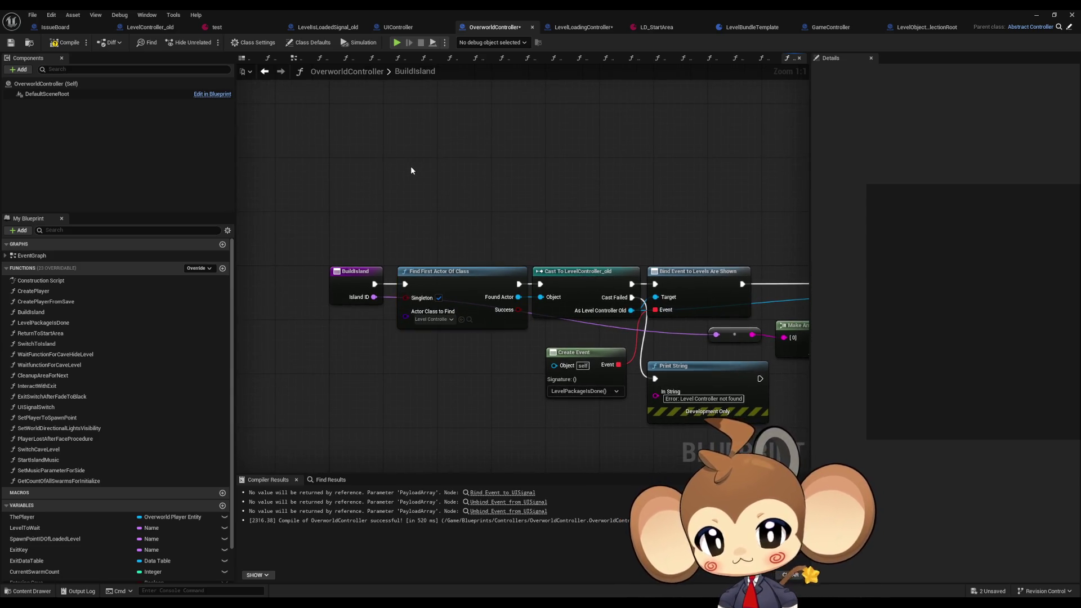
- Add Find First Actor Of Class for Level Loading Controller, casting Found Actor To LevelLoadingController
{"action": "right_click", "coordinate": [411, 170]}
{"action": "type", "text": "fir"}
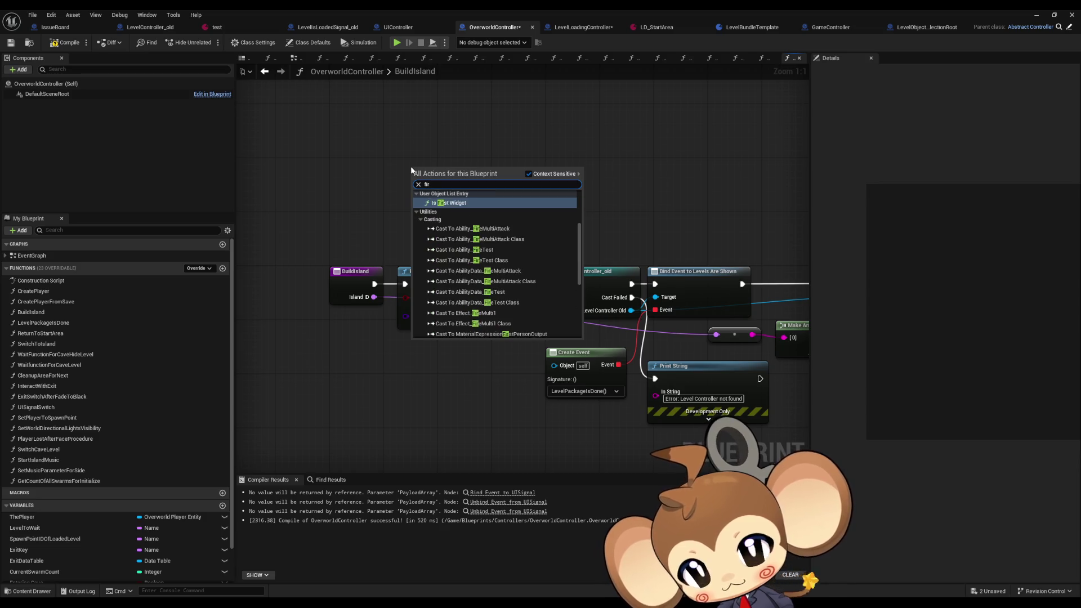
{"action": "type", "text": "st"}
{"action": "key", "text": "Up"}
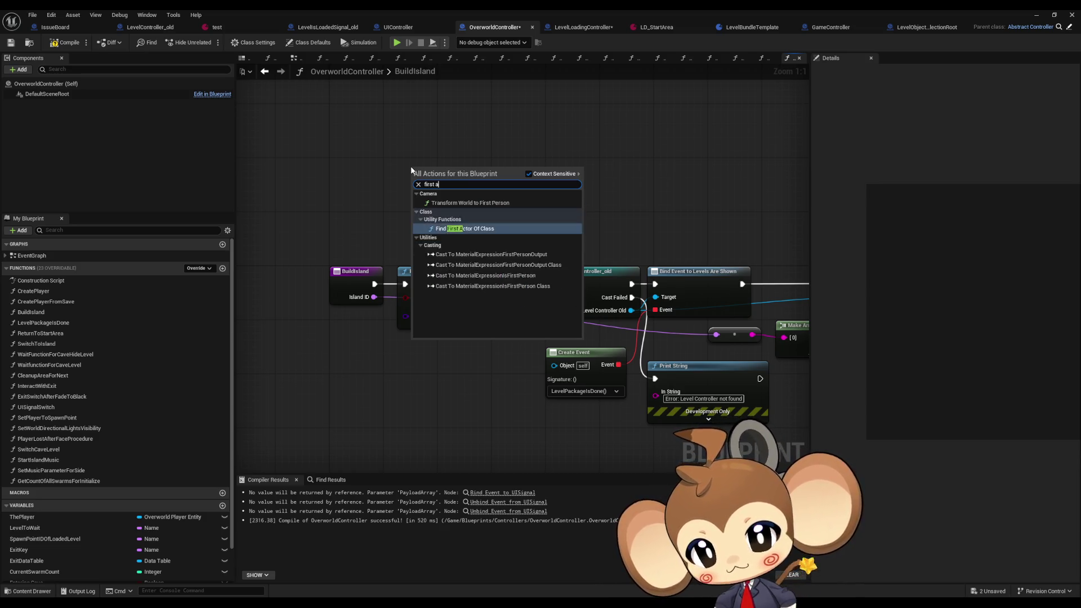
{"action": "key", "text": "Return"}
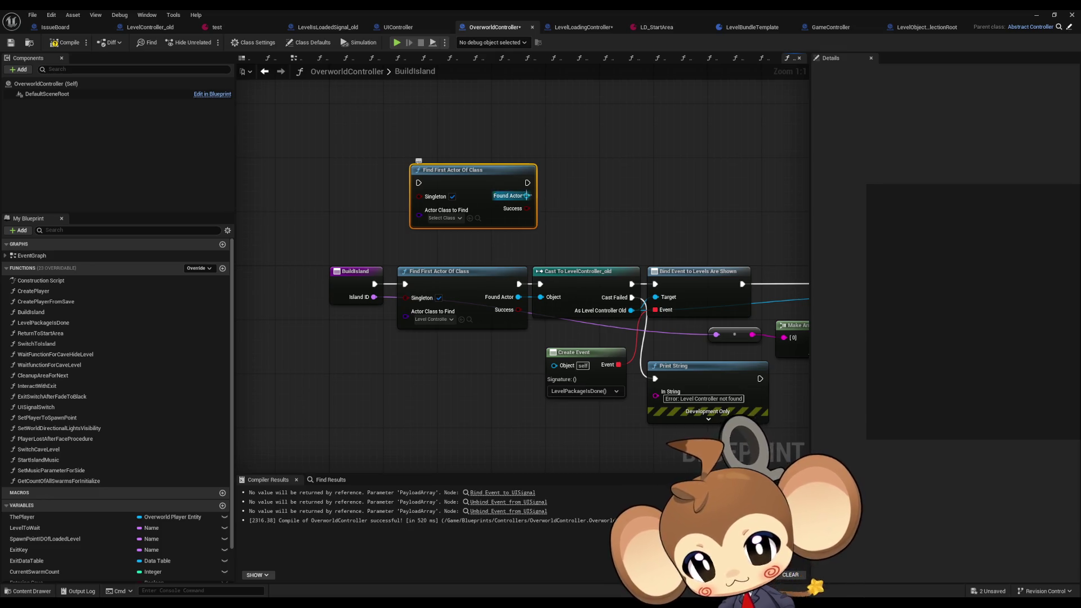
{"action": "left_click_drag", "start_coordinate": [527, 196], "coordinate": [561, 195]}
{"action": "type", "text": "cast loading"}
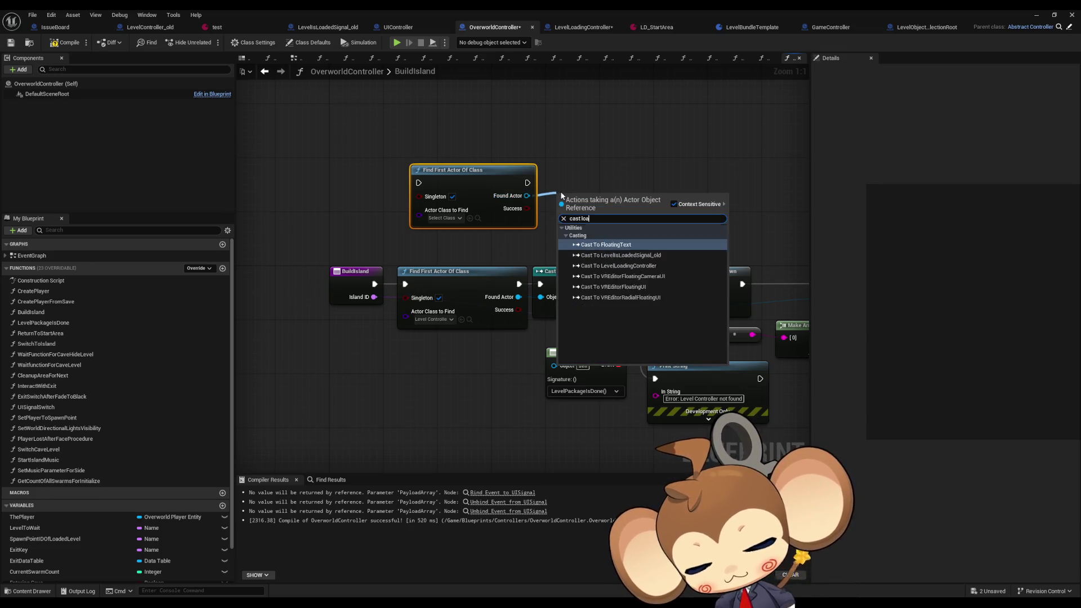
{"action": "key", "text": "Return"}
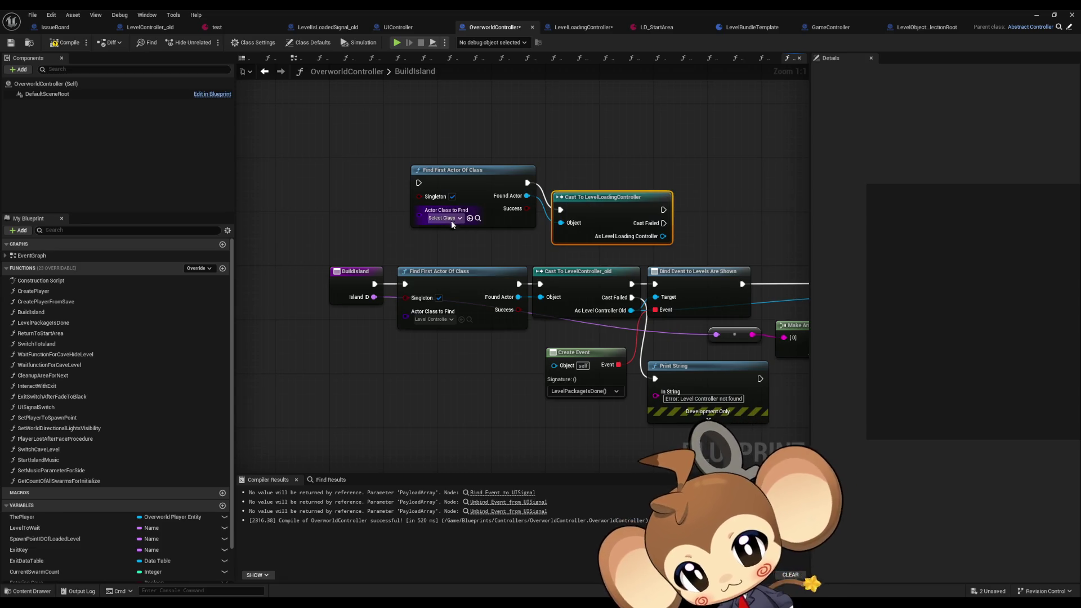
{"action": "left_click", "coordinate": [451, 220]}
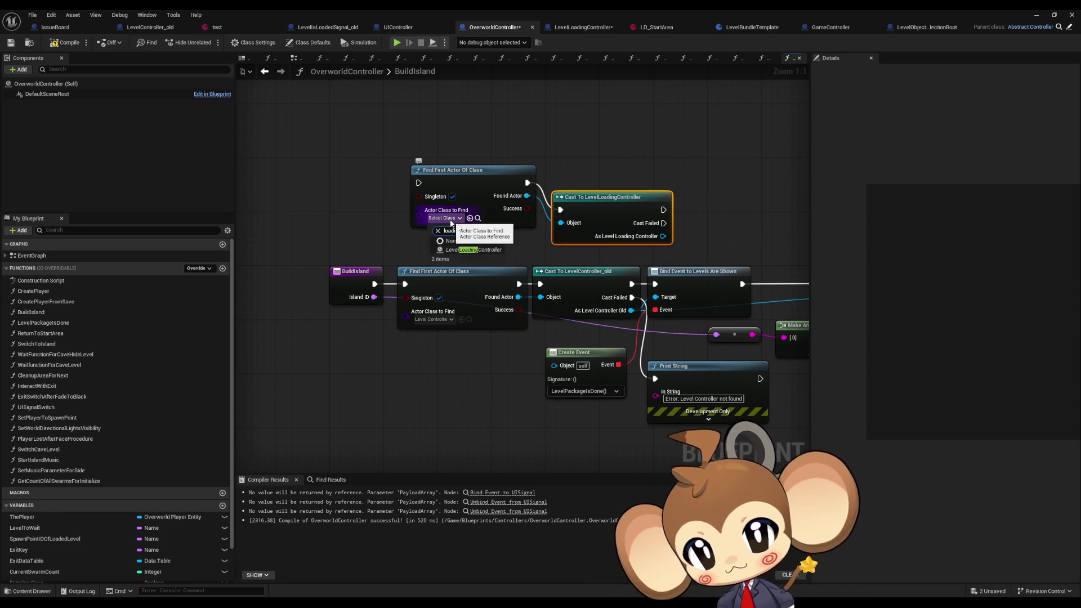
{"action": "left_click", "coordinate": [483, 247]}
- Line the cast up beside the Find node and dock the LevelLoadingController tab beside LevelController_old
{"action": "left_click_drag", "start_coordinate": [591, 202], "coordinate": [583, 175]}
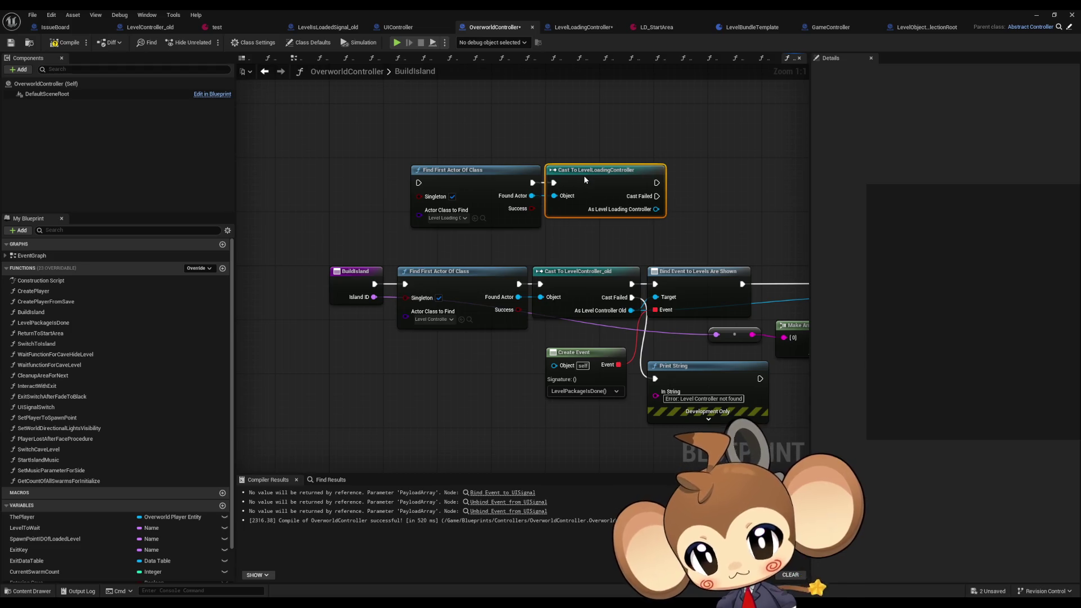
{"action": "mouse_move", "coordinate": [372, 134]}
{"action": "left_mouse_down"}
{"action": "mouse_move", "coordinate": [535, 203]}
{"action": "mouse_move", "coordinate": [503, 174]}
{"action": "left_mouse_up"}
{"action": "left_click", "coordinate": [520, 134]}
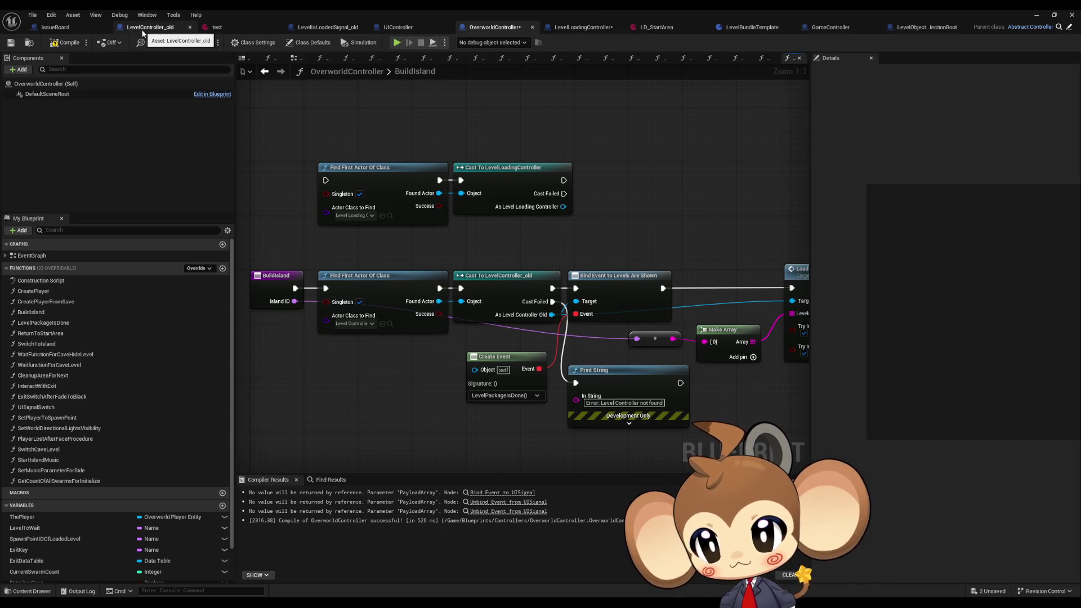
{"action": "left_click", "coordinate": [583, 28]}
{"action": "left_click_drag", "start_coordinate": [583, 27], "coordinate": [242, 27]}
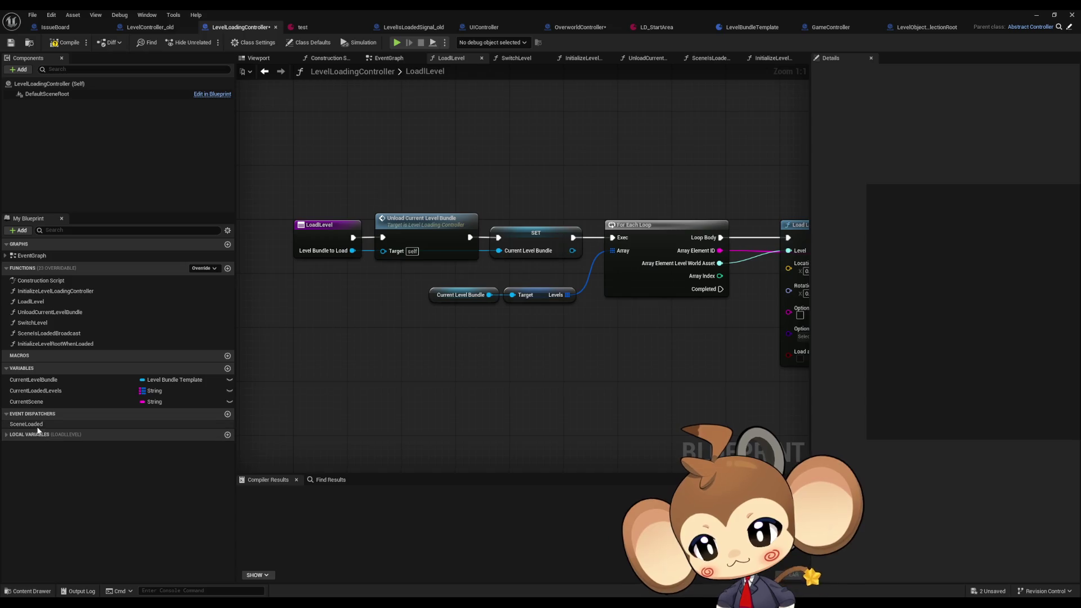
{"action": "left_click", "coordinate": [43, 305]}
{"action": "left_click", "coordinate": [43, 305], "text": "ctrl"}
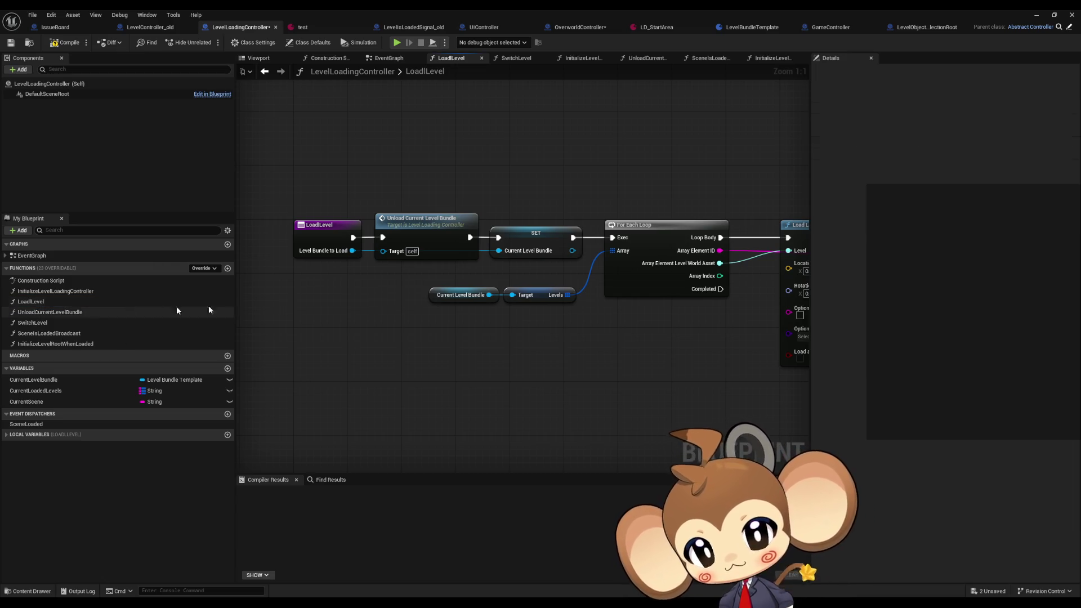
{"action": "scroll", "coordinate": [545, 306], "scroll_direction": "down", "scroll_amount": 2}
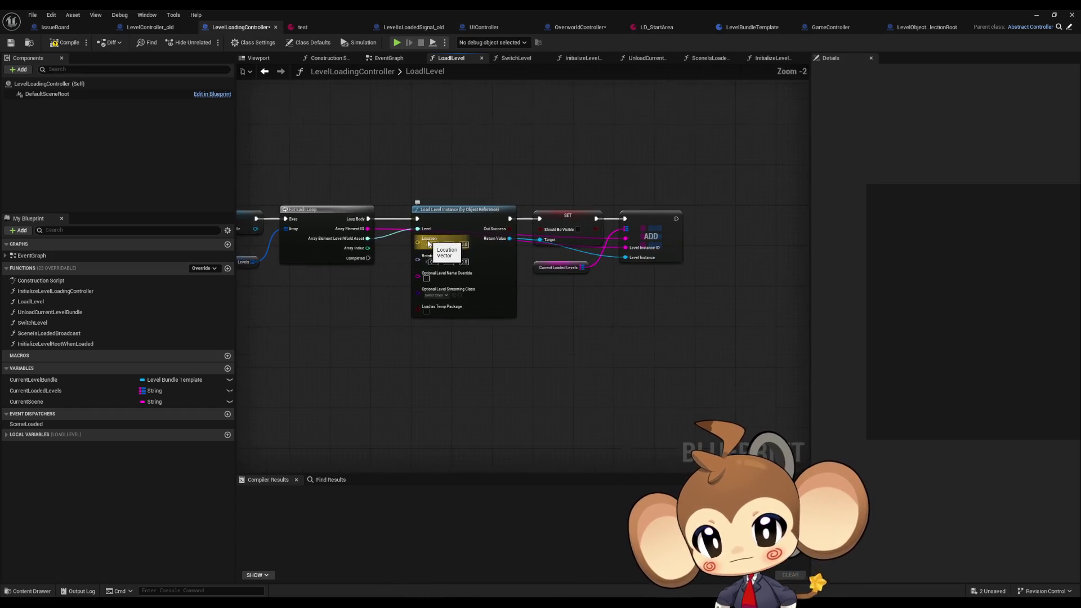
{"action": "left_click_drag", "start_coordinate": [580, 305], "coordinate": [622, 281]}
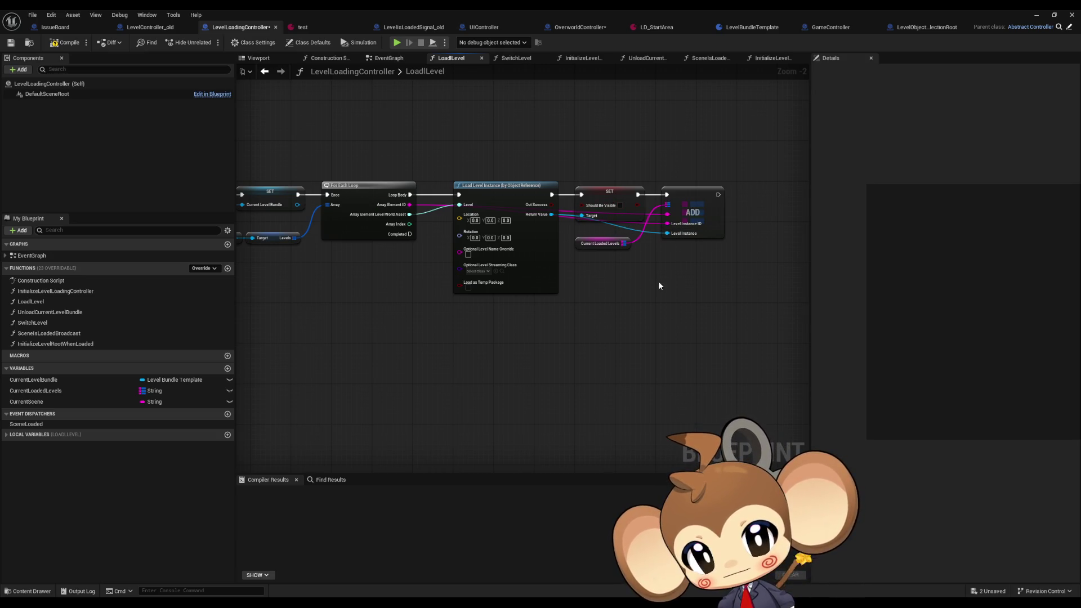
{"action": "left_click_drag", "start_coordinate": [528, 278], "coordinate": [694, 288]}
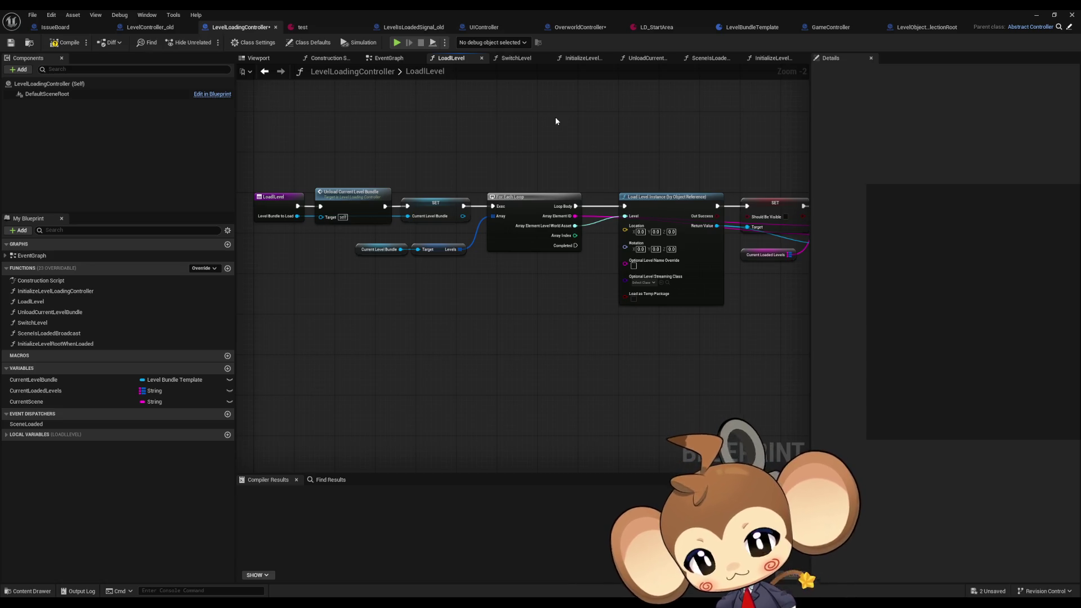
- Review LevelController_old's LoadOneLevel event bindings, Is Valid and Print String nodes
{"action": "left_click", "coordinate": [163, 27]}
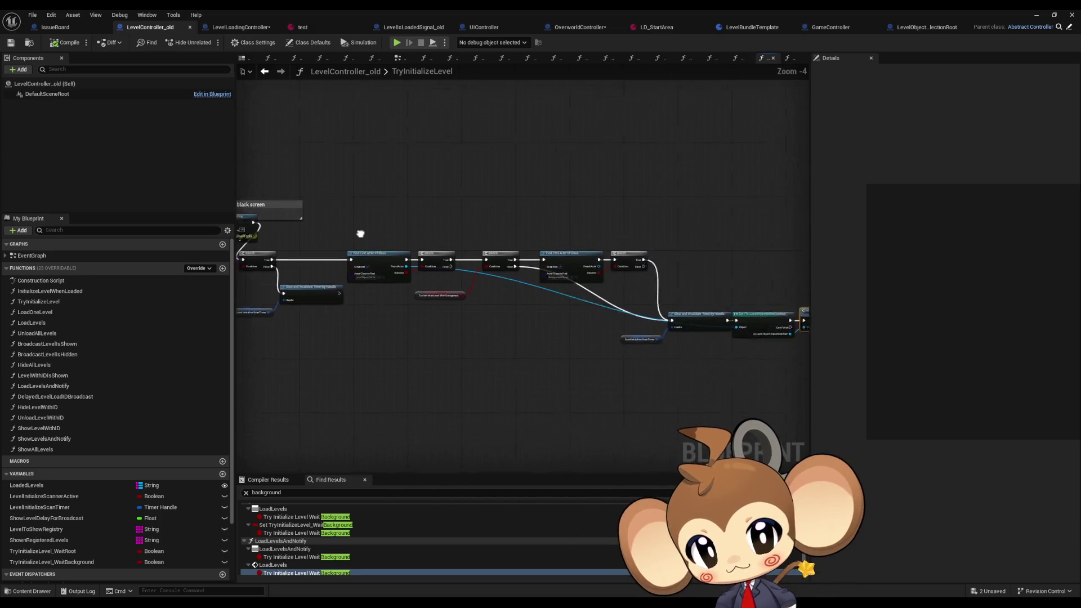
{"action": "double_click", "coordinate": [50, 314]}
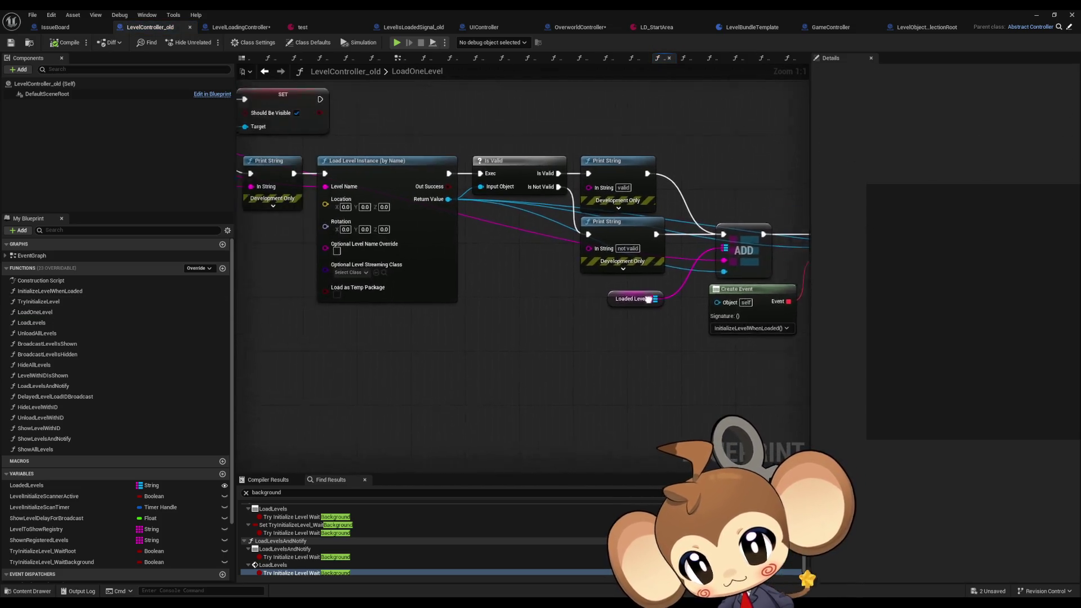
{"action": "left_click_drag", "start_coordinate": [731, 316], "coordinate": [319, 302]}
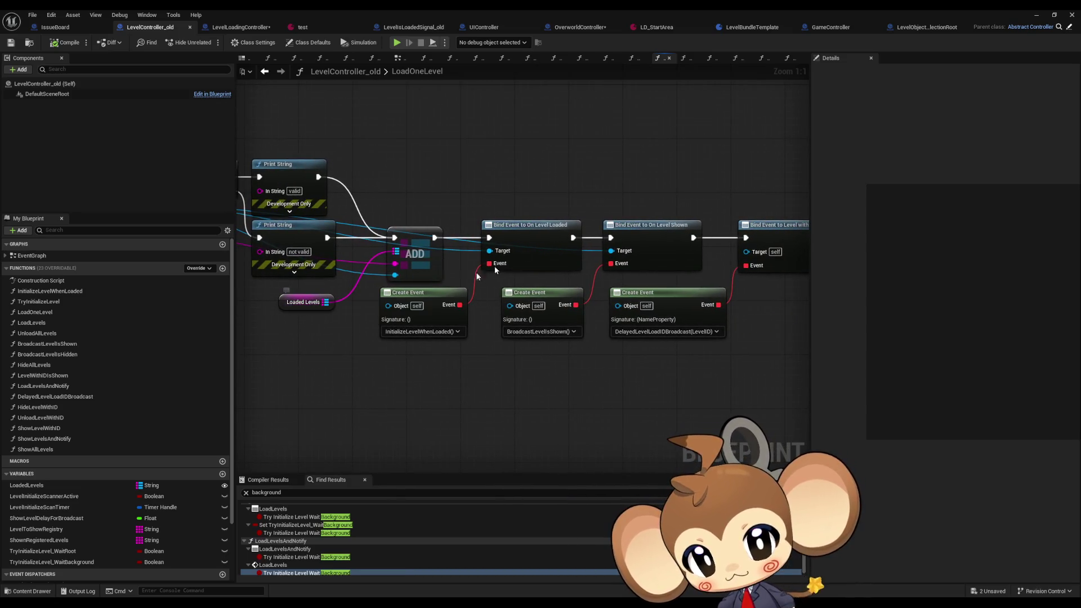
{"action": "left_click_drag", "start_coordinate": [554, 239], "coordinate": [483, 241]}
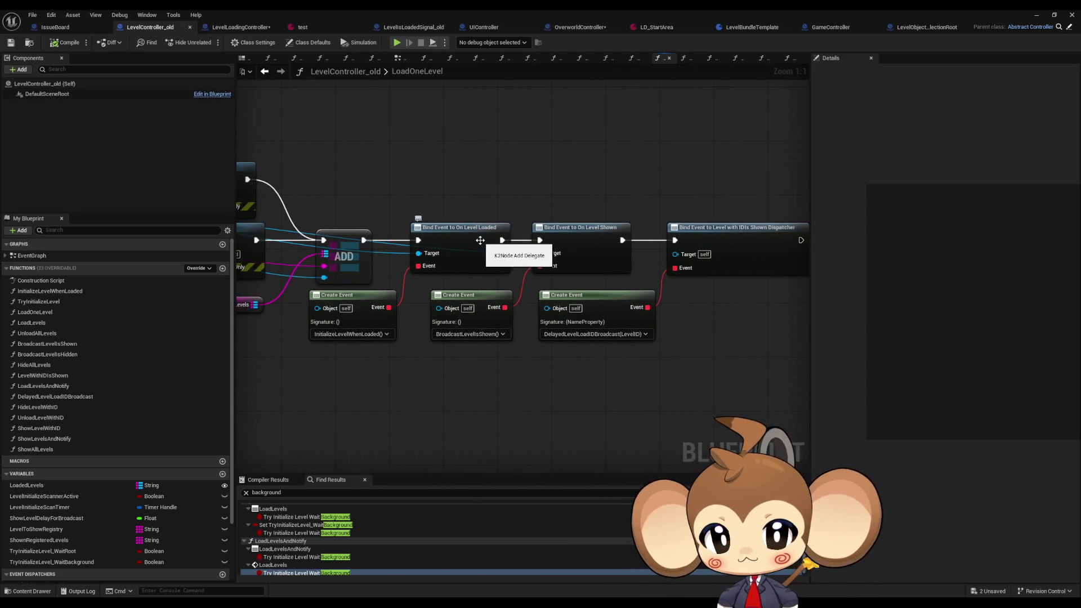
{"action": "mouse_move", "coordinate": [609, 297]}
{"action": "left_mouse_down"}
{"action": "mouse_move", "coordinate": [534, 298]}
{"action": "mouse_move", "coordinate": [735, 307]}
{"action": "left_mouse_up"}
- Return to OverworldController's BuildIsland and select the Bind Event to Levels Are Shown node
{"action": "left_click", "coordinate": [578, 27]}
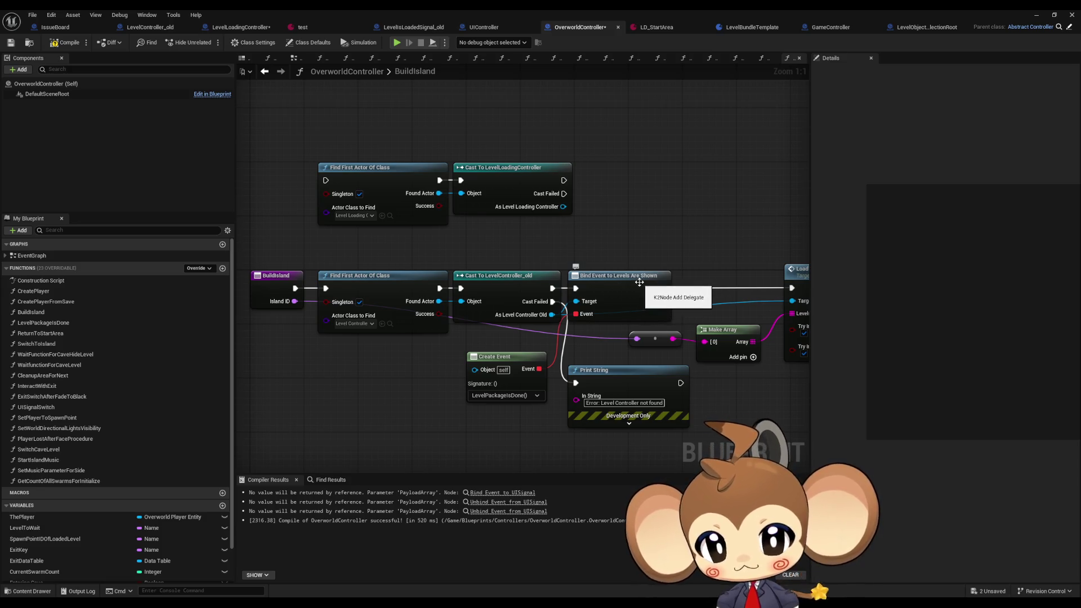
{"action": "left_click_drag", "start_coordinate": [609, 228], "coordinate": [687, 303]}
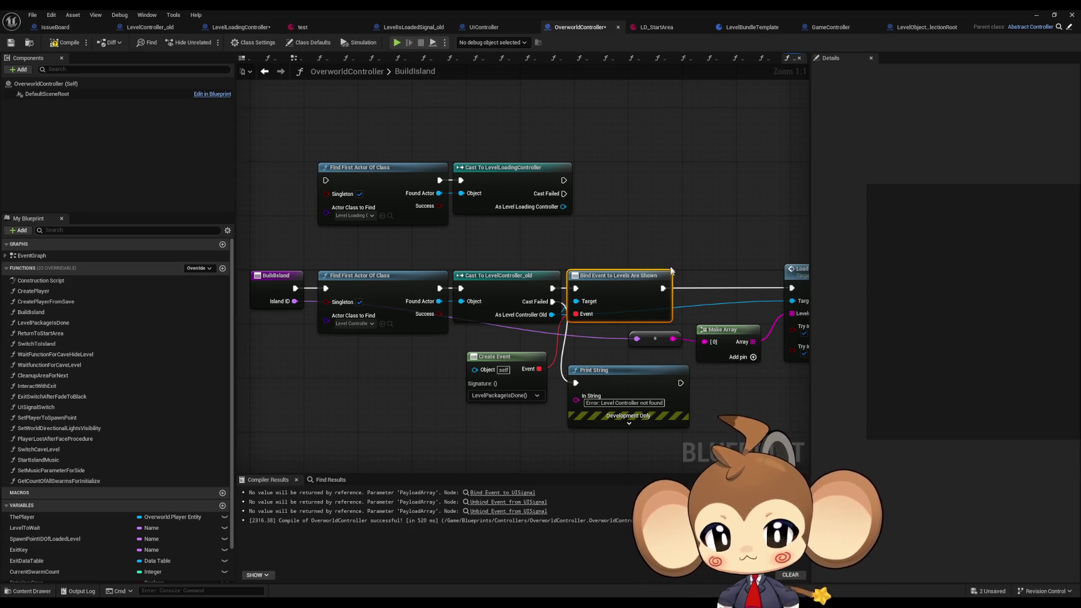
{"action": "left_click_drag", "start_coordinate": [670, 270], "coordinate": [657, 242]}
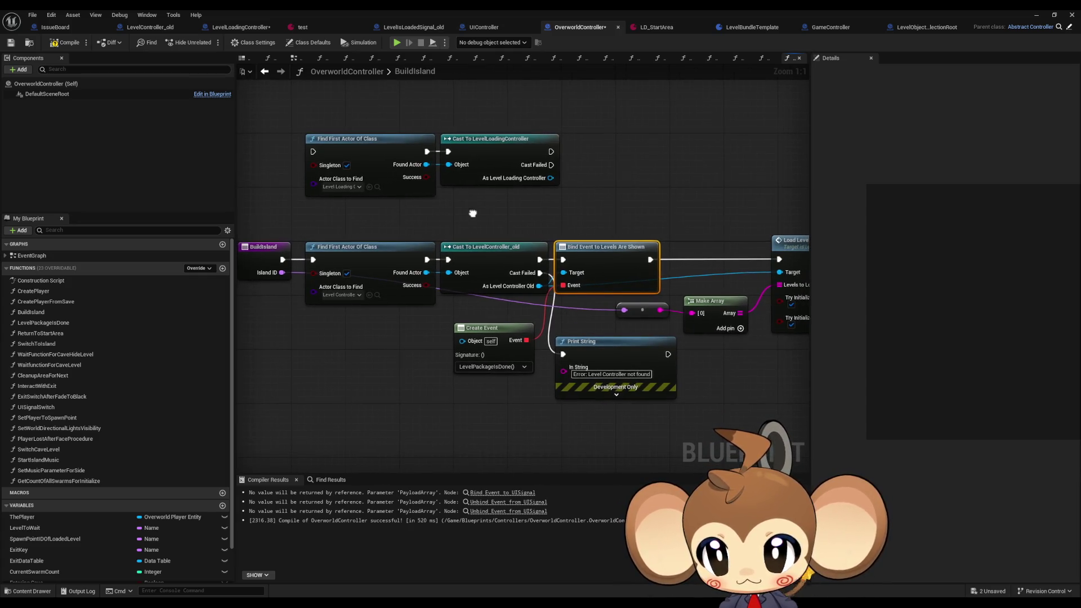
{"action": "left_click_drag", "start_coordinate": [473, 213], "coordinate": [578, 221]}
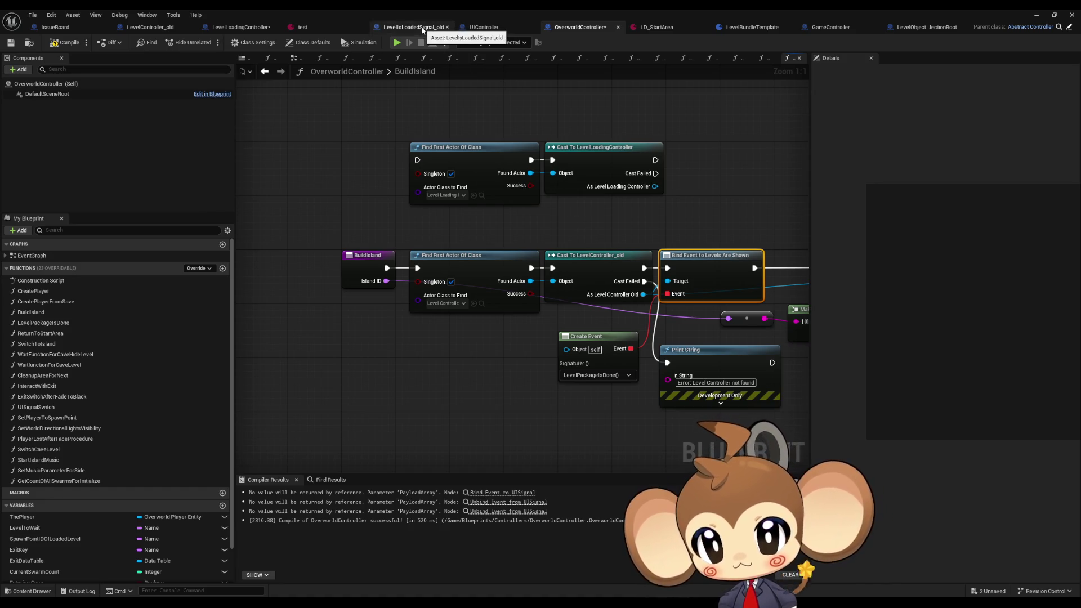
- Check LoadLevel's end and the SwitchLevel graph, then open SceneIsLoadedBroadcast, which calls Scene Loaded
{"action": "left_click", "coordinate": [253, 29]}
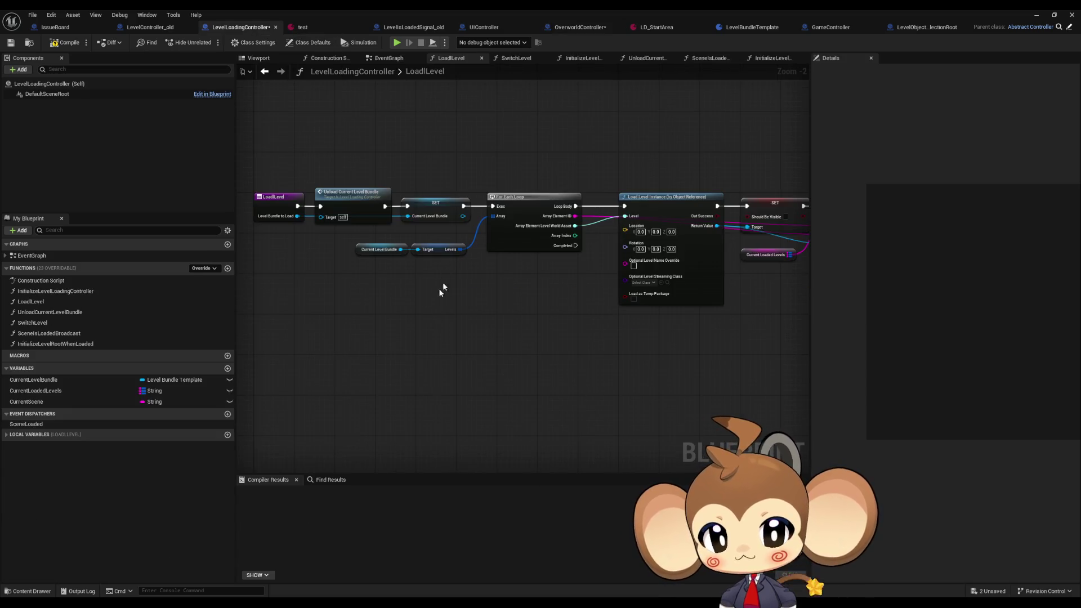
{"action": "left_click_drag", "start_coordinate": [506, 291], "coordinate": [450, 271]}
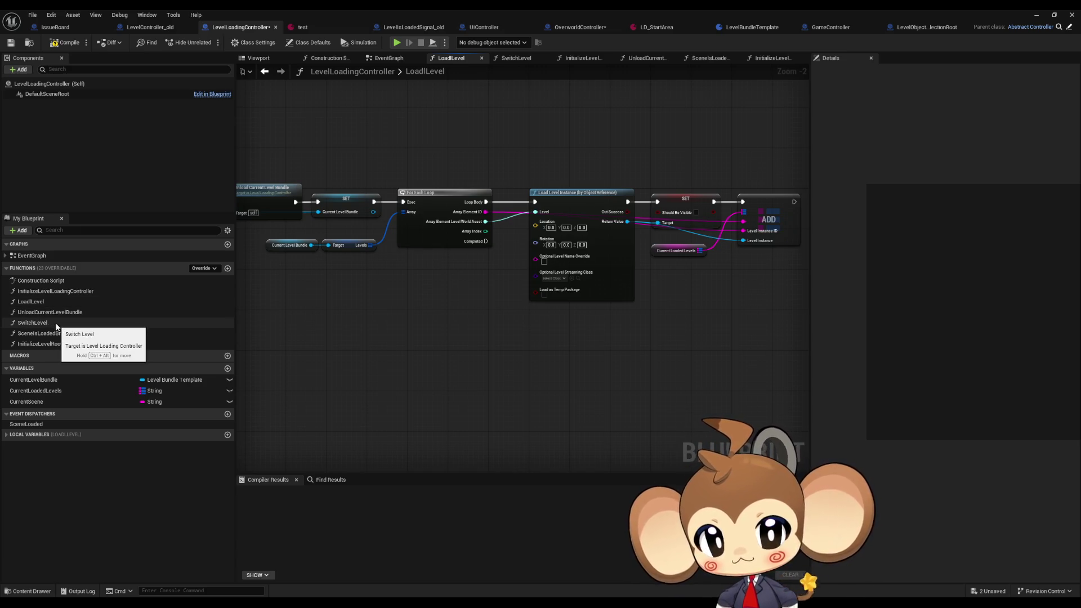
{"action": "double_click", "coordinate": [56, 326]}
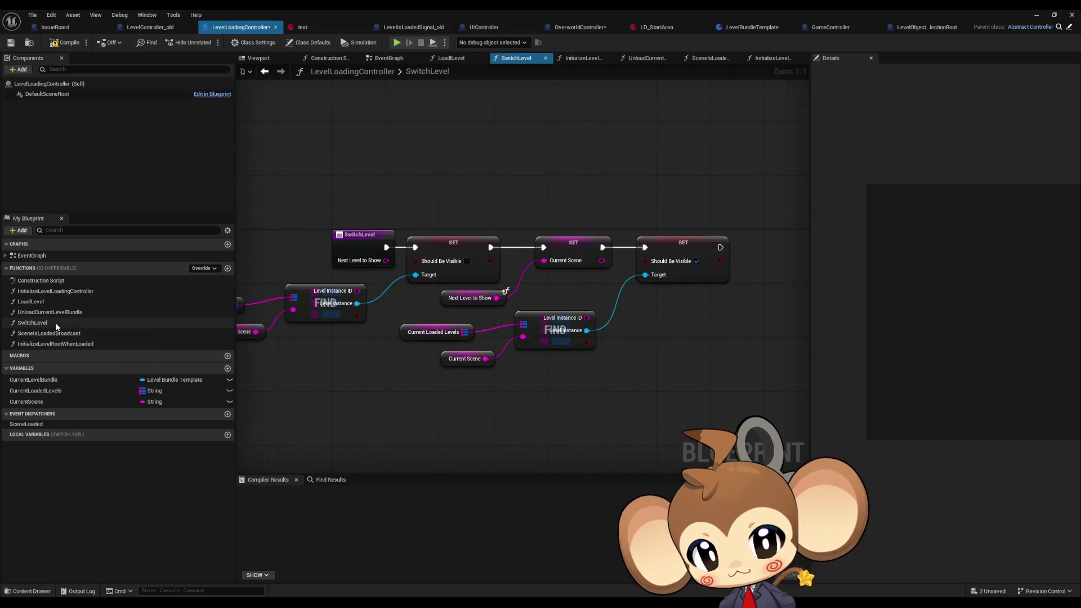
{"action": "mouse_move", "coordinate": [416, 340]}
{"action": "left_mouse_down"}
{"action": "mouse_move", "coordinate": [516, 345]}
{"action": "mouse_move", "coordinate": [406, 329]}
{"action": "left_mouse_up"}
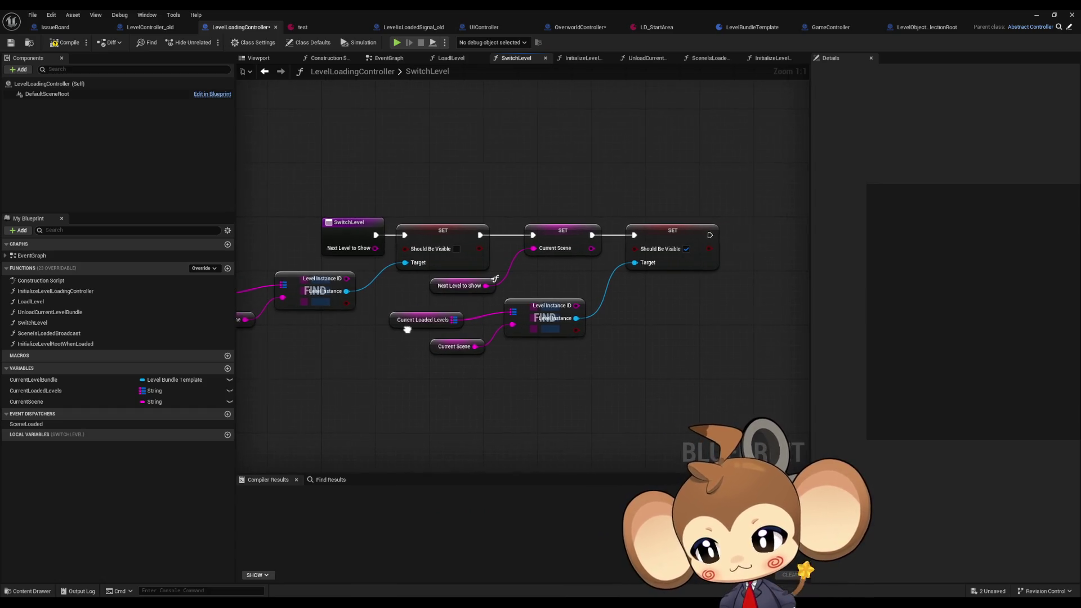
{"action": "double_click", "coordinate": [59, 335]}
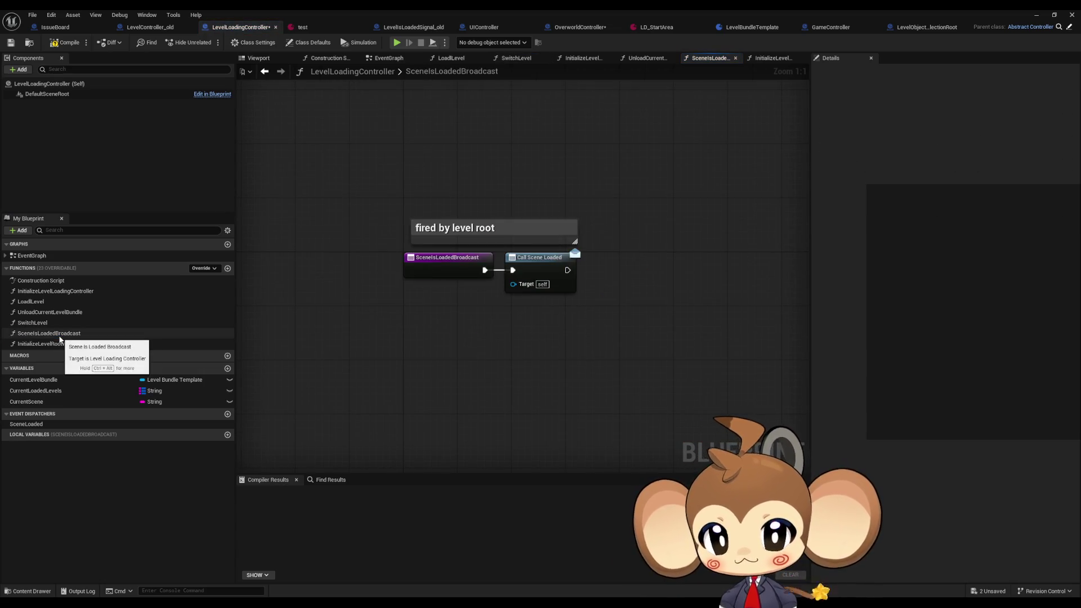
- Find all SceneIsLoadedBroadcast references, inspect LevelIsLoadedSignal_old's NotifyLevelController, then return to OverworldController
{"action": "right_click", "coordinate": [433, 265]}
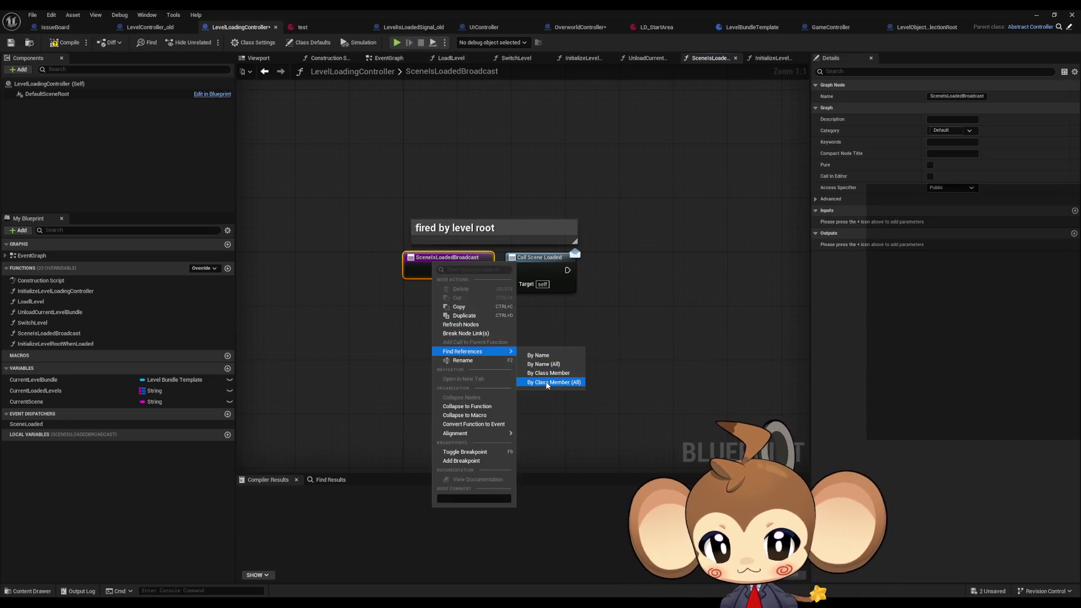
{"action": "left_click", "coordinate": [543, 384]}
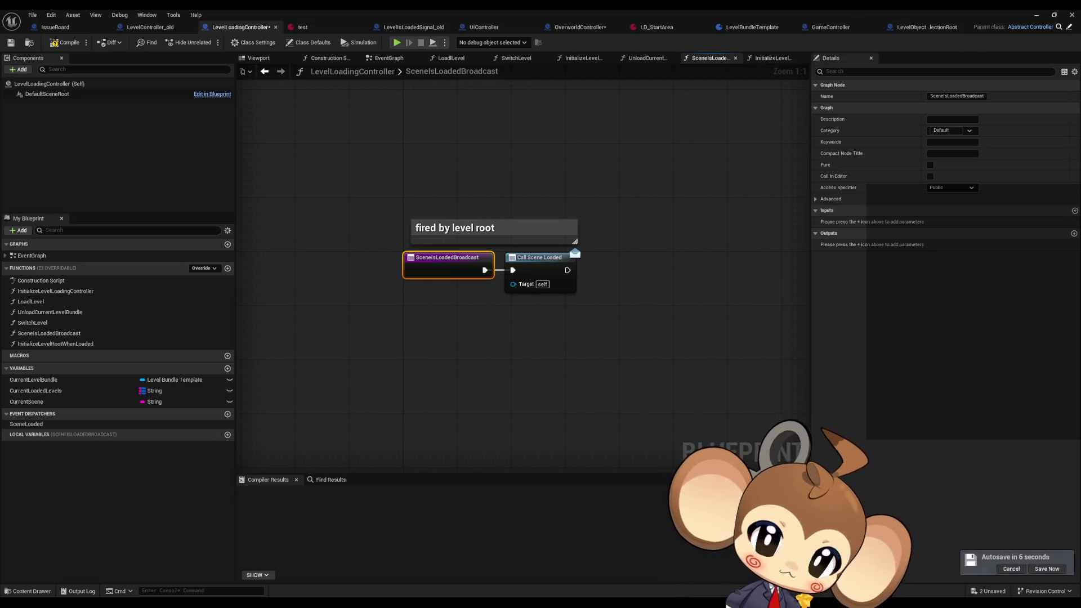
{"action": "left_click", "coordinate": [410, 27]}
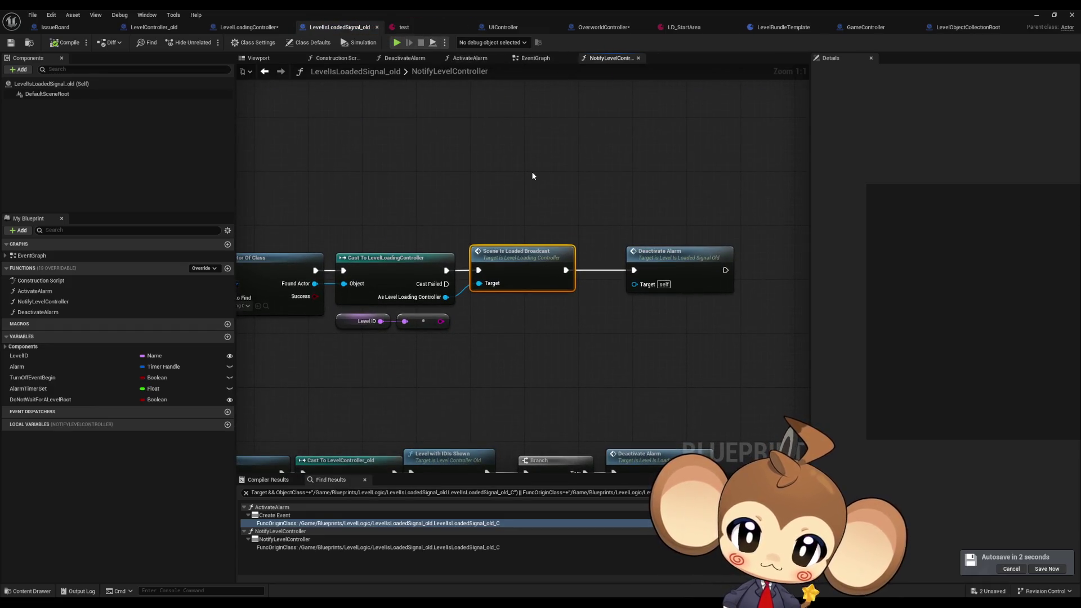
{"action": "scroll", "coordinate": [532, 176], "scroll_direction": "down", "scroll_amount": 2}
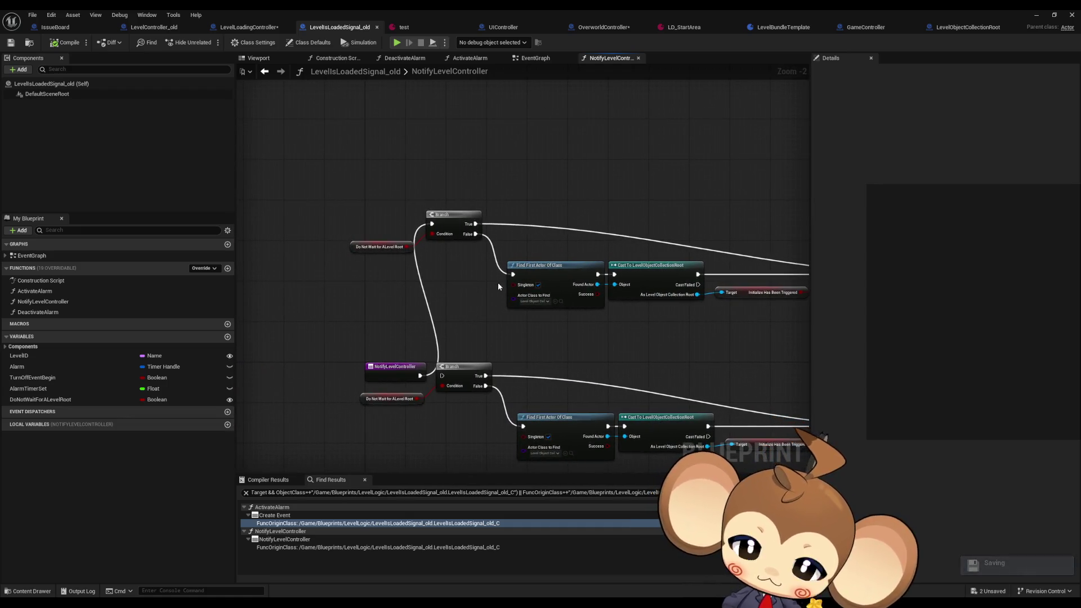
{"action": "left_click", "coordinate": [599, 27]}
{"action": "left_click_drag", "start_coordinate": [521, 236], "coordinate": [375, 292]}
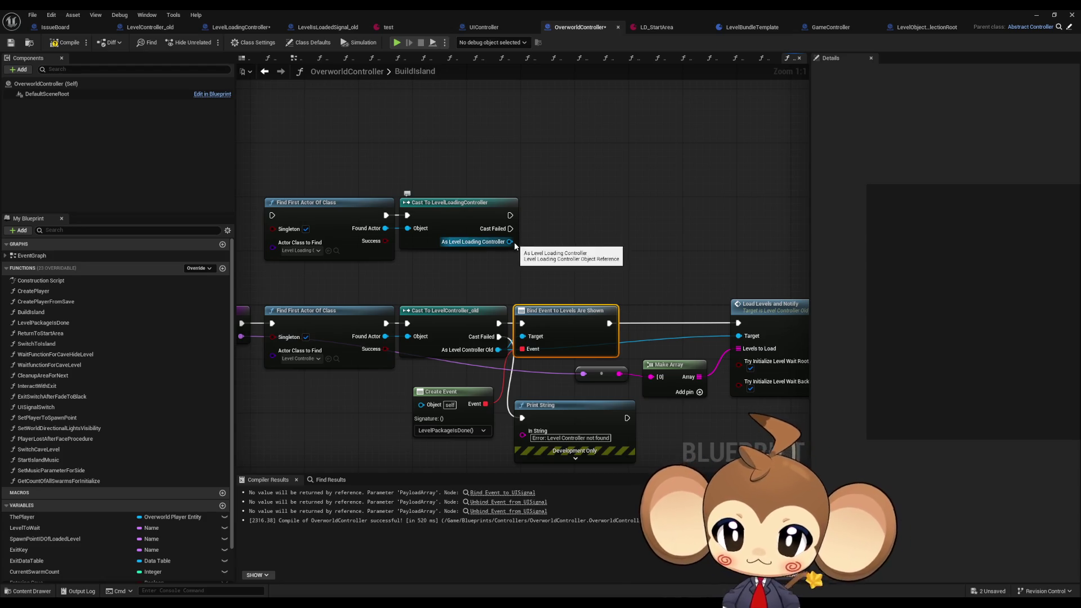
- Try a bind action from the Level Loading Controller output and inspect the BuildIsland entry node
{"action": "mouse_move", "coordinate": [517, 241]}
{"action": "left_mouse_down"}
{"action": "mouse_move", "coordinate": [450, 250]}
{"action": "mouse_move", "coordinate": [512, 243]}
{"action": "left_mouse_up"}
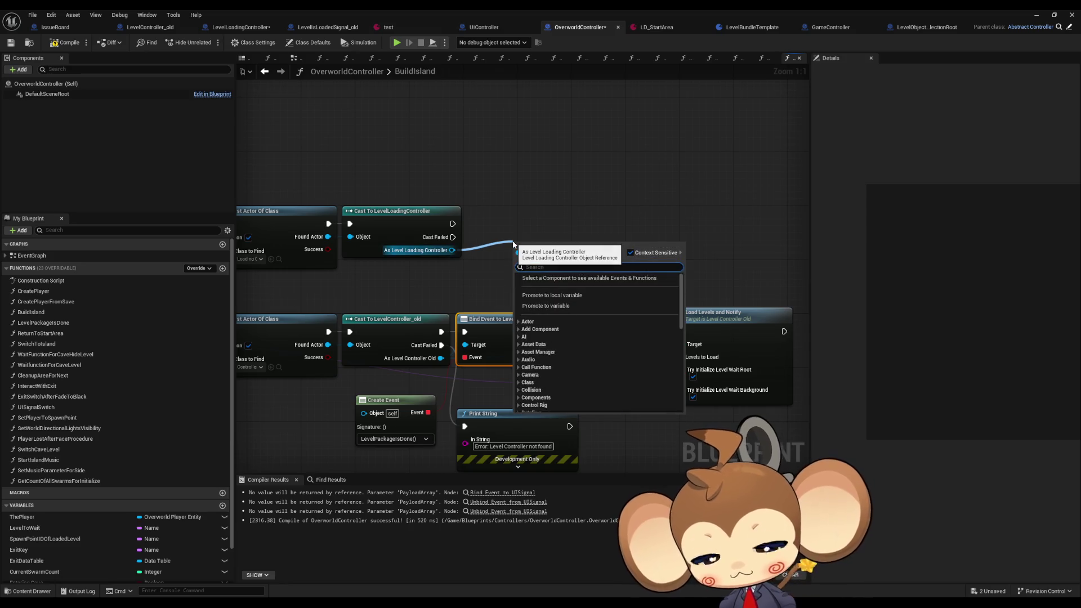
{"action": "type", "text": "bind"}
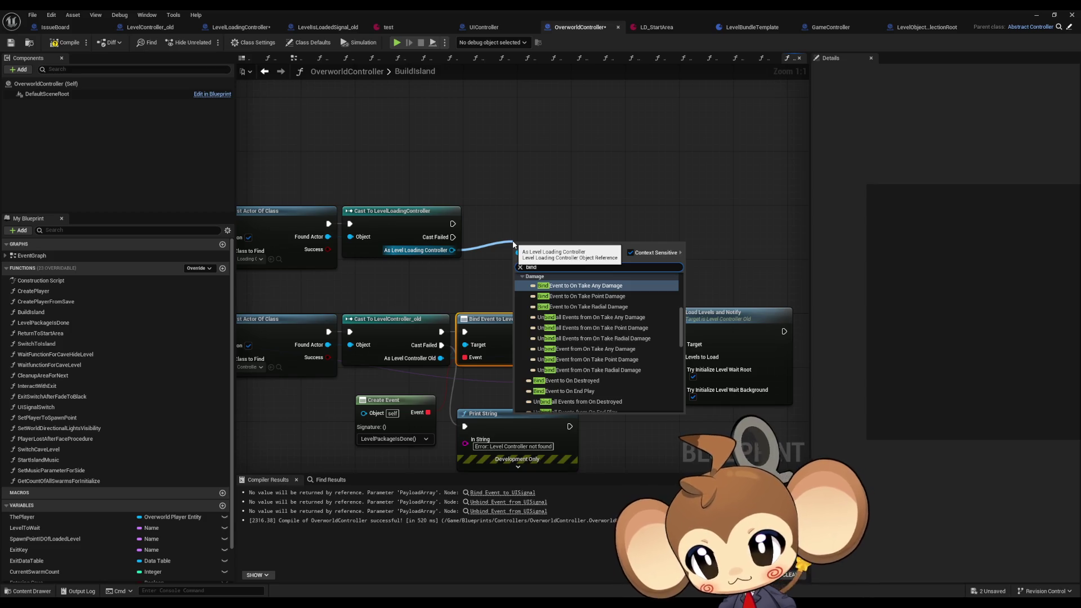
{"action": "mouse_move", "coordinate": [429, 103]}
{"action": "left_mouse_down"}
{"action": "mouse_move", "coordinate": [510, 168]}
{"action": "mouse_move", "coordinate": [670, 219]}
{"action": "left_mouse_up"}
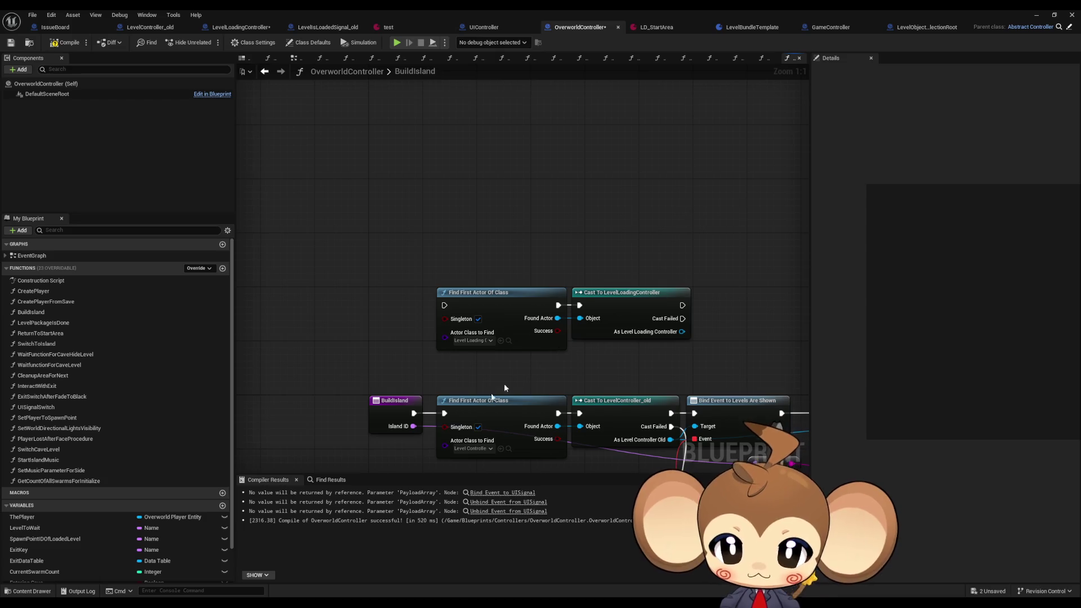
{"action": "left_click", "coordinate": [388, 403]}
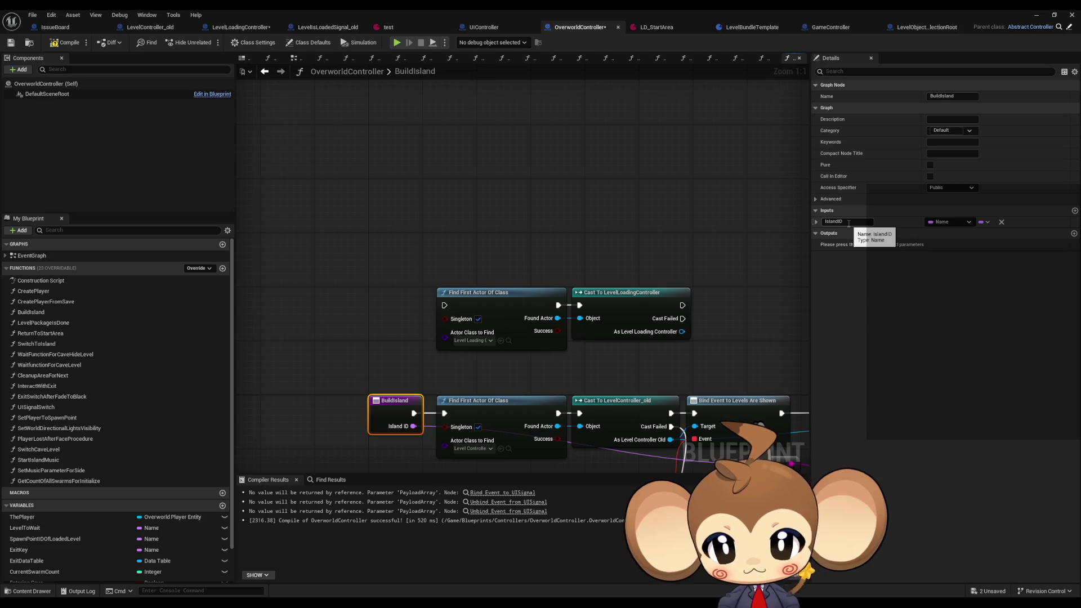
{"action": "left_click_drag", "start_coordinate": [585, 371], "coordinate": [577, 309]}
- Delete the unused Find First Actor Of Class and Cast To LevelLoadingController nodes, then add a function
{"action": "mouse_move", "coordinate": [453, 211]}
{"action": "left_mouse_down"}
{"action": "mouse_move", "coordinate": [647, 289]}
{"action": "mouse_move", "coordinate": [431, 251]}
{"action": "mouse_move", "coordinate": [586, 261]}
{"action": "left_mouse_up"}
{"action": "key", "text": "Delete"}
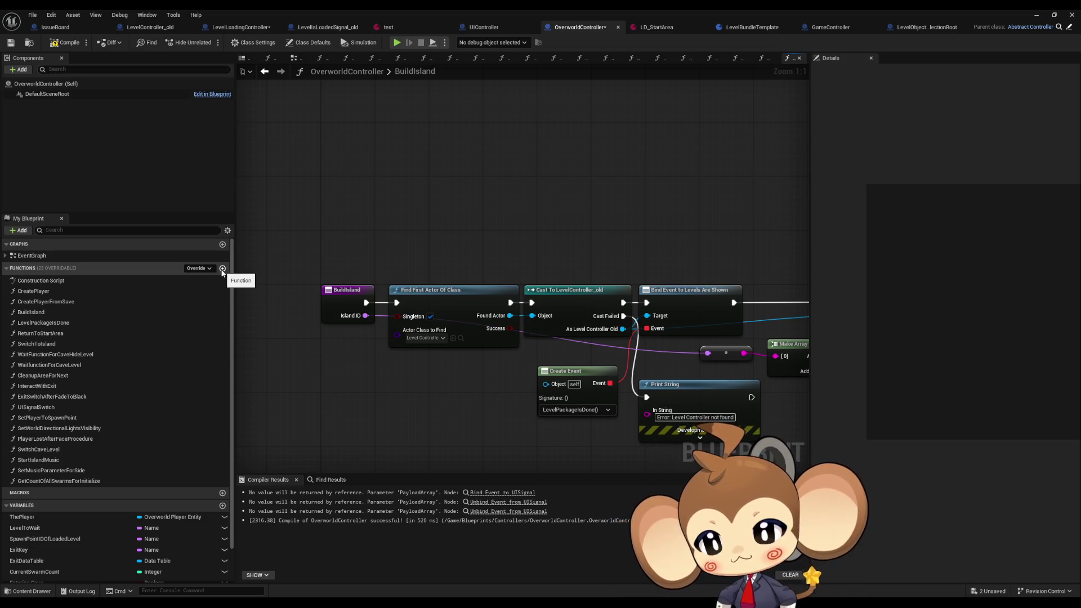
{"action": "left_click", "coordinate": [222, 268]}
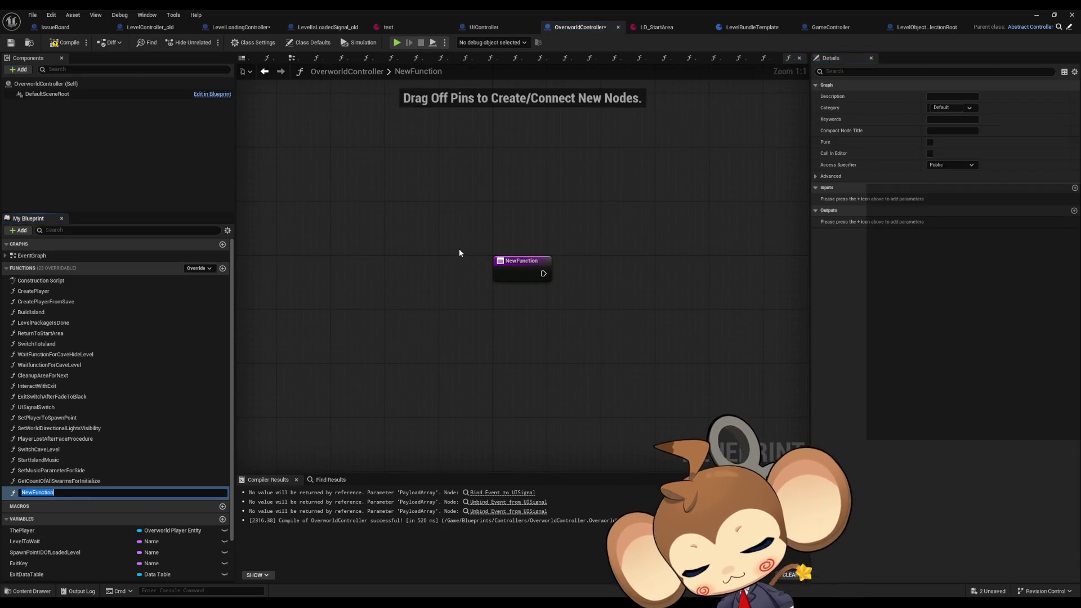
- Name the new function LoadScene, then delete it again after checking GetCountOfAllSwarmsForInitialize
{"action": "type", "text": "Lo"}
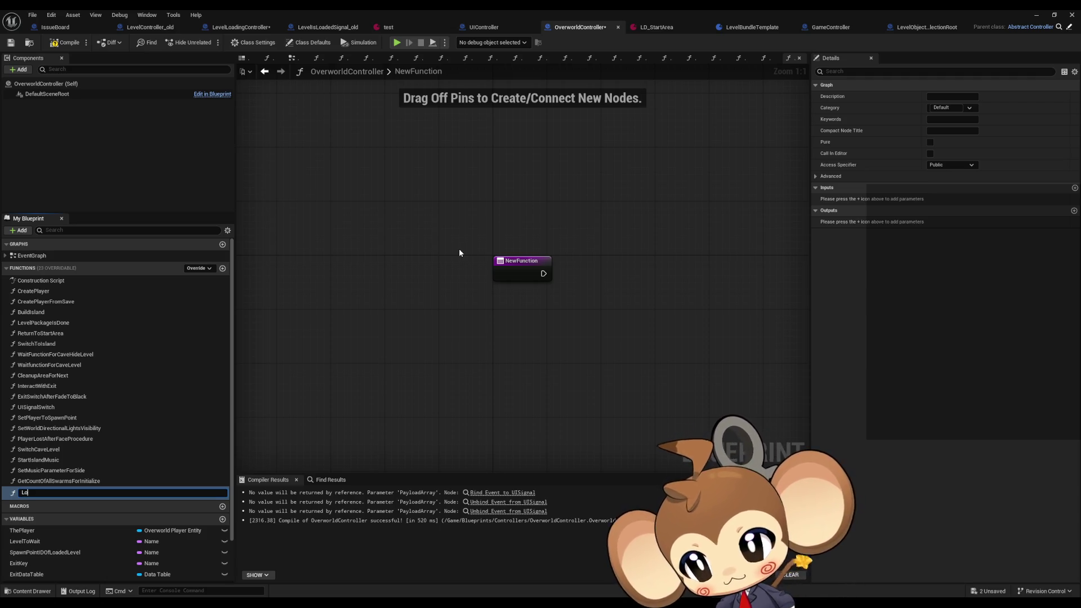
{"action": "type", "text": "adScene"}
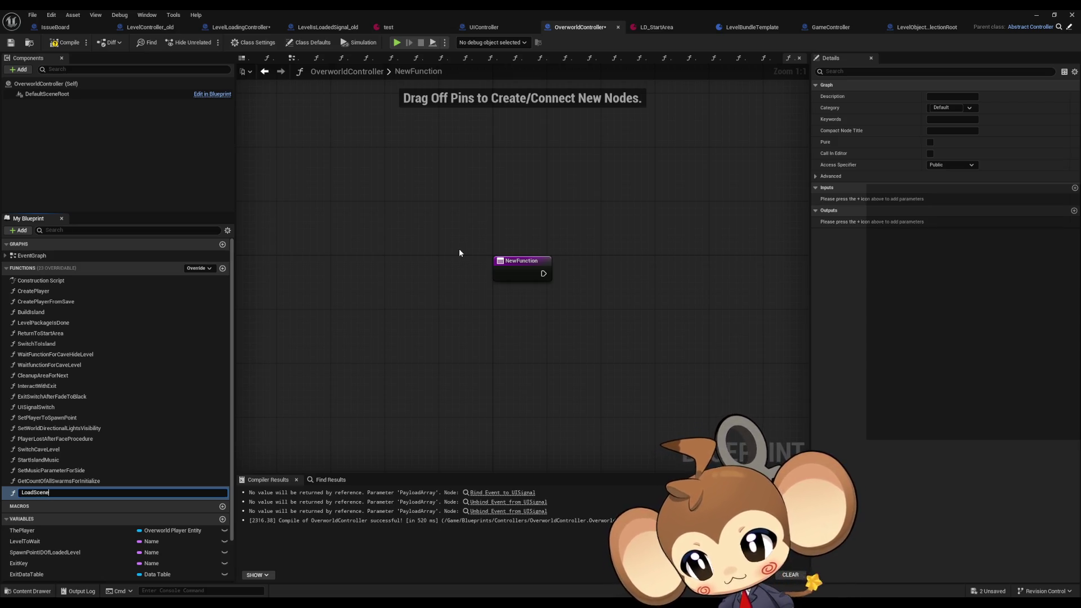
{"action": "key", "text": "Return"}
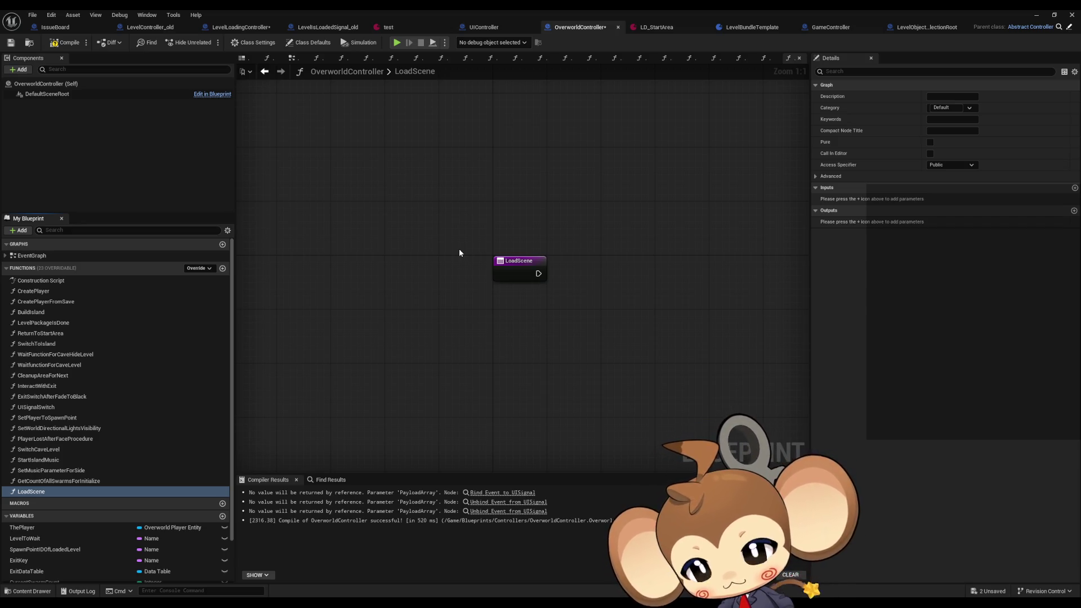
{"action": "left_click", "coordinate": [48, 483]}
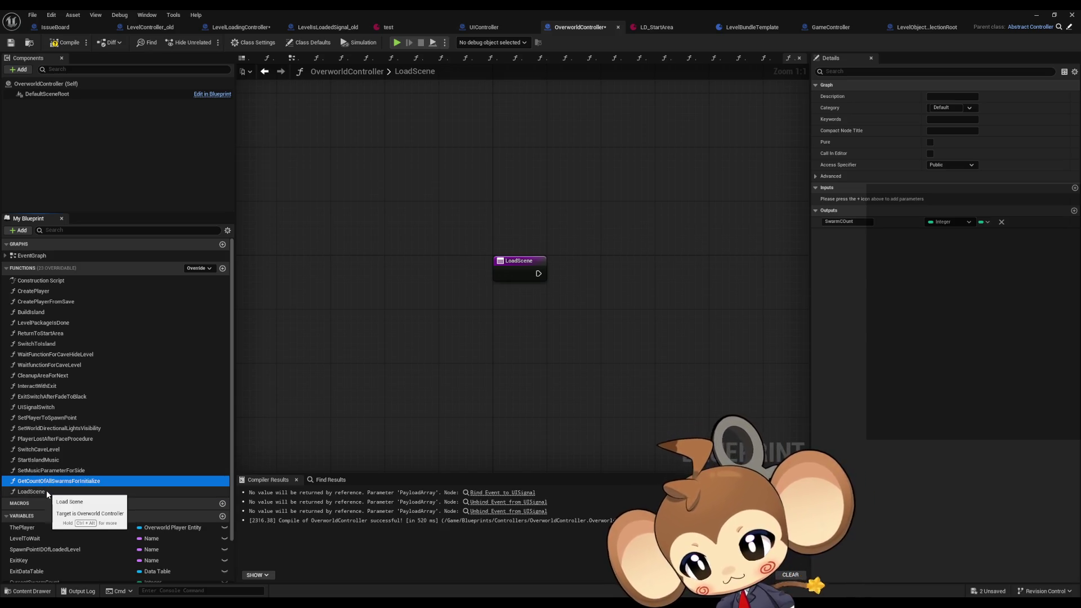
{"action": "left_click", "coordinate": [46, 492]}
{"action": "key", "text": "Delete"}
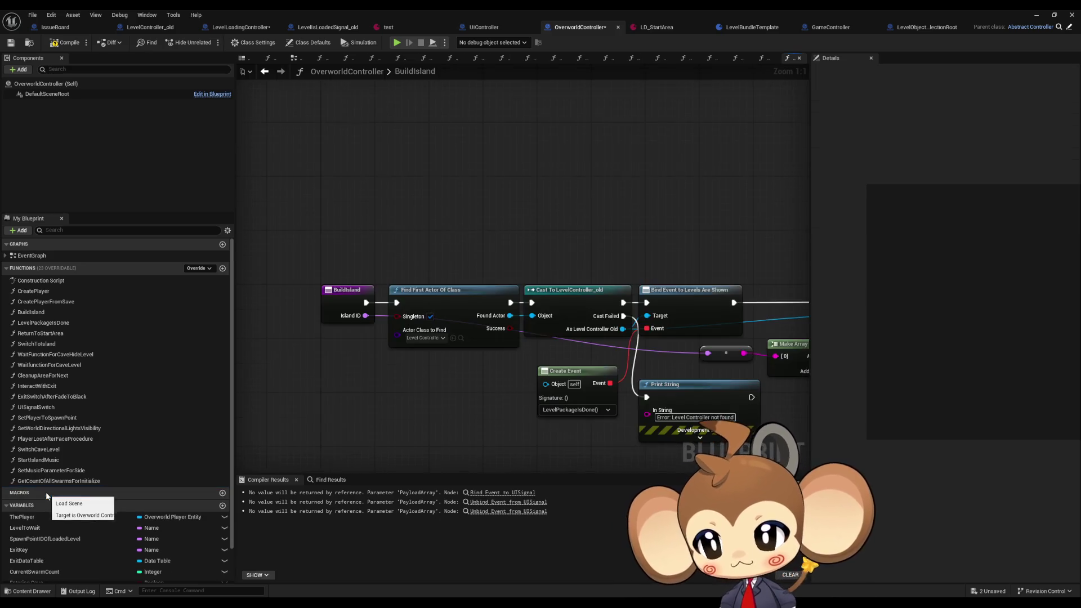
- Review LevelLoadingController's LoadLevel and SwitchLevel graphs, then view the test LevelBundleTemplate asset
{"action": "left_click", "coordinate": [250, 28]}
{"action": "left_click_drag", "start_coordinate": [250, 29], "coordinate": [335, 28]}
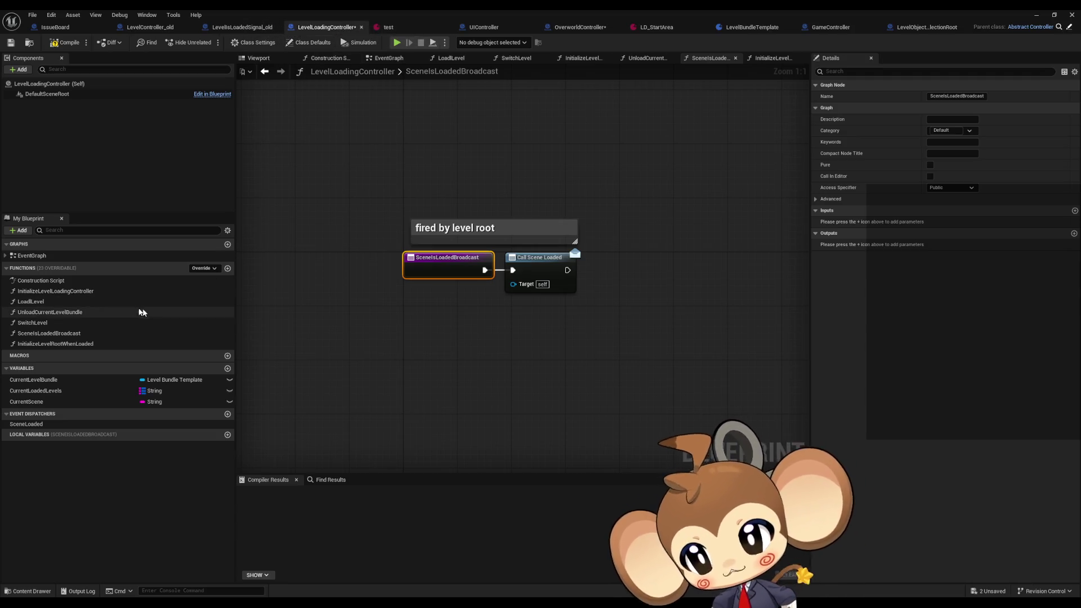
{"action": "double_click", "coordinate": [109, 302]}
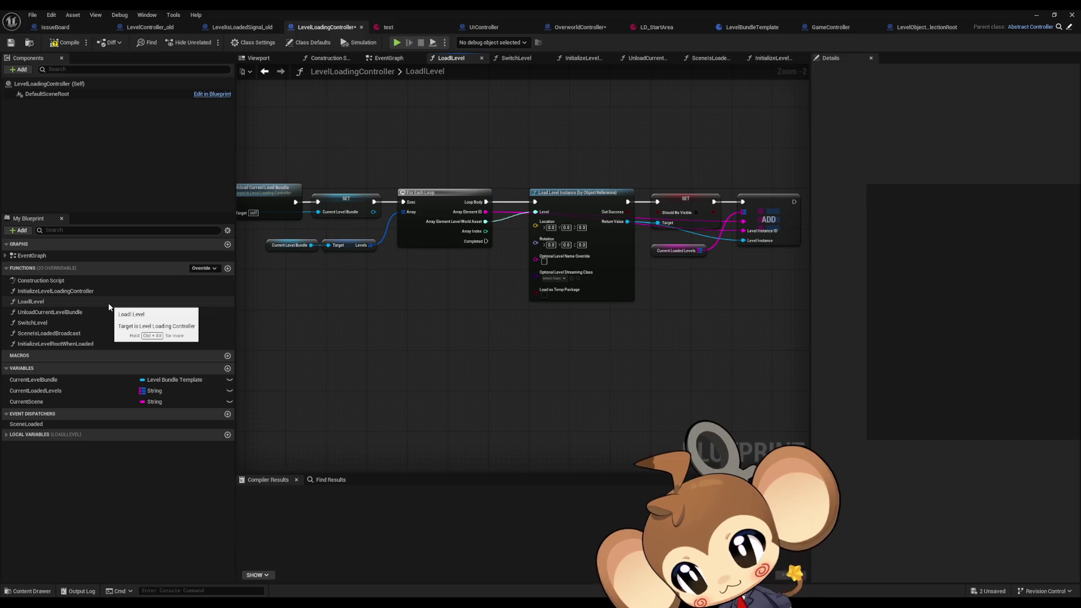
{"action": "double_click", "coordinate": [104, 325]}
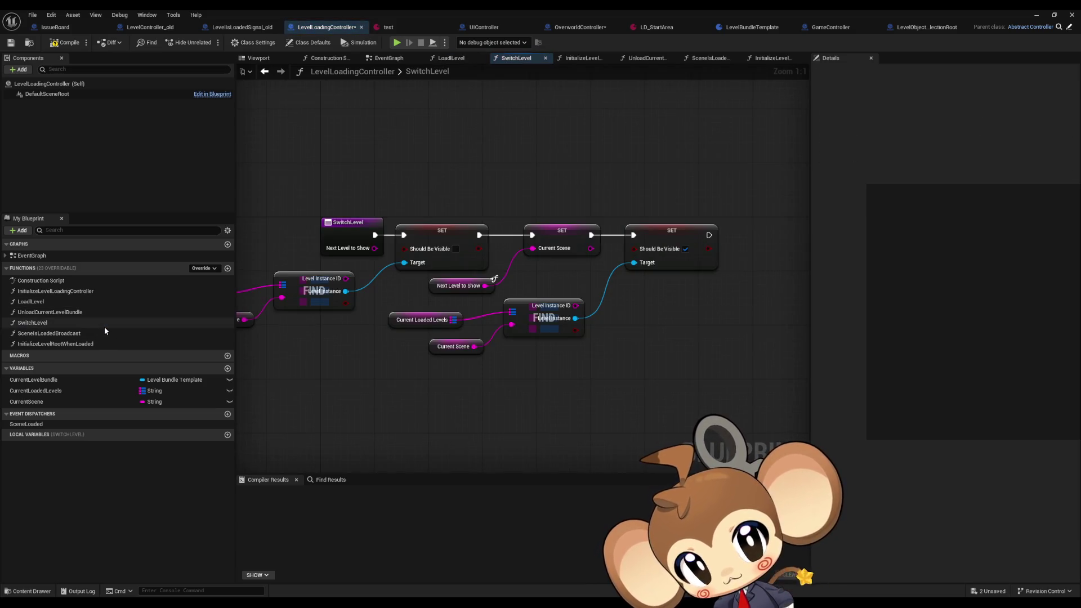
{"action": "left_click", "coordinate": [398, 26]}
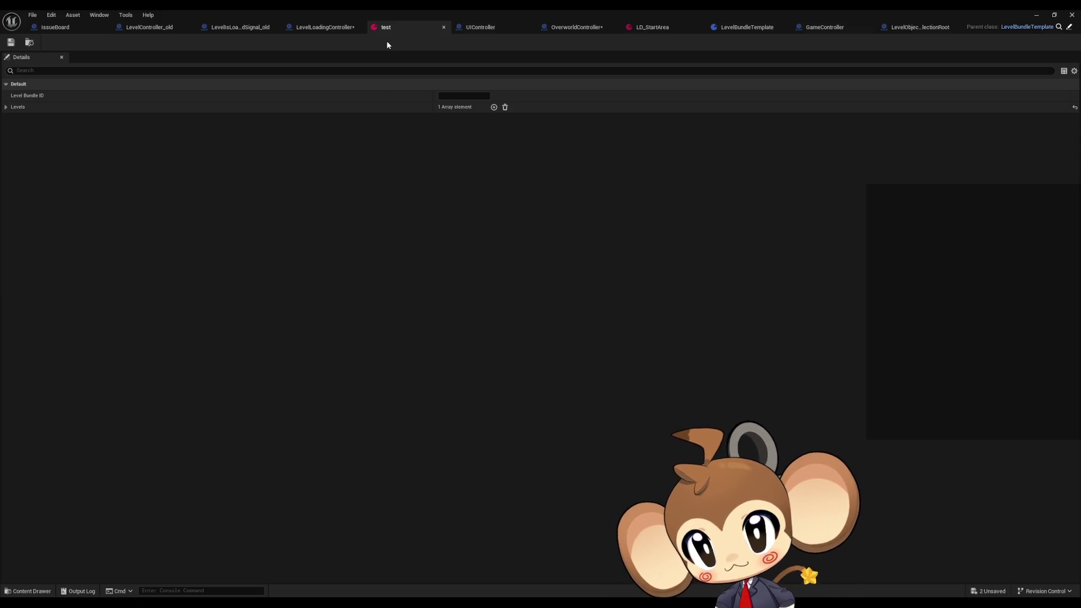
- Check LD_StartArea's seven levels, including Arena and Temple, then go back to OverworldController
{"action": "left_click", "coordinate": [646, 26]}
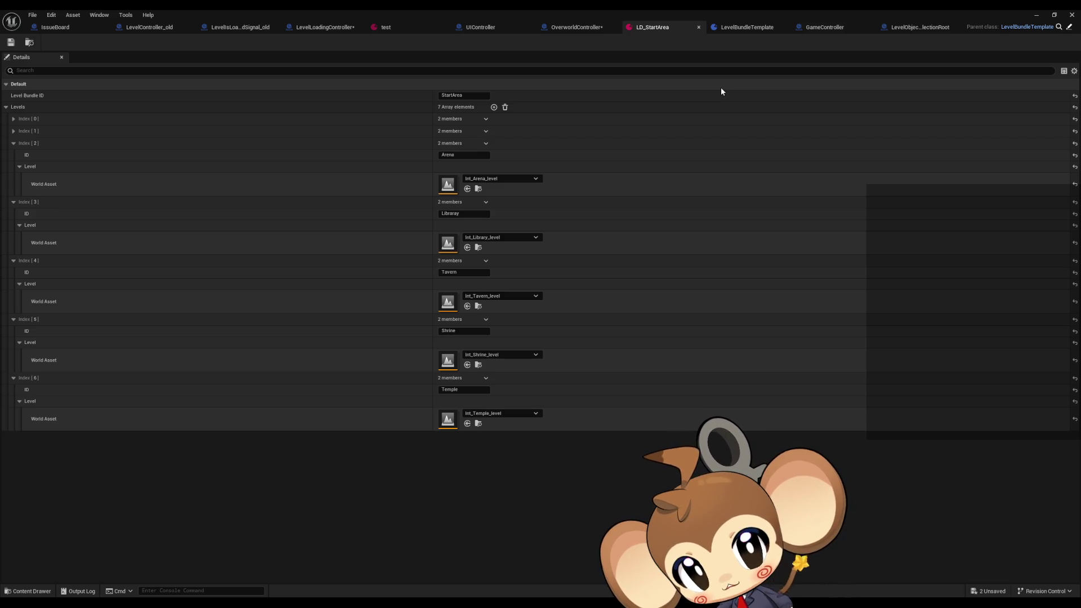
{"action": "left_click", "coordinate": [577, 29]}
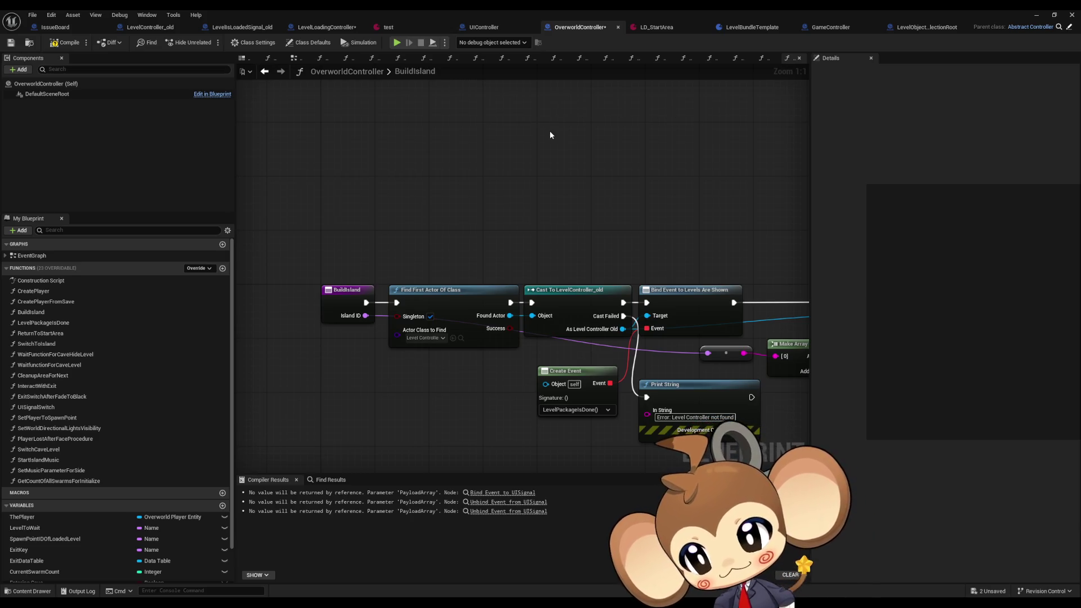
- Paste the find-actor and cast nodes, add Bind Event to Scene Loaded from the cast, then open LevelPackageIsDone
{"action": "mouse_move", "coordinate": [628, 161]}
{"action": "left_mouse_down"}
{"action": "mouse_move", "coordinate": [556, 166]}
{"action": "mouse_move", "coordinate": [483, 155]}
{"action": "mouse_move", "coordinate": [481, 177]}
{"action": "mouse_move", "coordinate": [391, 160]}
{"action": "left_mouse_up"}
{"action": "key", "text": "ctrl+v"}
{"action": "left_click_drag", "start_coordinate": [555, 190], "coordinate": [589, 193]}
{"action": "type", "text": "bind"}
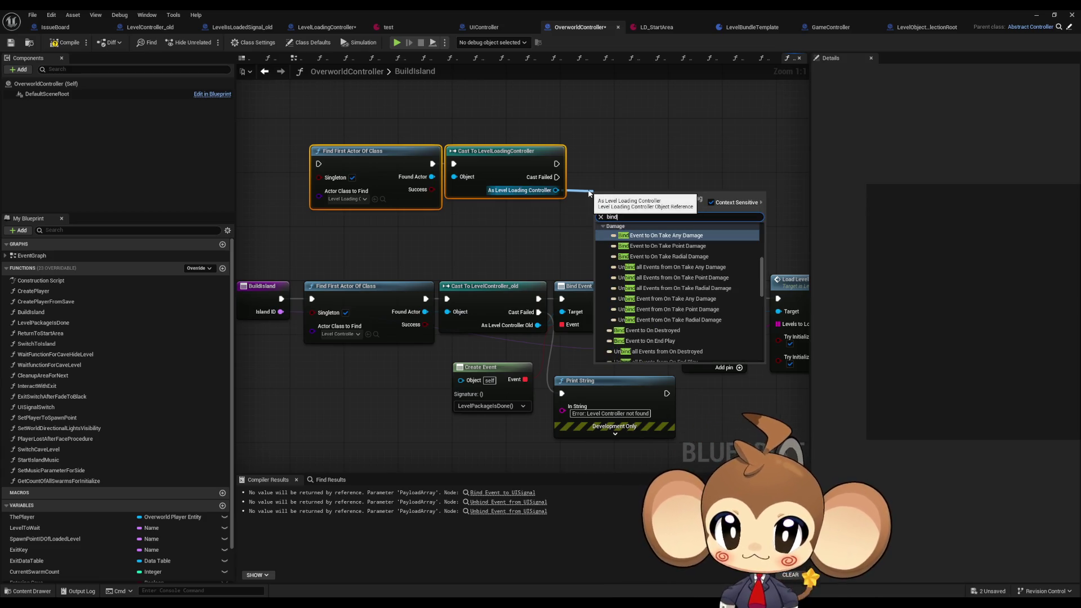
{"action": "type", "text": " s"}
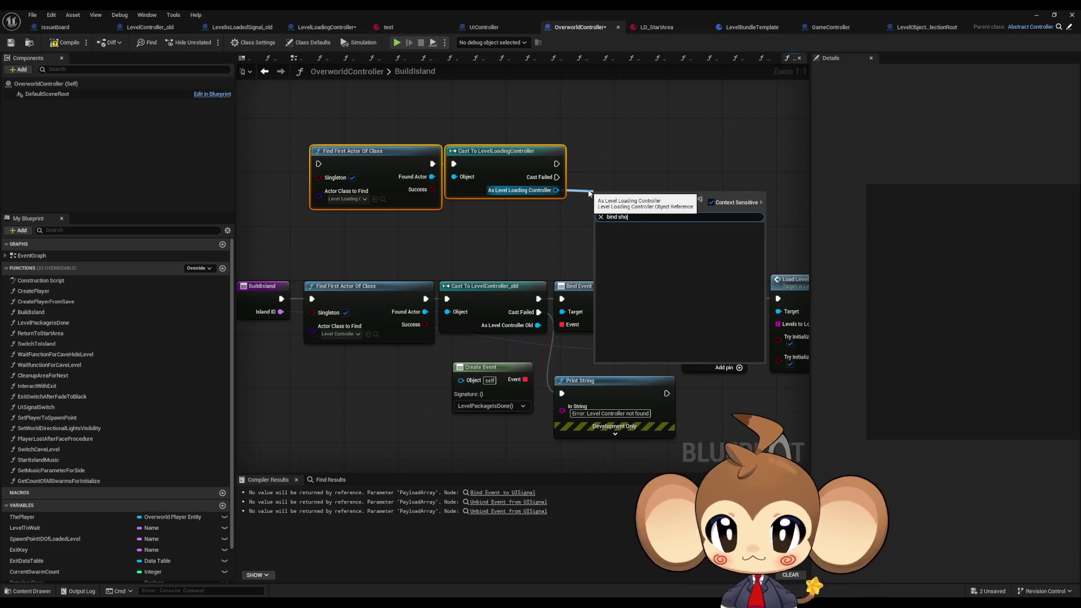
{"action": "key", "text": "BackSpace"}
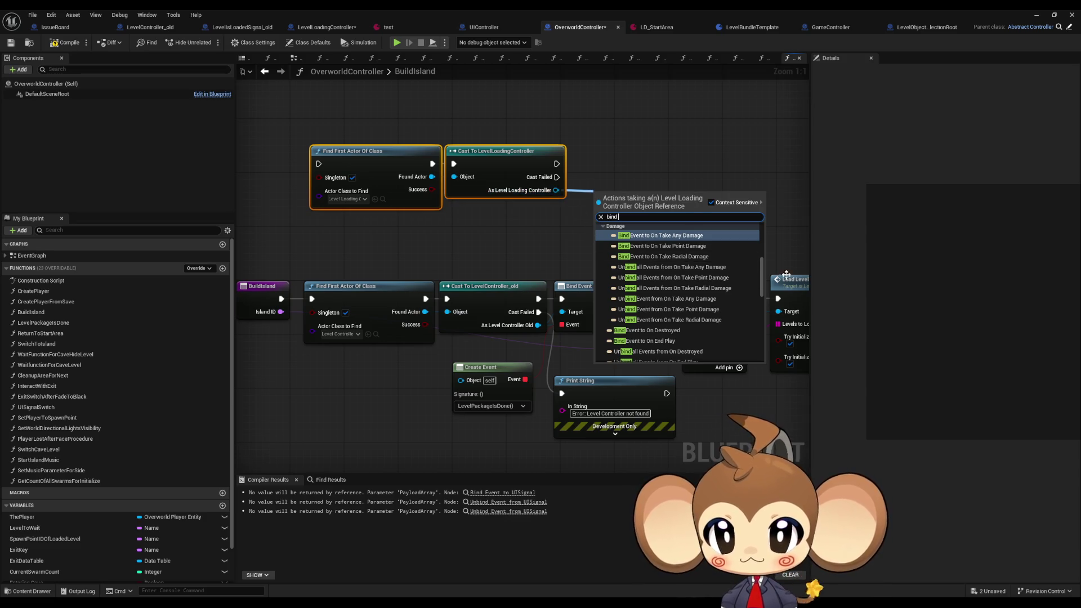
{"action": "scroll", "coordinate": [763, 299], "scroll_direction": "down", "scroll_amount": 3}
{"action": "mouse_move", "coordinate": [764, 298]}
{"action": "left_mouse_down"}
{"action": "mouse_move", "coordinate": [767, 344]}
{"action": "mouse_move", "coordinate": [771, 252]}
{"action": "left_mouse_up"}
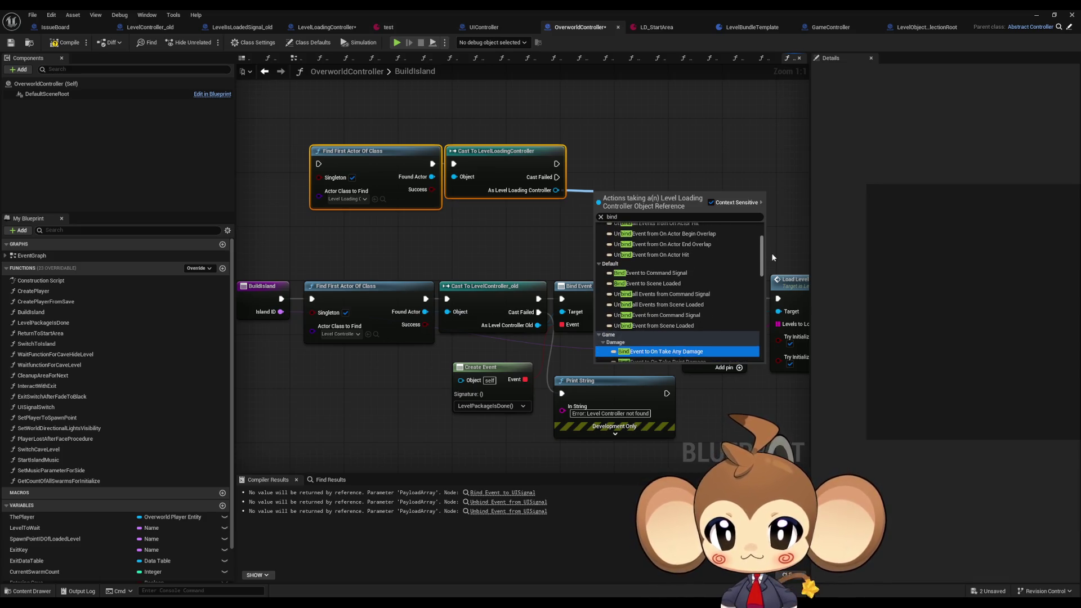
{"action": "left_click", "coordinate": [680, 284]}
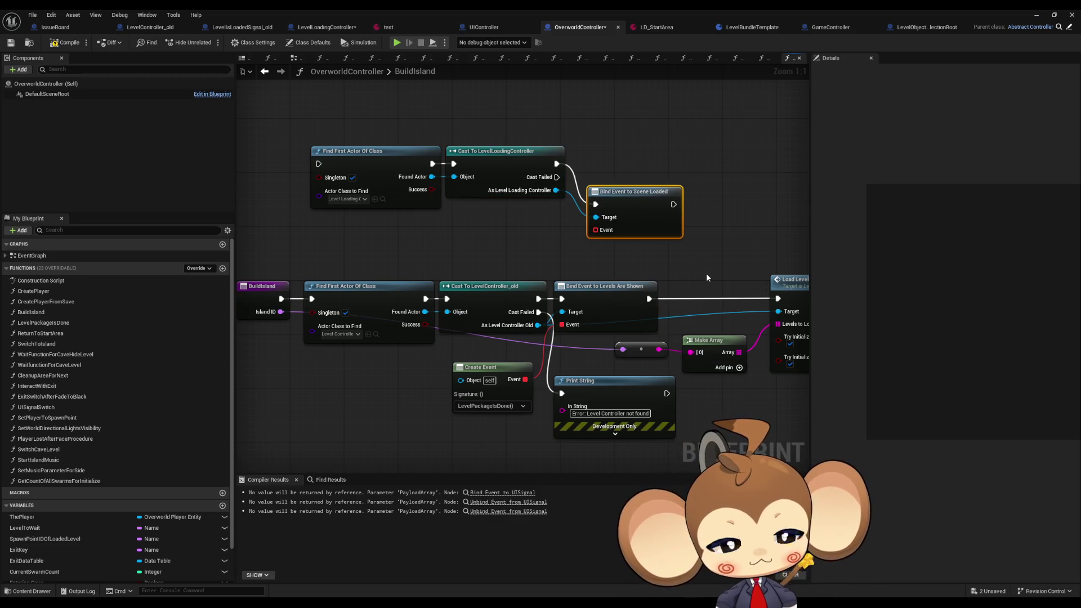
{"action": "left_click_drag", "start_coordinate": [632, 192], "coordinate": [626, 152]}
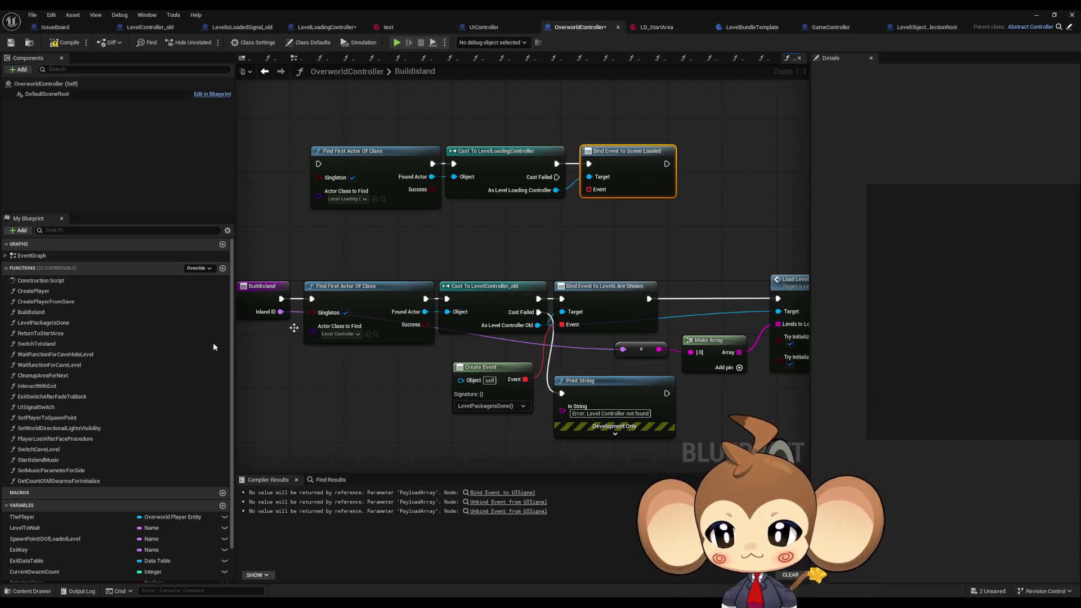
{"action": "double_click", "coordinate": [69, 326]}
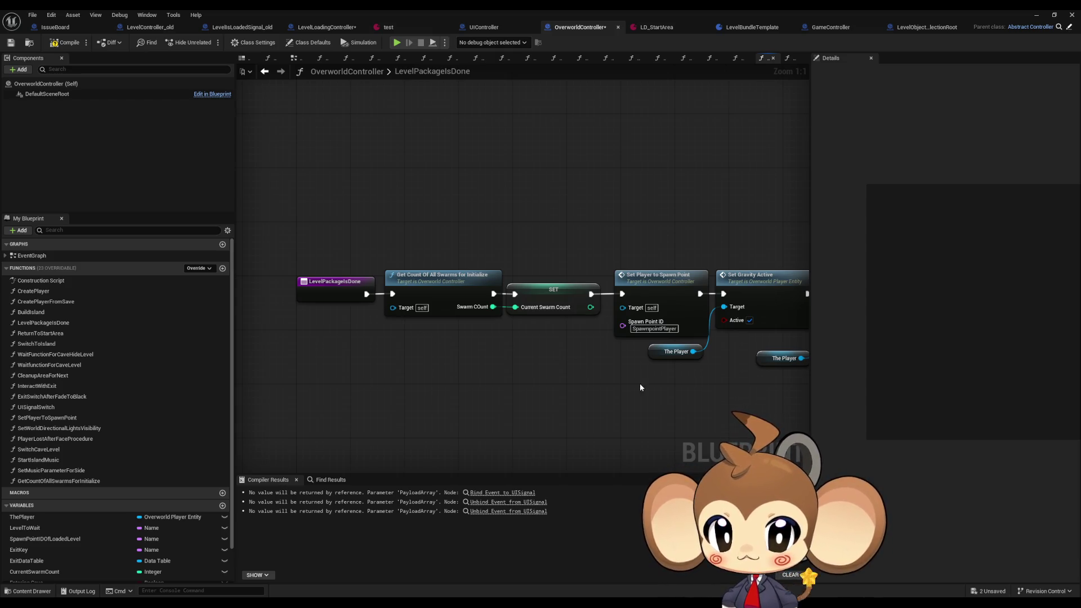
{"action": "left_click_drag", "start_coordinate": [640, 387], "coordinate": [576, 375]}
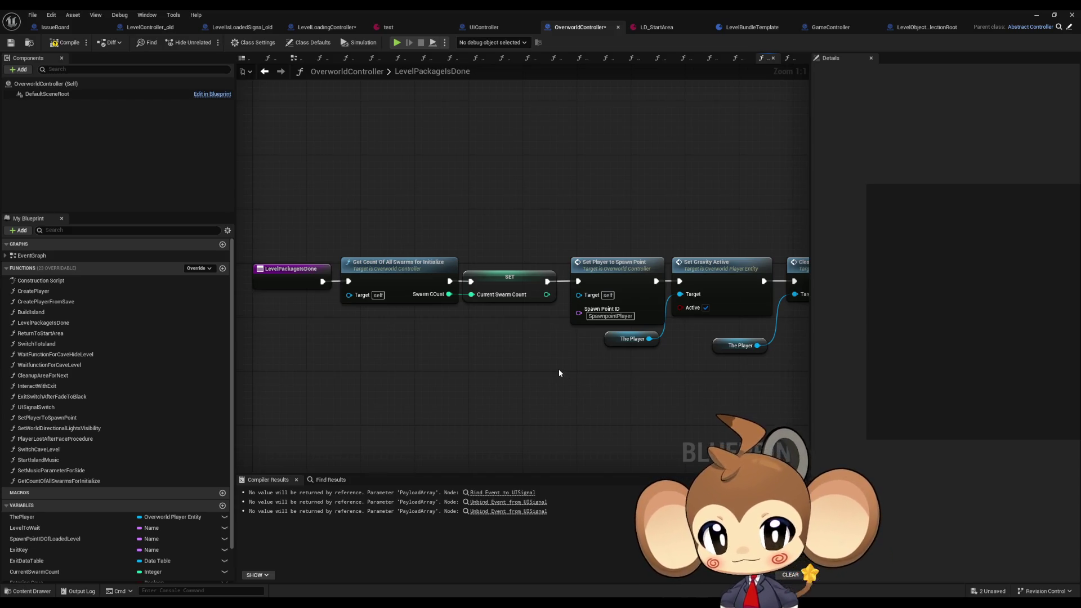
{"action": "mouse_move", "coordinate": [519, 354]}
{"action": "left_mouse_down"}
{"action": "mouse_move", "coordinate": [524, 345]}
{"action": "mouse_move", "coordinate": [442, 297]}
{"action": "left_mouse_up"}
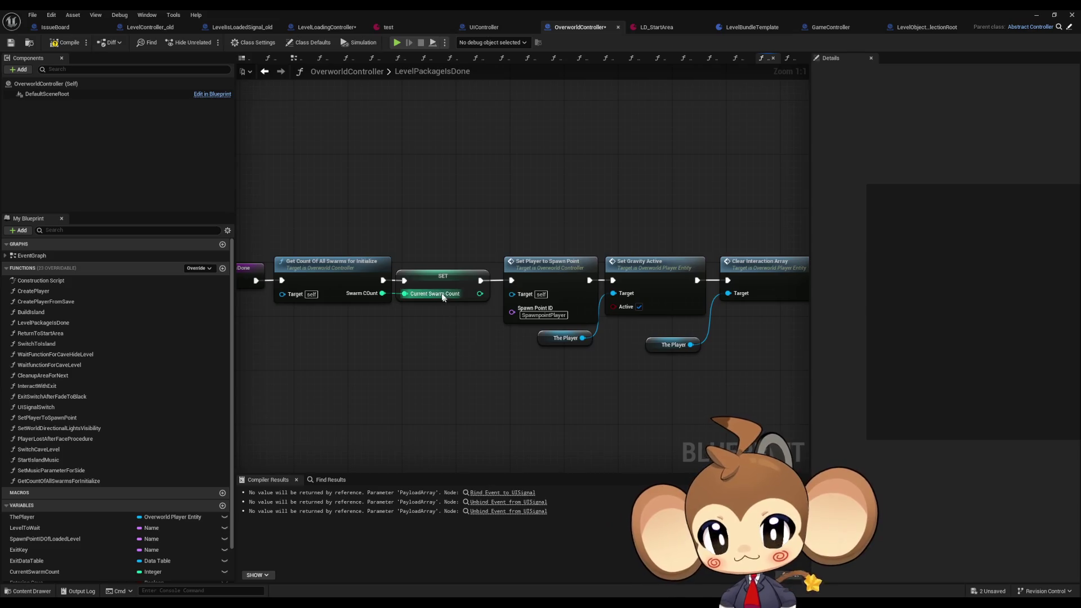
{"action": "scroll", "coordinate": [439, 306], "scroll_direction": "down", "scroll_amount": 2}
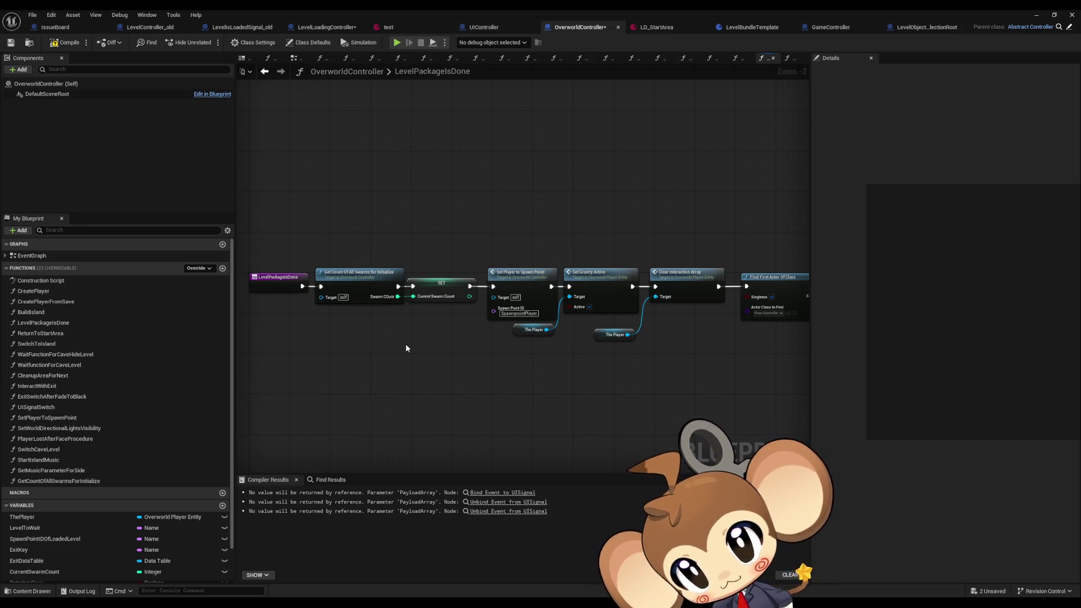
{"action": "double_click", "coordinate": [357, 285]}
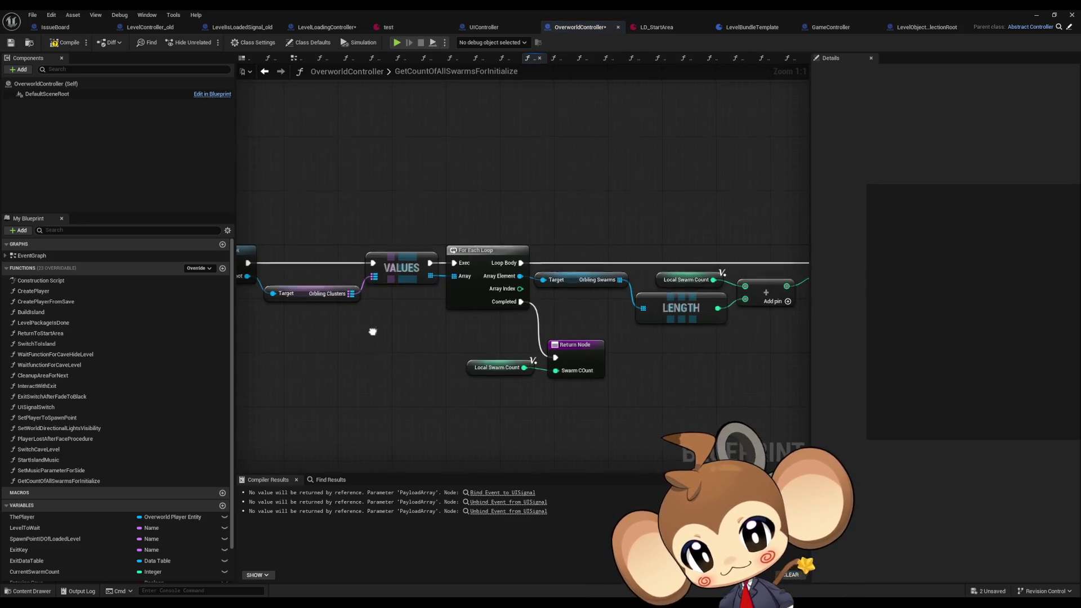
{"action": "mouse_move", "coordinate": [369, 330]}
{"action": "left_mouse_down"}
{"action": "mouse_move", "coordinate": [645, 343]}
{"action": "mouse_move", "coordinate": [317, 315]}
{"action": "mouse_move", "coordinate": [185, 318]}
{"action": "mouse_move", "coordinate": [520, 336]}
{"action": "left_mouse_up"}
{"action": "left_click", "coordinate": [271, 74]}
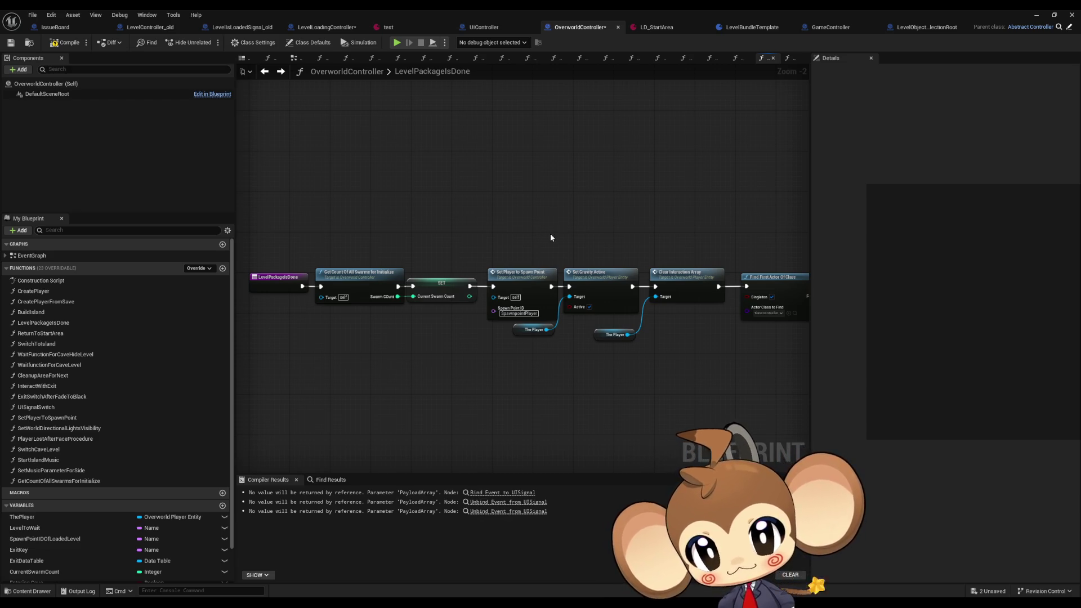
{"action": "mouse_move", "coordinate": [550, 238]}
{"action": "left_mouse_down"}
{"action": "mouse_move", "coordinate": [521, 243]}
{"action": "mouse_move", "coordinate": [477, 228]}
{"action": "left_mouse_up"}
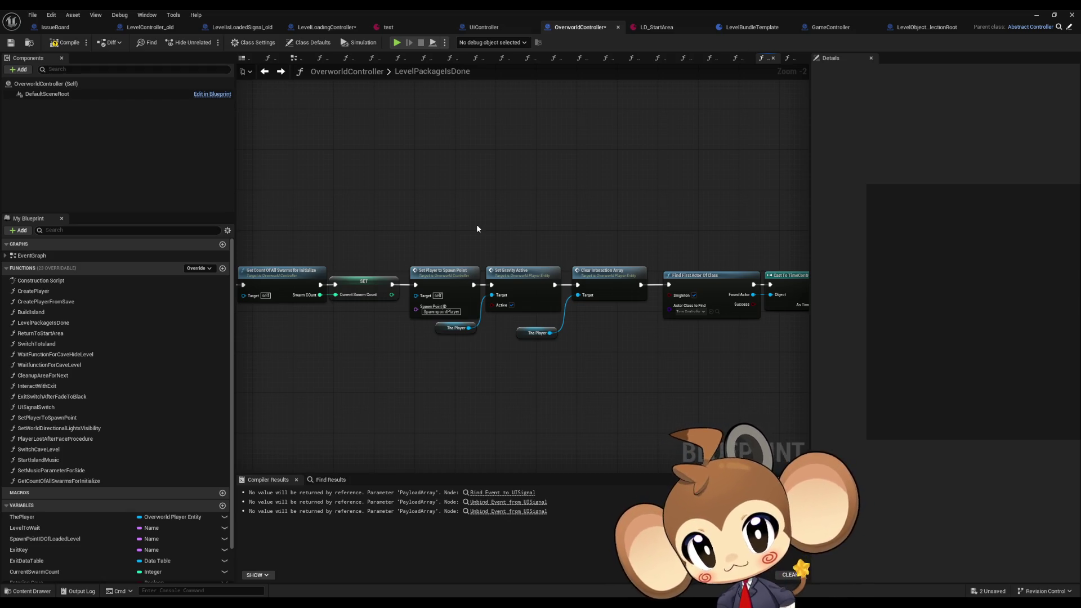
{"action": "left_click_drag", "start_coordinate": [477, 225], "coordinate": [527, 239]}
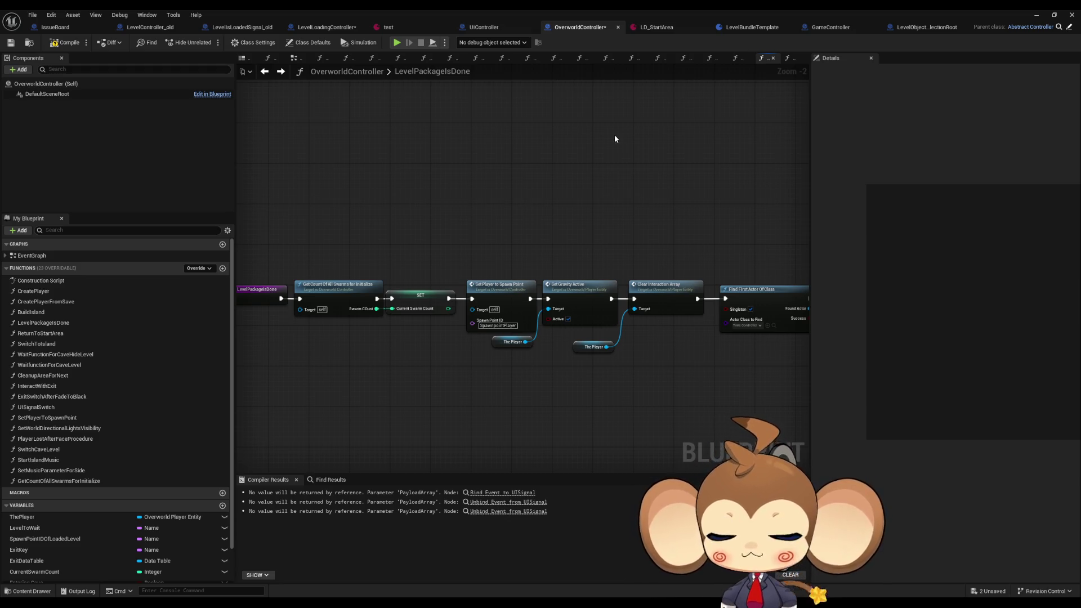
{"action": "mouse_move", "coordinate": [620, 128]}
{"action": "left_mouse_down"}
{"action": "mouse_move", "coordinate": [647, 174]}
{"action": "mouse_move", "coordinate": [498, 171]}
{"action": "left_mouse_up"}
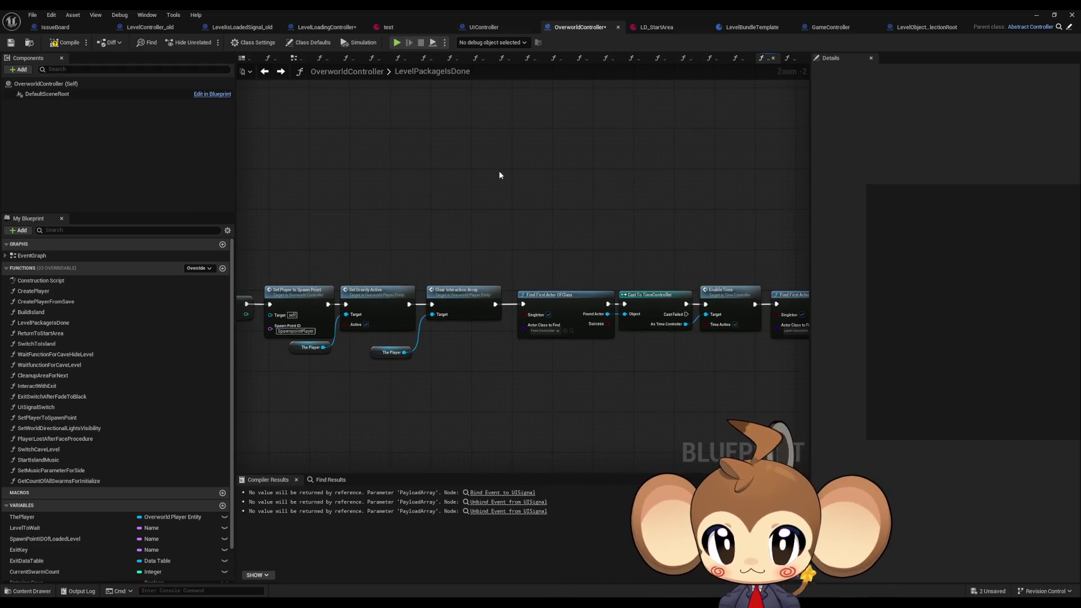
{"action": "mouse_move", "coordinate": [635, 225]}
{"action": "left_mouse_down"}
{"action": "mouse_move", "coordinate": [282, 222]}
{"action": "mouse_move", "coordinate": [545, 243]}
{"action": "mouse_move", "coordinate": [580, 211]}
{"action": "mouse_move", "coordinate": [570, 201]}
{"action": "left_mouse_up"}
{"action": "left_click_drag", "start_coordinate": [470, 214], "coordinate": [602, 212]}
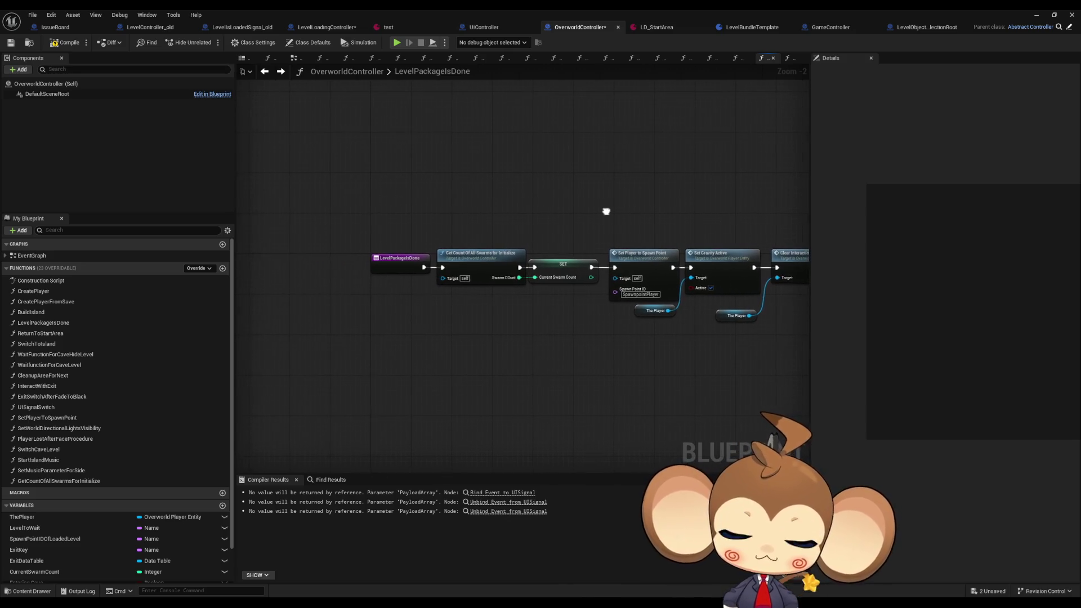
{"action": "left_click_drag", "start_coordinate": [555, 180], "coordinate": [501, 184]}
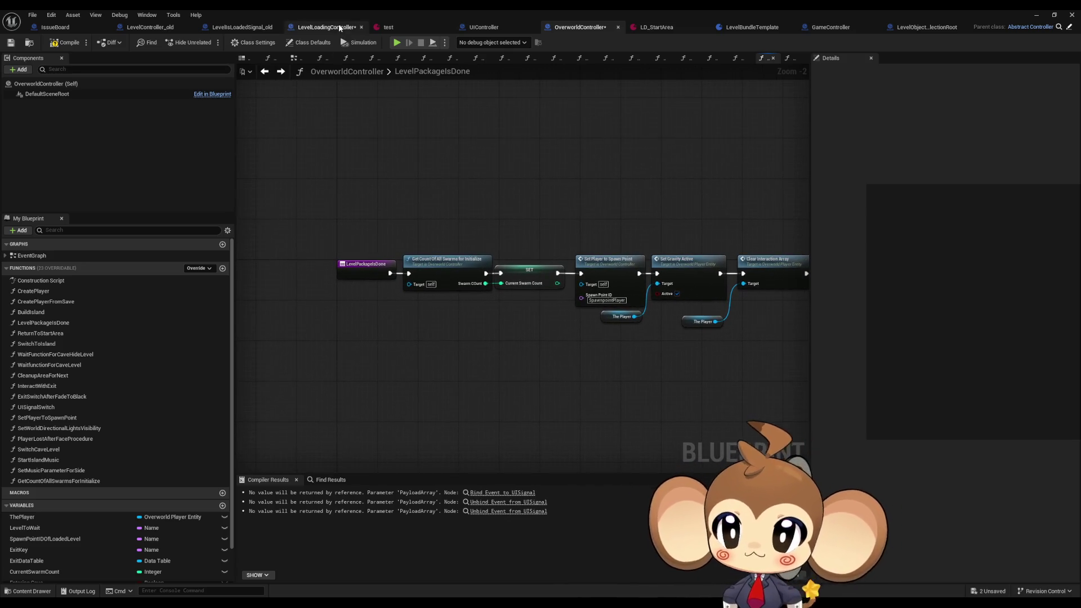
{"action": "left_click", "coordinate": [329, 27]}
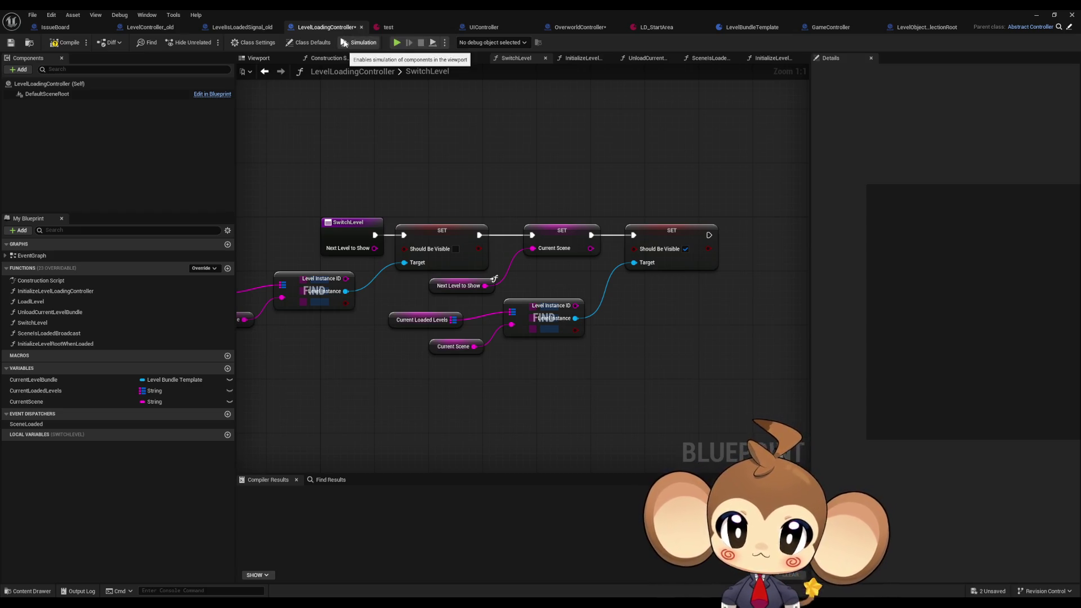
{"action": "double_click", "coordinate": [70, 333]}
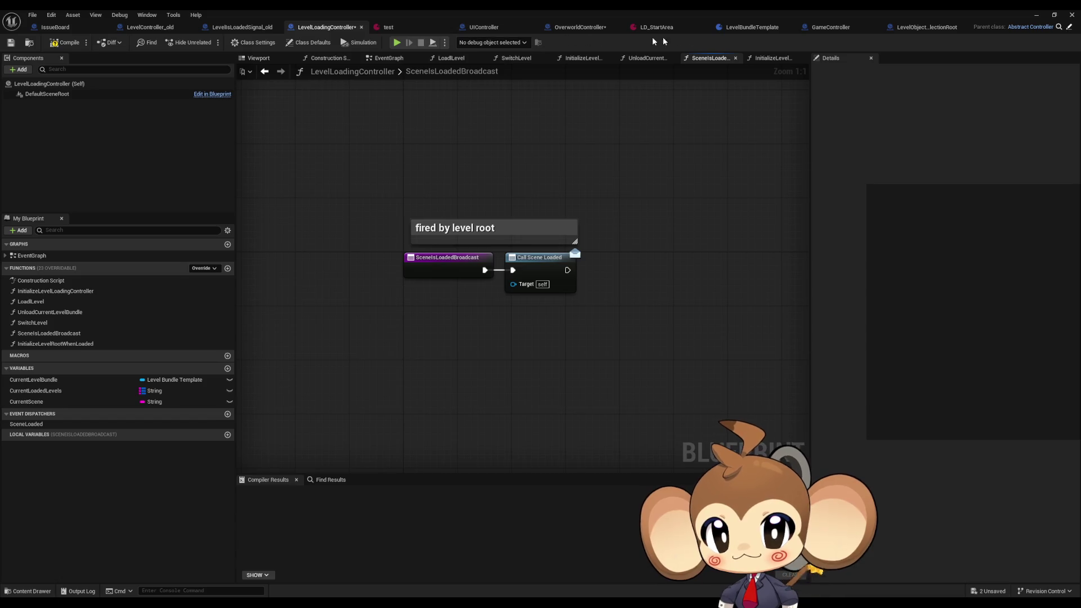
{"action": "left_click", "coordinate": [583, 29]}
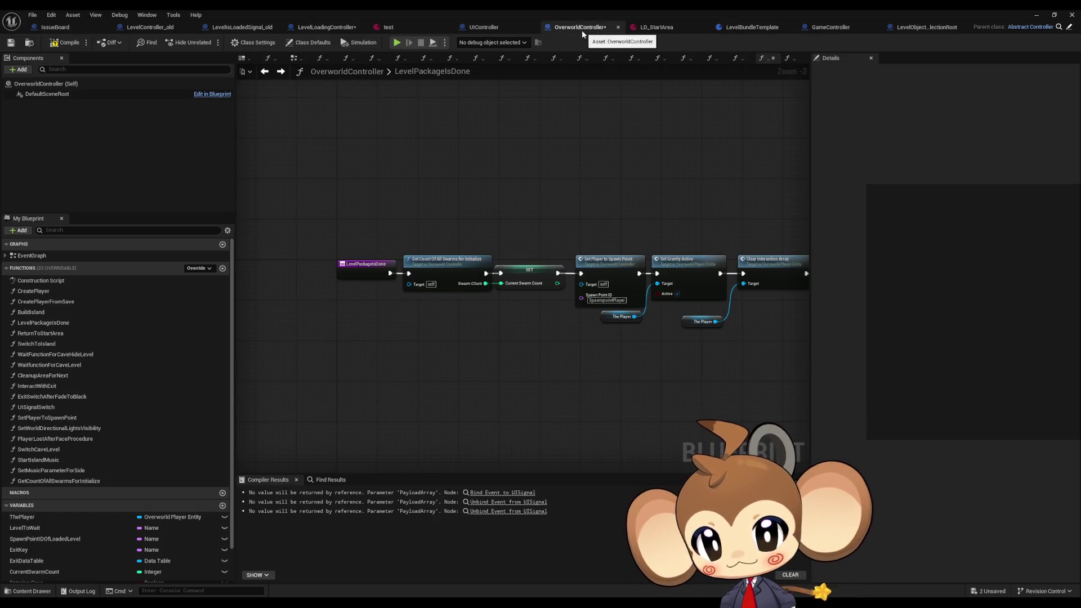
{"action": "double_click", "coordinate": [118, 312]}
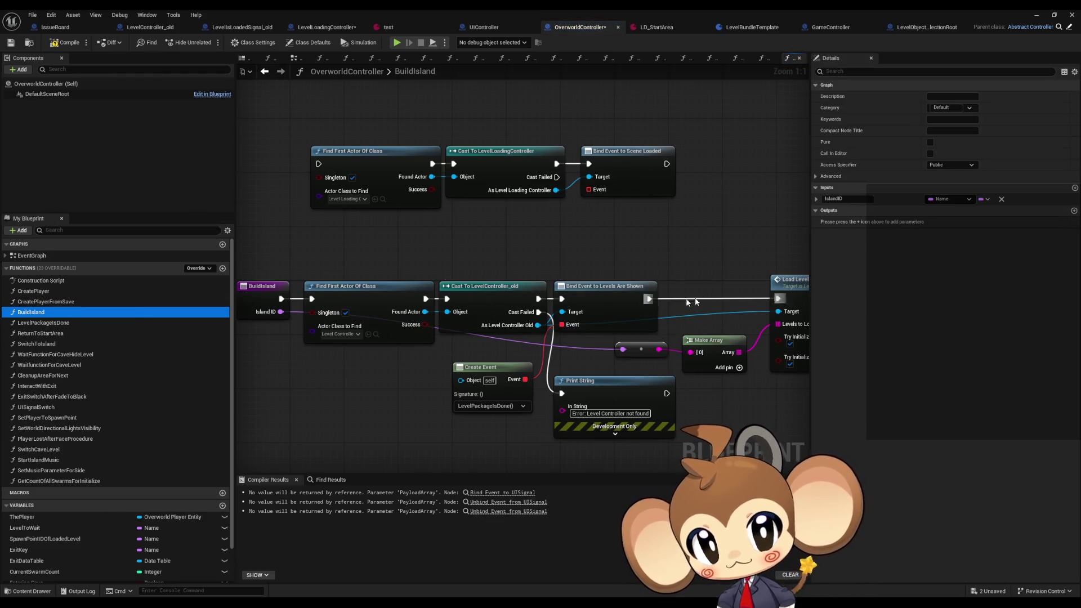
{"action": "left_click_drag", "start_coordinate": [675, 301], "coordinate": [589, 300]}
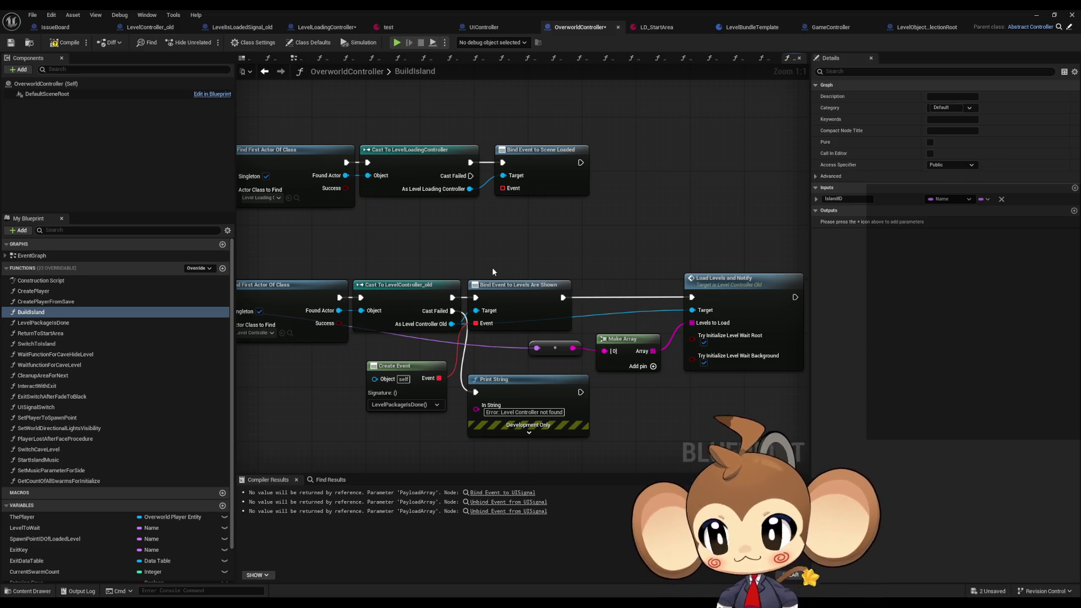
{"action": "left_click_drag", "start_coordinate": [469, 256], "coordinate": [582, 255]}
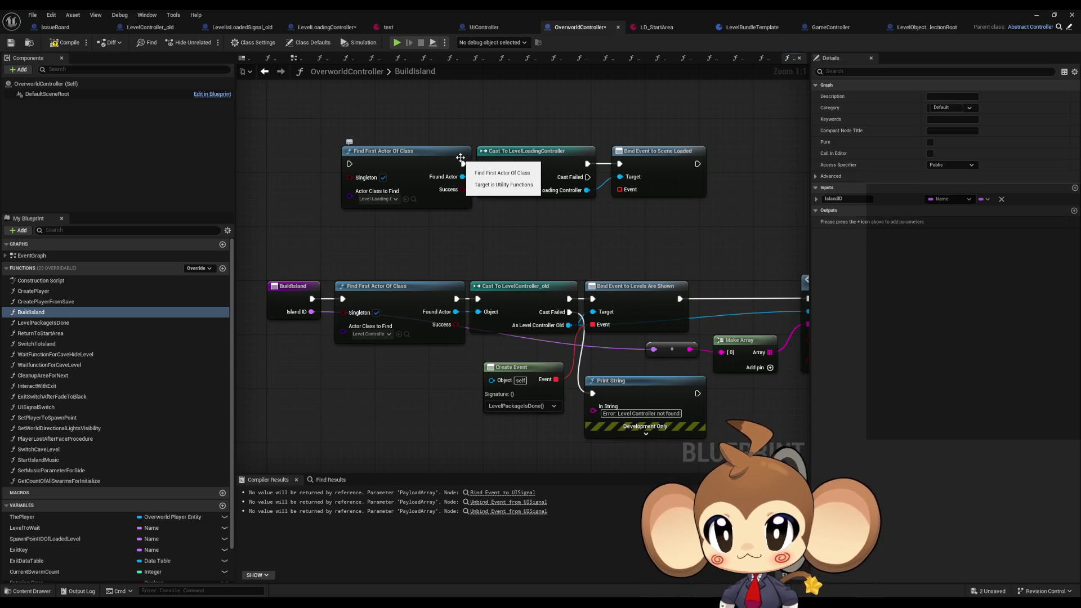
{"action": "left_click", "coordinate": [265, 75]}
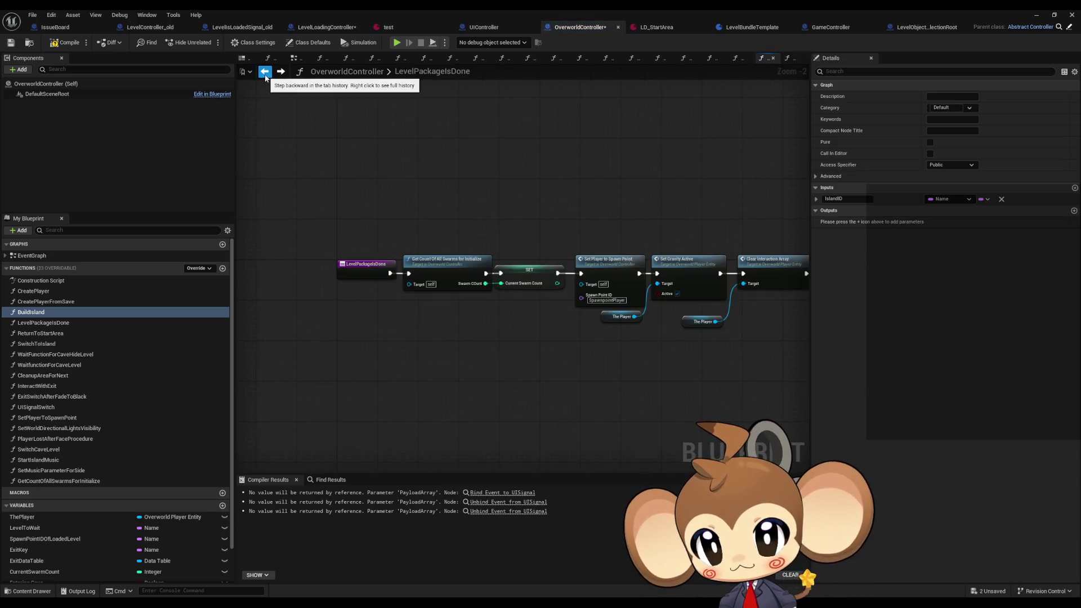
{"action": "left_click", "coordinate": [265, 75]}
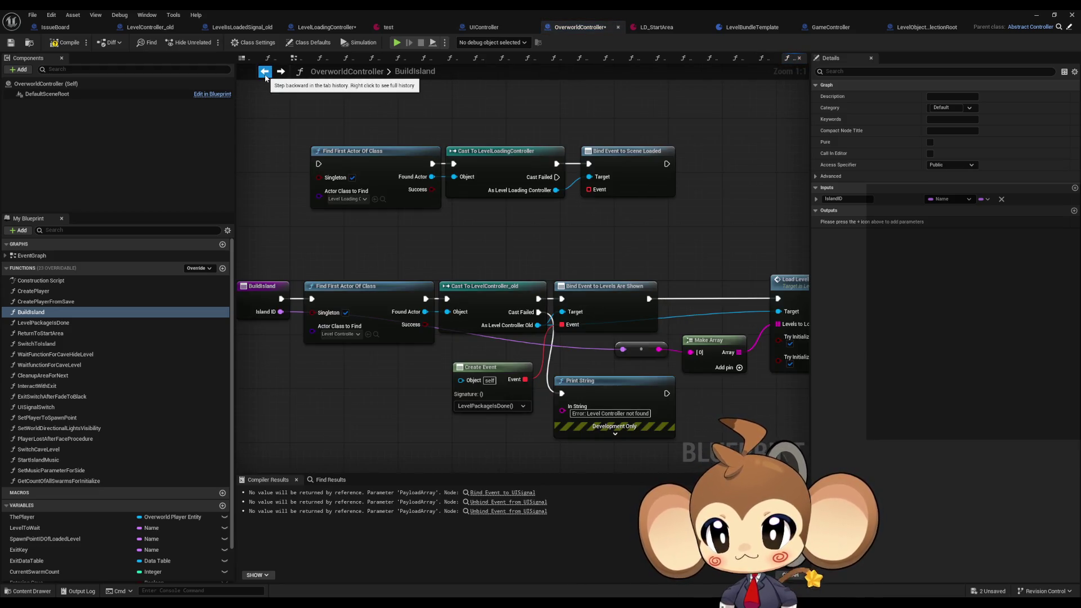
{"action": "left_click", "coordinate": [265, 75]}
{"action": "left_click", "coordinate": [265, 75]}
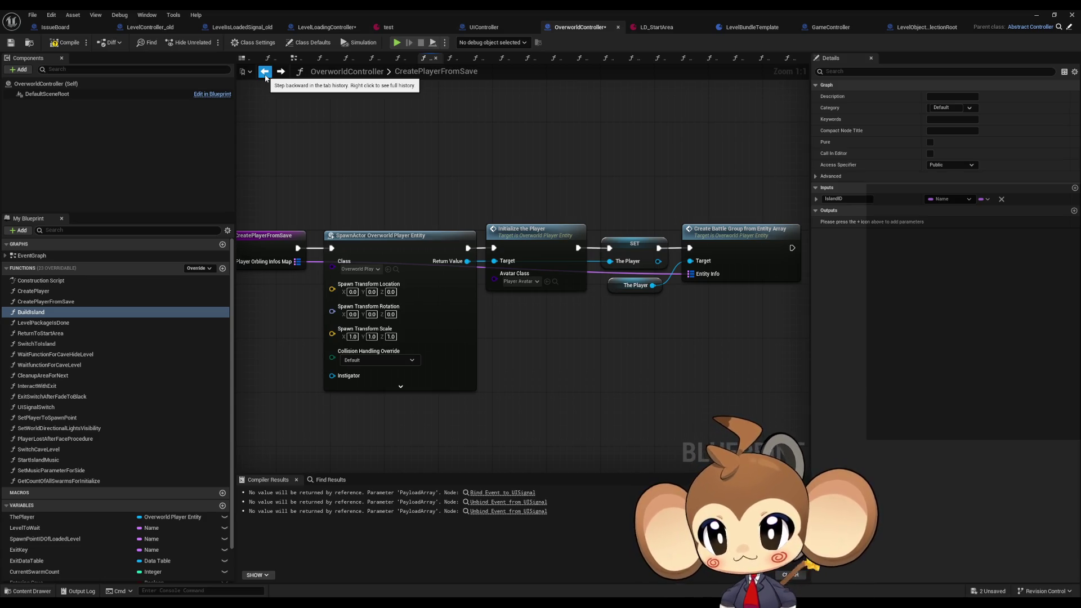
{"action": "left_click", "coordinate": [265, 75]}
{"action": "left_click", "coordinate": [265, 75]}
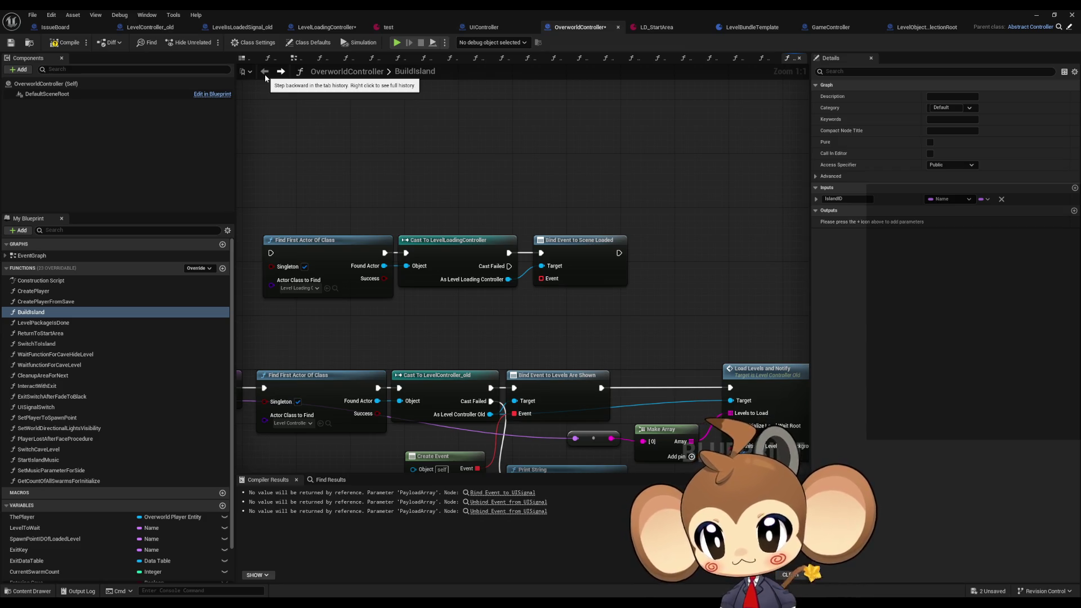
{"action": "double_click", "coordinate": [415, 70]}
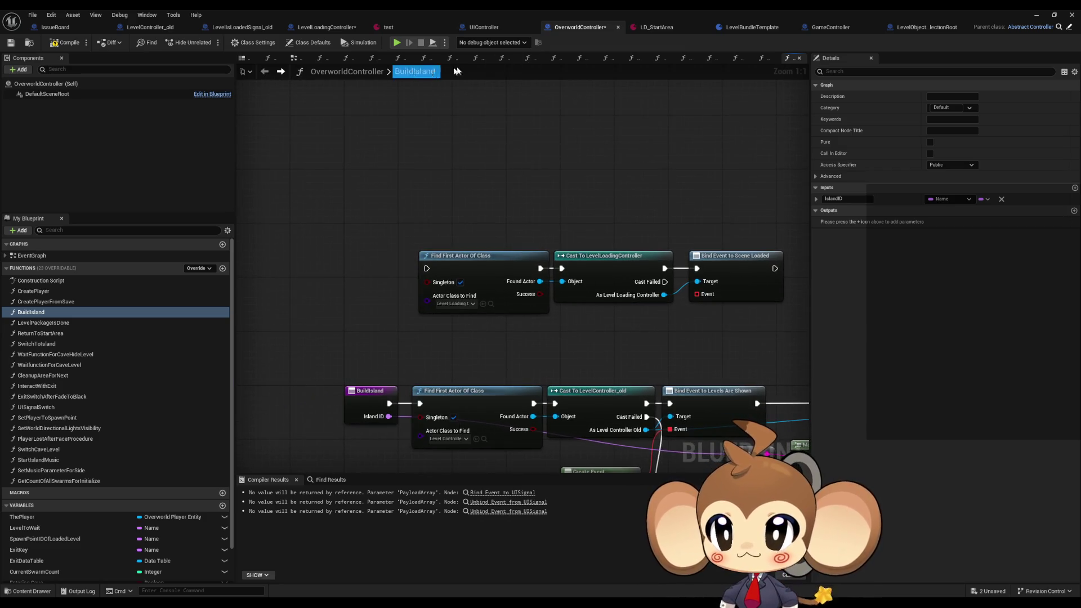
{"action": "left_click", "coordinate": [810, 30]}
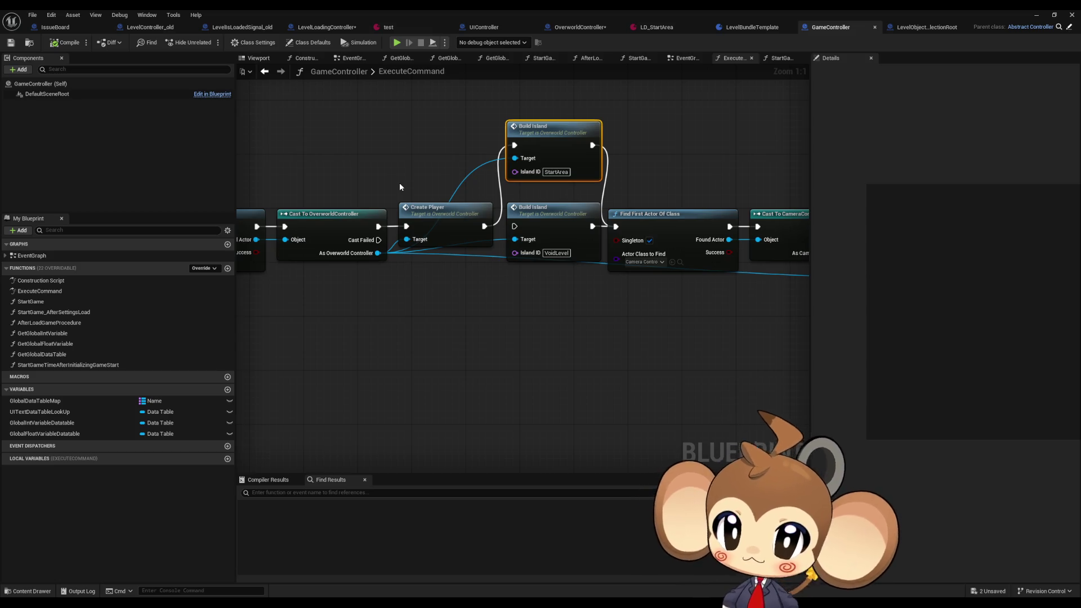
{"action": "mouse_move", "coordinate": [400, 187]}
{"action": "left_mouse_down"}
{"action": "mouse_move", "coordinate": [584, 206]}
{"action": "mouse_move", "coordinate": [537, 211]}
{"action": "left_mouse_up"}
{"action": "left_click", "coordinate": [577, 27]}
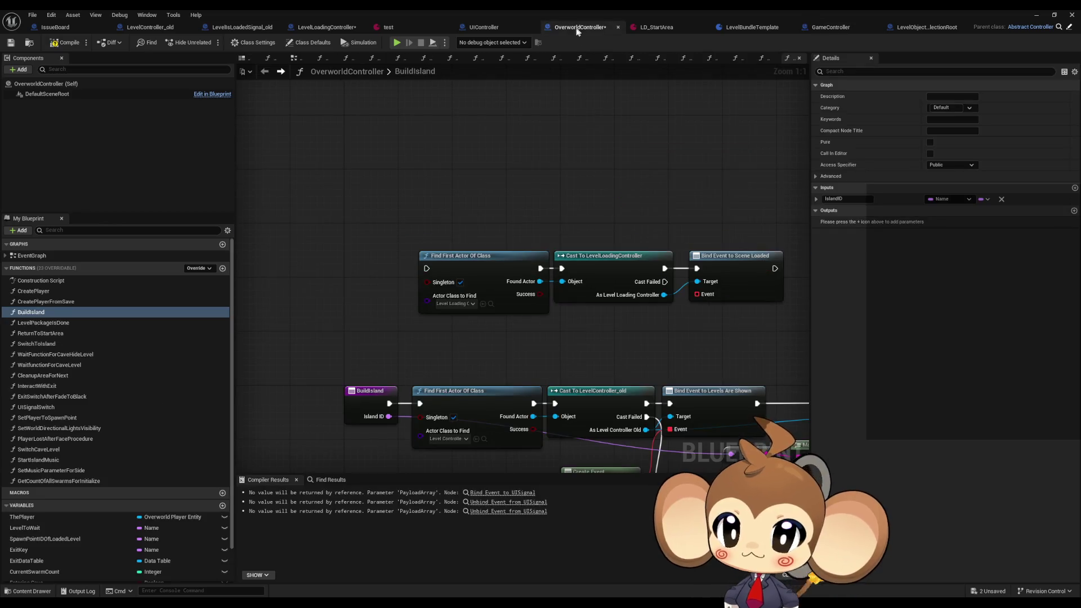
{"action": "double_click", "coordinate": [69, 355]}
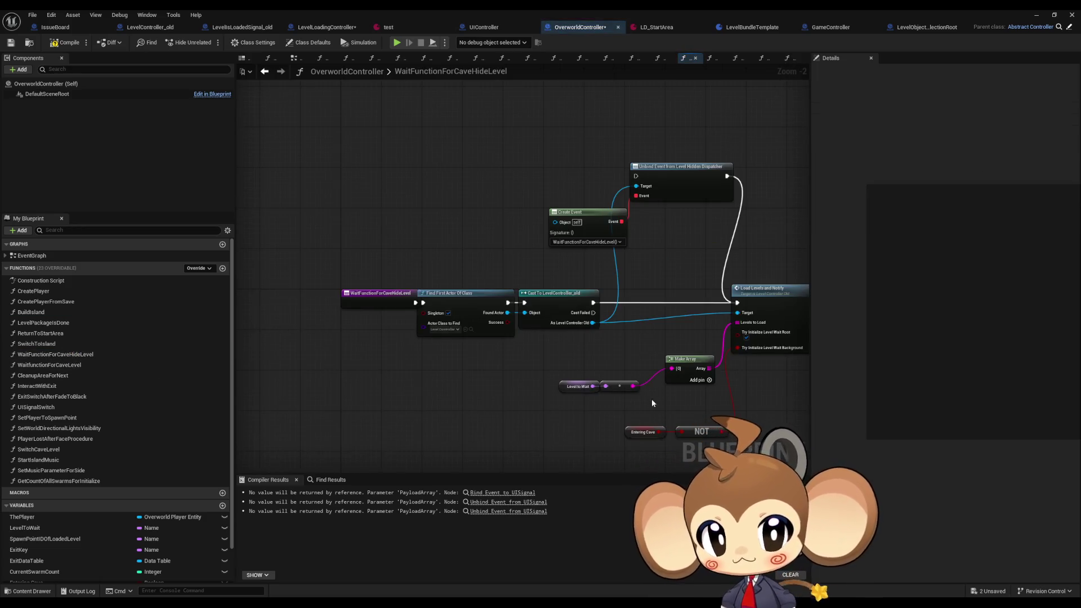
{"action": "scroll", "coordinate": [585, 405], "scroll_direction": "up", "scroll_amount": 3}
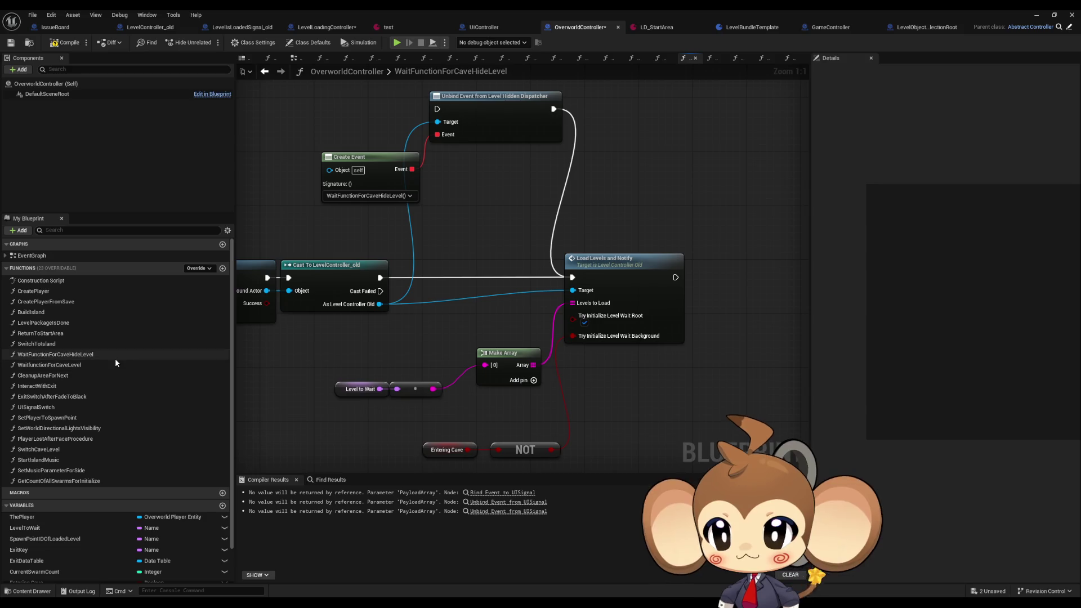
{"action": "double_click", "coordinate": [77, 365]}
{"action": "mouse_move", "coordinate": [738, 320]}
{"action": "left_mouse_down"}
{"action": "mouse_move", "coordinate": [295, 304]}
{"action": "mouse_move", "coordinate": [512, 315]}
{"action": "mouse_move", "coordinate": [135, 316]}
{"action": "left_mouse_up"}
{"action": "left_click_drag", "start_coordinate": [524, 316], "coordinate": [527, 312]}
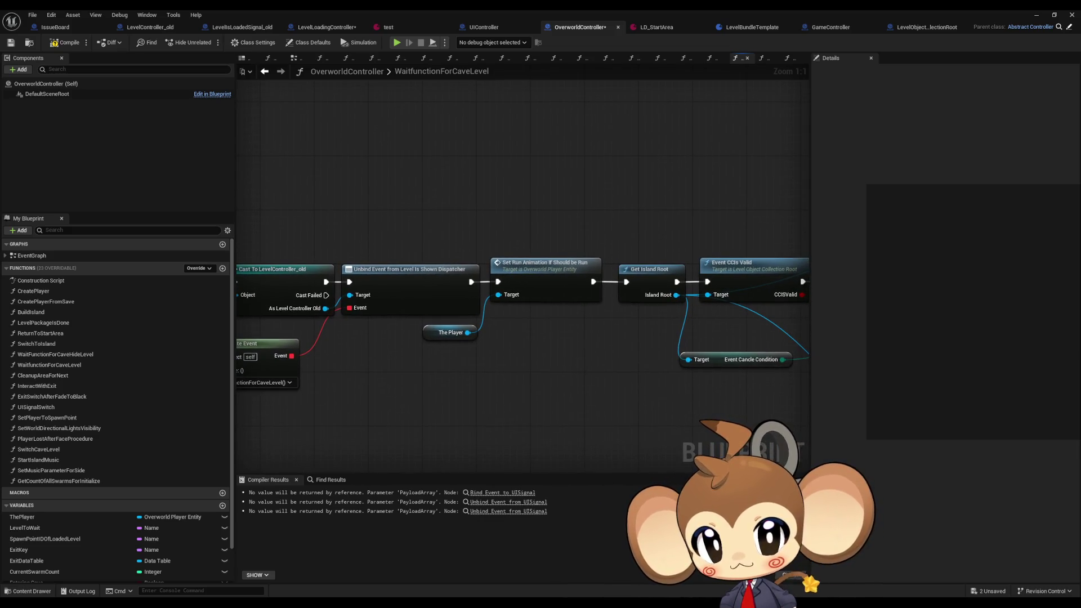
{"action": "left_click_drag", "start_coordinate": [281, 315], "coordinate": [788, 324]}
{"action": "left_click_drag", "start_coordinate": [535, 321], "coordinate": [768, 334]}
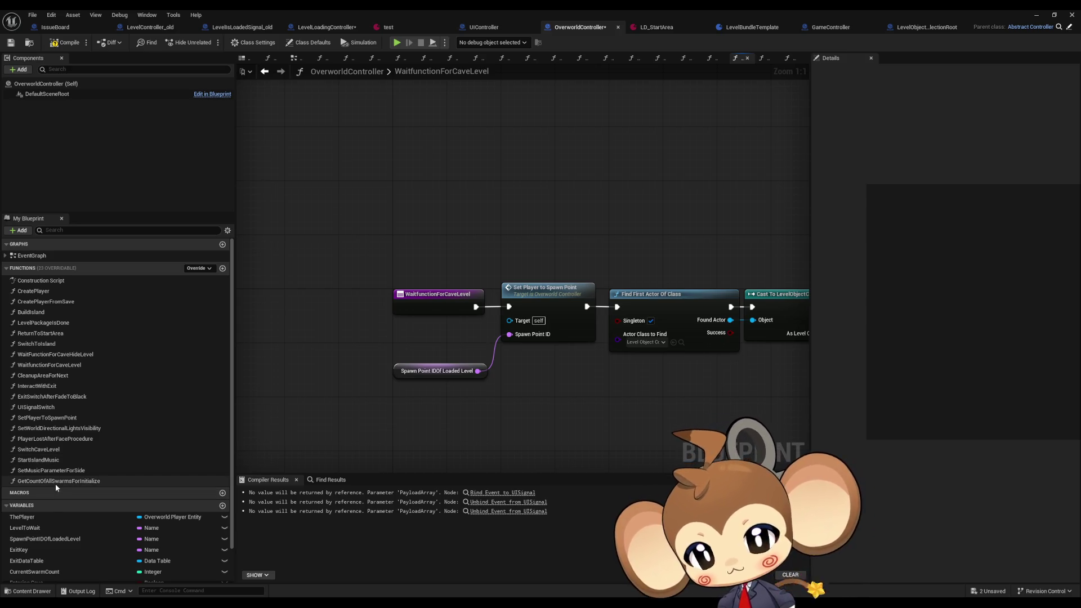
{"action": "double_click", "coordinate": [33, 481]}
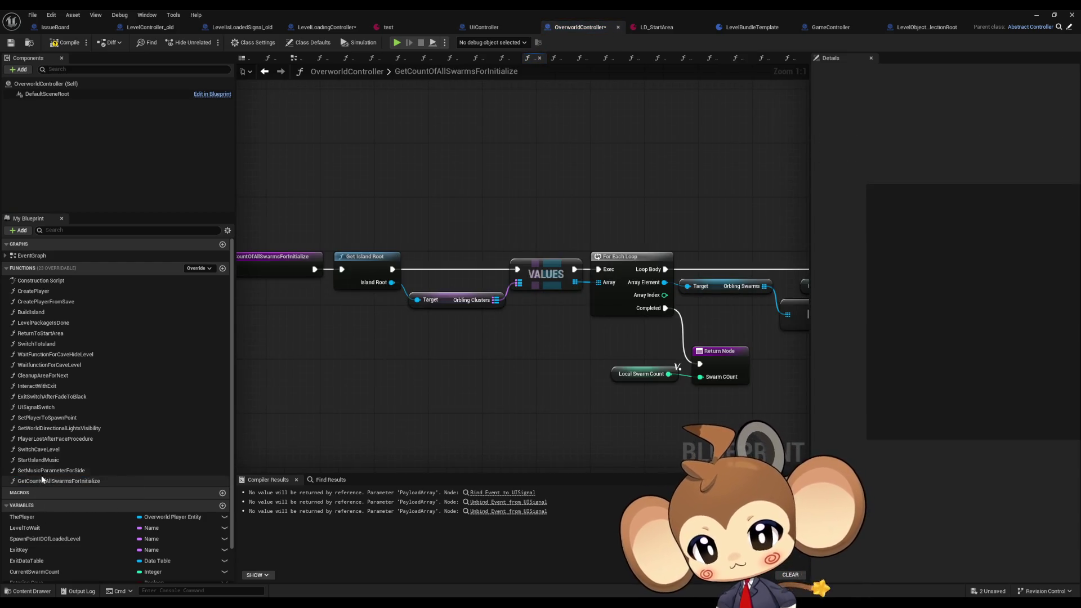
{"action": "double_click", "coordinate": [44, 471]}
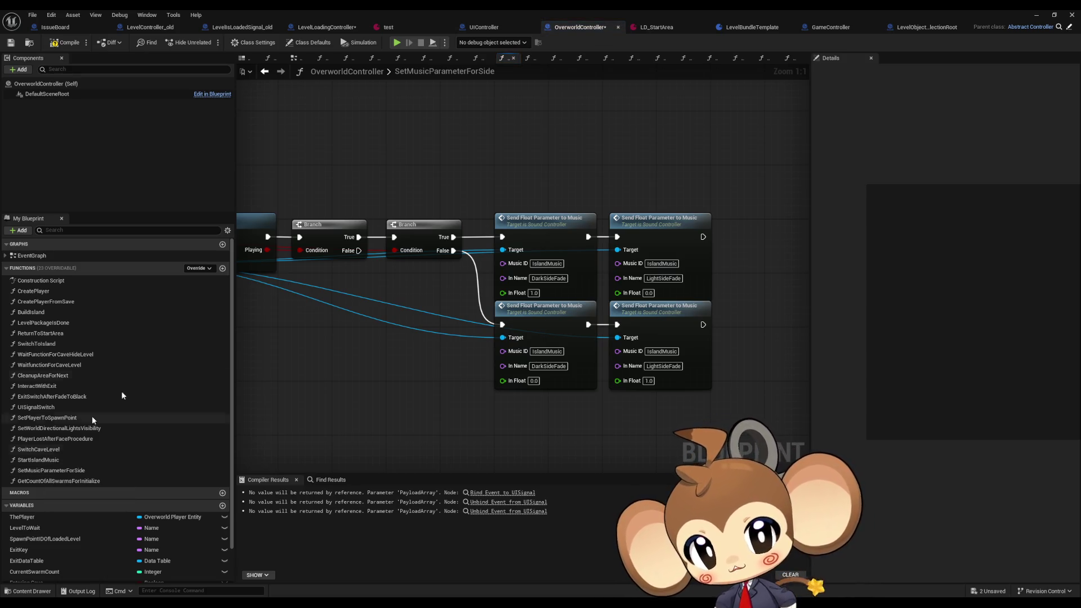
{"action": "left_click_drag", "start_coordinate": [299, 332], "coordinate": [648, 360]}
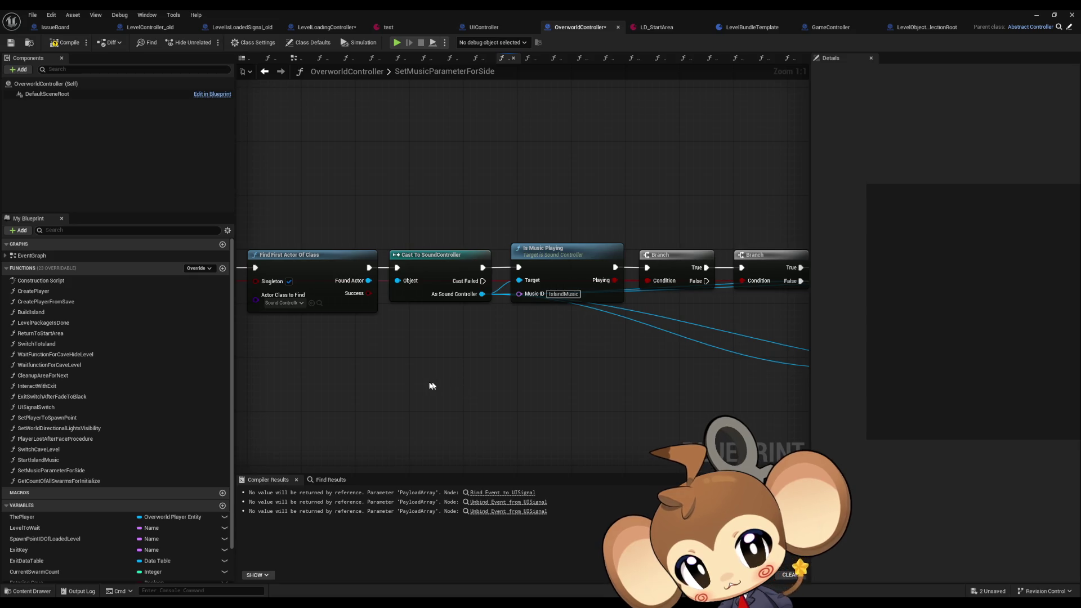
{"action": "left_click_drag", "start_coordinate": [429, 387], "coordinate": [705, 344]}
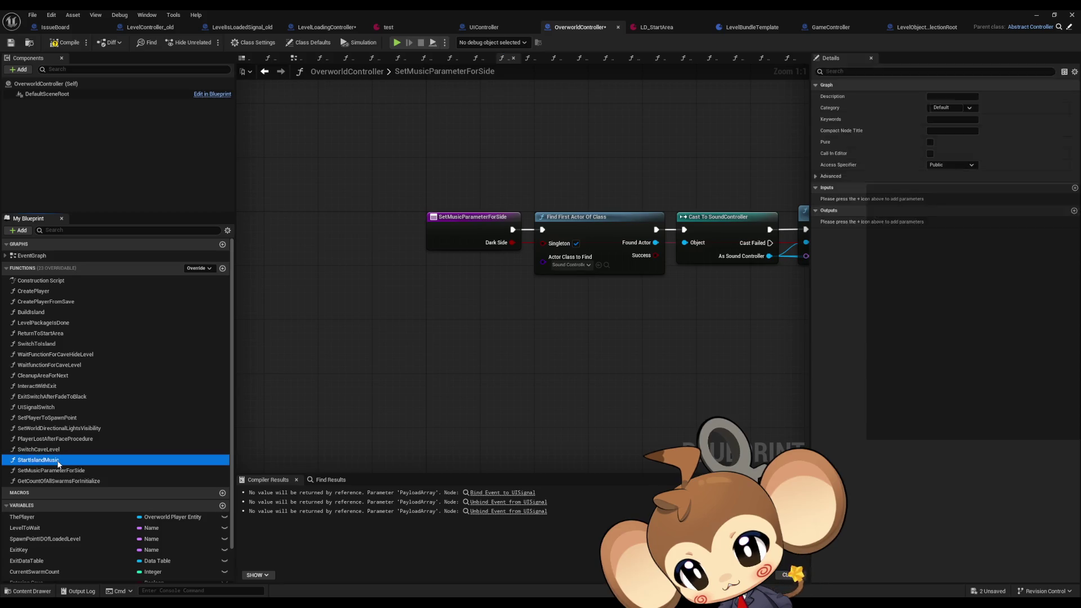
{"action": "double_click", "coordinate": [57, 461]}
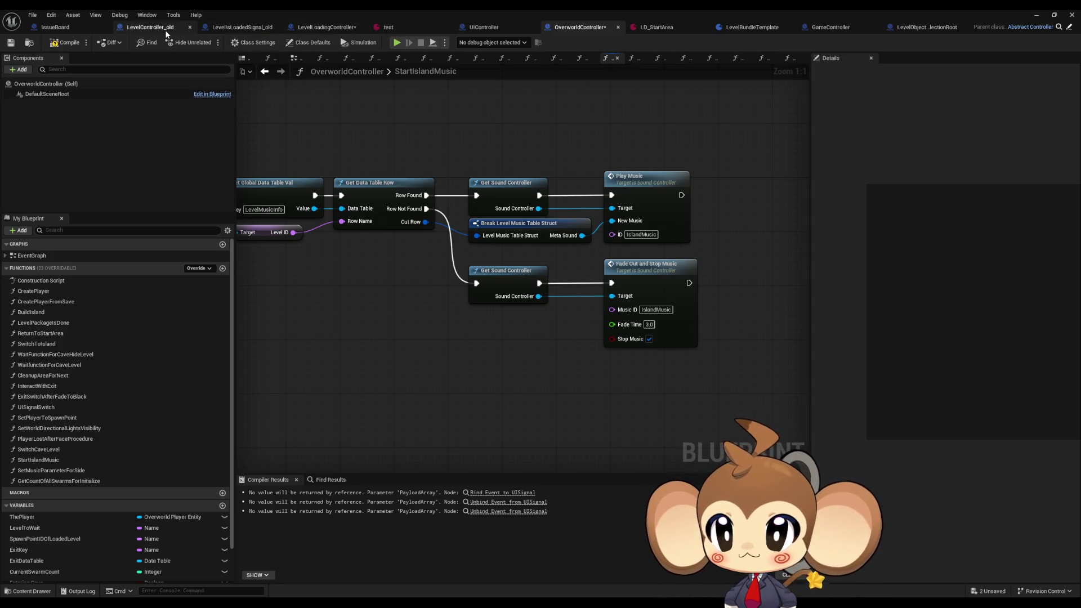
{"action": "key", "text": "ctrl+Tab"}
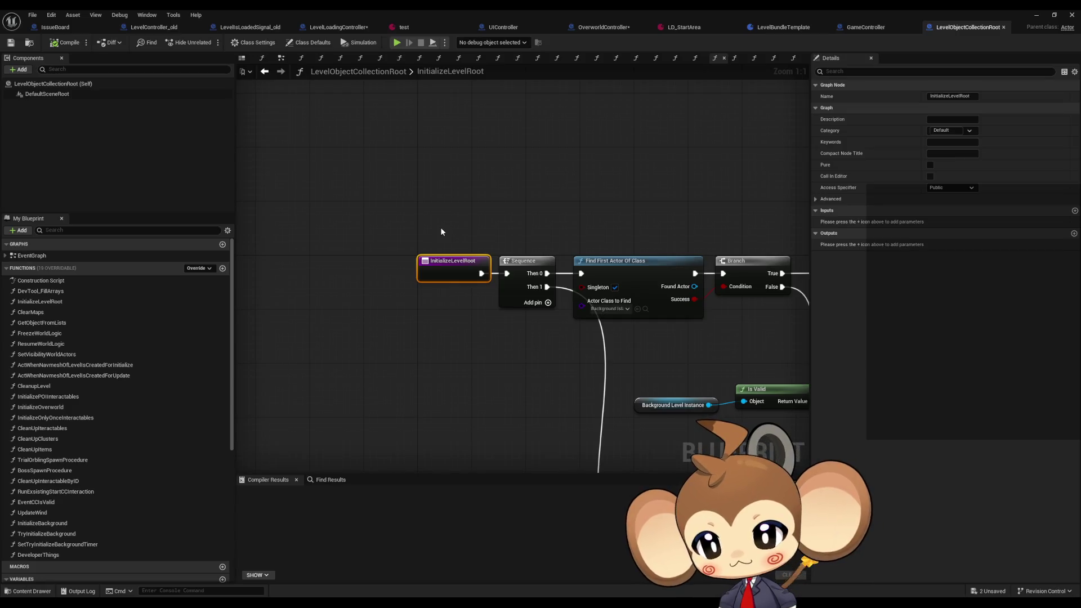
{"action": "left_click", "coordinate": [439, 231]}
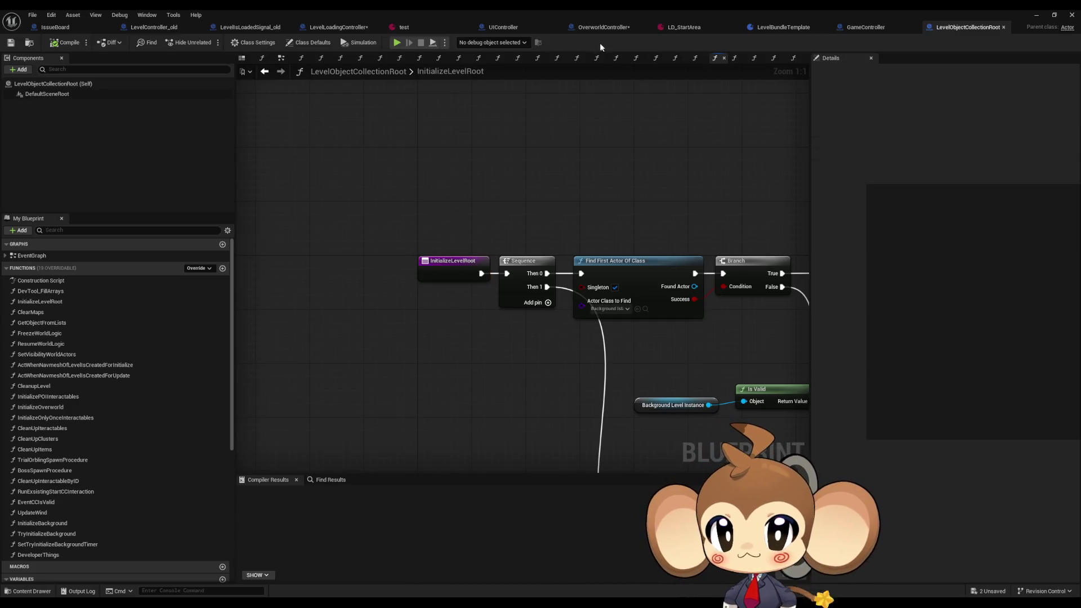
{"action": "left_click", "coordinate": [600, 28]}
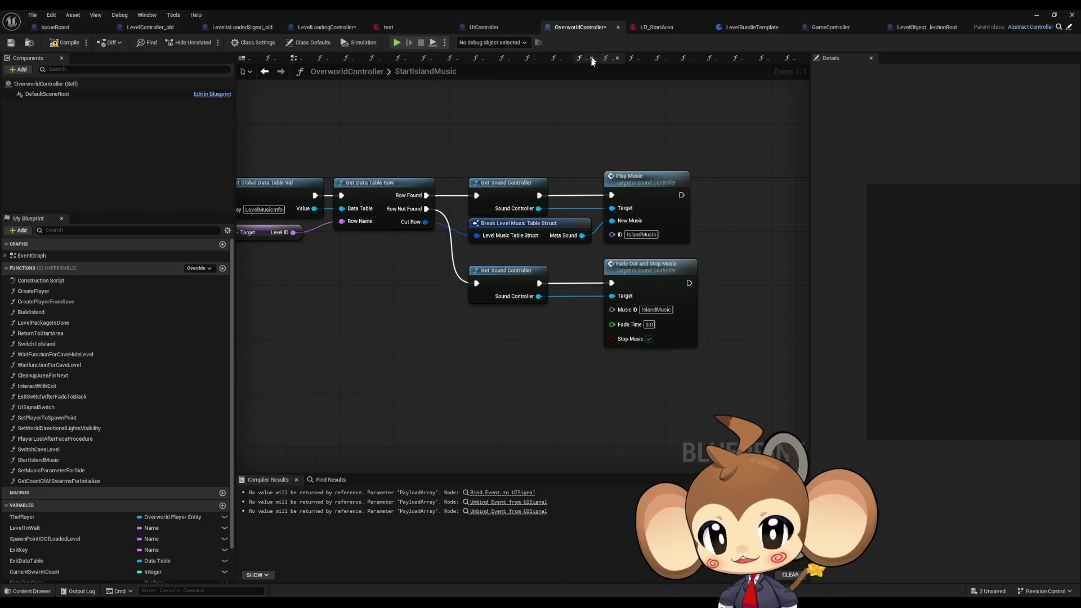
{"action": "left_click_drag", "start_coordinate": [554, 167], "coordinate": [552, 247]}
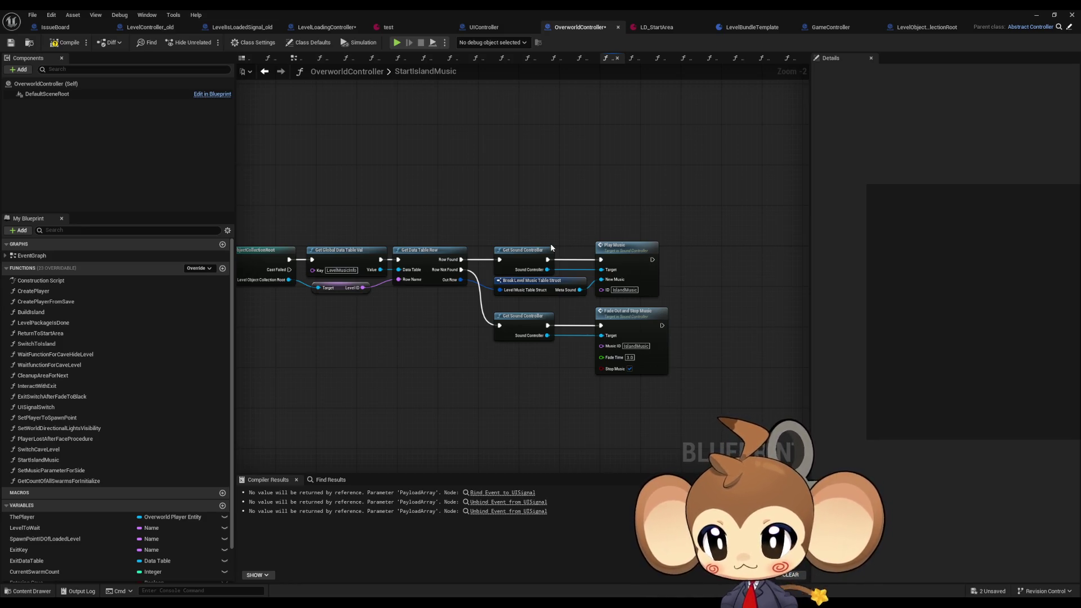
{"action": "double_click", "coordinate": [74, 311]}
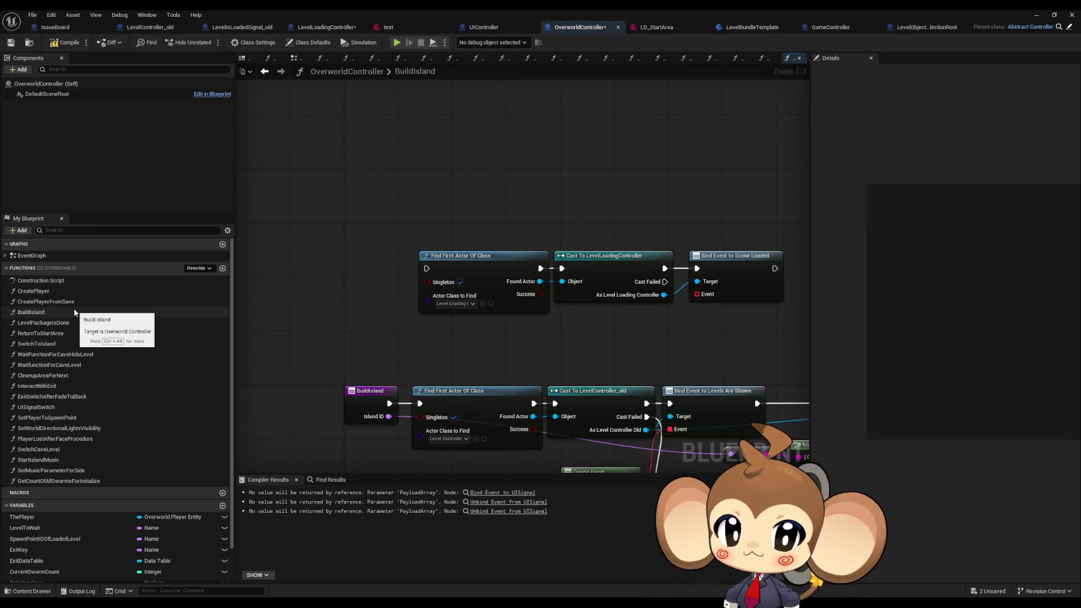
{"action": "mouse_move", "coordinate": [535, 303]}
{"action": "left_mouse_down"}
{"action": "mouse_move", "coordinate": [470, 296]}
{"action": "mouse_move", "coordinate": [430, 234]}
{"action": "left_mouse_up"}
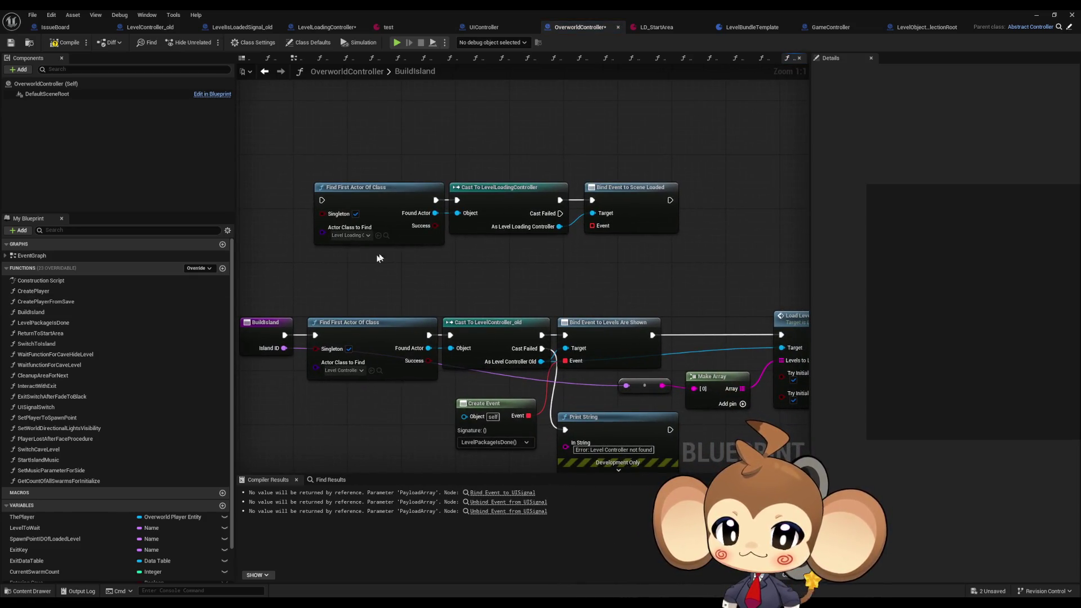
{"action": "double_click", "coordinate": [52, 324]}
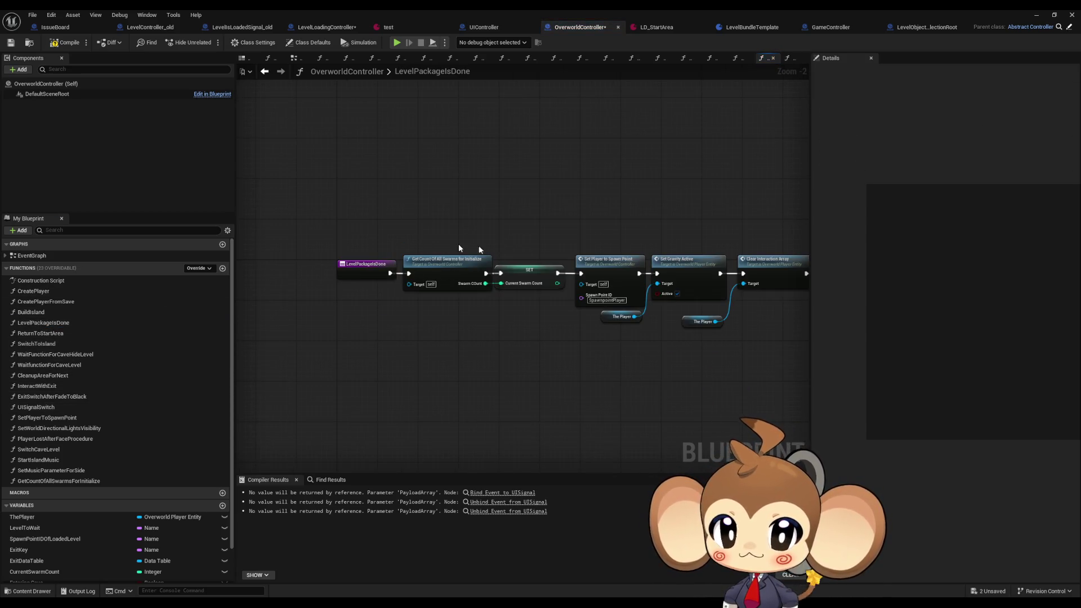
- Review LevelPackagesIsDone's Set Player to Spawn Point, Set Gravity Active and time controller nodes
{"action": "mouse_move", "coordinate": [458, 248]}
{"action": "left_mouse_down"}
{"action": "mouse_move", "coordinate": [504, 251]}
{"action": "mouse_move", "coordinate": [430, 251]}
{"action": "mouse_move", "coordinate": [466, 247]}
{"action": "mouse_move", "coordinate": [449, 248]}
{"action": "left_mouse_up"}
{"action": "left_click", "coordinate": [462, 285]}
{"action": "left_click_drag", "start_coordinate": [518, 289], "coordinate": [458, 270]}
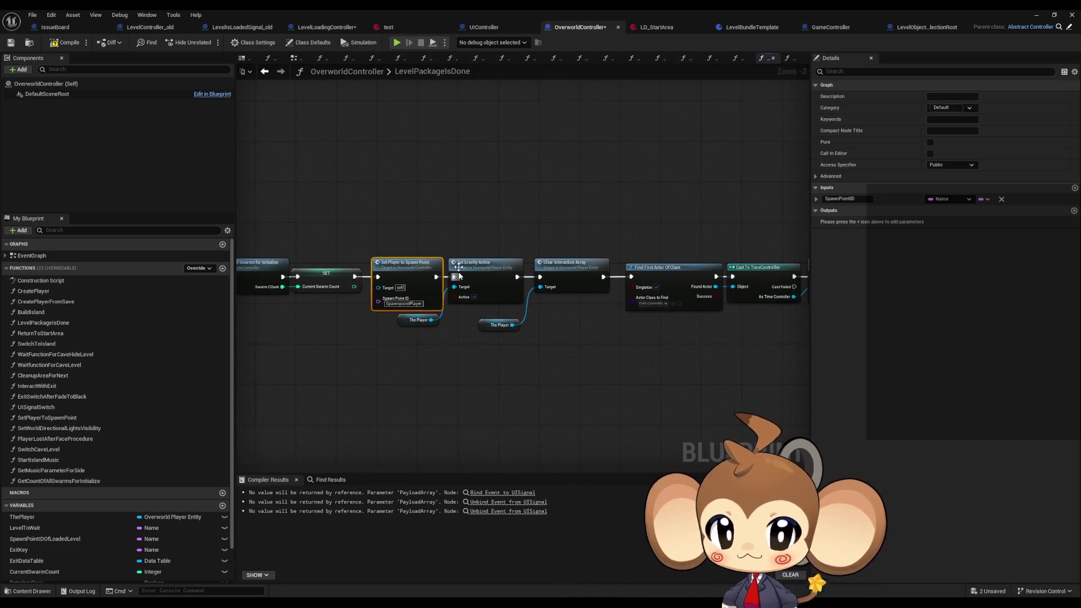
{"action": "left_click", "coordinate": [458, 271]}
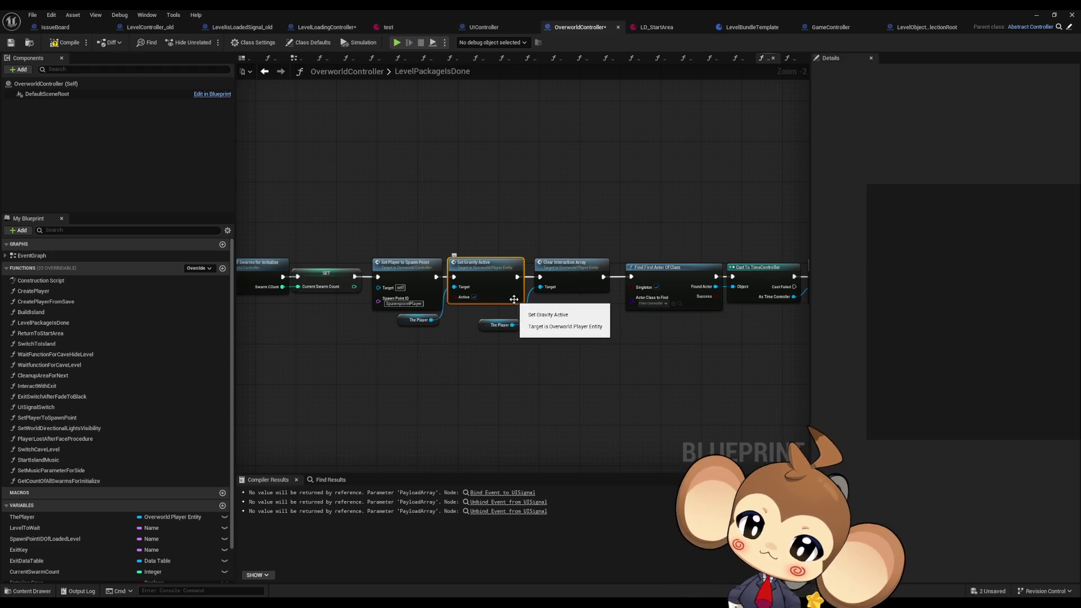
{"action": "left_click_drag", "start_coordinate": [344, 304], "coordinate": [385, 291]}
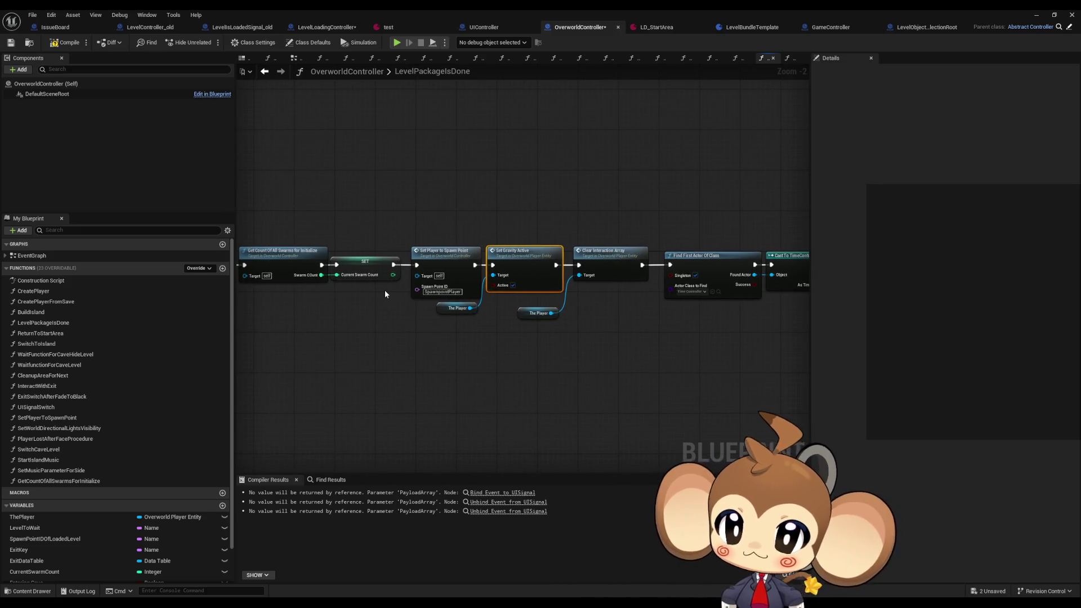
{"action": "mouse_move", "coordinate": [492, 299]}
{"action": "left_mouse_down"}
{"action": "mouse_move", "coordinate": [304, 296]}
{"action": "mouse_move", "coordinate": [359, 292]}
{"action": "left_mouse_up"}
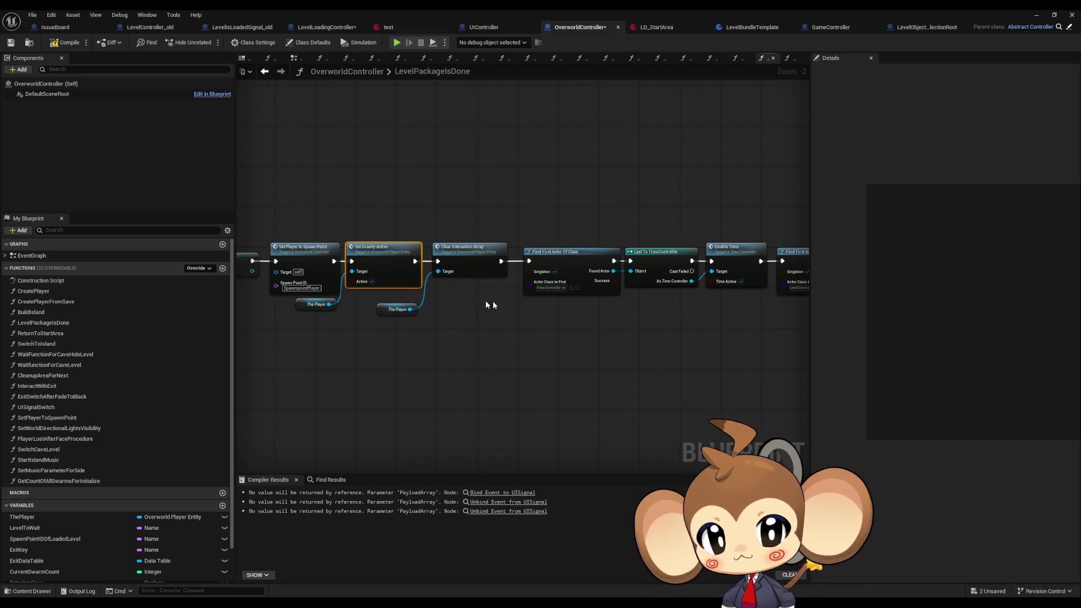
{"action": "left_click_drag", "start_coordinate": [490, 304], "coordinate": [172, 299]}
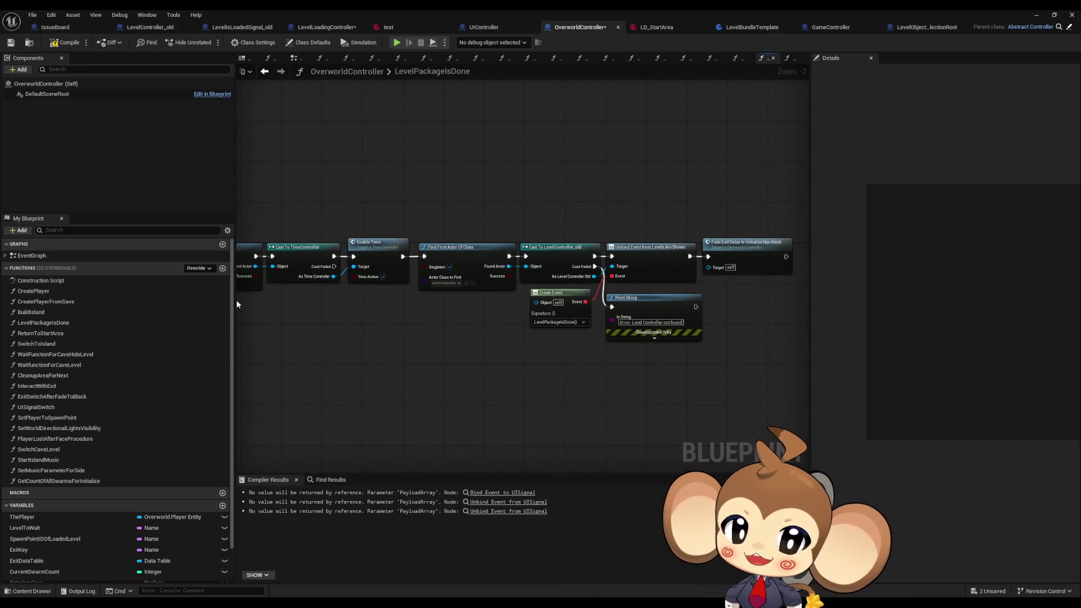
- Inspect the Unbind Event and Fade Exit Delay nodes, then return to the BuildIsland graph
{"action": "left_click", "coordinate": [653, 262]}
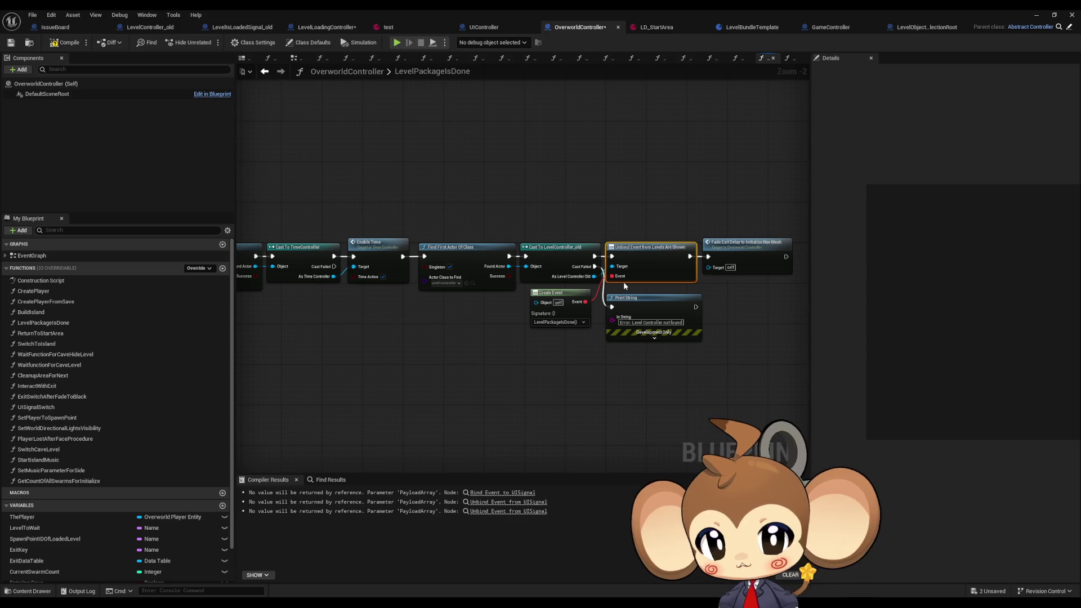
{"action": "left_click", "coordinate": [771, 253]}
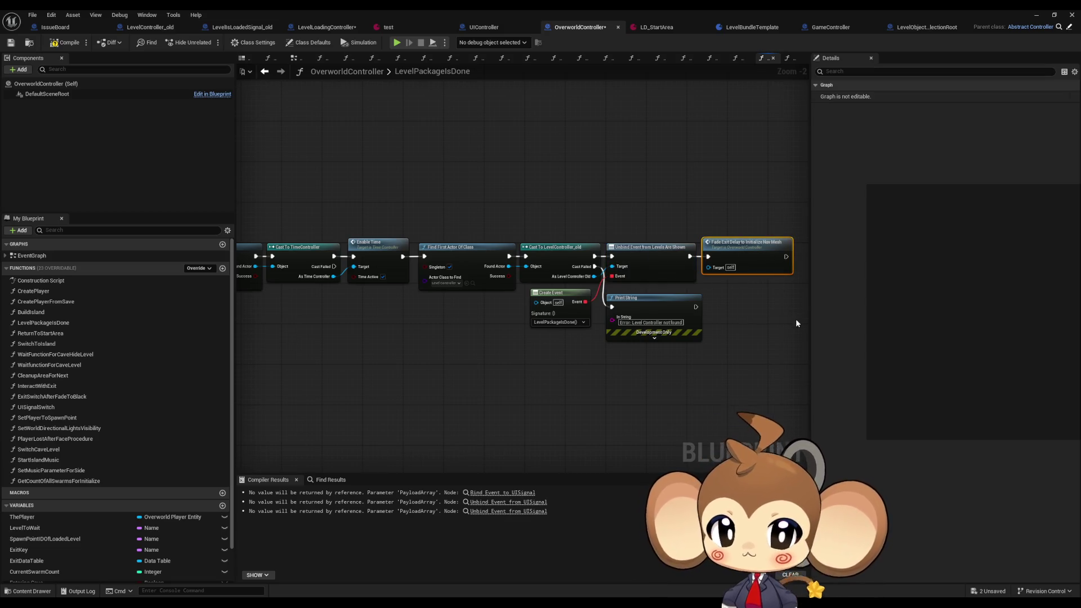
{"action": "scroll", "coordinate": [583, 332], "scroll_direction": "up", "scroll_amount": 2}
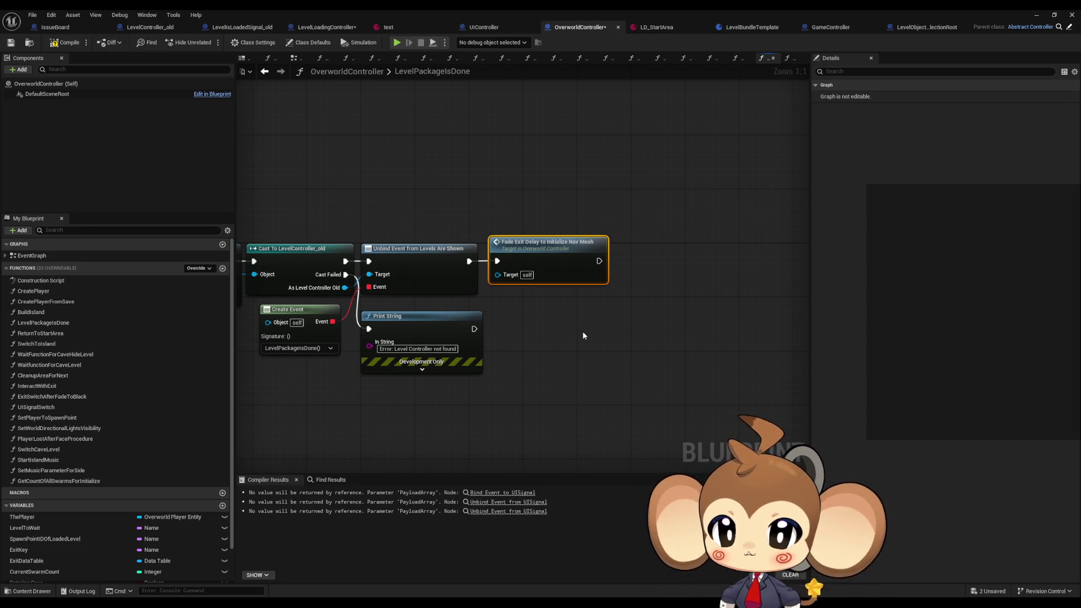
{"action": "scroll", "coordinate": [386, 324], "scroll_direction": "down", "scroll_amount": 5}
{"action": "scroll", "coordinate": [379, 306], "scroll_direction": "up", "scroll_amount": 3}
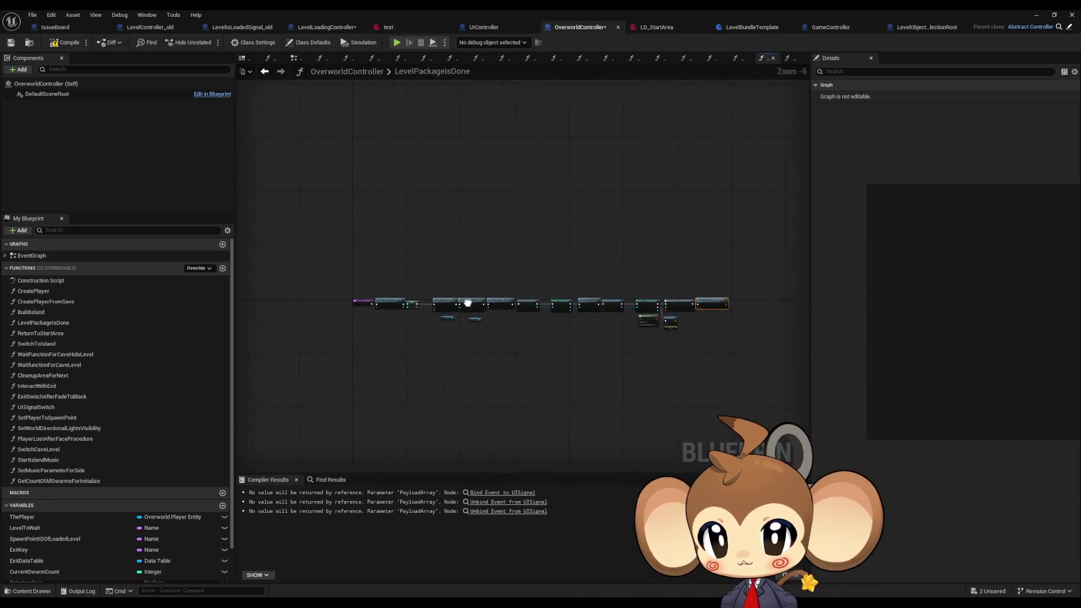
{"action": "mouse_move", "coordinate": [548, 311]}
{"action": "left_mouse_down"}
{"action": "mouse_move", "coordinate": [269, 305]}
{"action": "mouse_move", "coordinate": [381, 308]}
{"action": "left_mouse_up"}
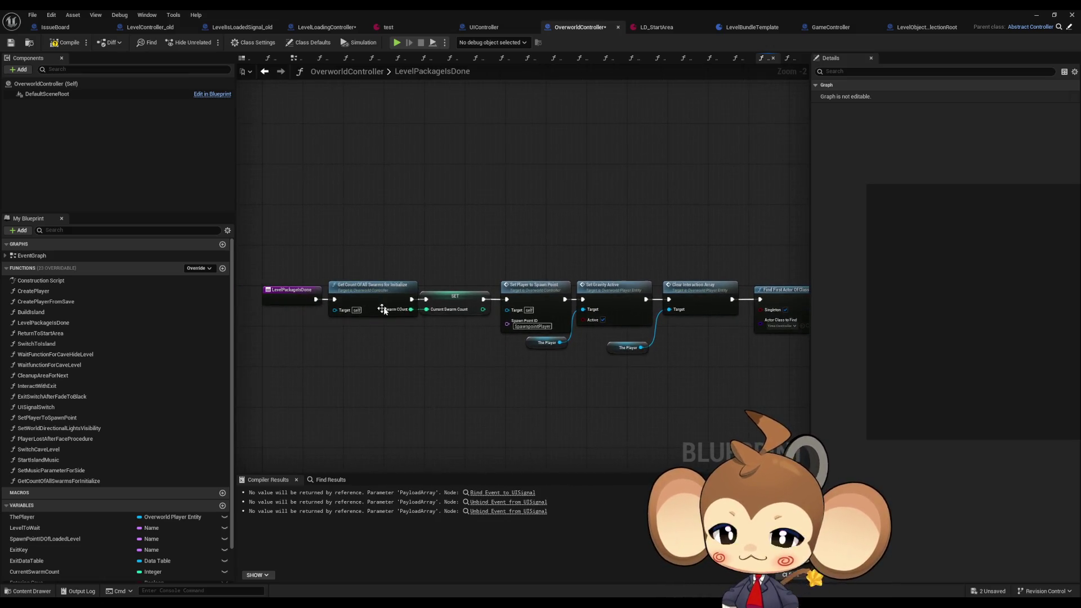
{"action": "left_click", "coordinate": [265, 71]}
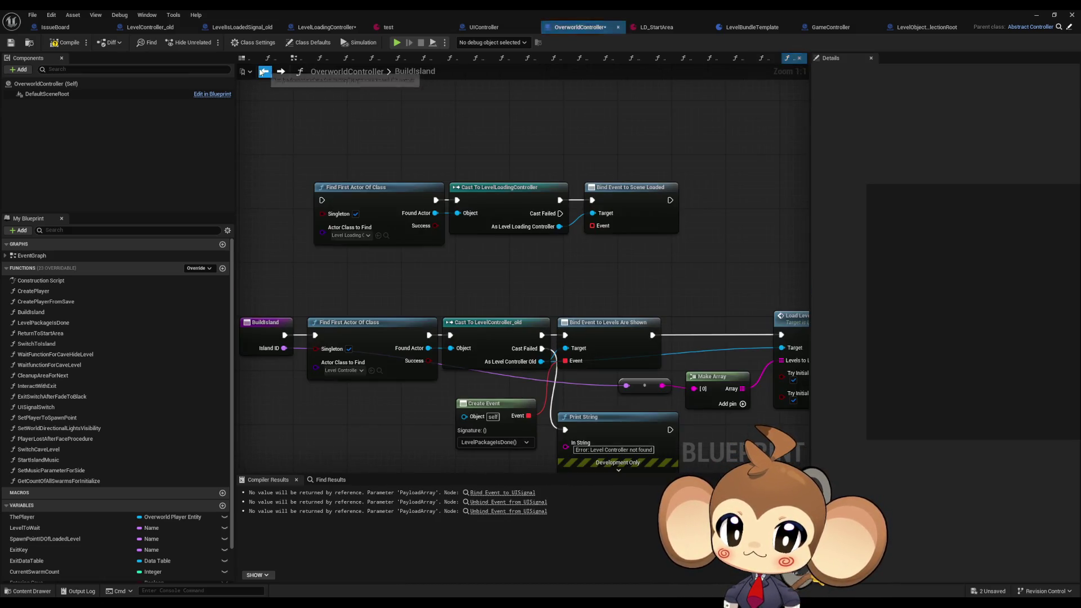
- Duplicate the Create Event node, wire it to Bind Event to Scene Loaded, and set it to LevelPackagesIsDone
{"action": "left_click", "coordinate": [490, 402]}
{"action": "key", "text": "ctrl+c"}
{"action": "key", "text": "ctrl+v"}
{"action": "left_click_drag", "start_coordinate": [562, 274], "coordinate": [592, 225]}
{"action": "left_click", "coordinate": [514, 302]}
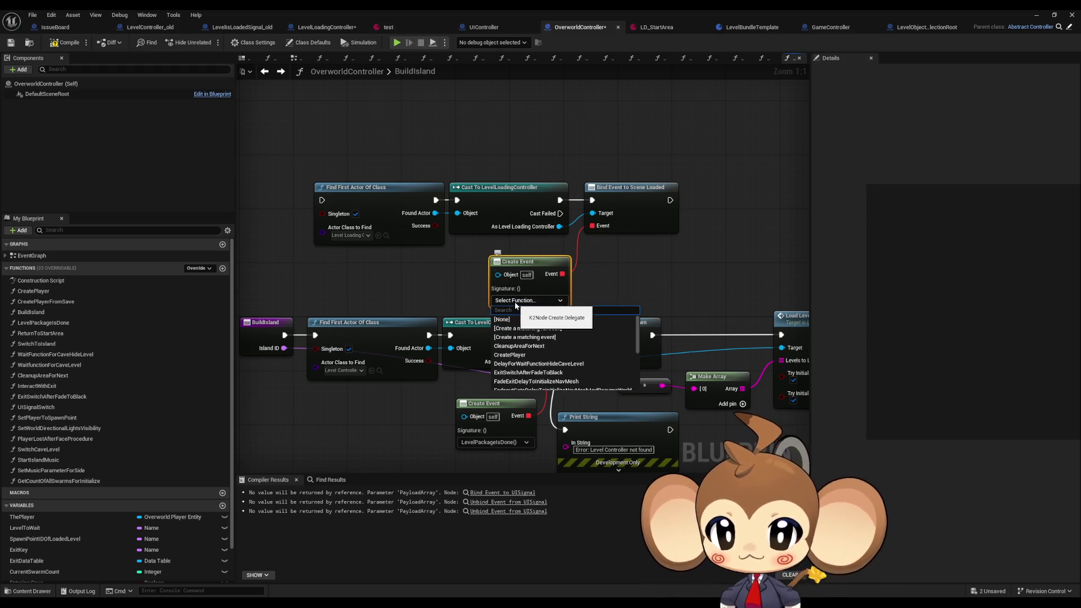
{"action": "scroll", "coordinate": [586, 361], "scroll_direction": "down", "scroll_amount": 3}
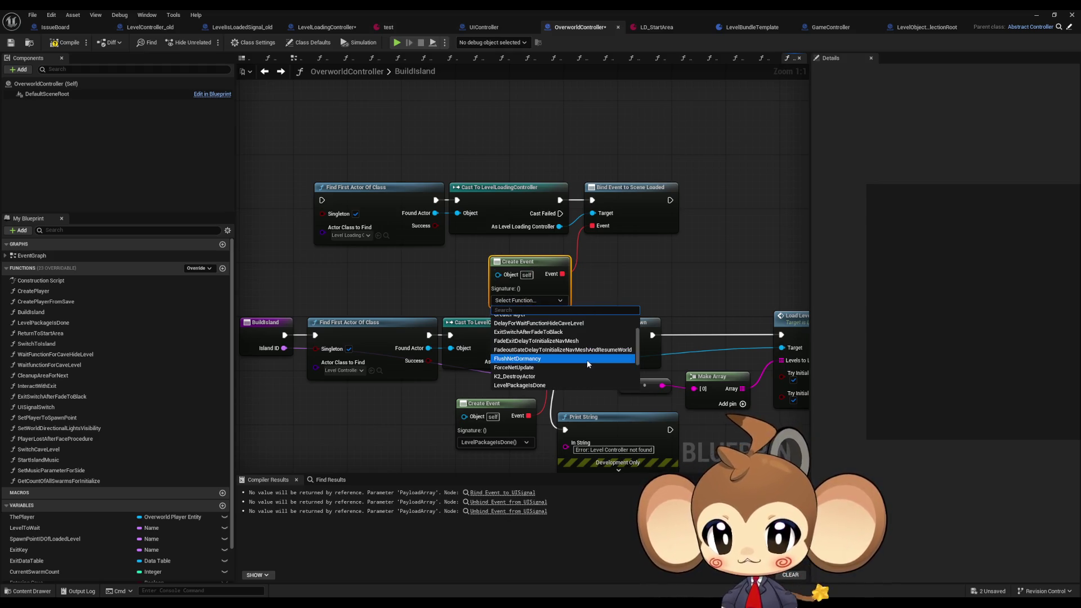
{"action": "left_click", "coordinate": [575, 372]}
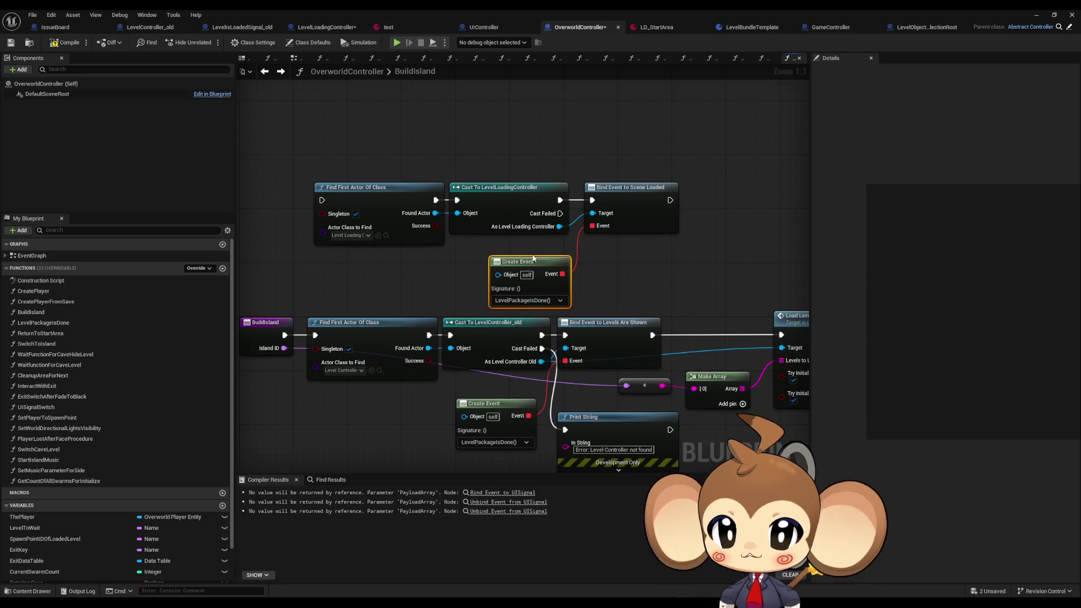
{"action": "left_click_drag", "start_coordinate": [527, 262], "coordinate": [520, 248]}
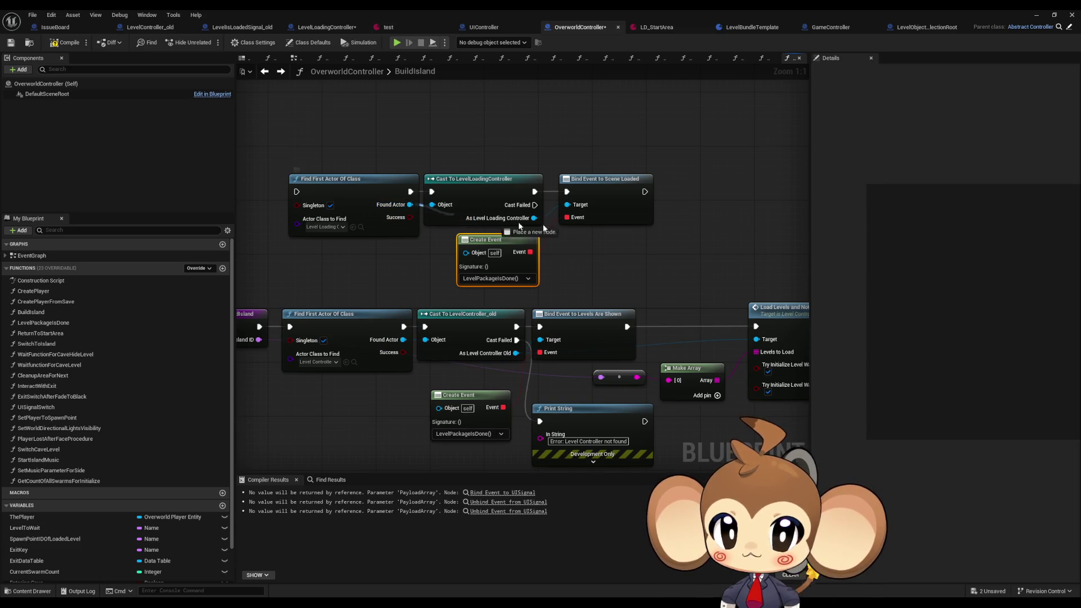
- Add a Load Level node from the Level Loading Controller, deleting an accidental Load Level Instance node
{"action": "left_click_drag", "start_coordinate": [534, 218], "coordinate": [719, 227]}
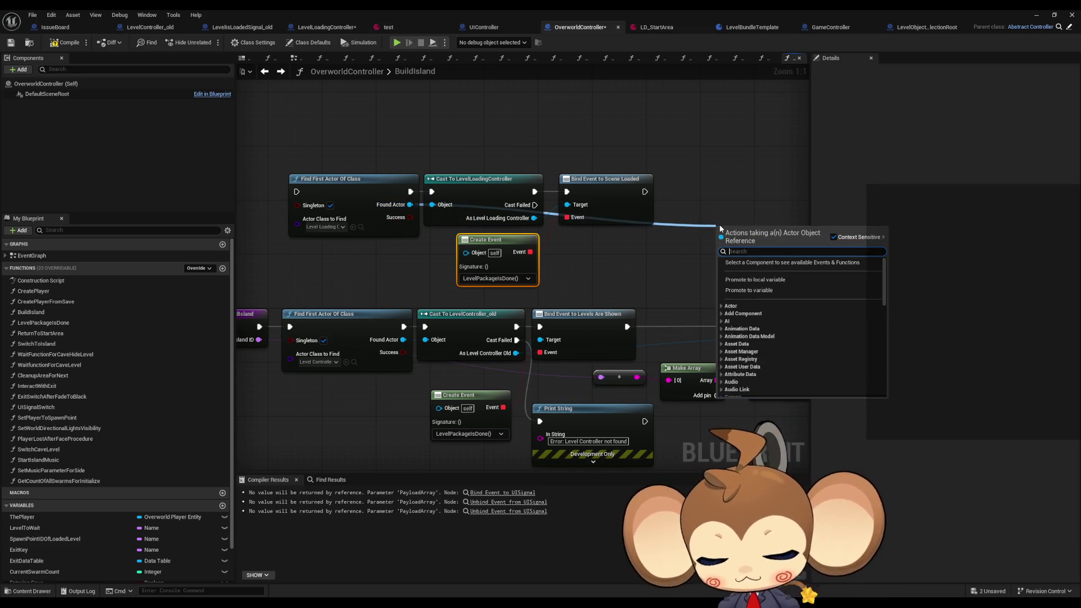
{"action": "type", "text": "load leve"}
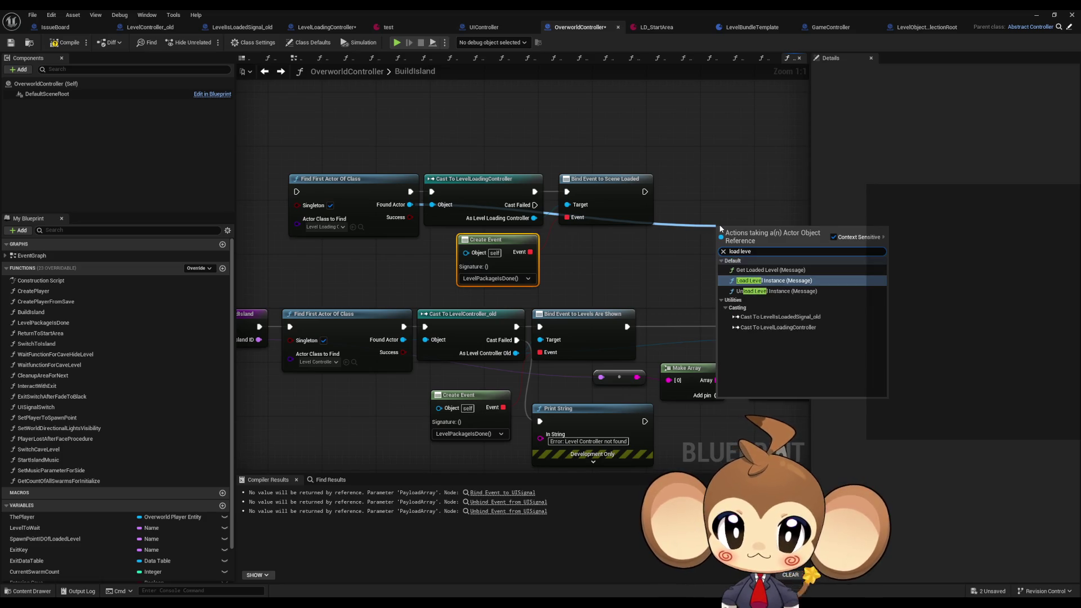
{"action": "key", "text": "Return"}
{"action": "mouse_move", "coordinate": [699, 231]}
{"action": "left_mouse_down"}
{"action": "mouse_move", "coordinate": [573, 241]}
{"action": "mouse_move", "coordinate": [547, 257]}
{"action": "left_mouse_up"}
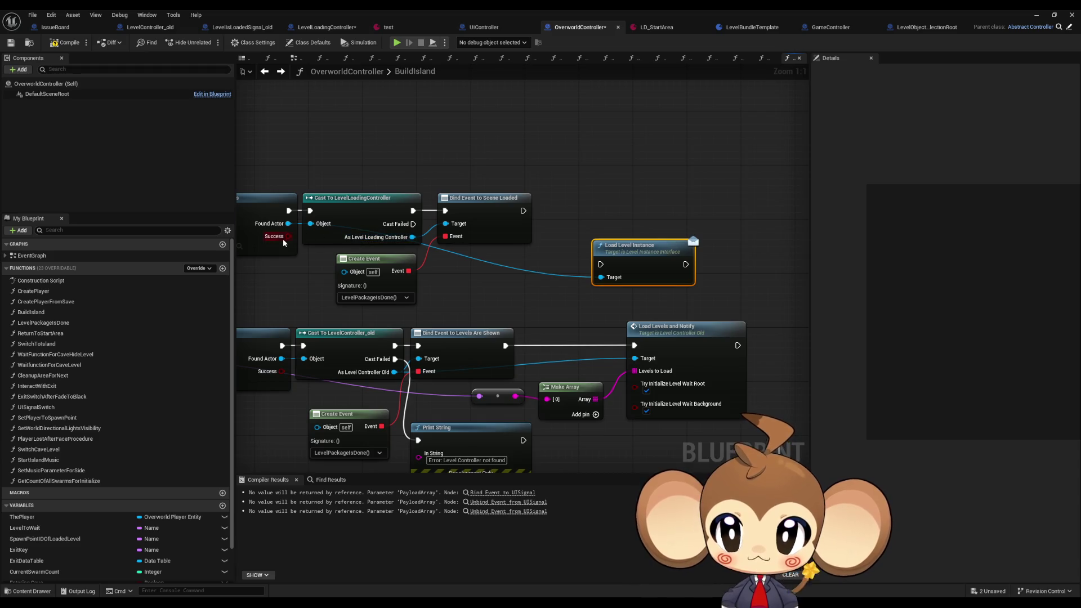
{"action": "left_click_drag", "start_coordinate": [413, 237], "coordinate": [566, 194]}
{"action": "type", "text": "l"}
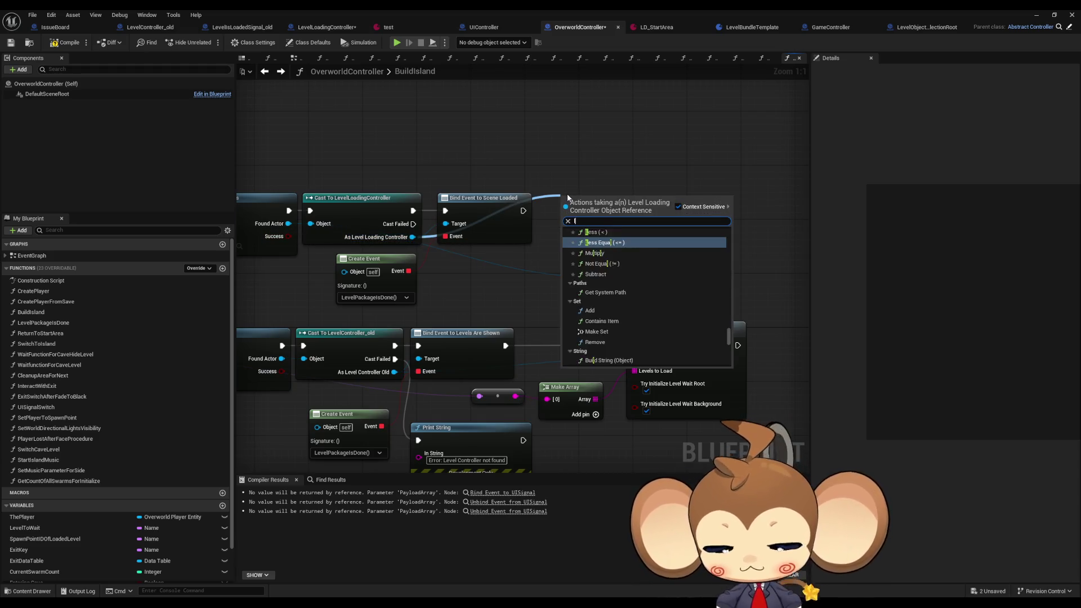
{"action": "type", "text": "oad l"}
{"action": "key", "text": "Return"}
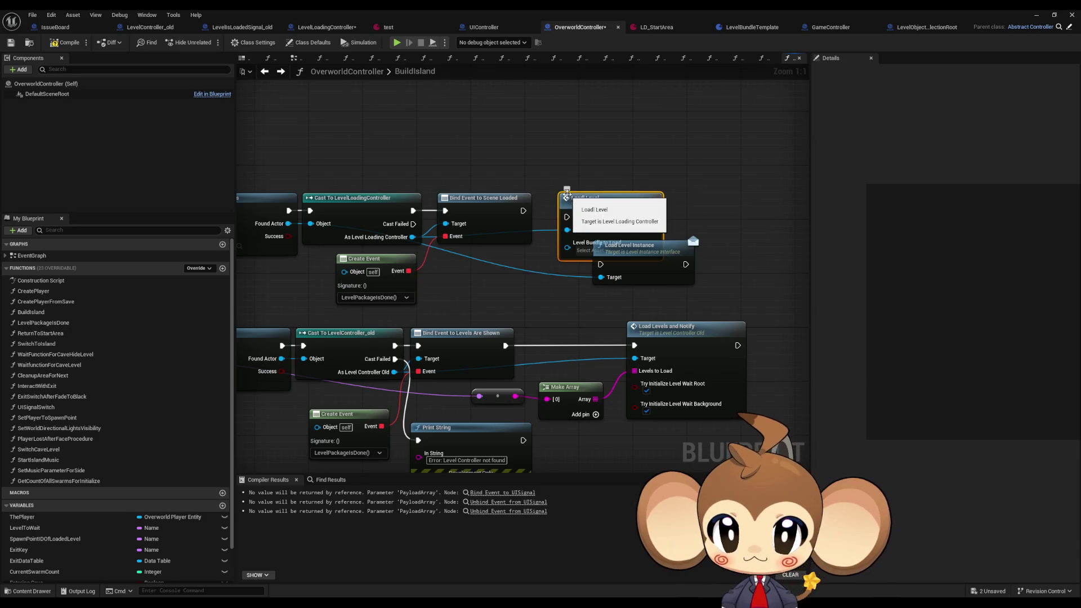
{"action": "left_click", "coordinate": [653, 276]}
{"action": "key", "text": "Delete"}
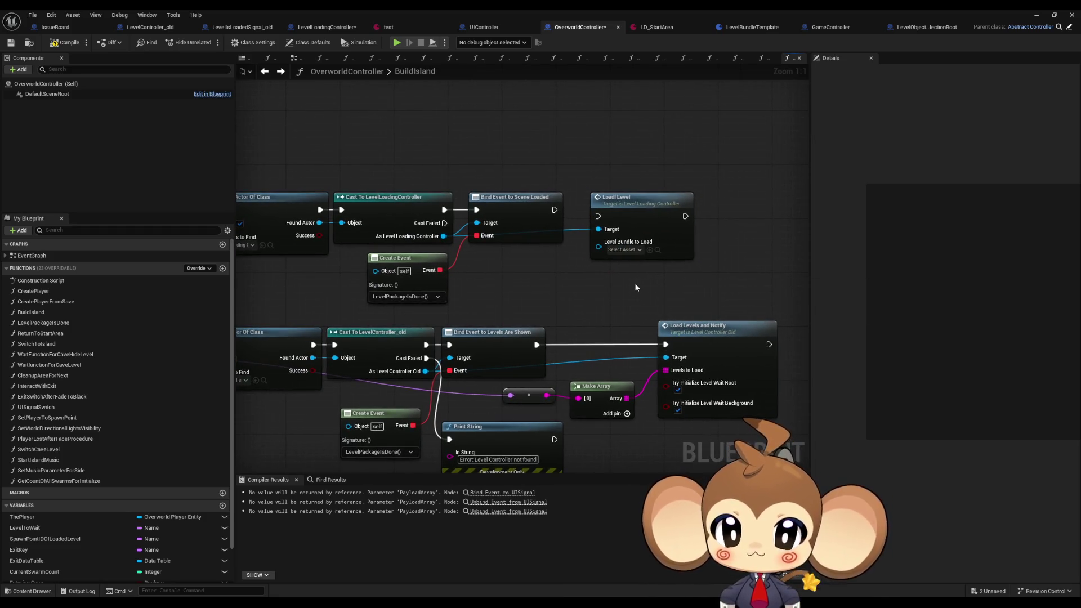
- Position Load Level and connect its execution to follow the scene-loaded binding
{"action": "left_click_drag", "start_coordinate": [508, 287], "coordinate": [634, 289]}
{"action": "left_click_drag", "start_coordinate": [789, 233], "coordinate": [789, 226]}
{"action": "left_click_drag", "start_coordinate": [680, 214], "coordinate": [725, 216]}
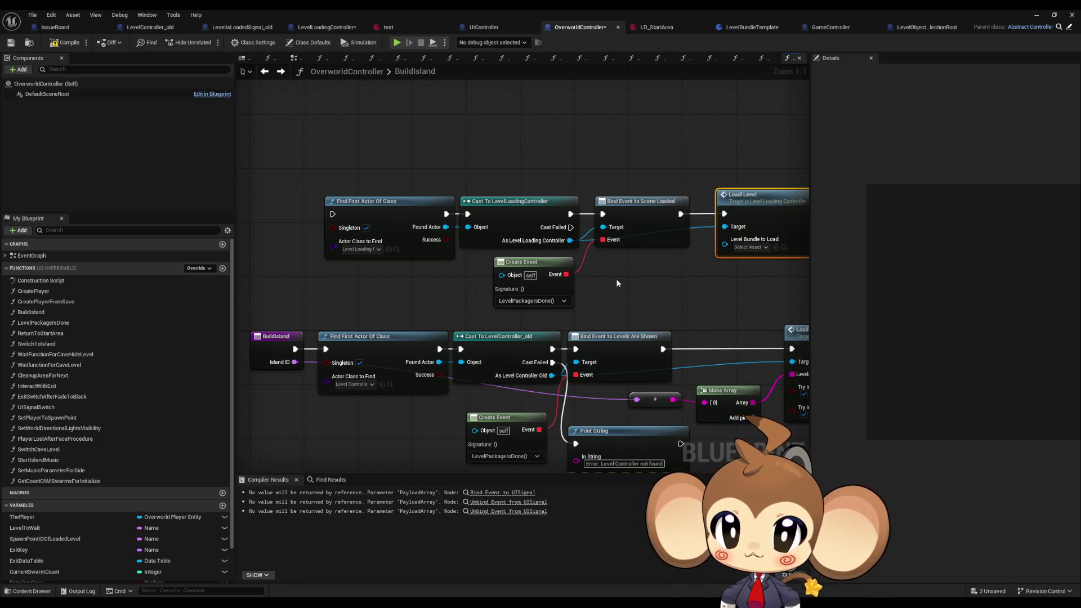
{"action": "left_click_drag", "start_coordinate": [617, 286], "coordinate": [638, 275]}
{"action": "left_click", "coordinate": [287, 344]}
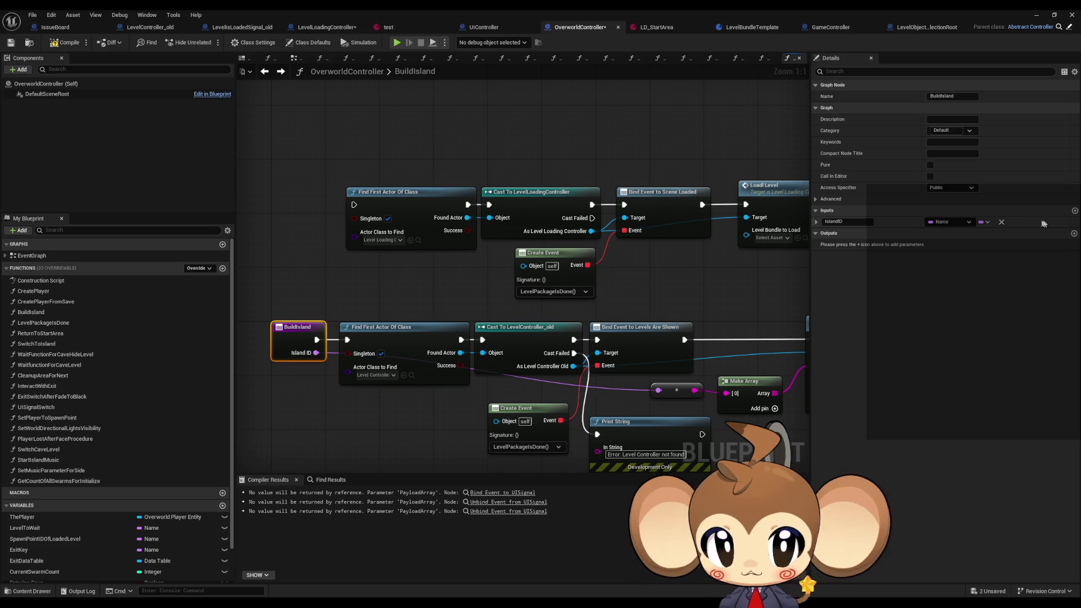
- Add a LevelsToLoad input of type Level Bundle Template to the BuildIsland function
{"action": "left_click", "coordinate": [1069, 214]}
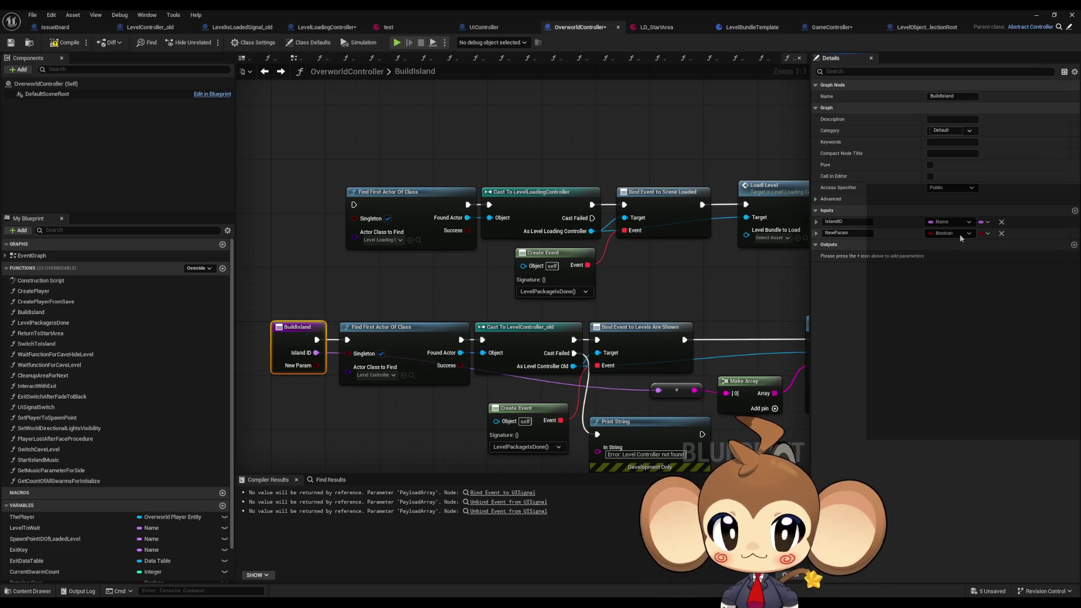
{"action": "left_click", "coordinate": [959, 234]}
{"action": "type", "text": "temp"}
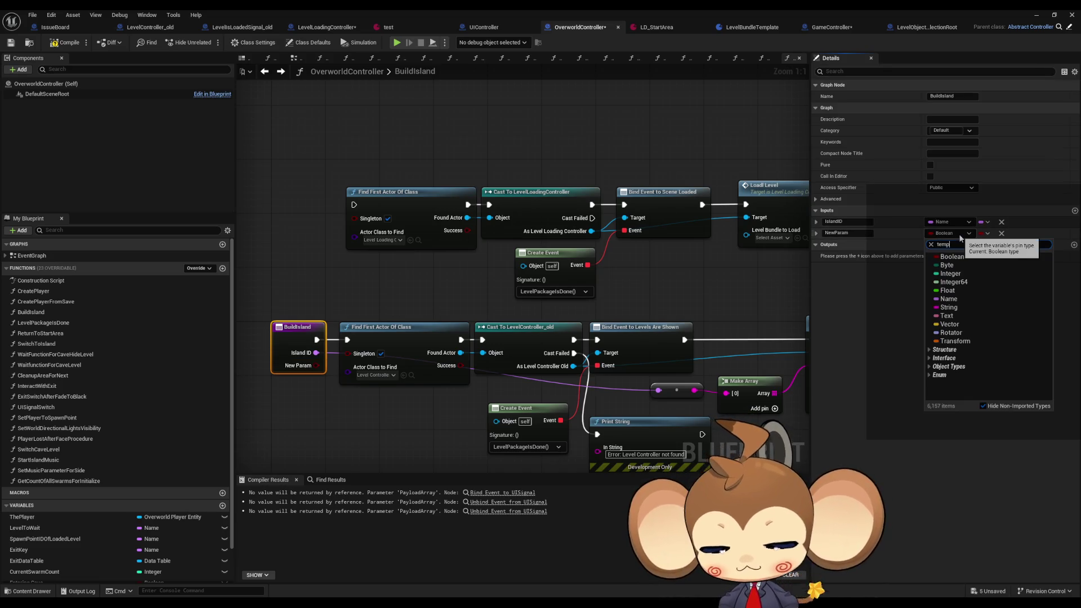
{"action": "type", "text": "l "}
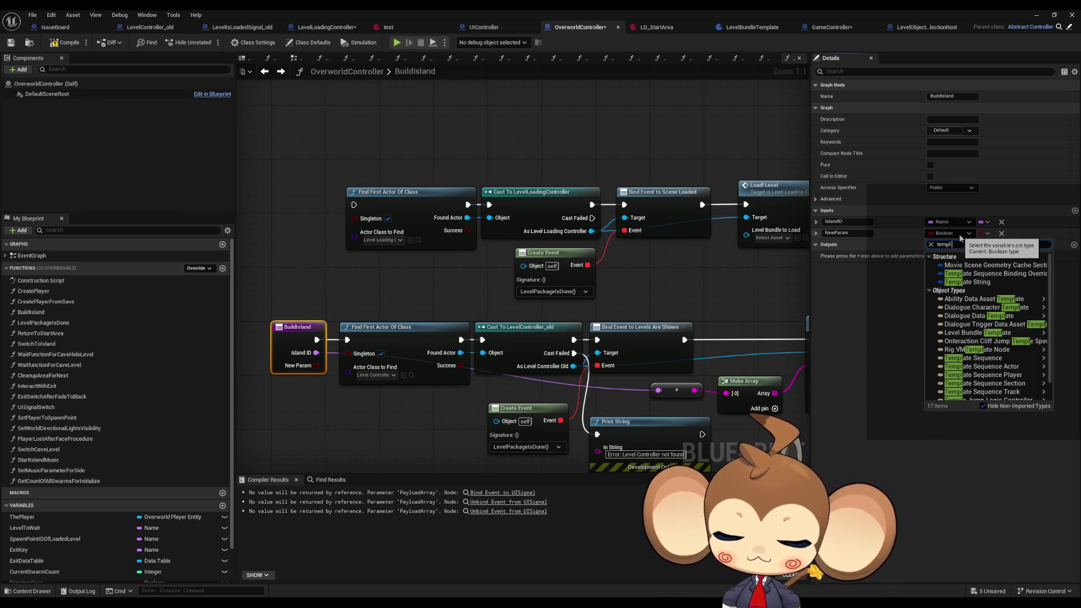
{"action": "type", "text": "level"}
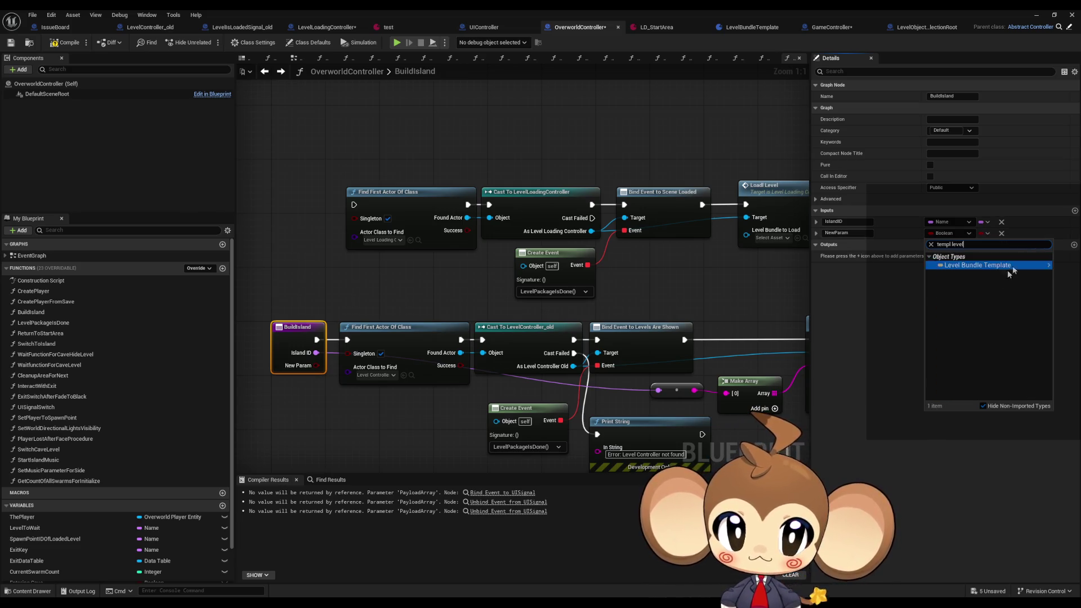
{"action": "mouse_move", "coordinate": [968, 265]}
{"action": "left_click", "coordinate": [926, 267]}
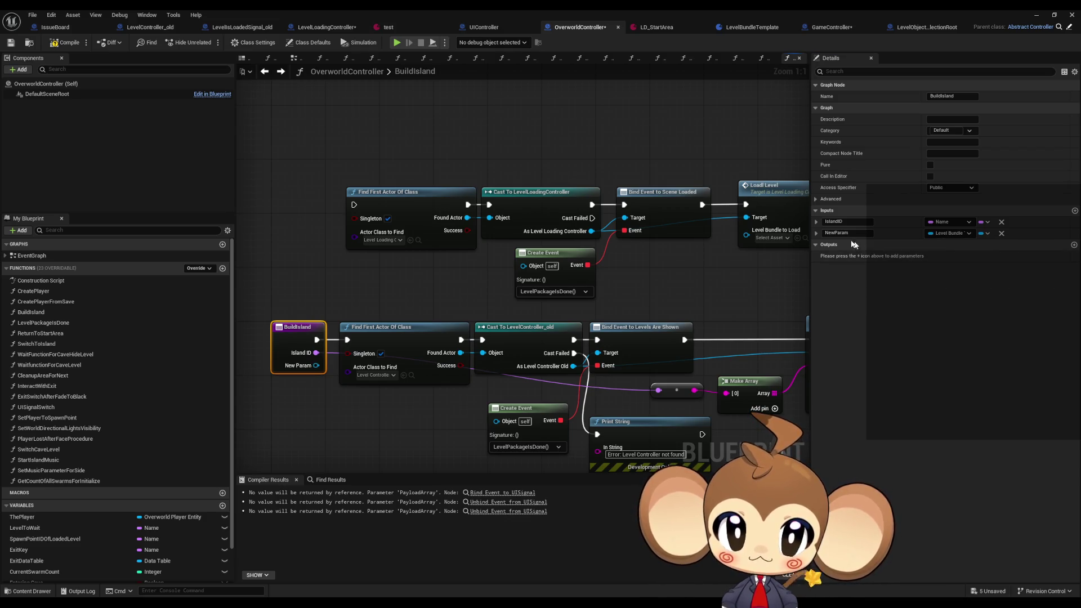
{"action": "double_click", "coordinate": [837, 233]}
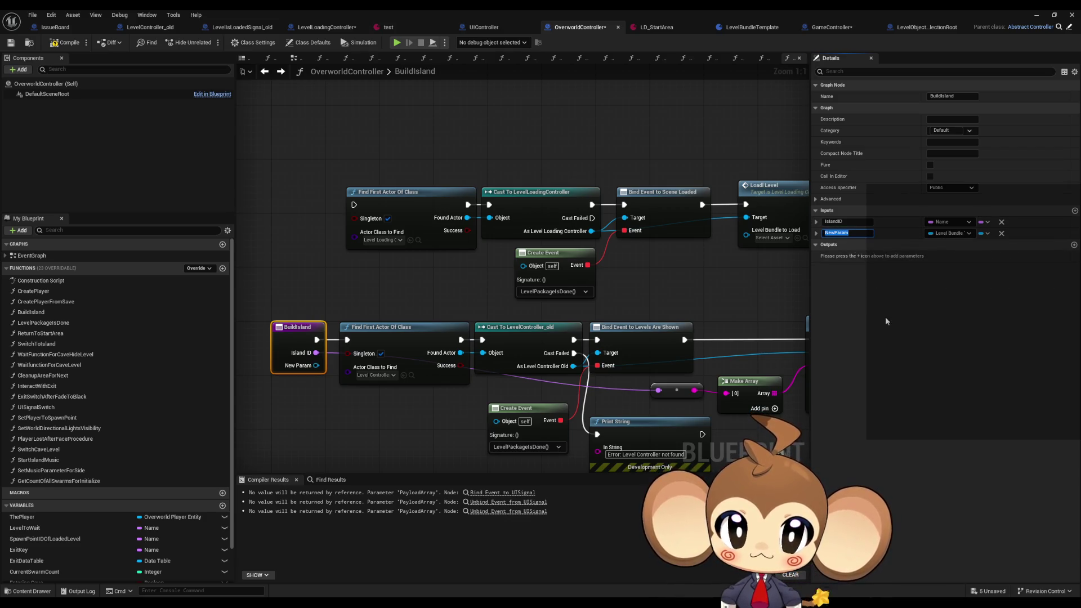
{"action": "type", "text": "LevelsToL"}
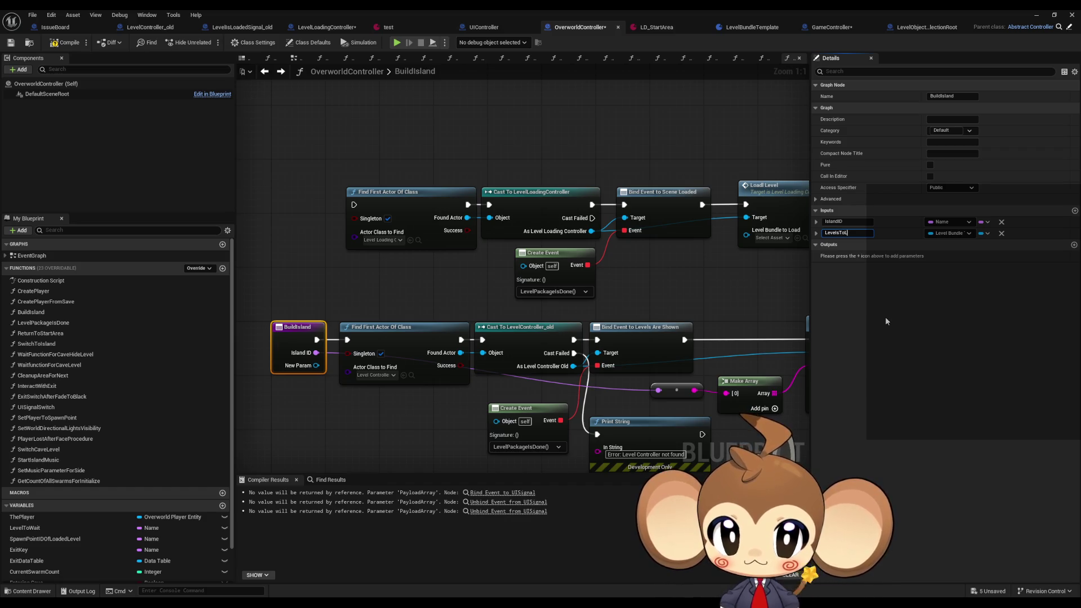
{"action": "type", "text": "oad"}
{"action": "key", "text": "Return"}
{"action": "mouse_move", "coordinate": [737, 334]}
{"action": "left_mouse_down"}
{"action": "mouse_move", "coordinate": [573, 348]}
{"action": "mouse_move", "coordinate": [605, 366]}
{"action": "left_mouse_up"}
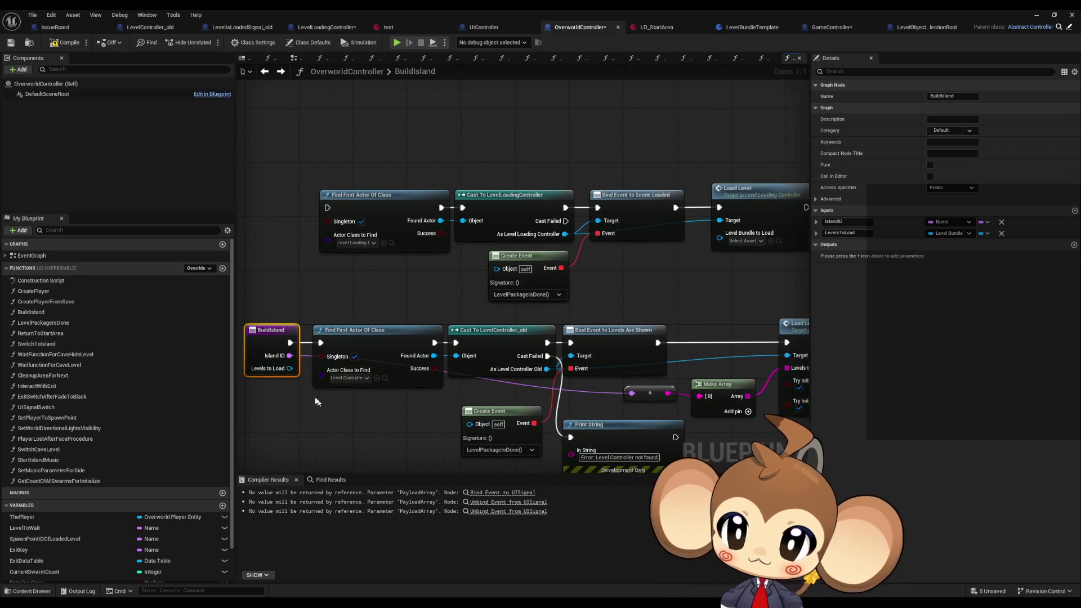
- Wire Levels to Load into Load Level's bundle pin and BuildIsland's exec into the upper chain, then open GameController
{"action": "left_click_drag", "start_coordinate": [289, 368], "coordinate": [722, 239]}
{"action": "left_click_drag", "start_coordinate": [290, 342], "coordinate": [327, 208]}
{"action": "left_click", "coordinate": [664, 274]}
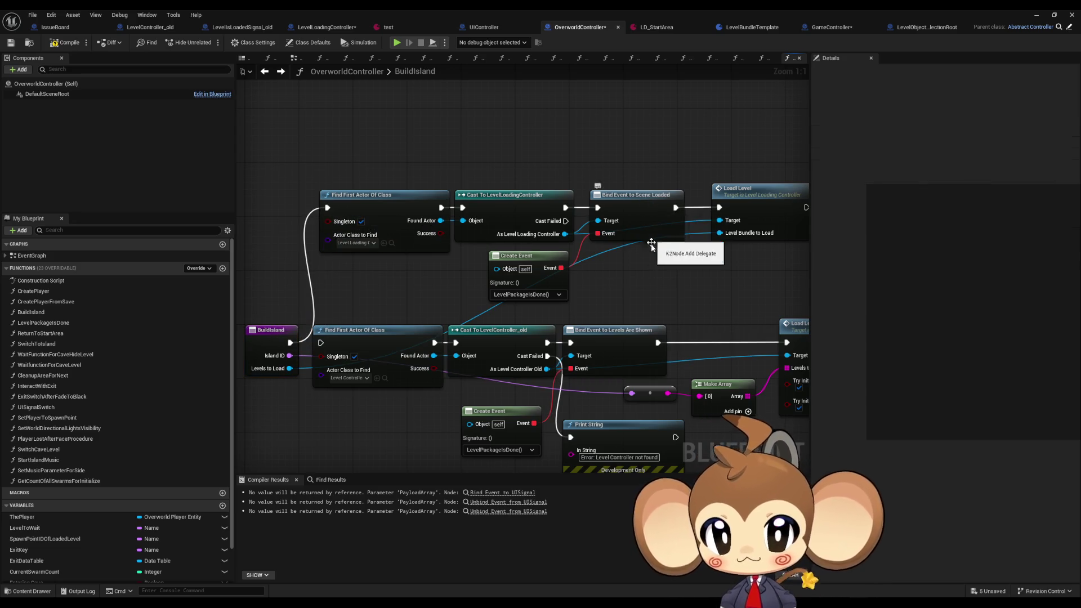
{"action": "left_click_drag", "start_coordinate": [637, 238], "coordinate": [495, 225]}
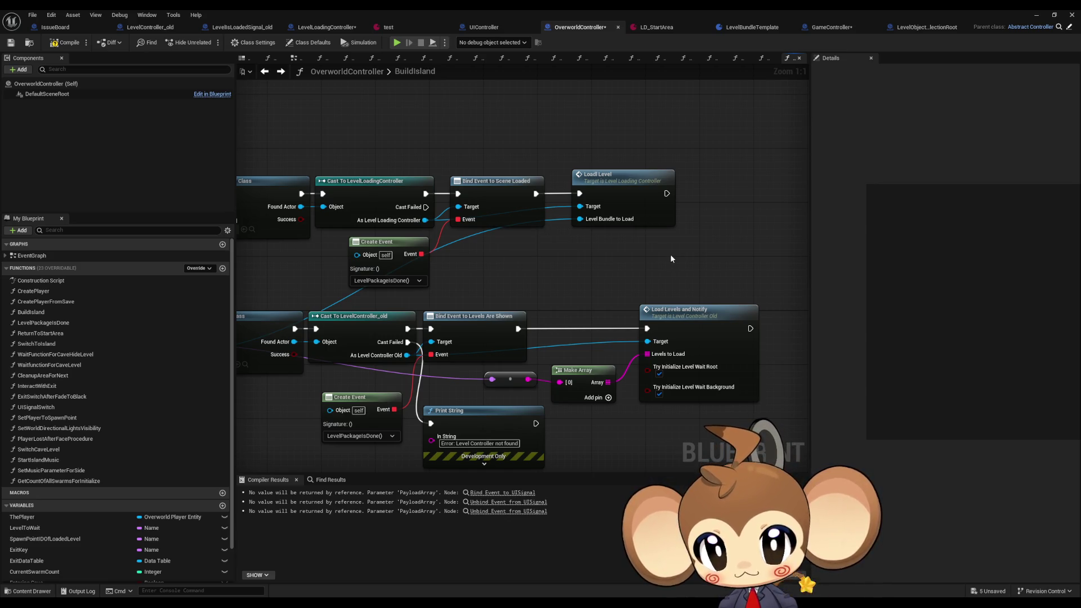
{"action": "mouse_move", "coordinate": [670, 258]}
{"action": "left_mouse_down"}
{"action": "mouse_move", "coordinate": [590, 253]}
{"action": "mouse_move", "coordinate": [664, 257]}
{"action": "left_mouse_up"}
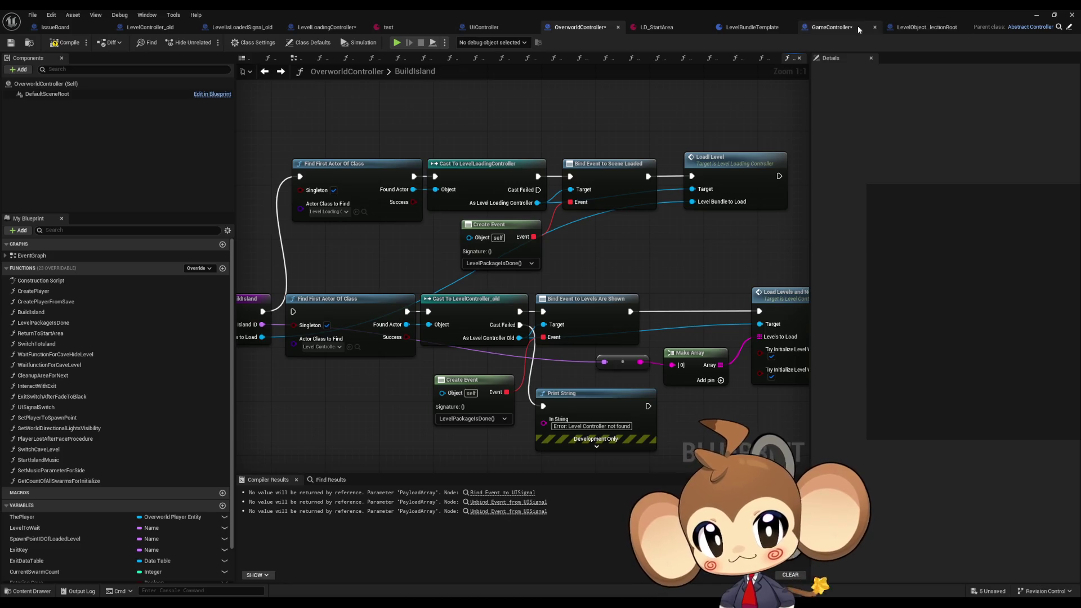
{"action": "left_click", "coordinate": [900, 26]}
{"action": "left_click", "coordinate": [533, 25]}
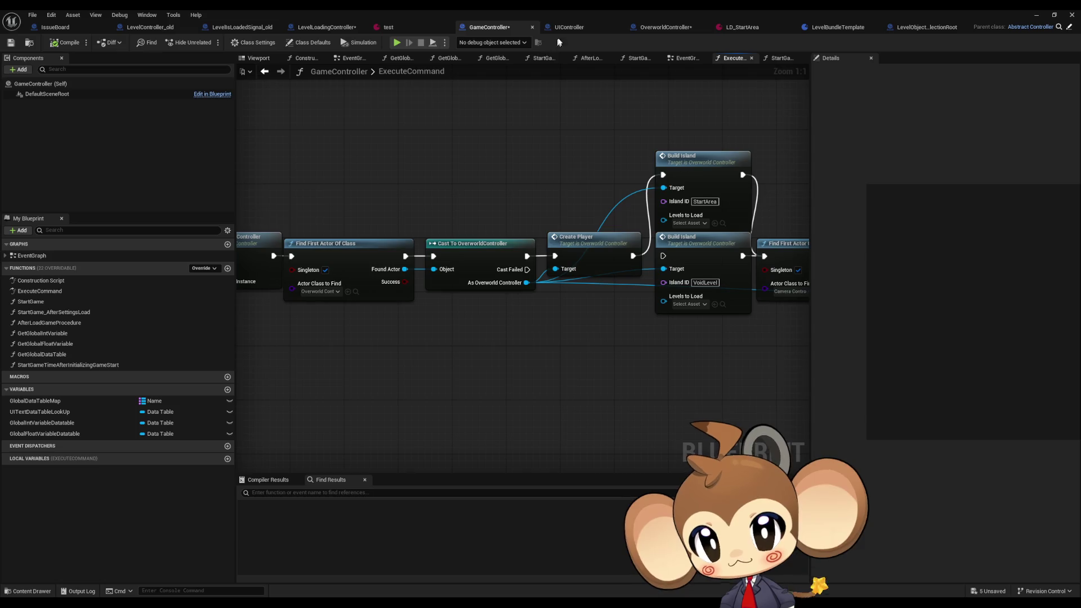
- Assign LD_StartArea as Levels to Load on the StartArea Build Island call, then open BuildIsland
{"action": "left_click_drag", "start_coordinate": [496, 27], "coordinate": [583, 30]}
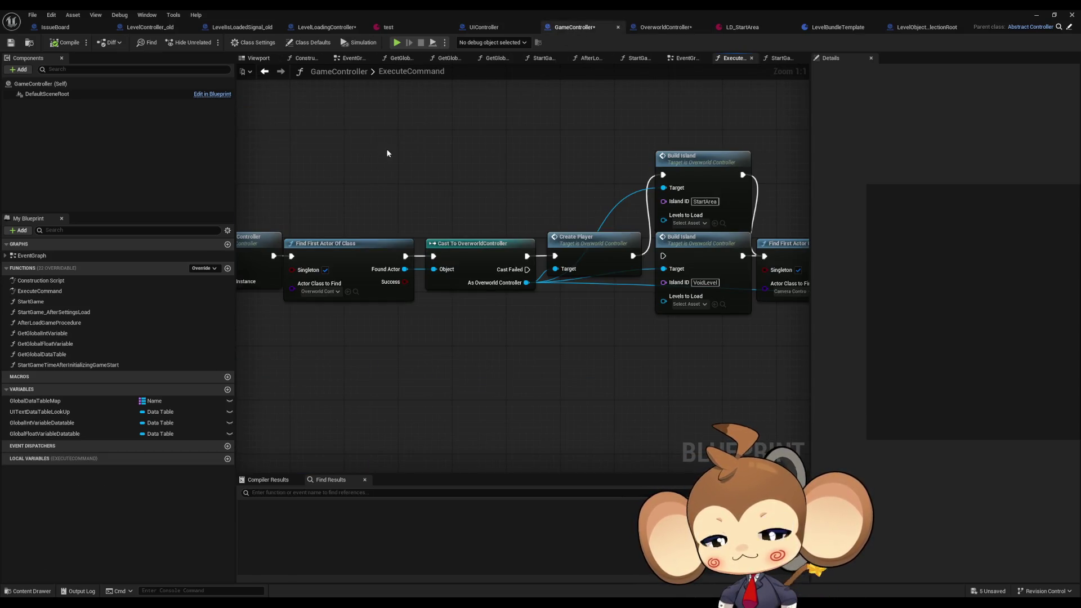
{"action": "mouse_move", "coordinate": [387, 153]}
{"action": "left_mouse_down"}
{"action": "mouse_move", "coordinate": [237, 159]}
{"action": "mouse_move", "coordinate": [245, 167]}
{"action": "left_mouse_up"}
{"action": "left_click_drag", "start_coordinate": [552, 193], "coordinate": [508, 225]}
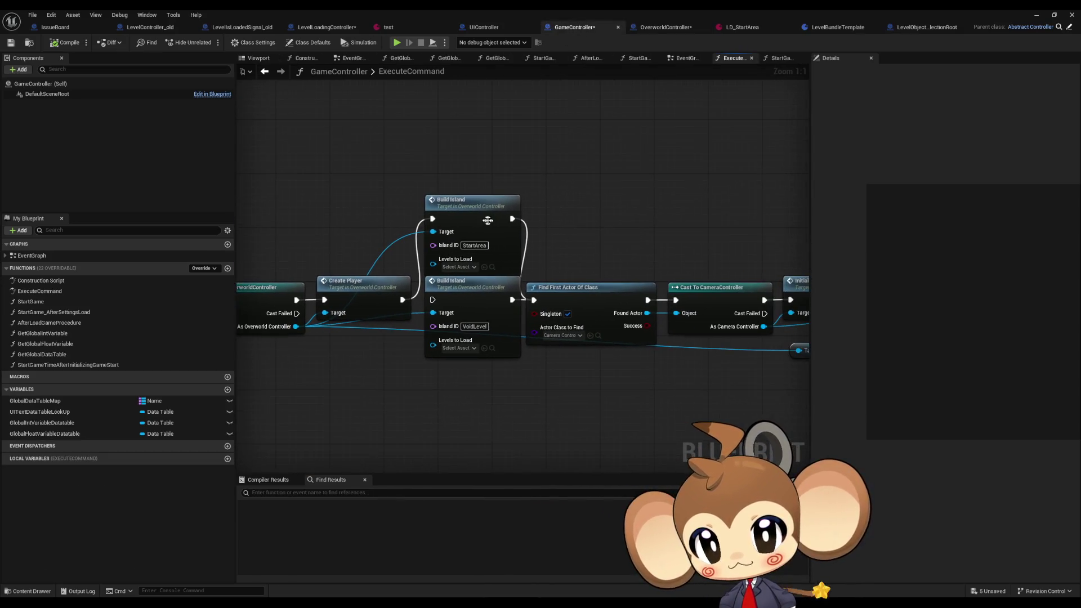
{"action": "left_click", "coordinate": [456, 266]}
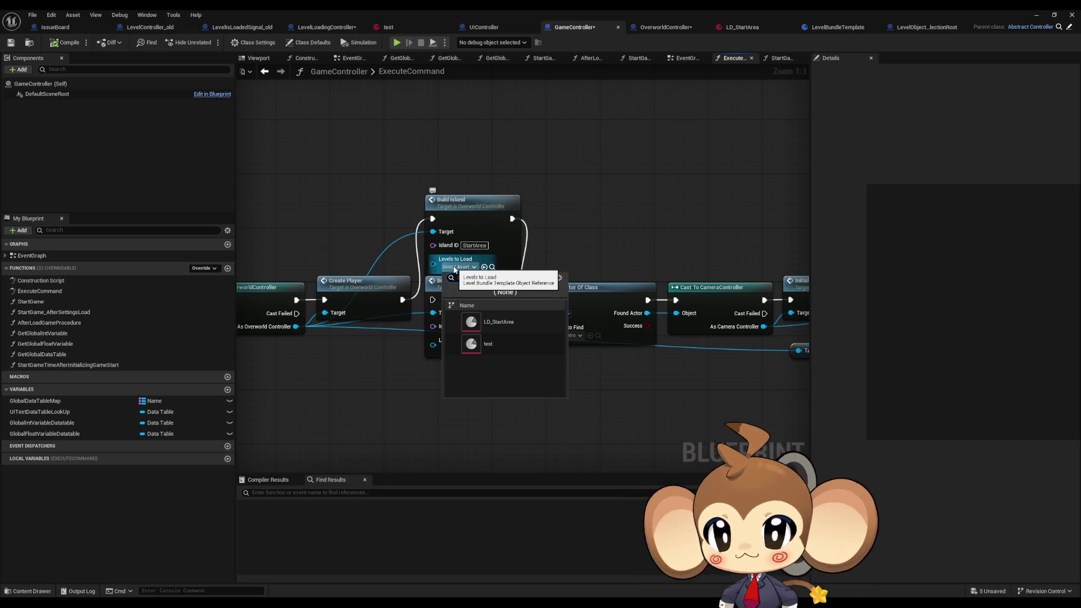
{"action": "left_click", "coordinate": [511, 325]}
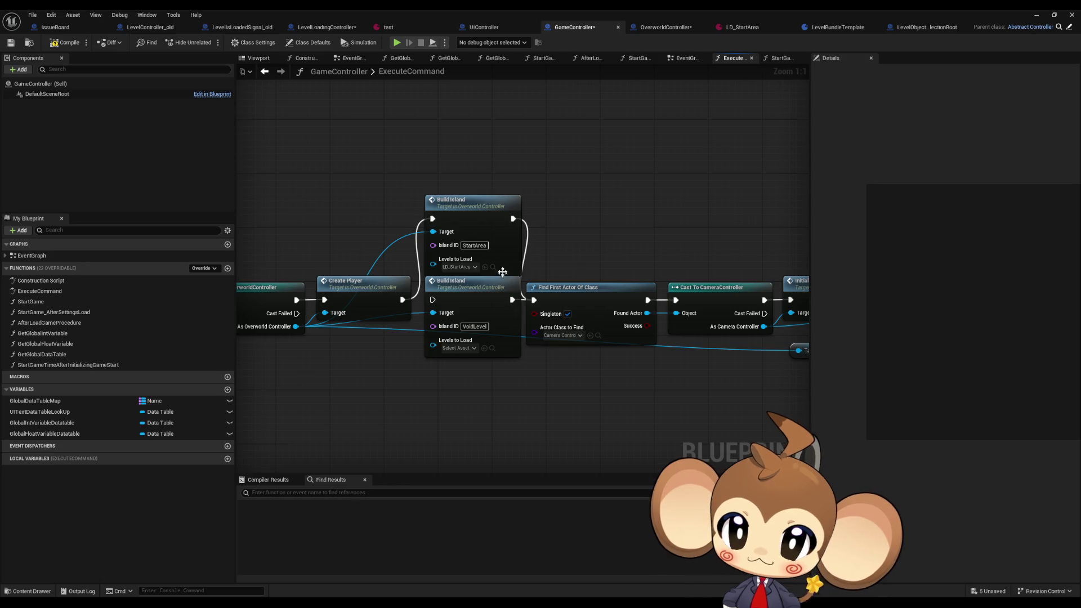
{"action": "double_click", "coordinate": [498, 218]}
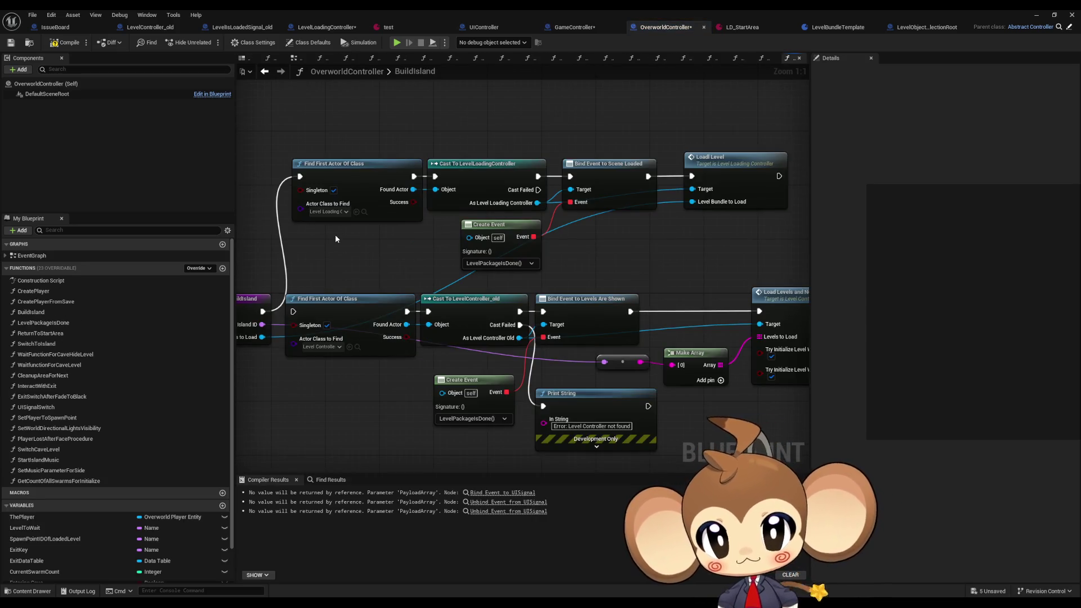
- Nudge the Load Level node left and inspect LevelLoadingController's LoadlLevel function
{"action": "left_click", "coordinate": [734, 184]}
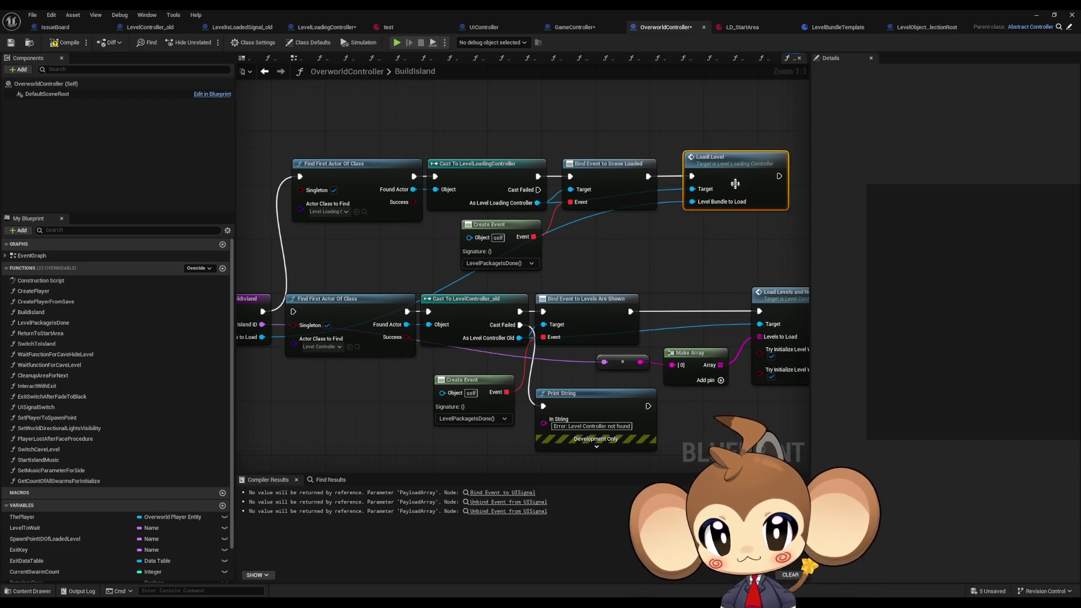
{"action": "mouse_move", "coordinate": [734, 183]}
{"action": "left_mouse_down"}
{"action": "mouse_move", "coordinate": [617, 198]}
{"action": "mouse_move", "coordinate": [499, 191]}
{"action": "mouse_move", "coordinate": [669, 210]}
{"action": "left_mouse_up"}
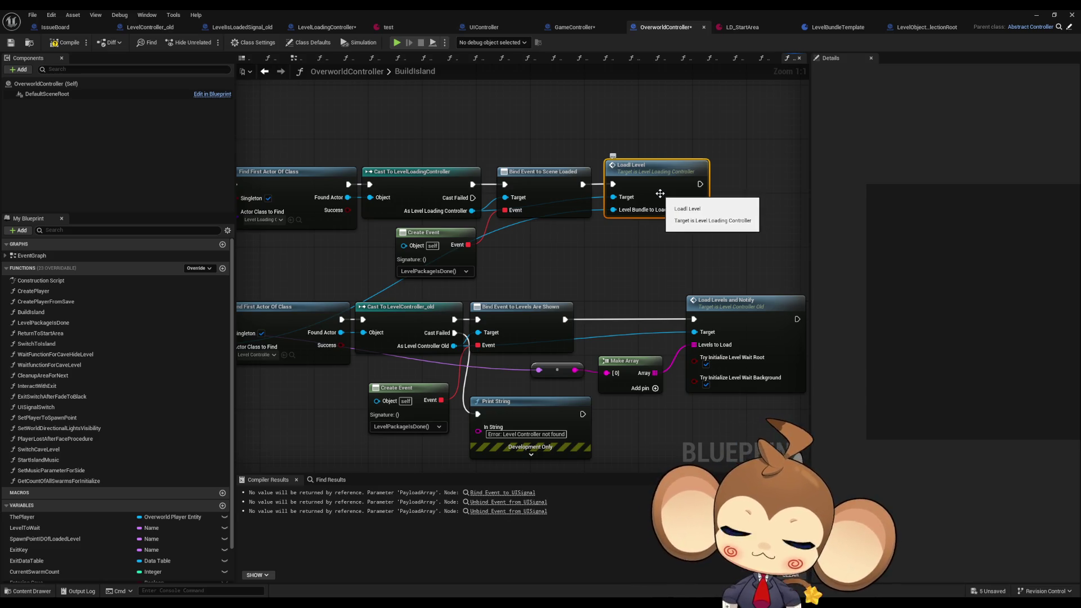
{"action": "double_click", "coordinate": [661, 194]}
{"action": "mouse_move", "coordinate": [623, 262]}
{"action": "left_mouse_down"}
{"action": "mouse_move", "coordinate": [591, 262]}
{"action": "mouse_move", "coordinate": [769, 280]}
{"action": "left_mouse_up"}
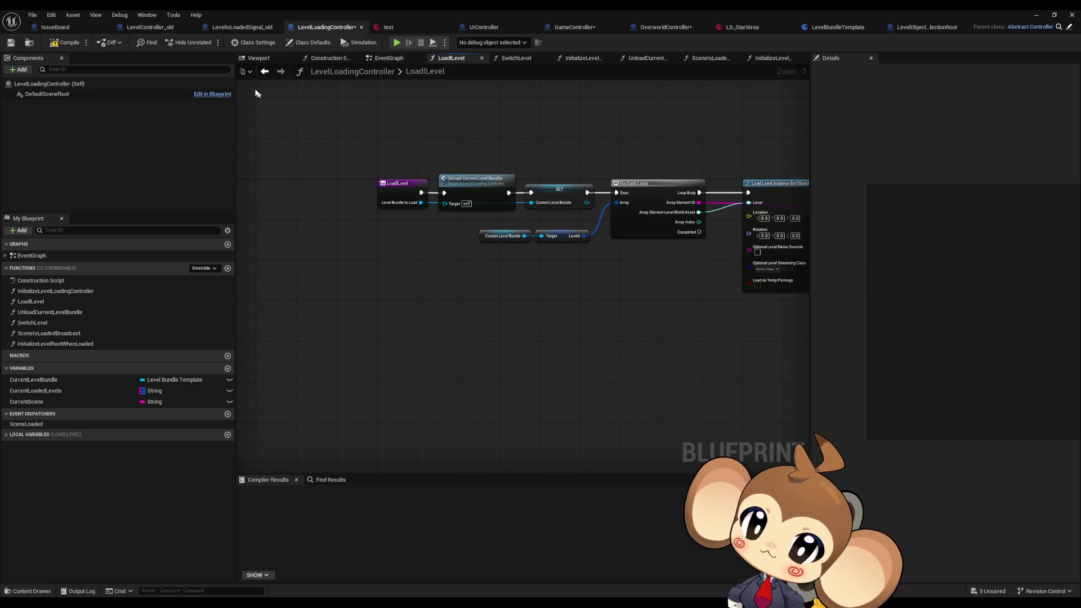
- Revisit the GameController and OverworldController Build Island graphs, then bring up LevelIsLoadedSignal_old
{"action": "left_click", "coordinate": [265, 72]}
{"action": "left_click", "coordinate": [276, 75]}
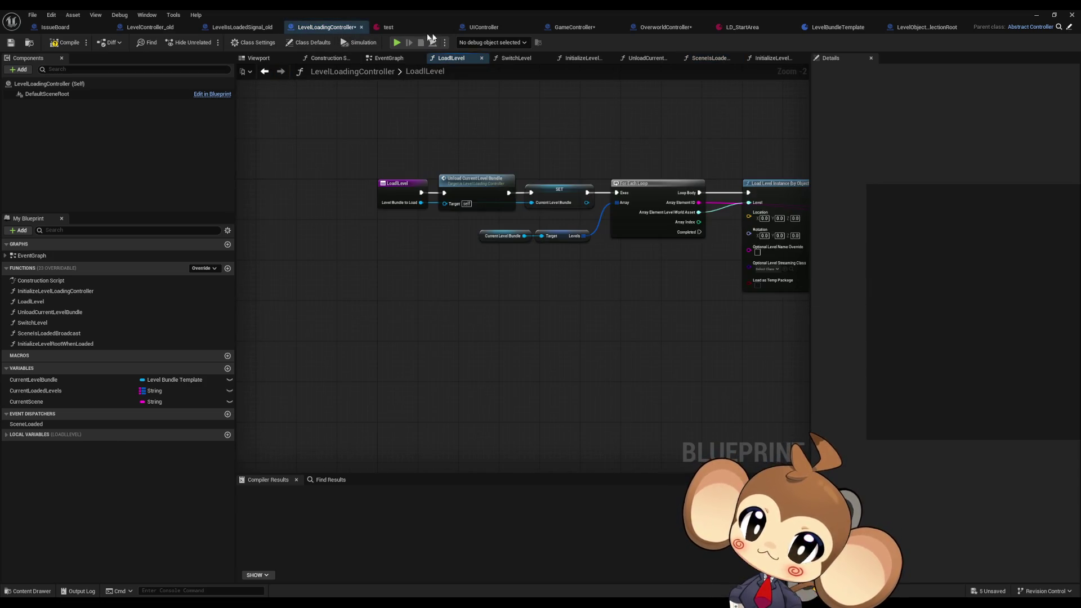
{"action": "left_click", "coordinate": [276, 75]}
{"action": "left_click", "coordinate": [569, 29]}
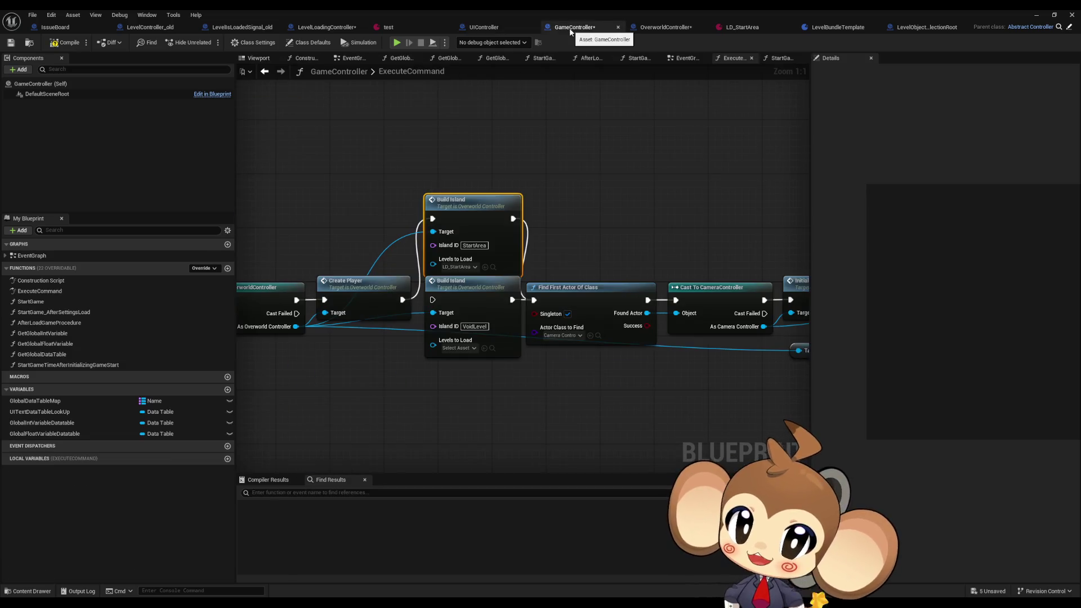
{"action": "left_click", "coordinate": [651, 27]}
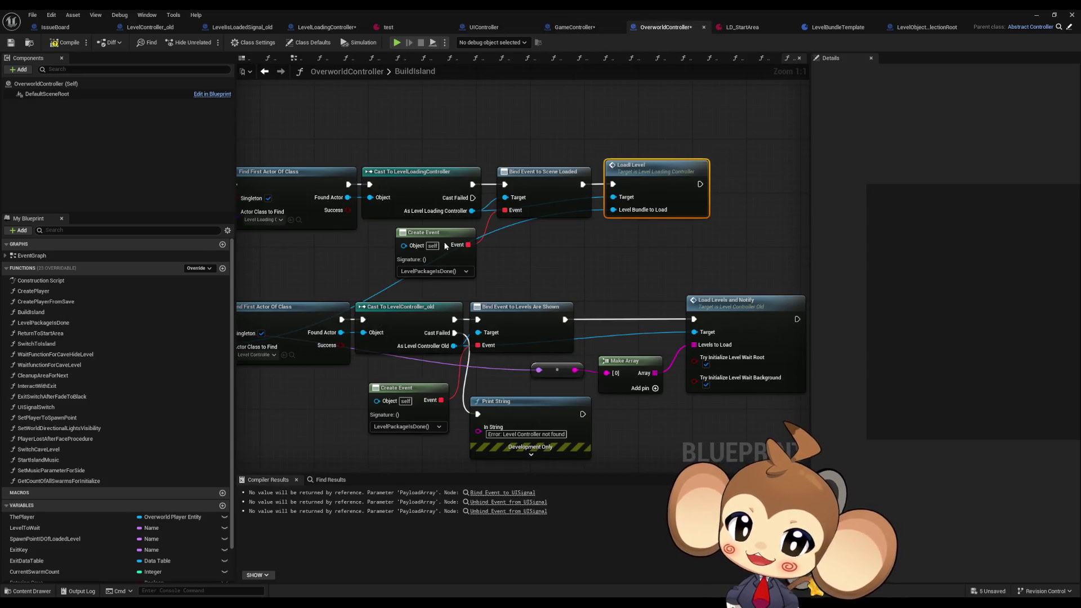
{"action": "left_click", "coordinate": [586, 198]}
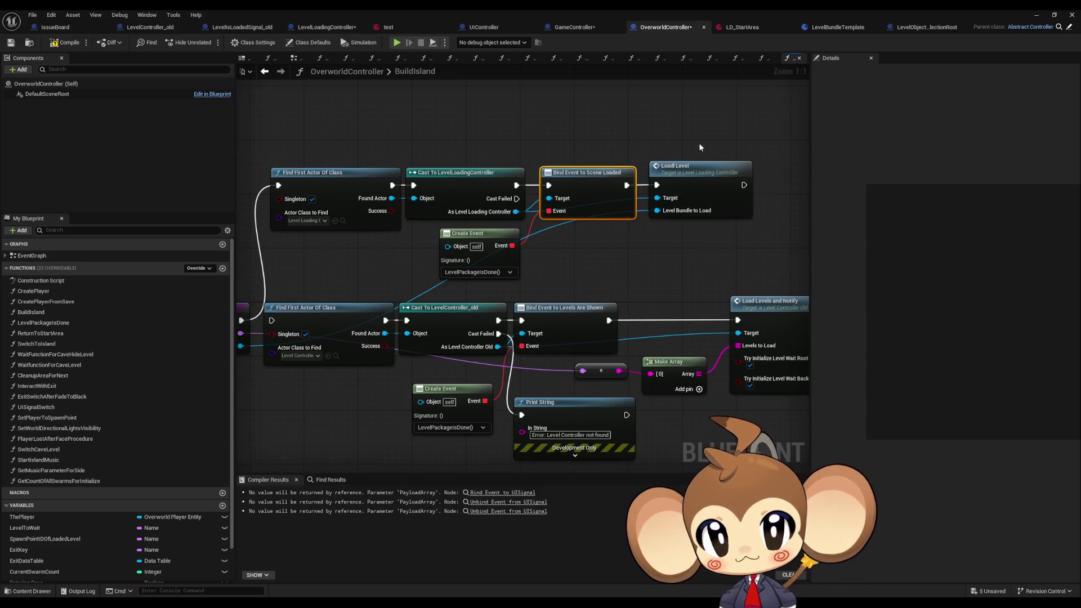
{"action": "left_click_drag", "start_coordinate": [698, 143], "coordinate": [640, 164]}
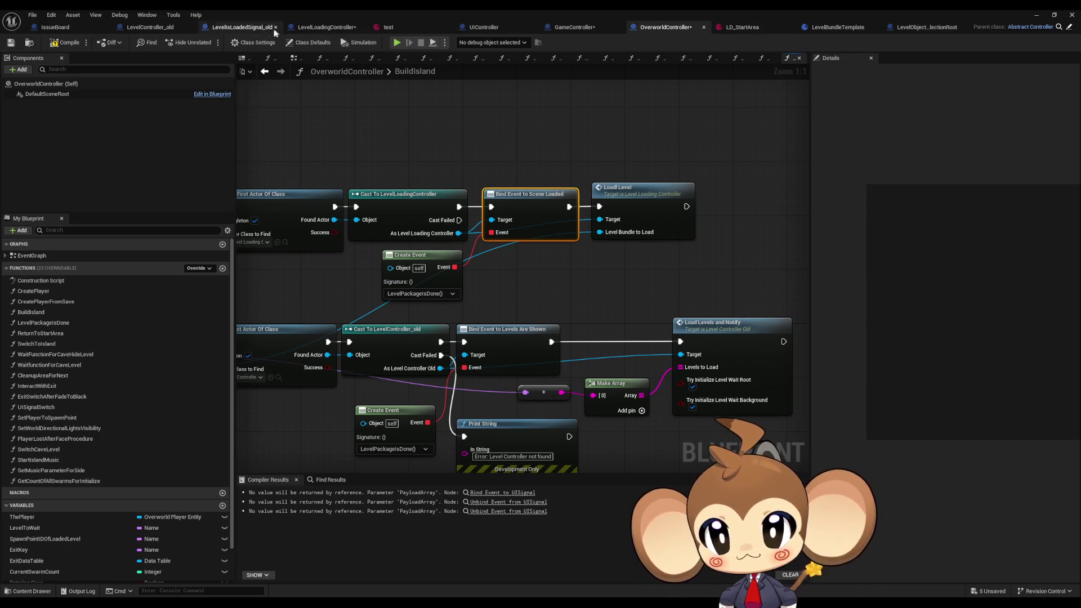
{"action": "left_click", "coordinate": [251, 31]}
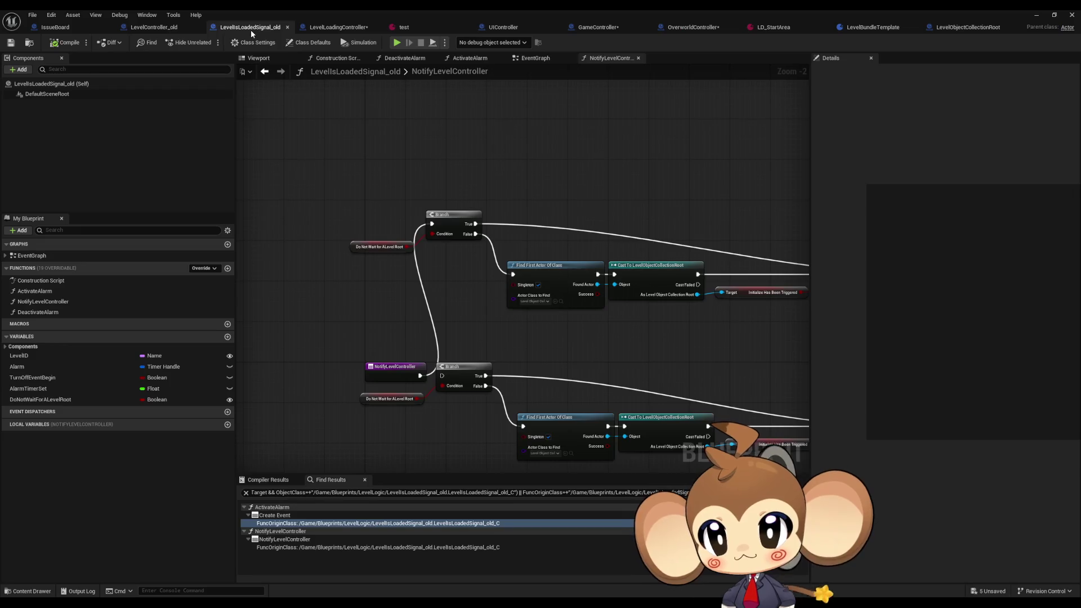
- Select the old EventGraph's Turn Off Event Begin, Branch and Activate Alarm nodes and find TurnOffEventBegin references
{"action": "double_click", "coordinate": [32, 256]}
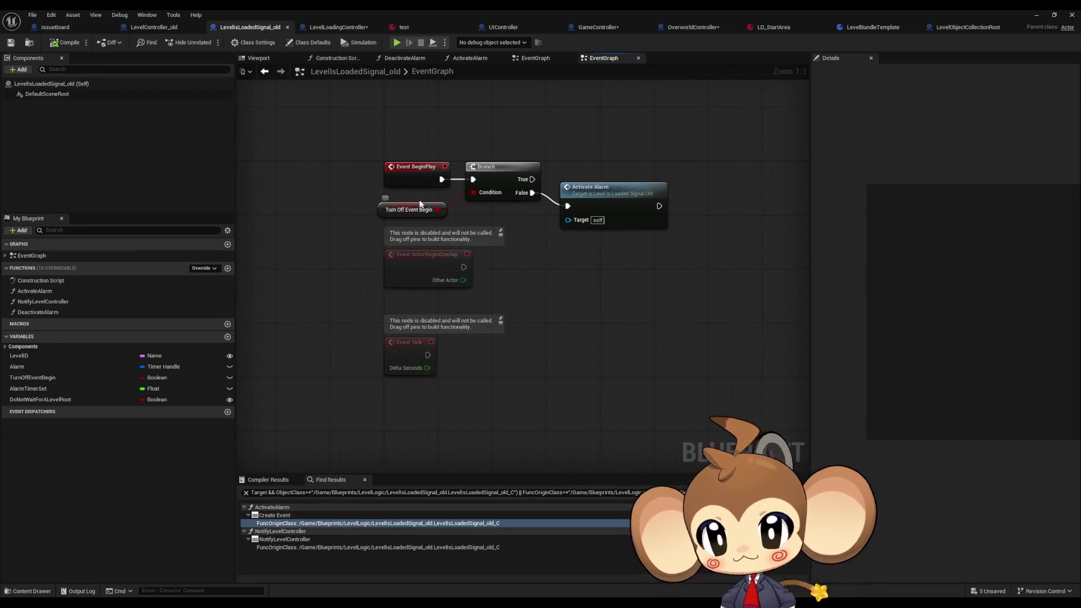
{"action": "mouse_move", "coordinate": [422, 195]}
{"action": "left_mouse_down"}
{"action": "mouse_move", "coordinate": [505, 220]}
{"action": "mouse_move", "coordinate": [578, 224]}
{"action": "left_mouse_up"}
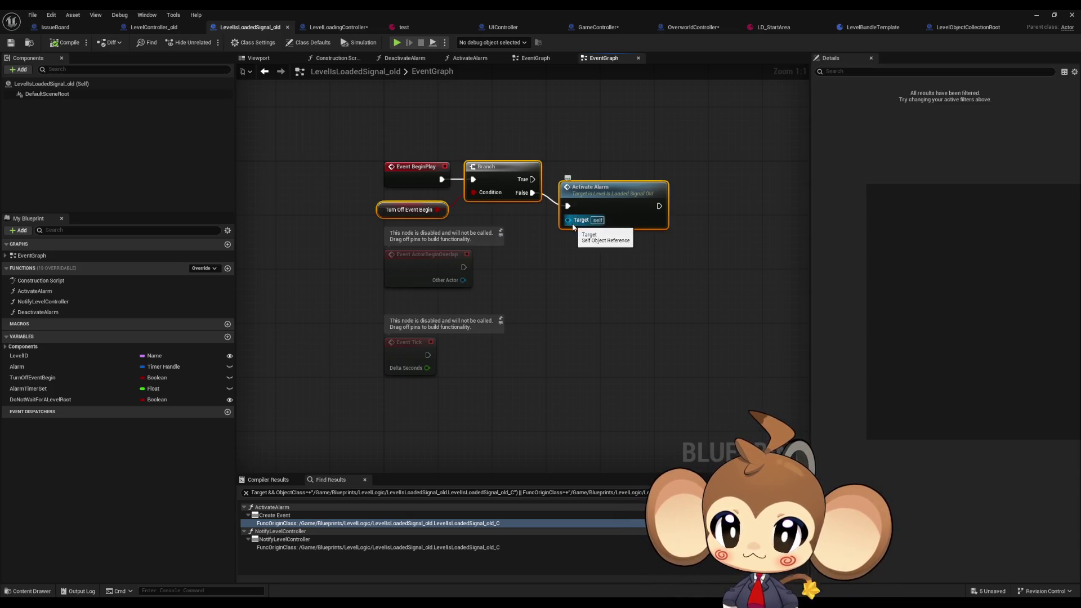
{"action": "right_click", "coordinate": [63, 379]}
{"action": "mouse_move", "coordinate": [95, 407]}
{"action": "left_click", "coordinate": [174, 430]}
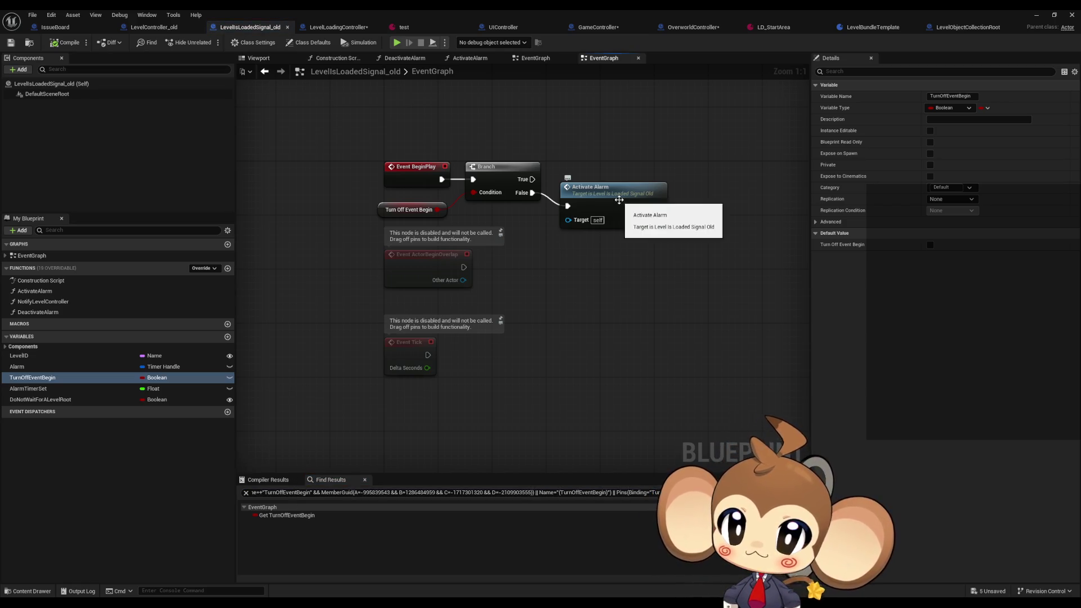
- Review the old ActivateAlarm and NotifyLevelController function graphs before moving to LevelObjectCollectionRoot
{"action": "double_click", "coordinate": [619, 200]}
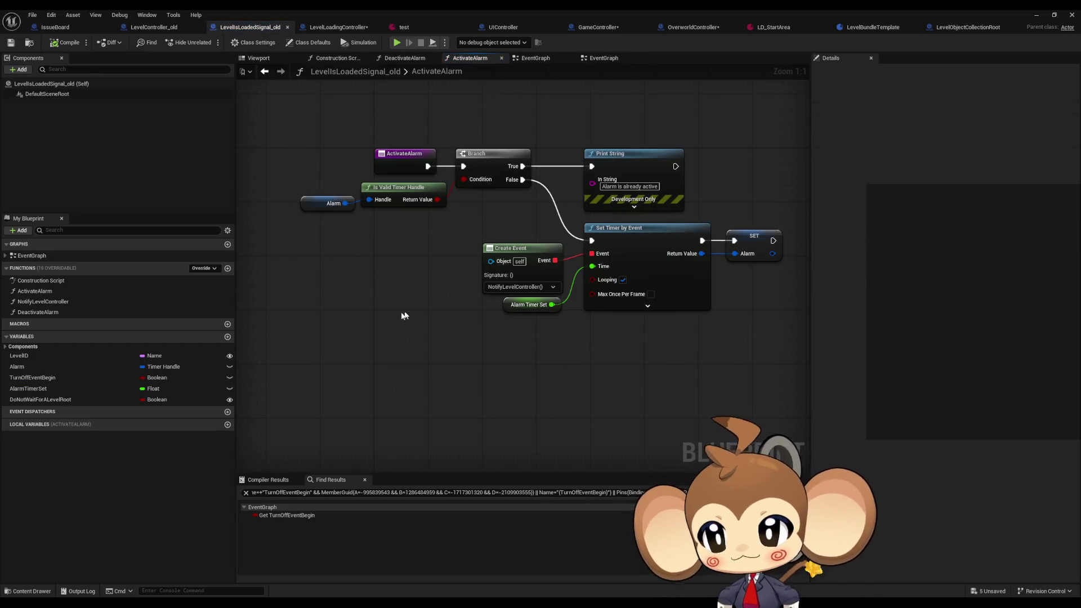
{"action": "left_click", "coordinate": [55, 303]}
{"action": "double_click", "coordinate": [56, 301]}
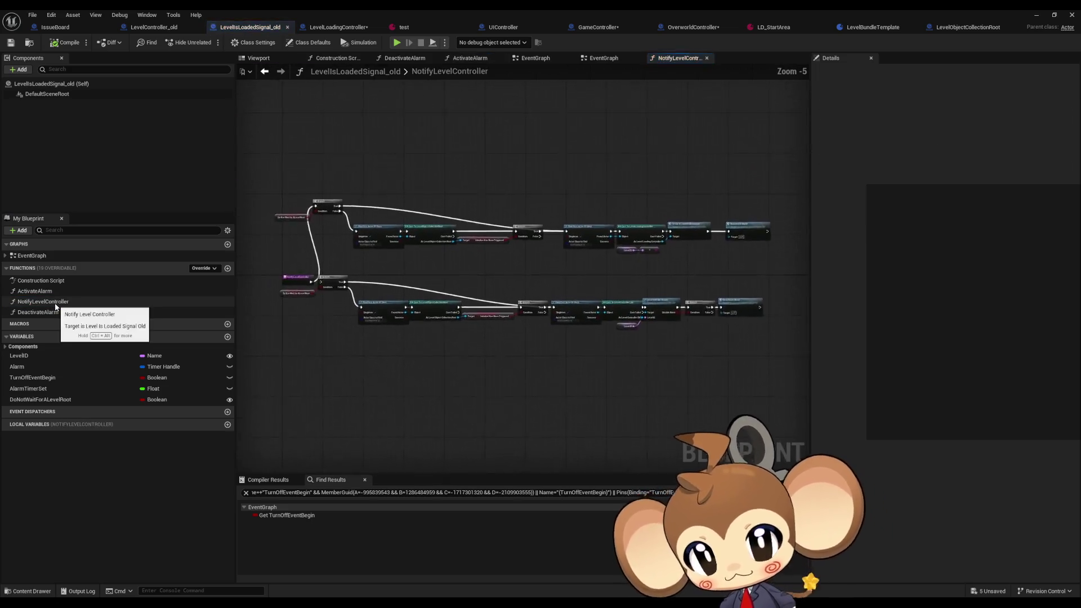
{"action": "scroll", "coordinate": [326, 246], "scroll_direction": "up", "scroll_amount": 5}
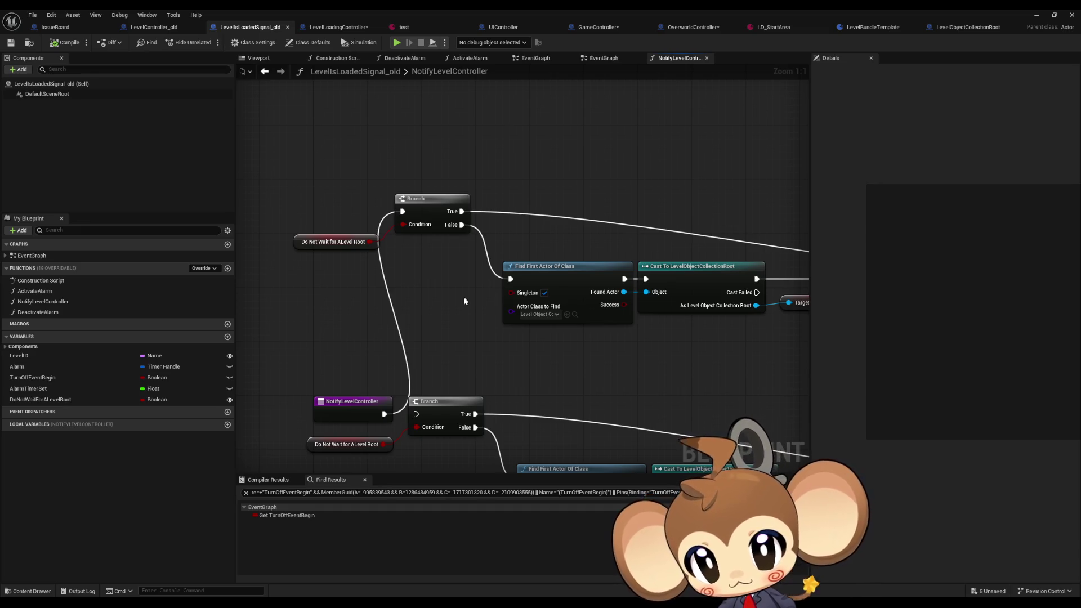
{"action": "scroll", "coordinate": [464, 301], "scroll_direction": "down", "scroll_amount": 3}
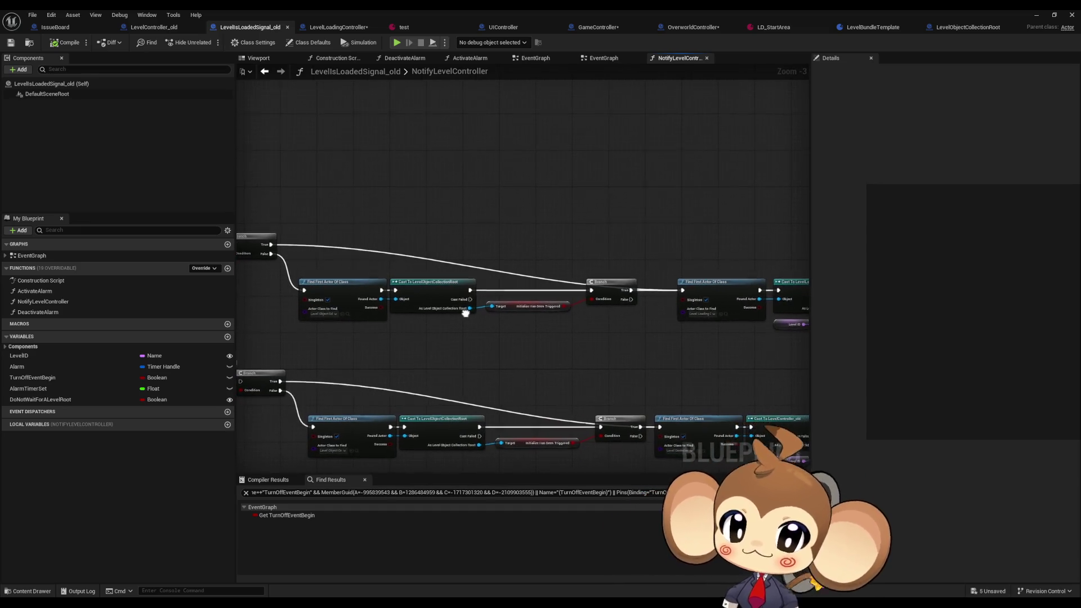
{"action": "mouse_move", "coordinate": [465, 313]}
{"action": "left_mouse_down"}
{"action": "mouse_move", "coordinate": [335, 276]}
{"action": "mouse_move", "coordinate": [254, 278]}
{"action": "mouse_move", "coordinate": [239, 257]}
{"action": "mouse_move", "coordinate": [552, 244]}
{"action": "left_mouse_up"}
{"action": "left_click_drag", "start_coordinate": [623, 270], "coordinate": [316, 276]}
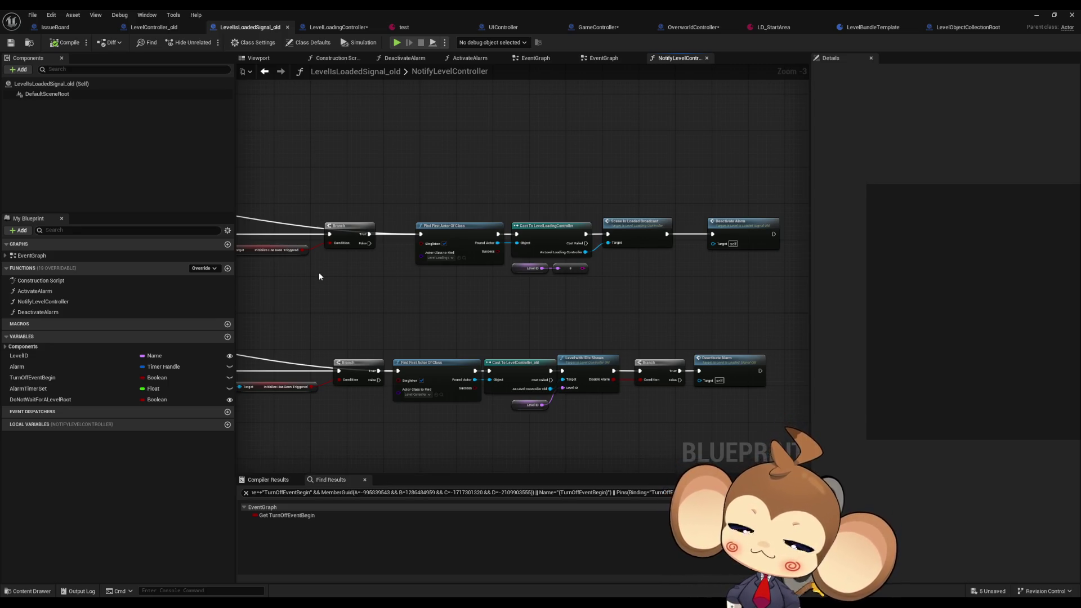
{"action": "left_click_drag", "start_coordinate": [318, 276], "coordinate": [437, 274]}
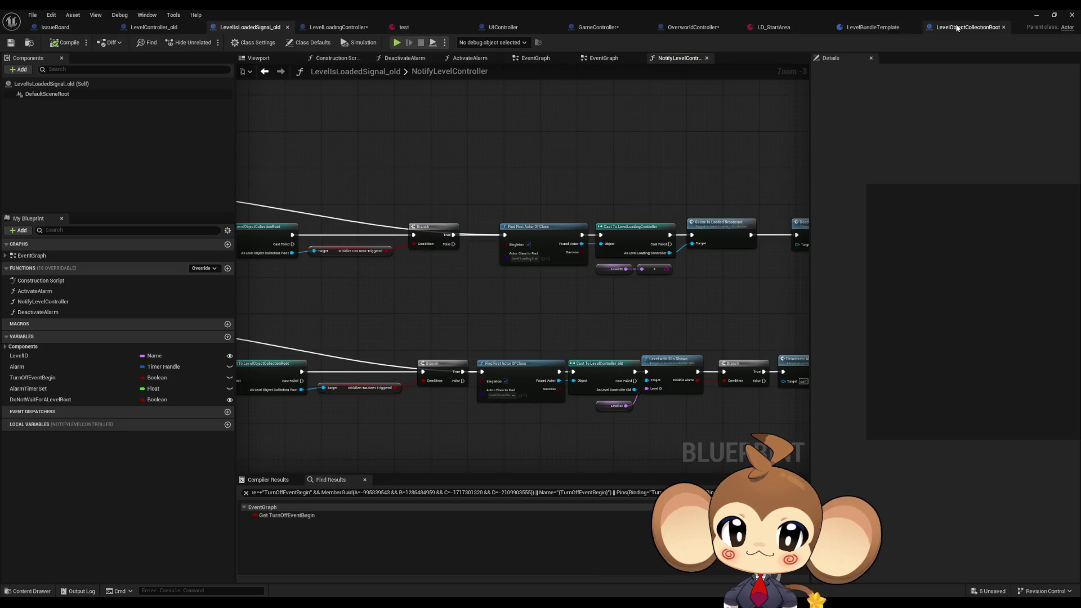
{"action": "left_click_drag", "start_coordinate": [968, 27], "coordinate": [402, 28]}
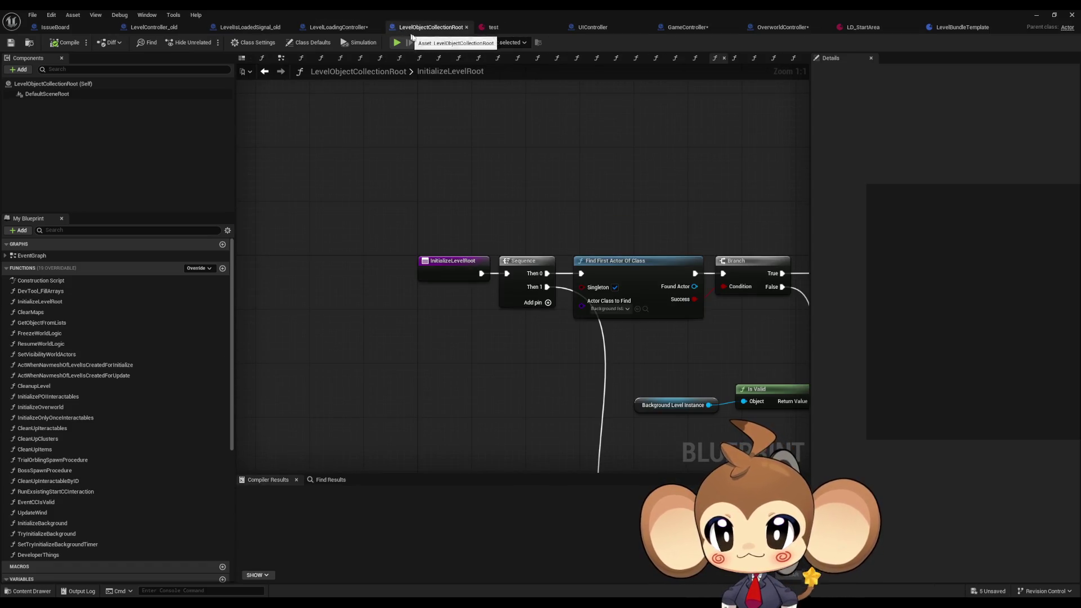
- Paste the alarm nodes into LevelObjectCollectionRoot's EventGraph, confirming the Fix Self Context prompt
{"action": "double_click", "coordinate": [84, 257]}
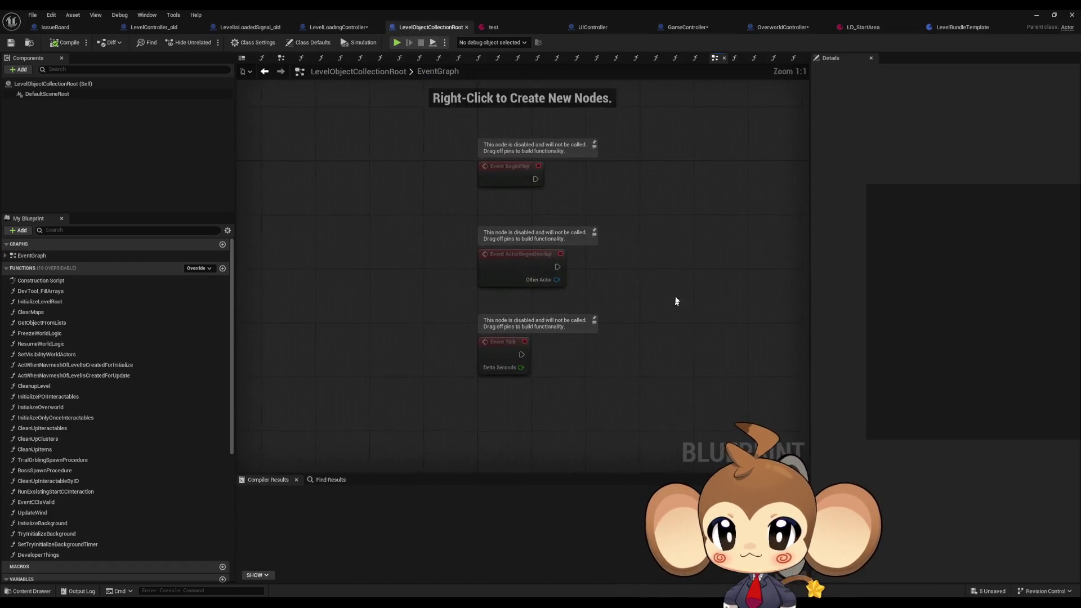
{"action": "key", "text": "ctrl+v"}
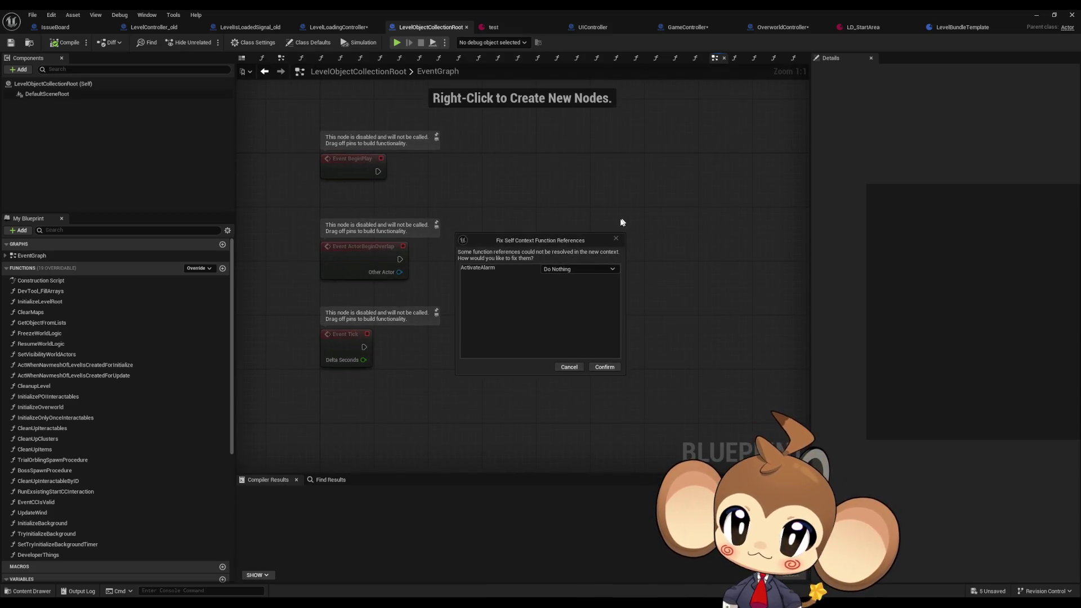
{"action": "left_click", "coordinate": [605, 367]}
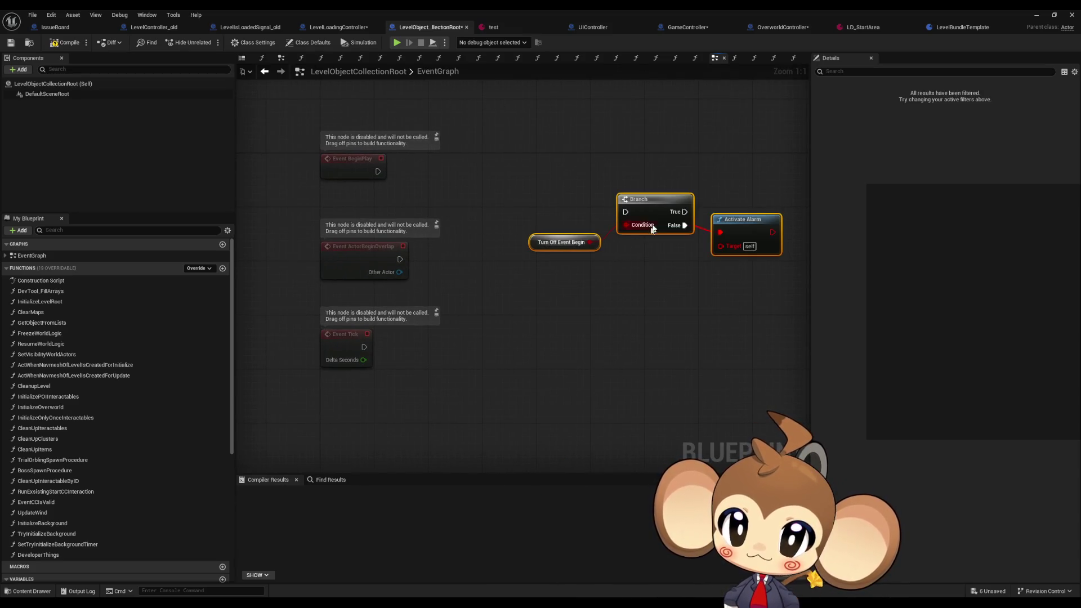
{"action": "left_click_drag", "start_coordinate": [659, 213], "coordinate": [632, 184]}
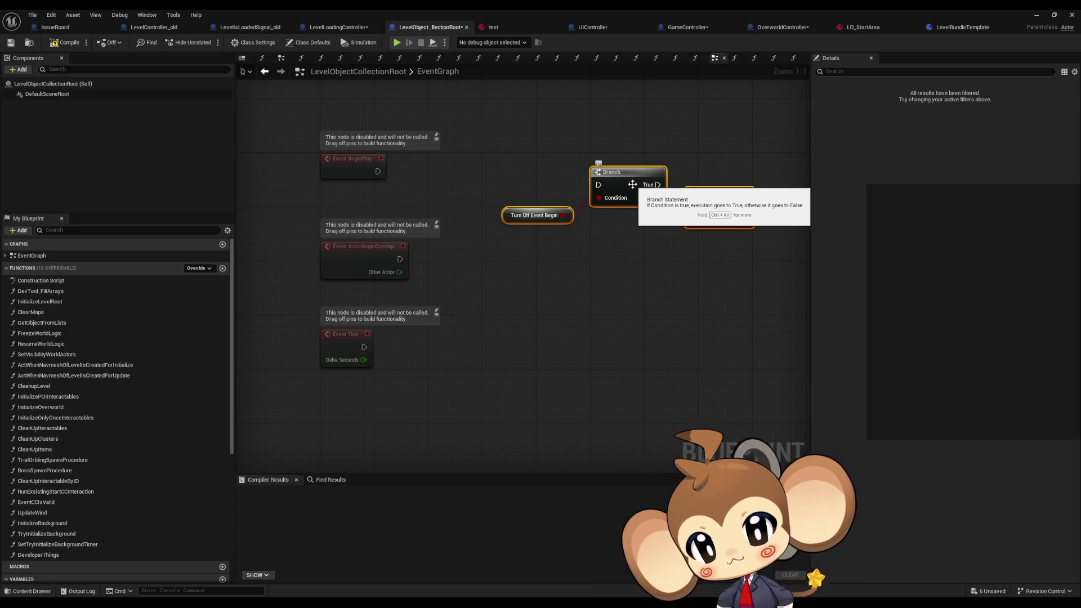
{"action": "scroll", "coordinate": [153, 412], "scroll_direction": "down", "scroll_amount": 3}
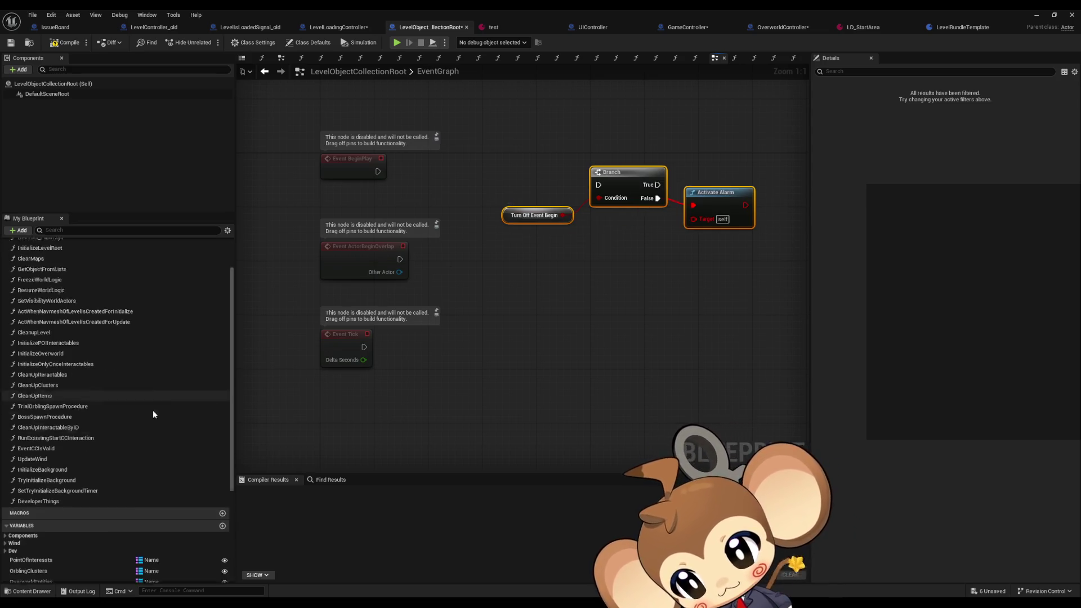
{"action": "scroll", "coordinate": [155, 411], "scroll_direction": "down", "scroll_amount": 5}
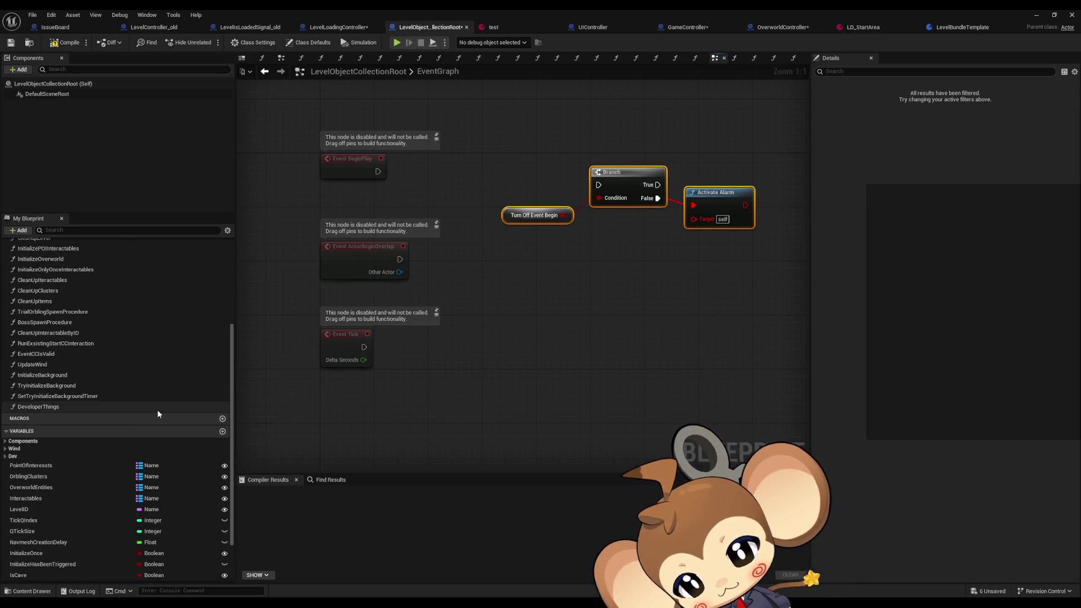
- Create a TurnOffEventBegin Boolean variable from the pasted Turn Off Event Begin node
{"action": "right_click", "coordinate": [510, 217]}
{"action": "mouse_move", "coordinate": [567, 252]}
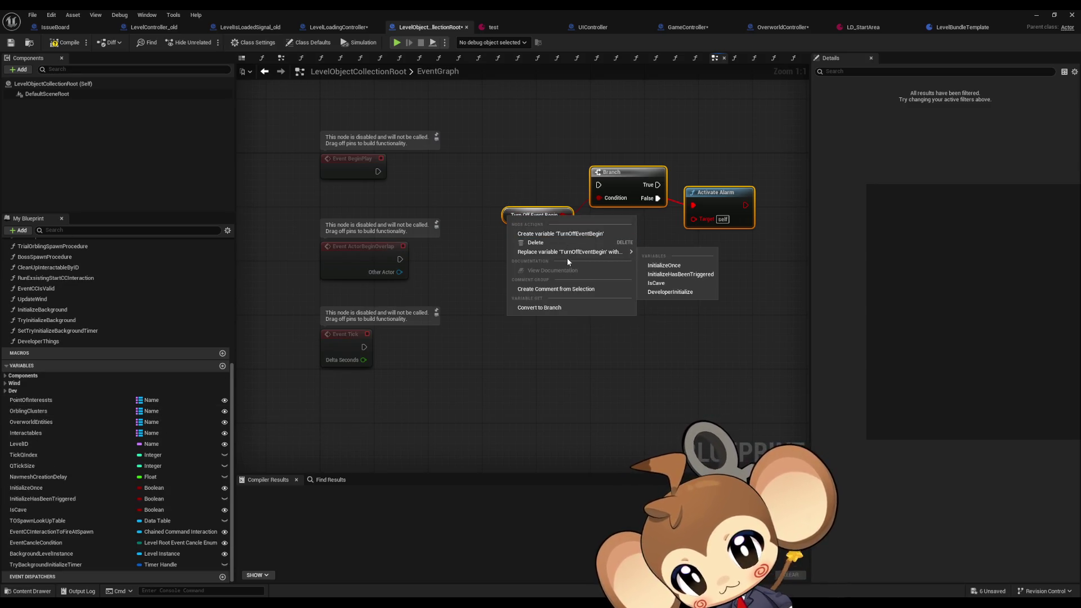
{"action": "left_click", "coordinate": [560, 233]}
{"action": "mouse_move", "coordinate": [679, 229]}
{"action": "left_mouse_down"}
{"action": "mouse_move", "coordinate": [550, 277]}
{"action": "mouse_move", "coordinate": [565, 239]}
{"action": "left_mouse_up"}
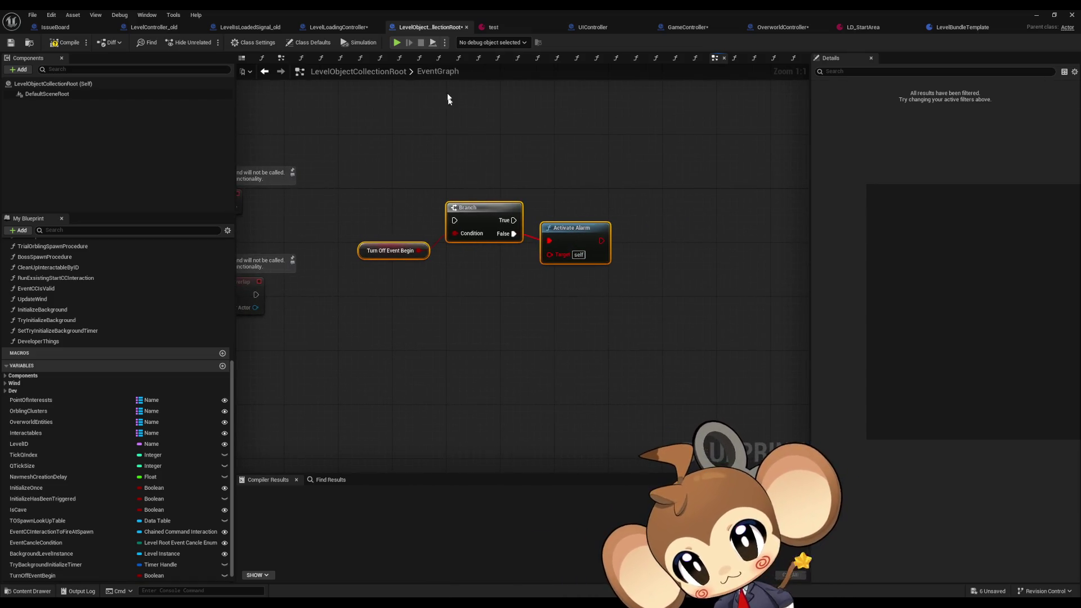
- Copy the ActivateAlarm function from LevelIsLoadedSignal_old into LevelObjectCollectionRoot, keeping its name
{"action": "left_click", "coordinate": [267, 28]}
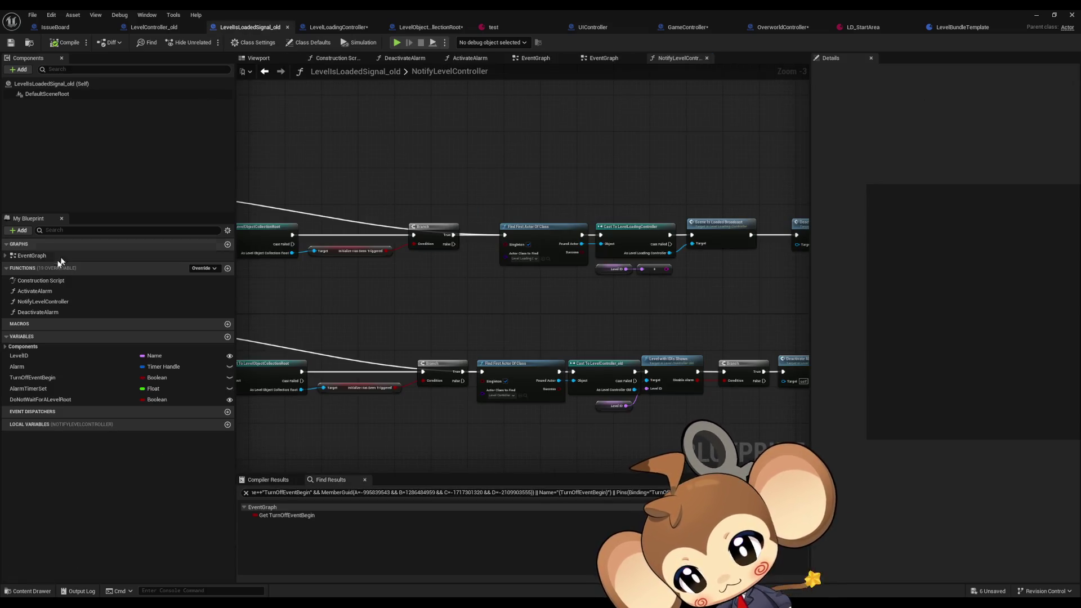
{"action": "left_click", "coordinate": [35, 290]}
{"action": "key", "text": "ctrl+c"}
{"action": "left_click", "coordinate": [431, 27]}
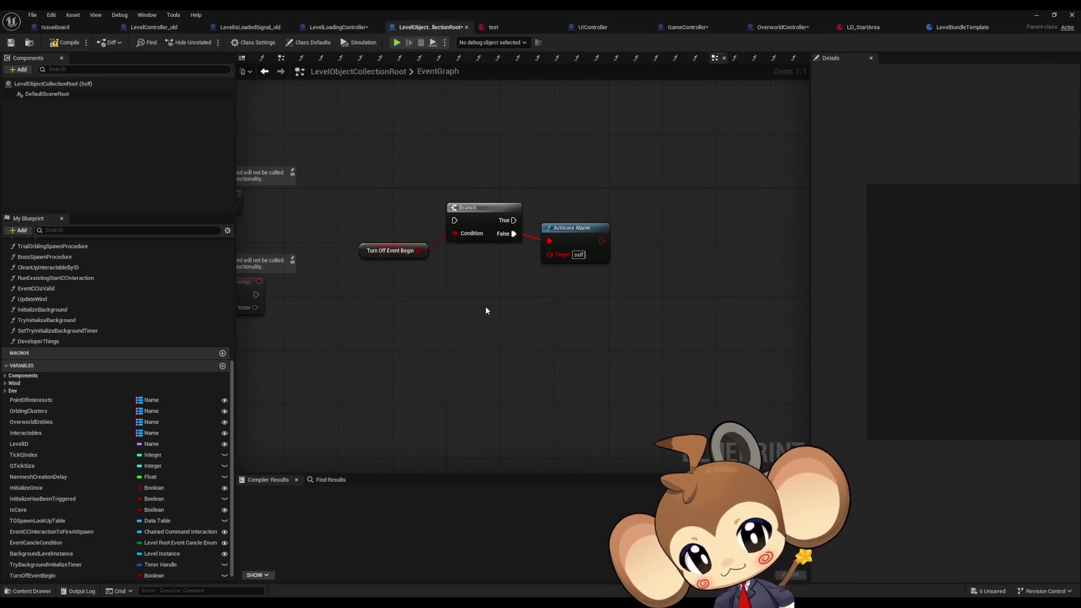
{"action": "key", "text": "ctrl+v"}
{"action": "key", "text": "Return"}
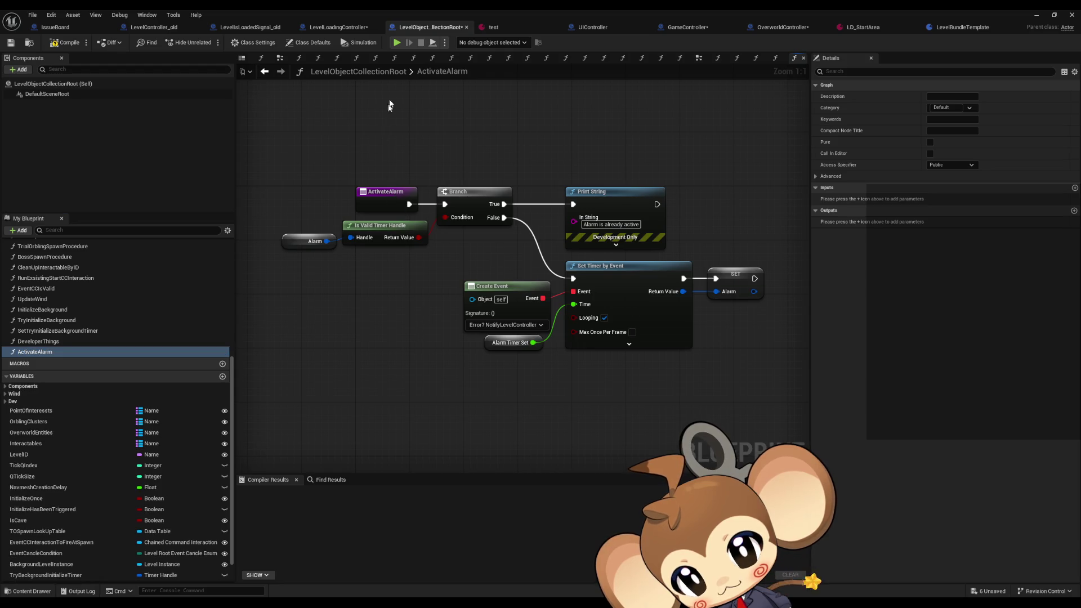
- Replace the EventGraph's old Activate Alarm call with the new function, fed by Branch False and BeginPlay
{"action": "left_click", "coordinate": [337, 27]}
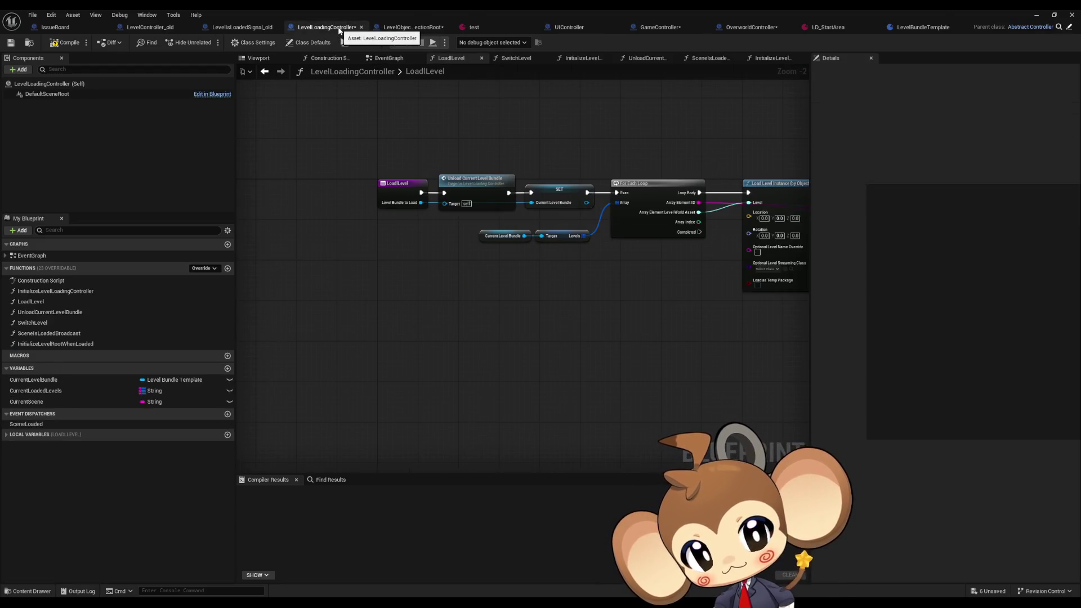
{"action": "left_click", "coordinate": [410, 28]}
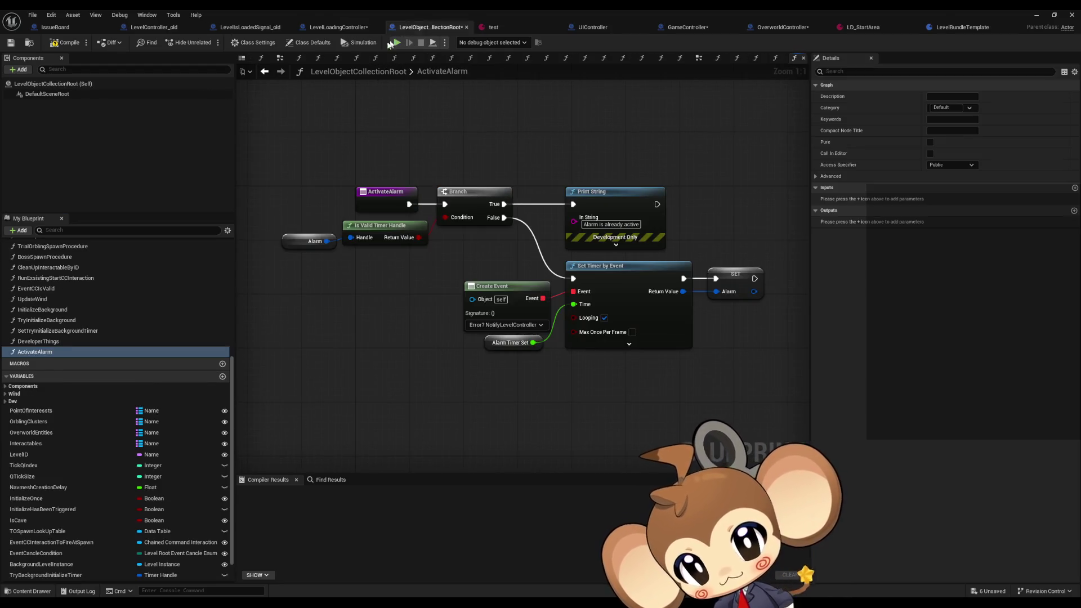
{"action": "left_click", "coordinate": [264, 71]}
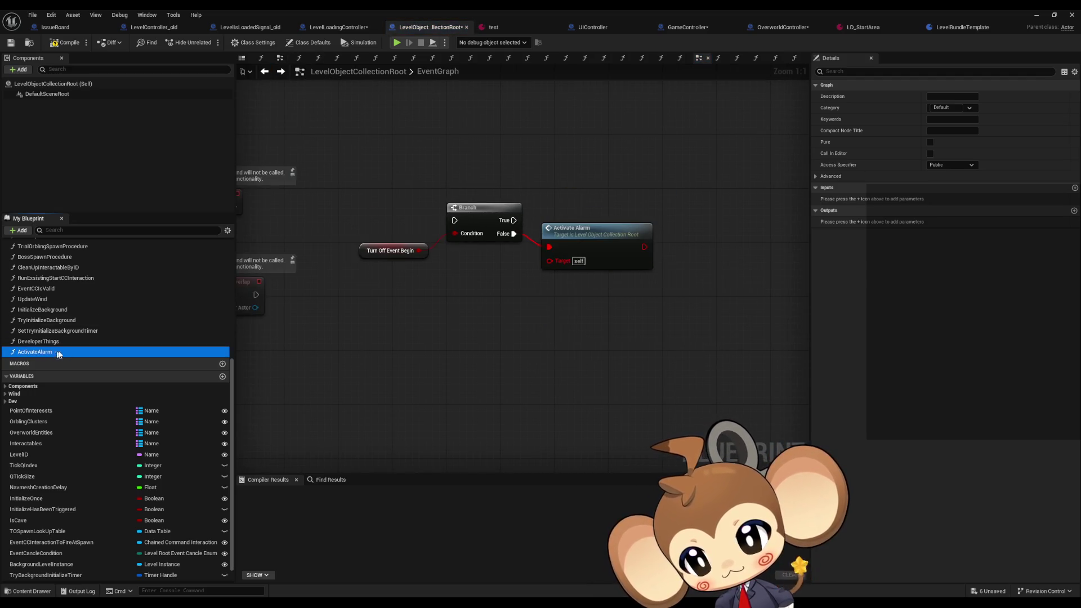
{"action": "left_click_drag", "start_coordinate": [59, 352], "coordinate": [509, 319]}
{"action": "left_click_drag", "start_coordinate": [513, 233], "coordinate": [516, 341]}
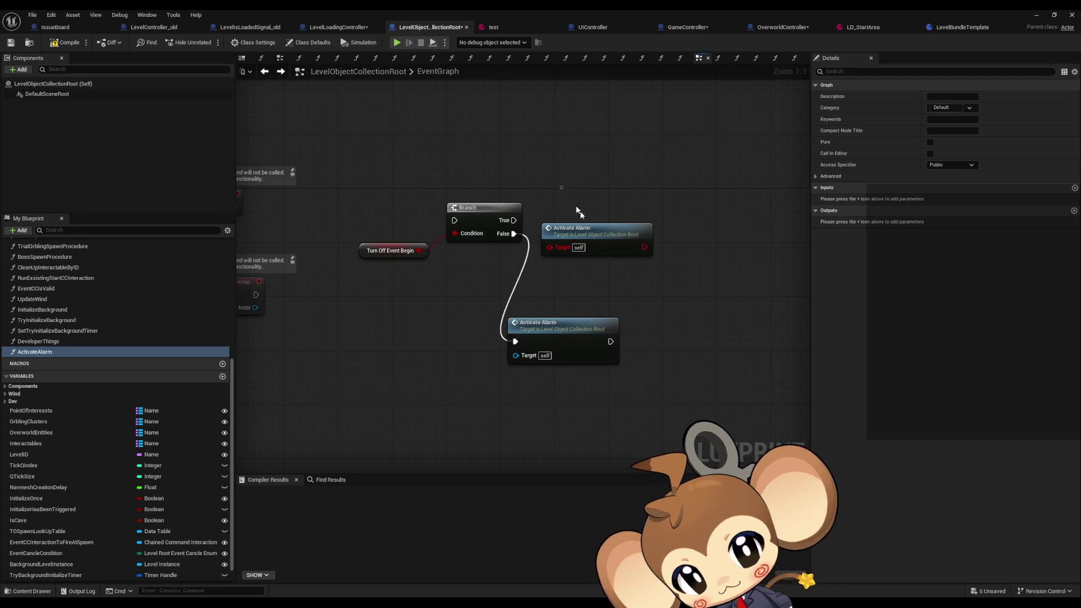
{"action": "left_click", "coordinate": [596, 228]}
{"action": "key", "text": "Delete"}
{"action": "mouse_move", "coordinate": [552, 215]}
{"action": "left_mouse_down"}
{"action": "mouse_move", "coordinate": [366, 217]}
{"action": "mouse_move", "coordinate": [331, 202]}
{"action": "left_mouse_up"}
{"action": "mouse_move", "coordinate": [450, 256]}
{"action": "left_mouse_down"}
{"action": "mouse_move", "coordinate": [583, 207]}
{"action": "mouse_move", "coordinate": [402, 195]}
{"action": "left_mouse_up"}
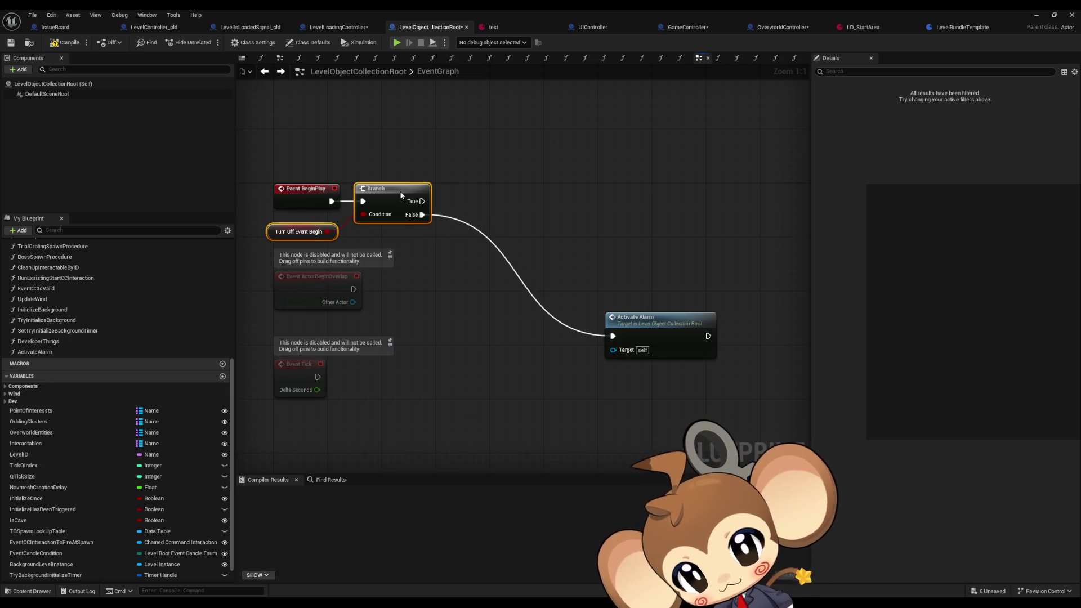
{"action": "mouse_move", "coordinate": [645, 326]}
{"action": "left_mouse_down"}
{"action": "mouse_move", "coordinate": [481, 243]}
{"action": "mouse_move", "coordinate": [497, 247]}
{"action": "left_mouse_up"}
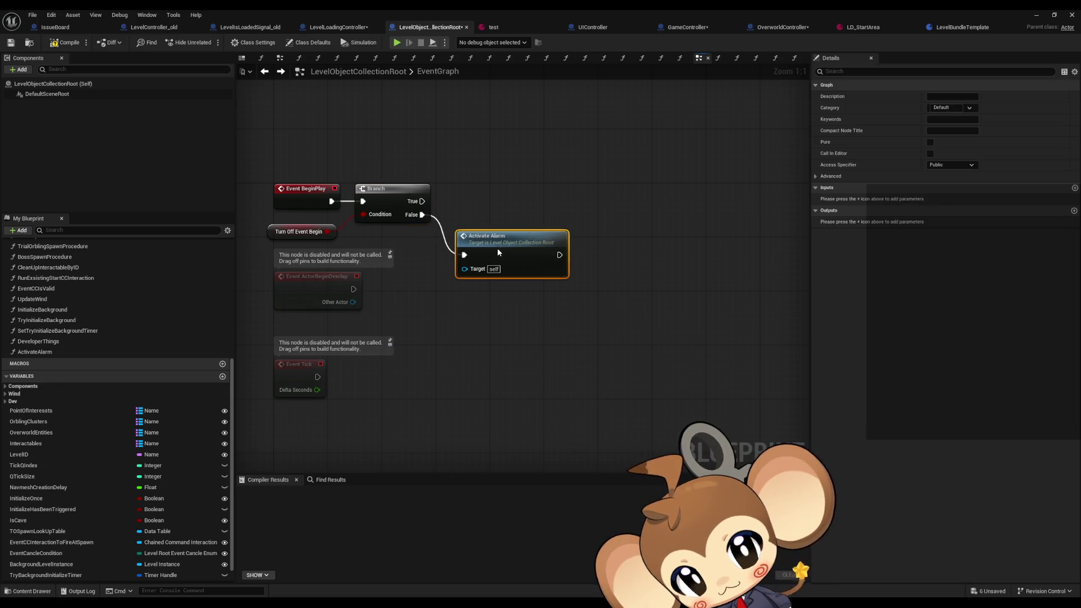
- Inside ActivateAlarm, create the Alarm and AlarmTimerSet member variables from their unresolved nodes
{"action": "double_click", "coordinate": [497, 247]}
{"action": "right_click", "coordinate": [293, 240]}
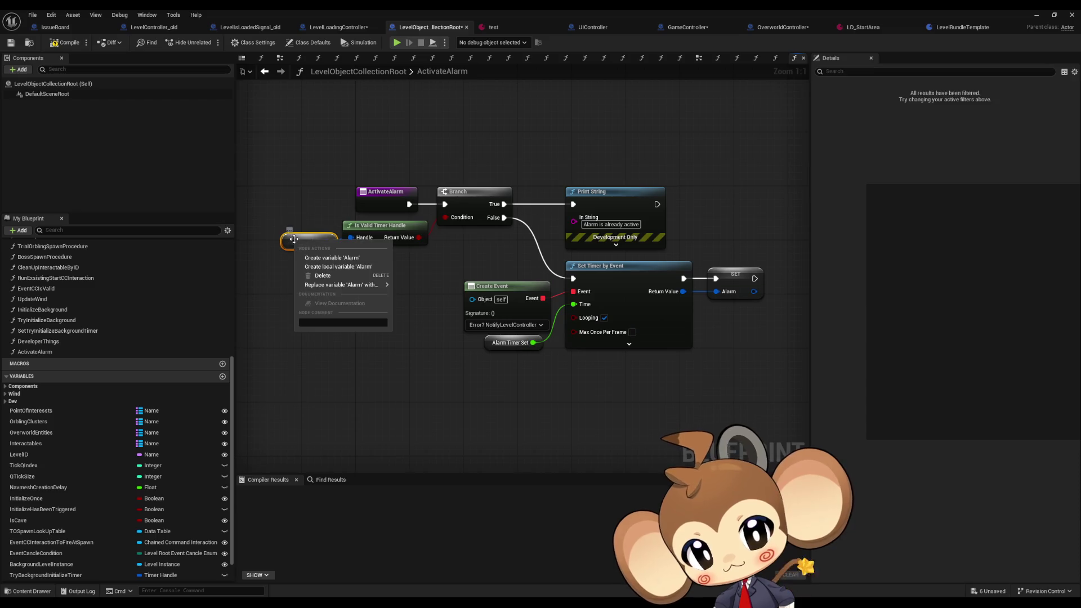
{"action": "left_click", "coordinate": [352, 260]}
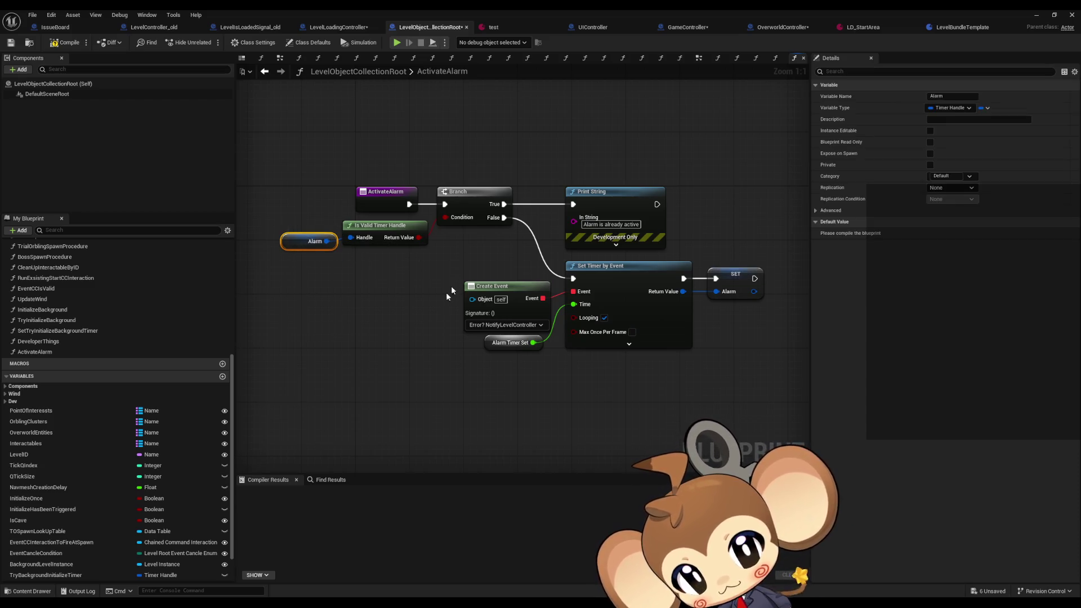
{"action": "left_click", "coordinate": [369, 315]}
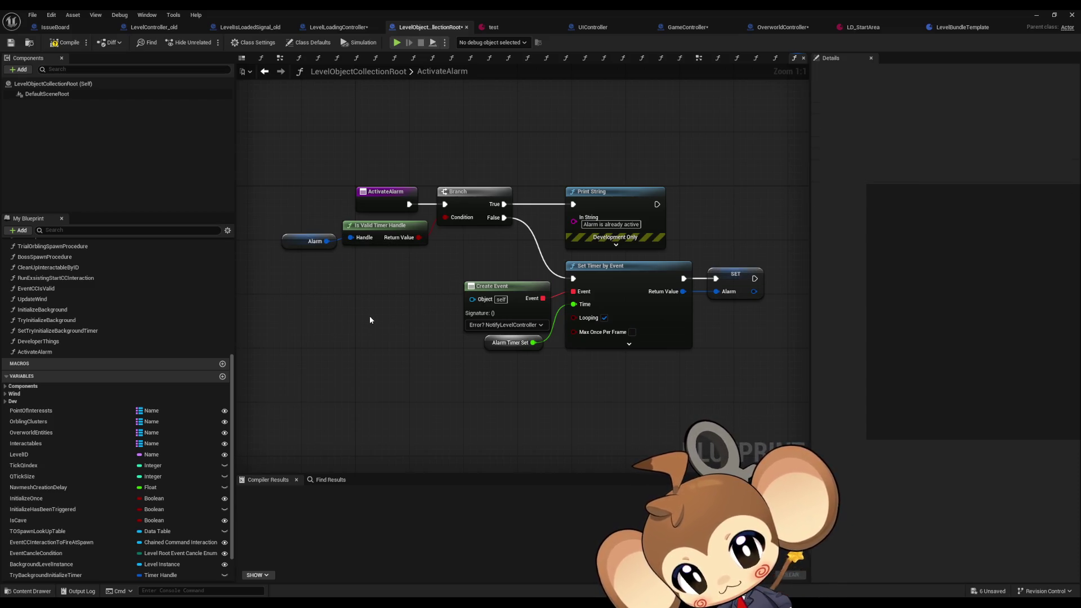
{"action": "left_click", "coordinate": [486, 347]}
{"action": "right_click", "coordinate": [487, 348]}
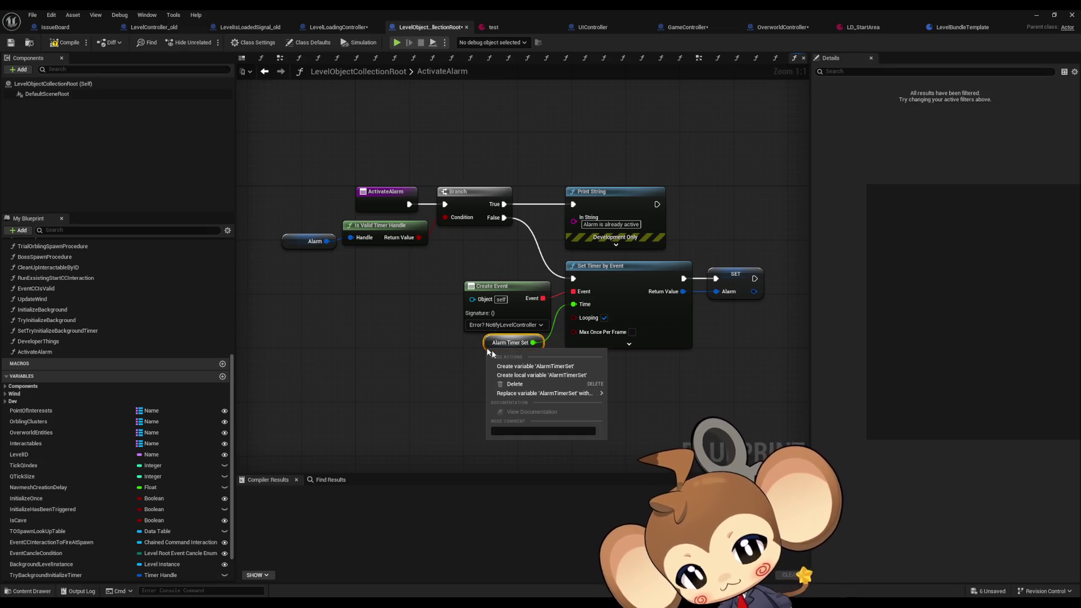
{"action": "left_click", "coordinate": [509, 367]}
{"action": "left_click", "coordinate": [449, 345]}
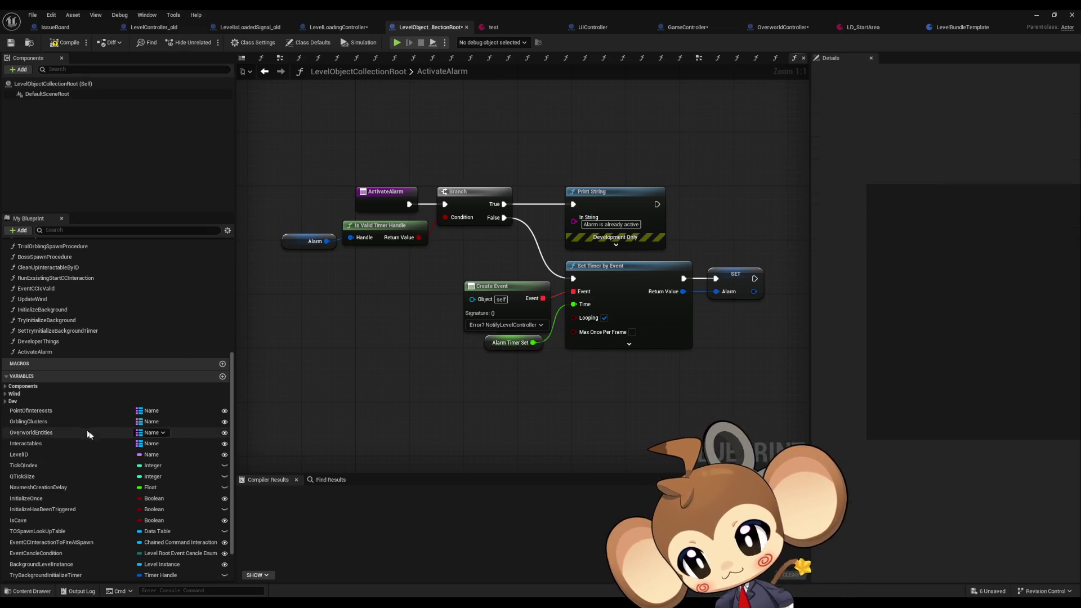
- Compile the blueprint and inspect the Alarm, TurnOffEventBegin and AlarmTimerSet variables
{"action": "scroll", "coordinate": [96, 450], "scroll_direction": "down", "scroll_amount": 2}
{"action": "left_click", "coordinate": [37, 545]}
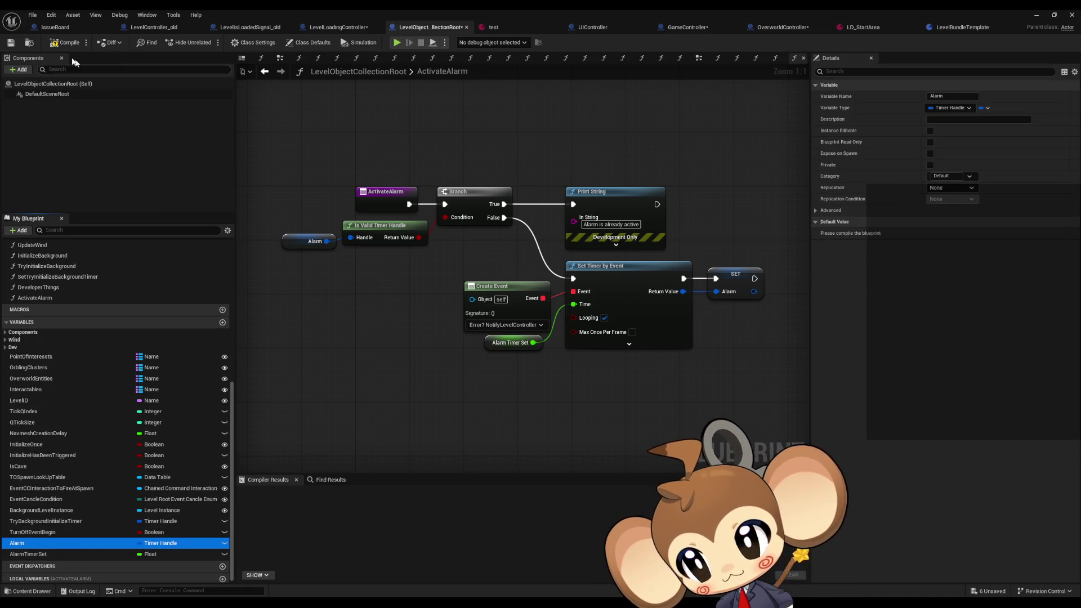
{"action": "left_click", "coordinate": [65, 42]}
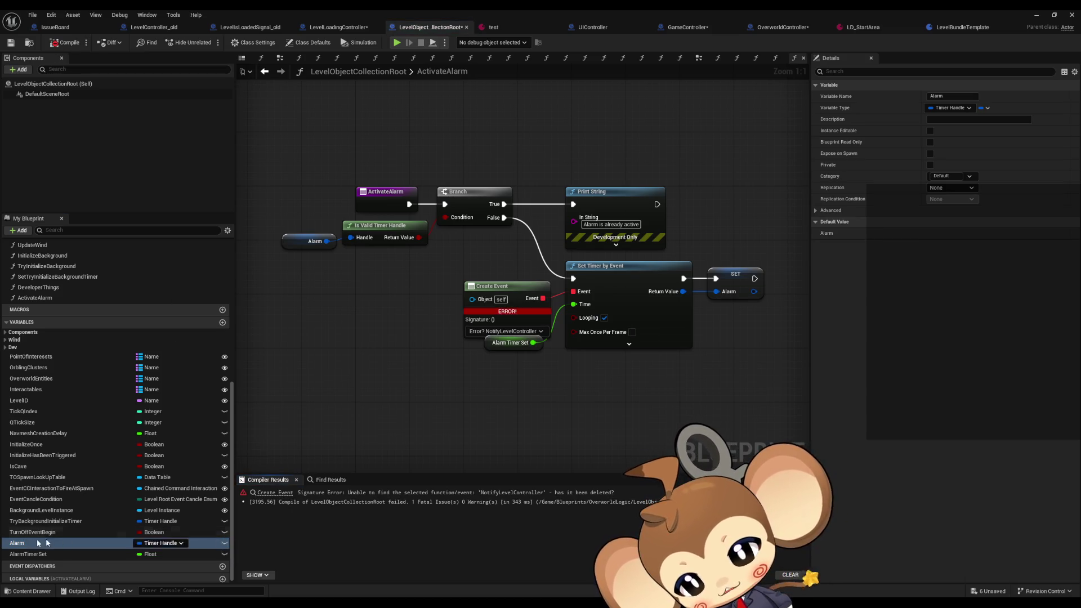
{"action": "left_click", "coordinate": [101, 532]}
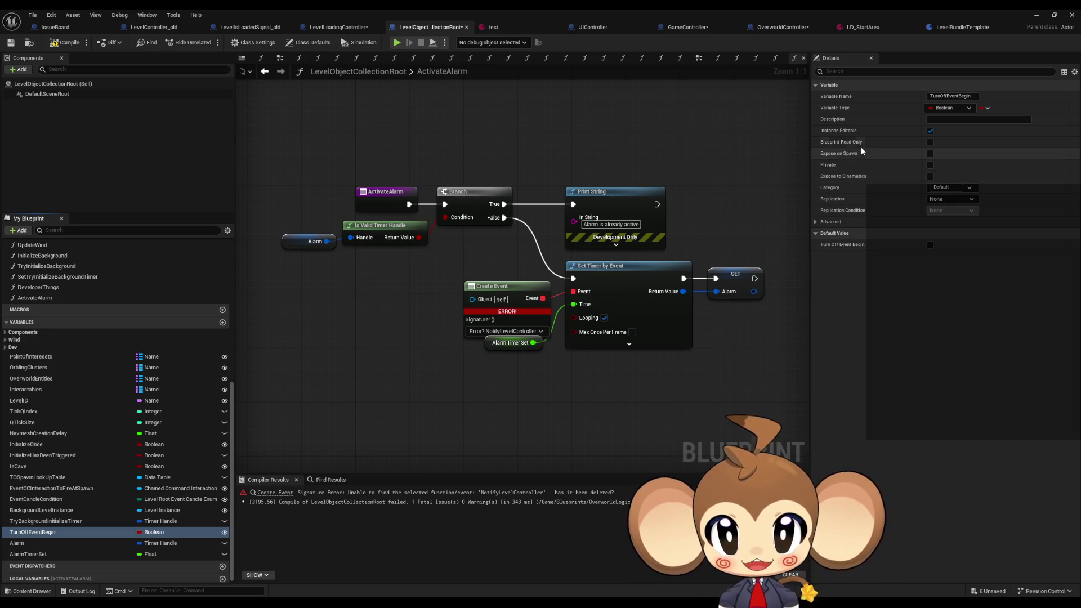
{"action": "left_click", "coordinate": [63, 555]}
{"action": "left_click", "coordinate": [231, 28]}
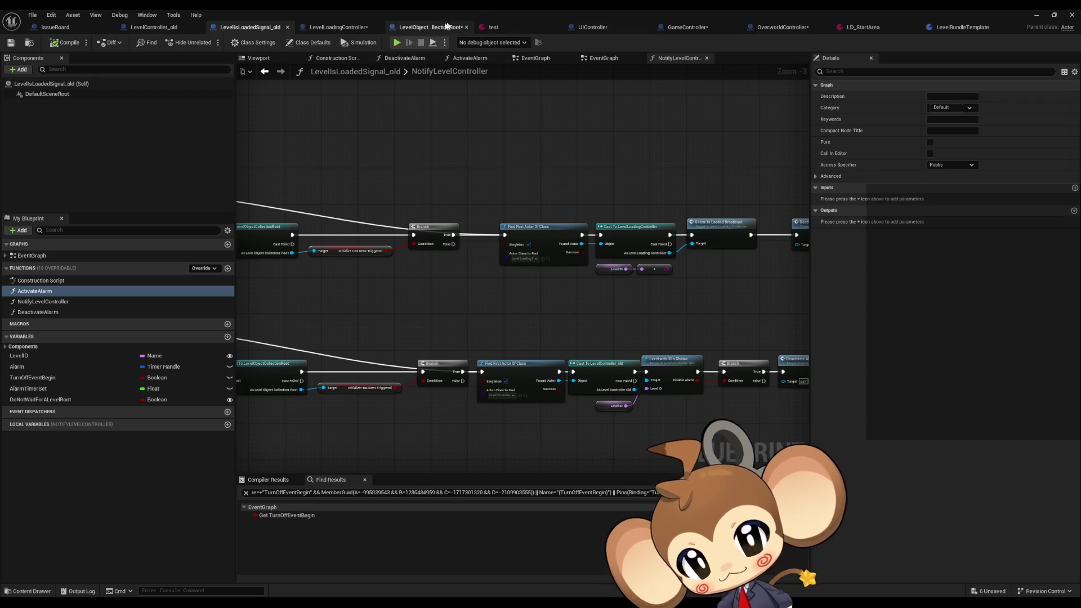
- Find where the old blueprint uses AlarmTimerSet, jumping to its use in ActivateAlarm
{"action": "left_click", "coordinate": [62, 394]}
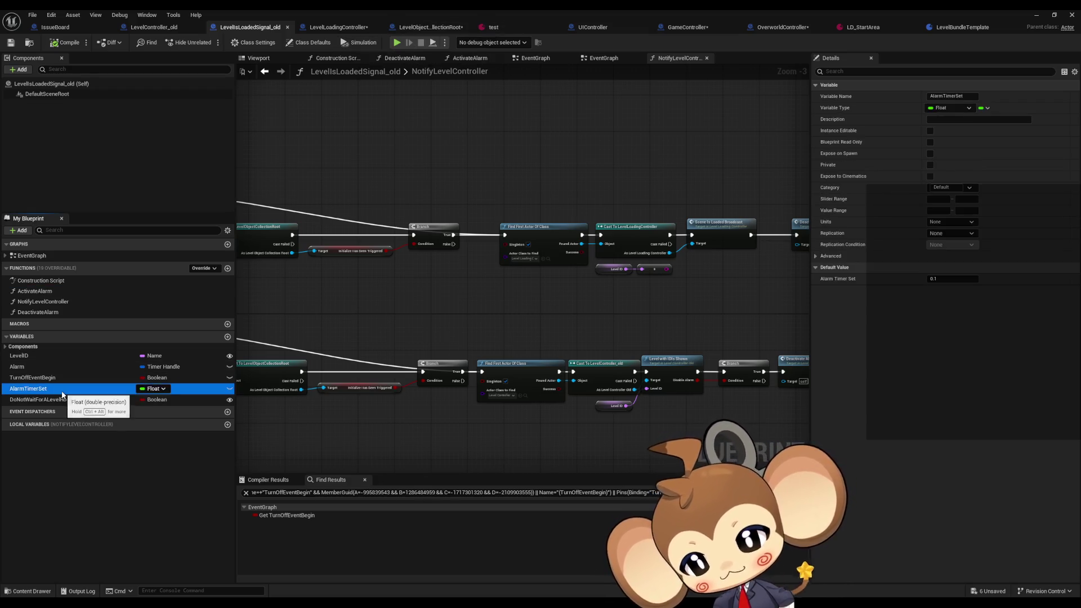
{"action": "right_click", "coordinate": [64, 397]}
{"action": "mouse_move", "coordinate": [113, 423]}
{"action": "left_click", "coordinate": [166, 445]}
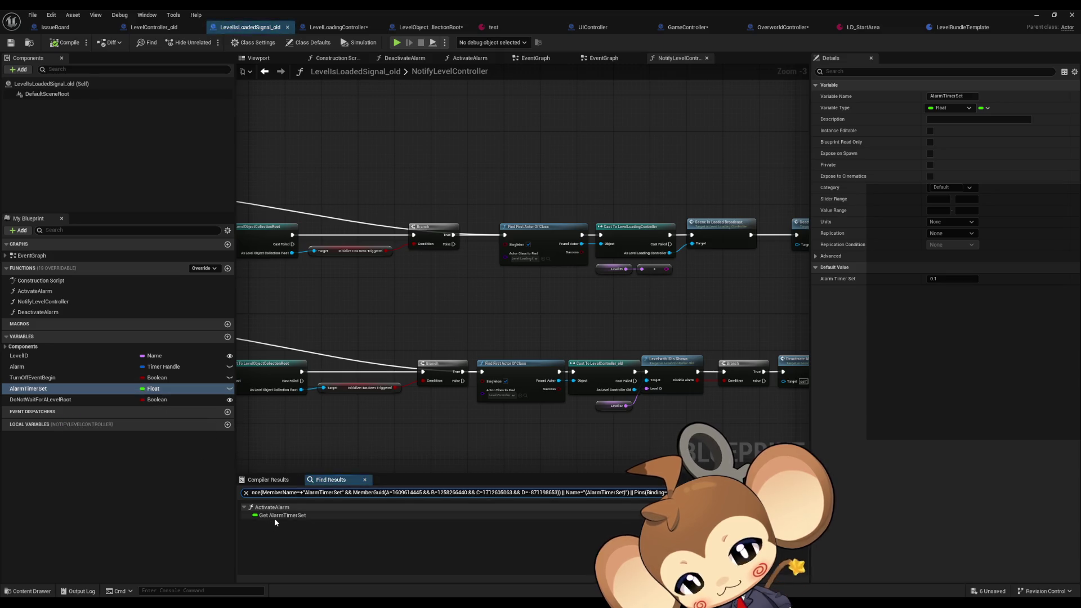
{"action": "double_click", "coordinate": [275, 514]}
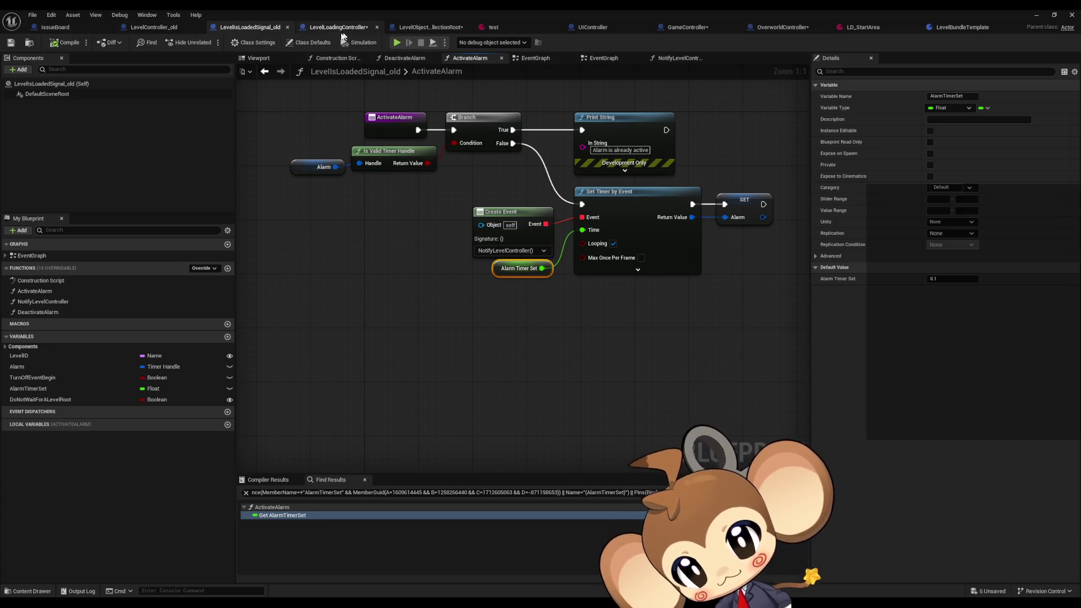
- Delete the AlarmTimerSet variable and set the Set Timer by Event Time to 0.1
{"action": "left_click", "coordinate": [431, 27]}
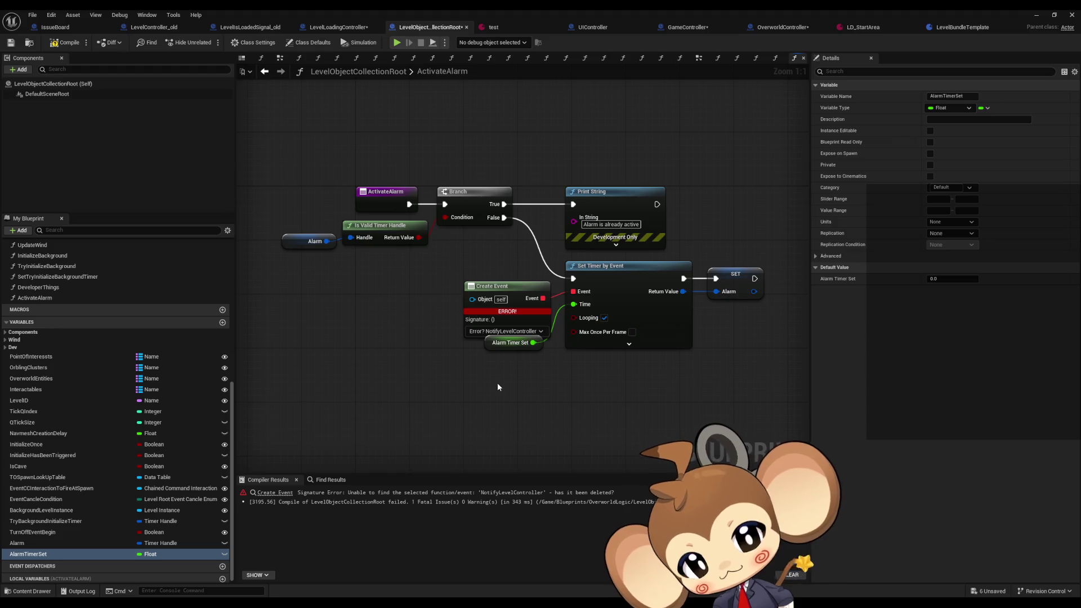
{"action": "left_click_drag", "start_coordinate": [494, 344], "coordinate": [494, 385]}
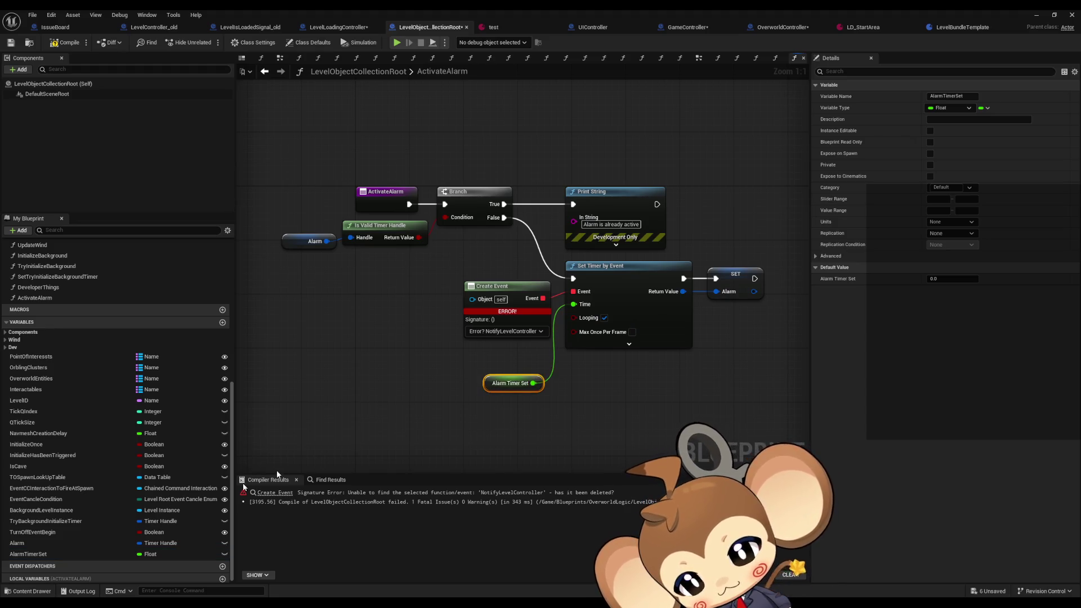
{"action": "left_click", "coordinate": [35, 554]}
{"action": "key", "text": "Delete"}
{"action": "left_click", "coordinate": [602, 329]}
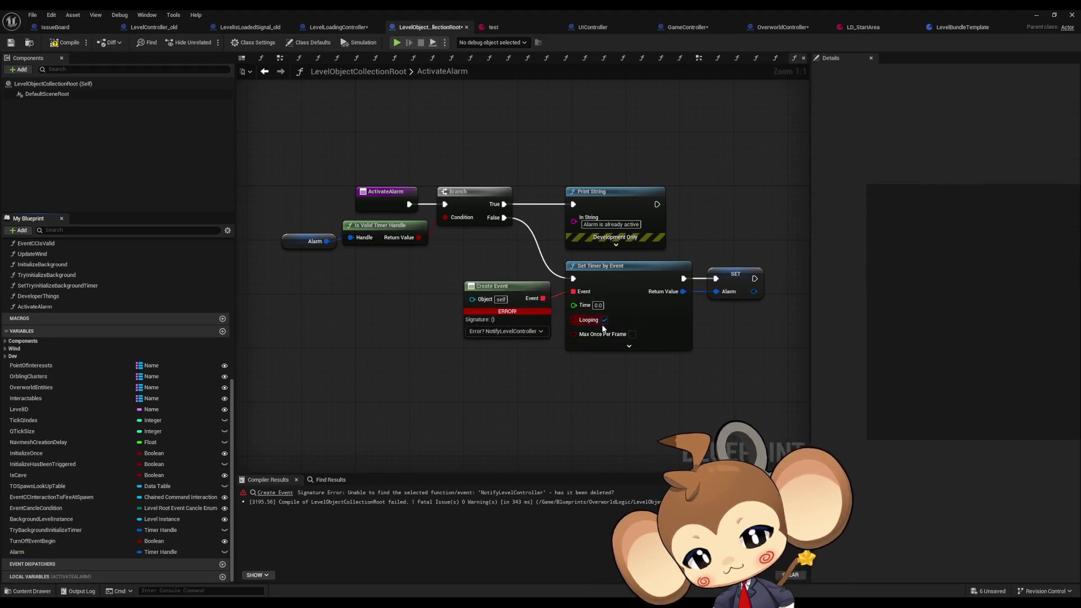
{"action": "left_click", "coordinate": [598, 305]}
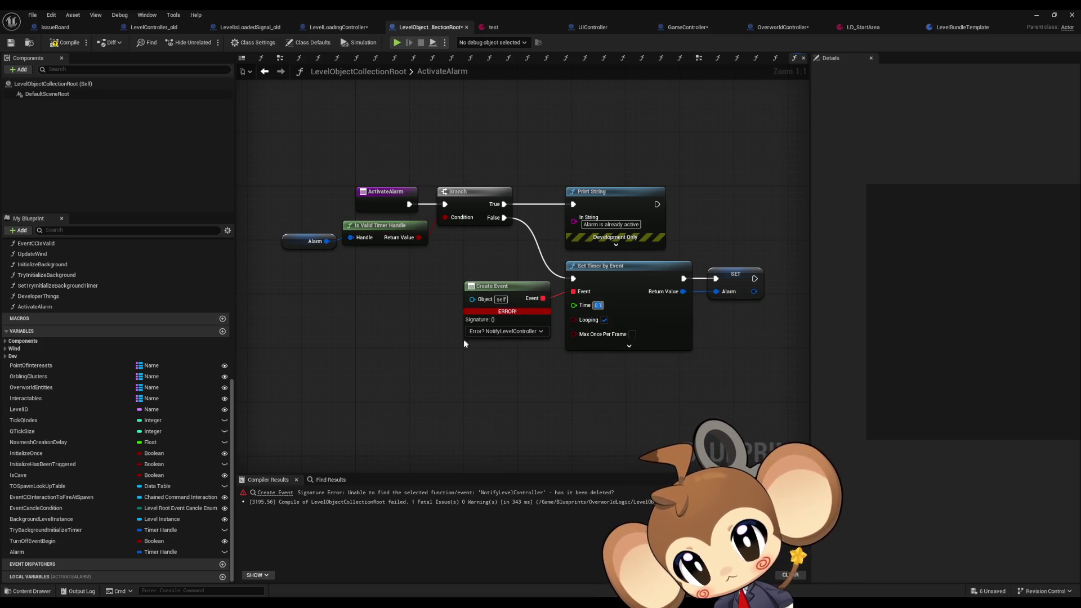
{"action": "left_click", "coordinate": [452, 349]}
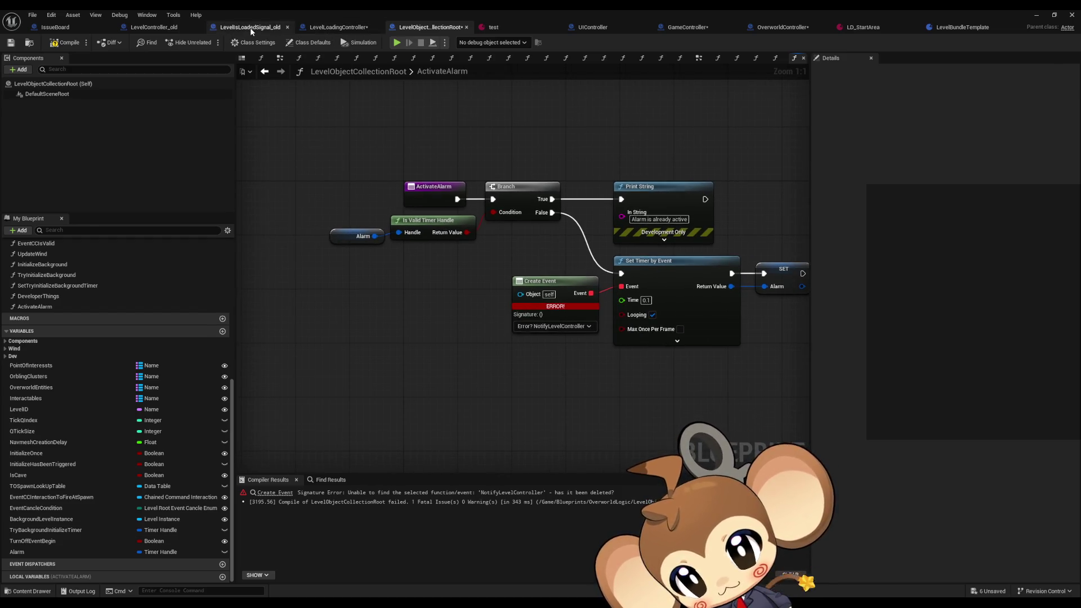
- Copy the NotifyLevelController function from the old blueprint and paste it into LevelObjectCollectionRoot
{"action": "left_click", "coordinate": [252, 28]}
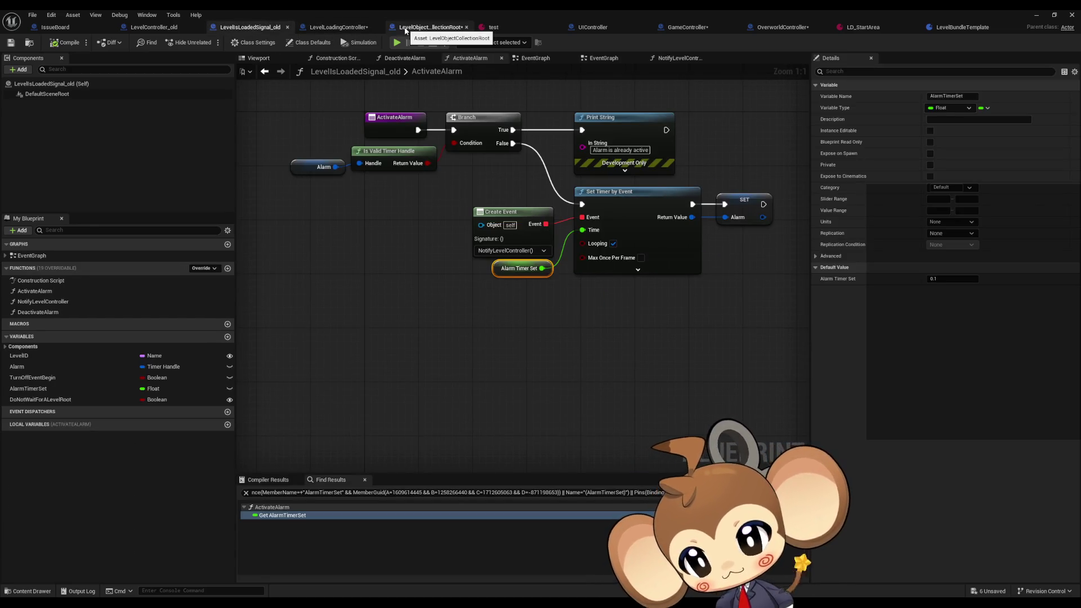
{"action": "left_click", "coordinate": [43, 301]}
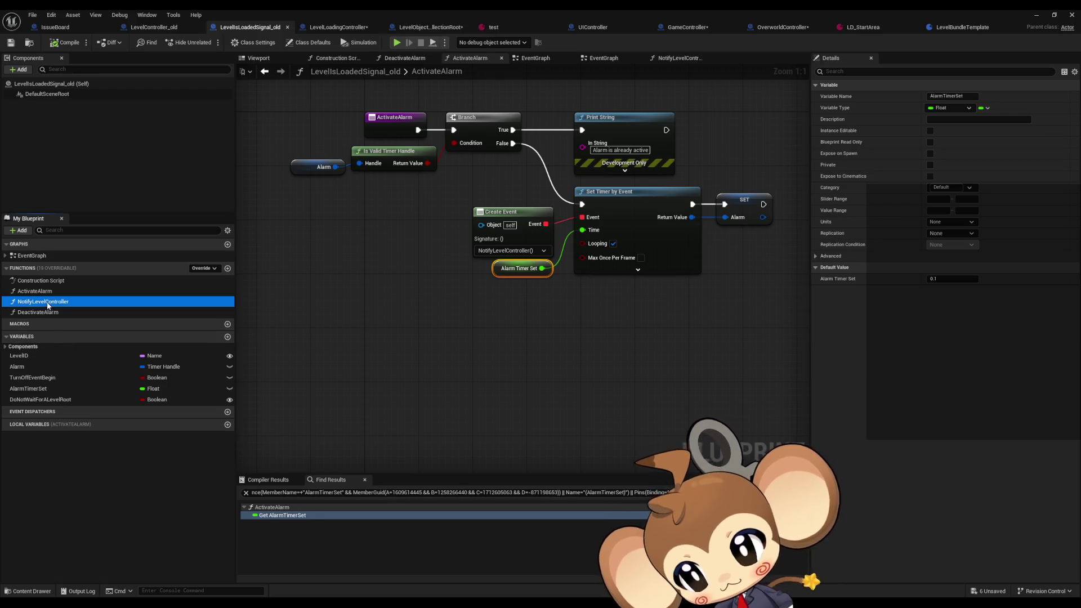
{"action": "left_click", "coordinate": [405, 28]}
{"action": "key", "text": "ctrl+v"}
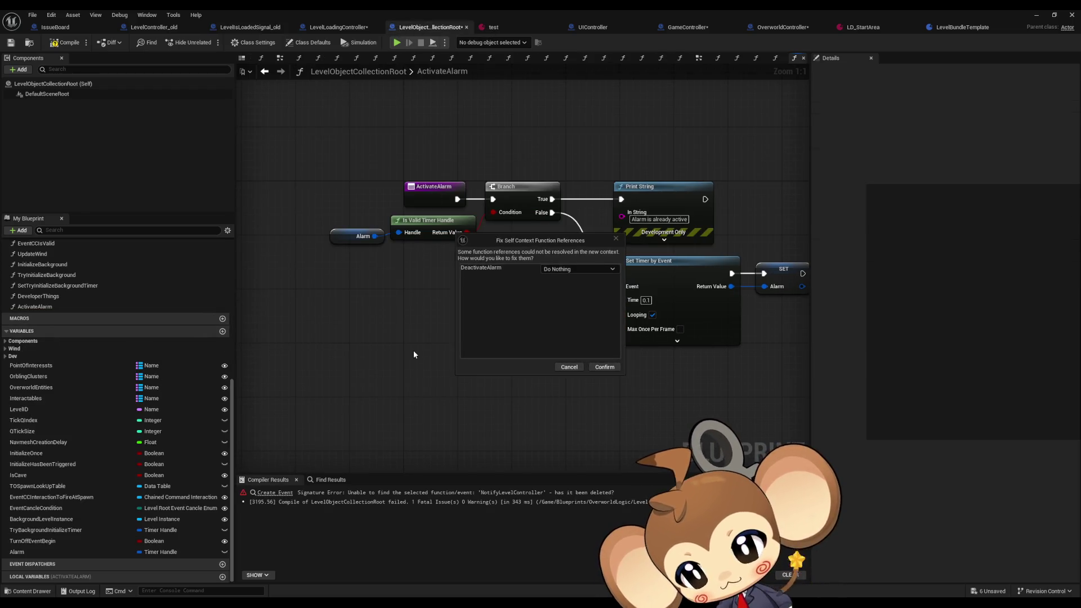
- Accept the paste's function-reference fix and check ActivateAlarm's timer event binding, leaving it unchanged
{"action": "left_click", "coordinate": [612, 367]}
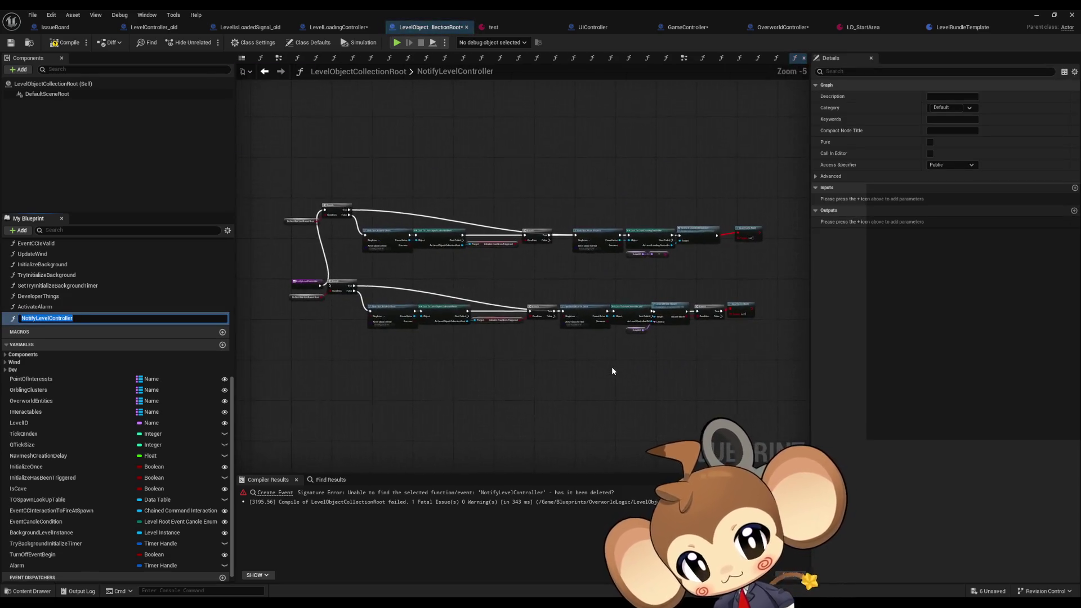
{"action": "double_click", "coordinate": [52, 307]}
{"action": "left_click", "coordinate": [546, 326]}
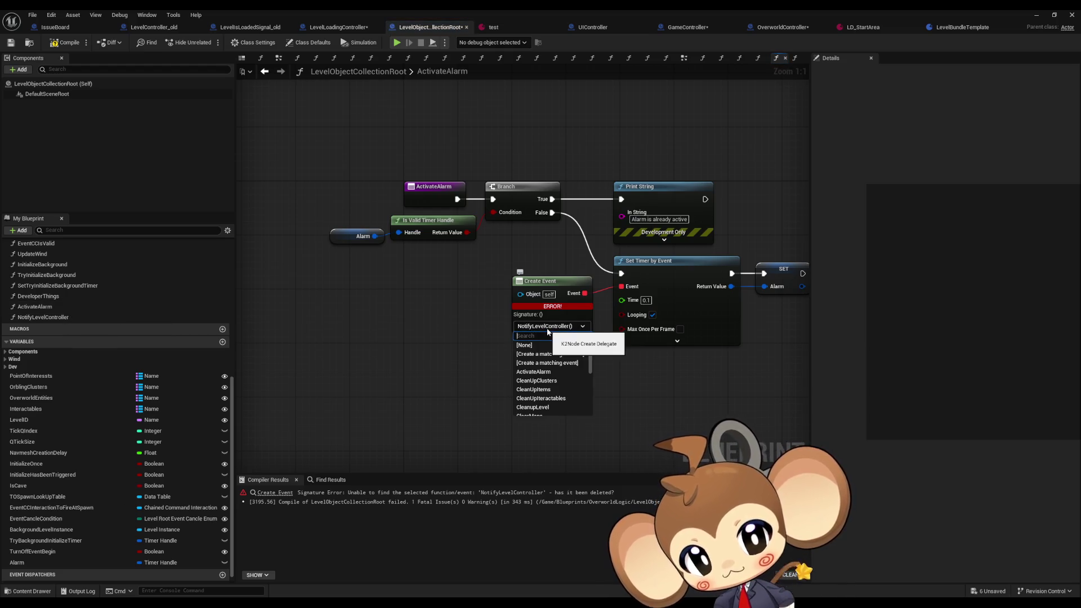
{"action": "left_click", "coordinate": [549, 340]}
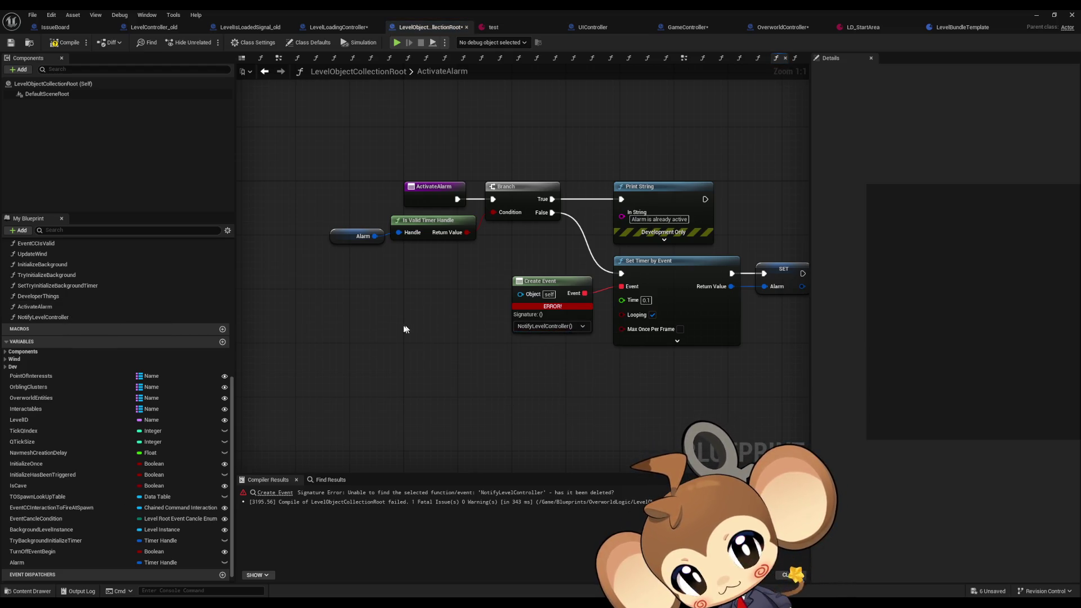
- In NotifyLevelController, delete the duplicate lower chain and rearrange the remaining Branch, Find First Actor and Cast nodes
{"action": "double_click", "coordinate": [33, 317]}
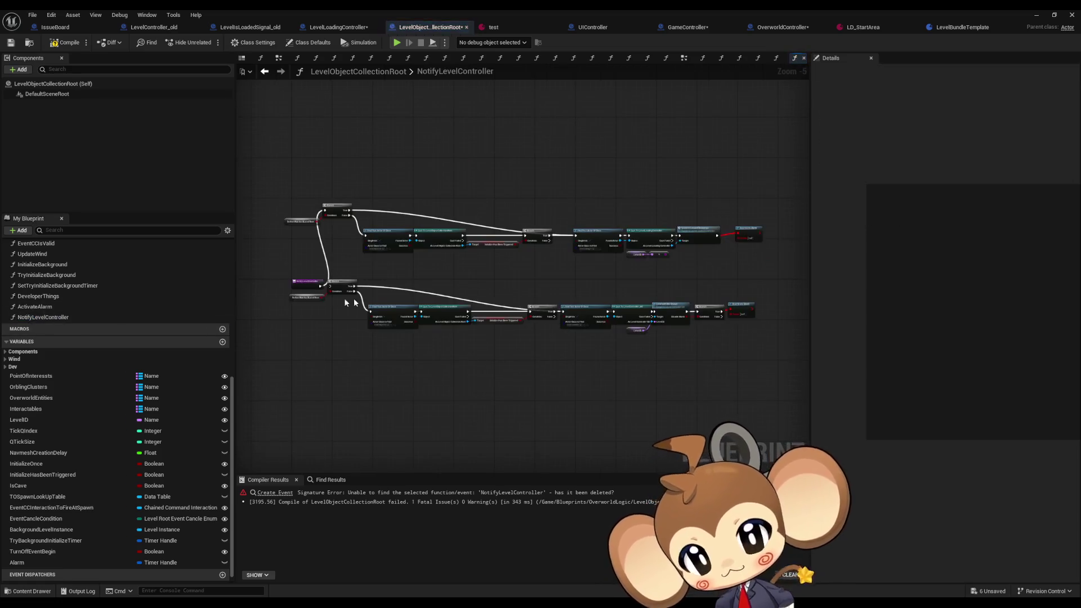
{"action": "scroll", "coordinate": [424, 317], "scroll_direction": "up", "scroll_amount": 3}
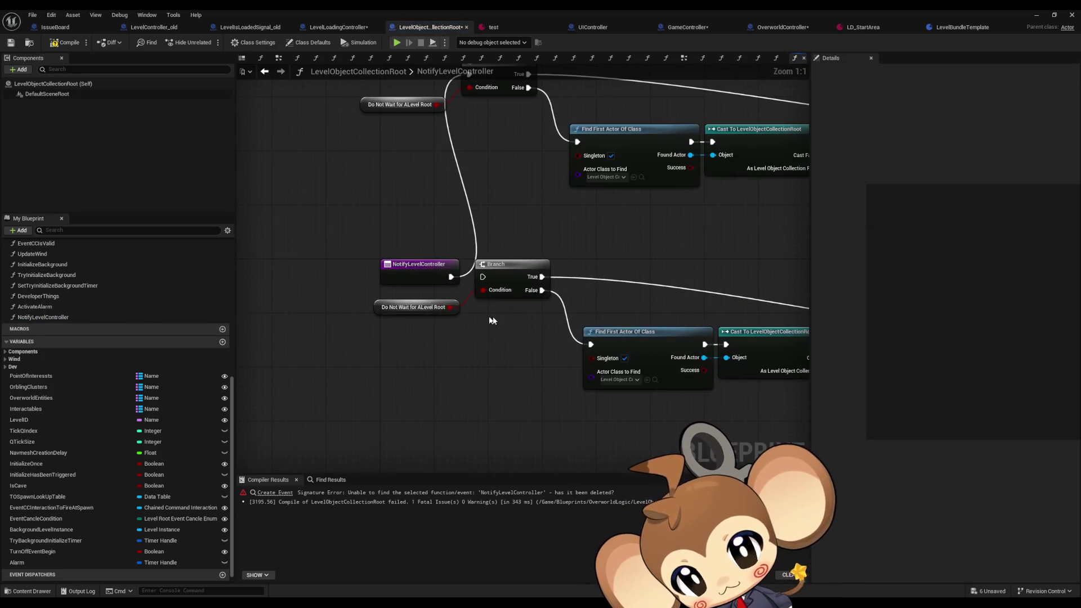
{"action": "scroll", "coordinate": [332, 299], "scroll_direction": "down", "scroll_amount": 5}
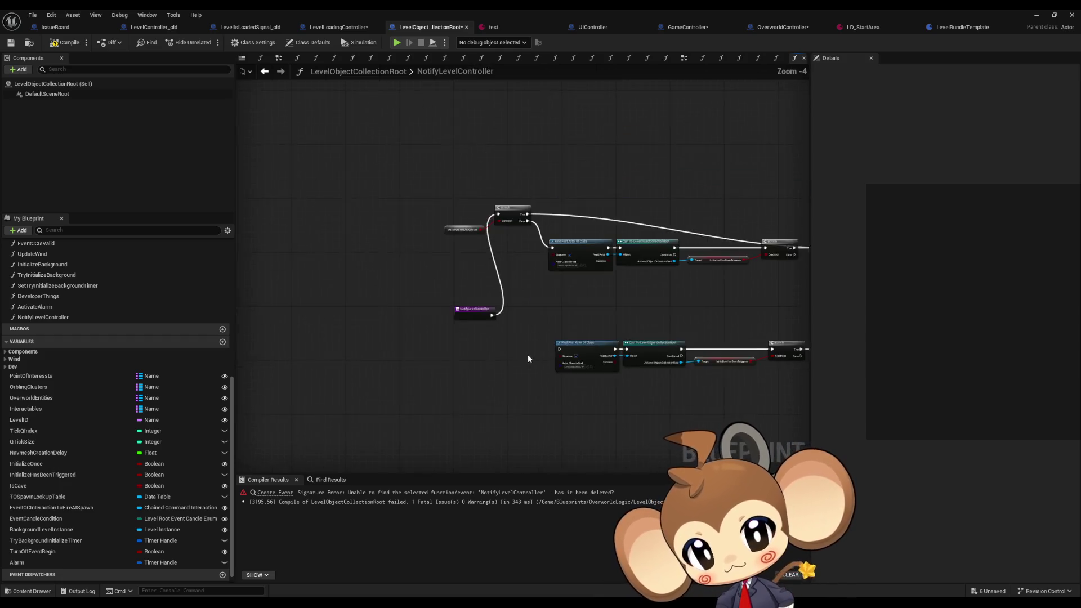
{"action": "key", "text": "Delete"}
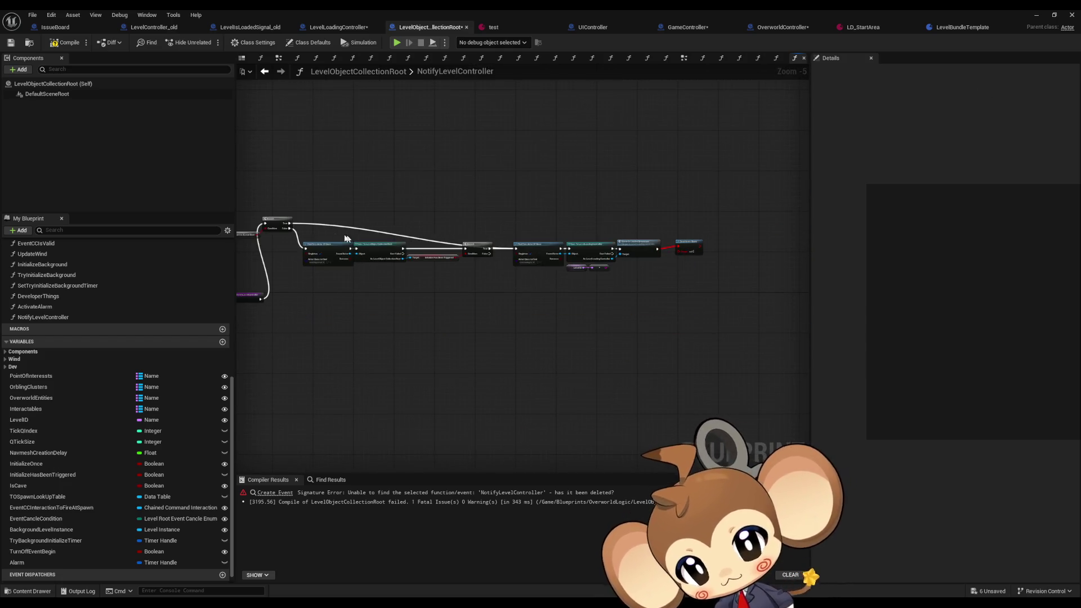
{"action": "scroll", "coordinate": [543, 309], "scroll_direction": "up", "scroll_amount": 4}
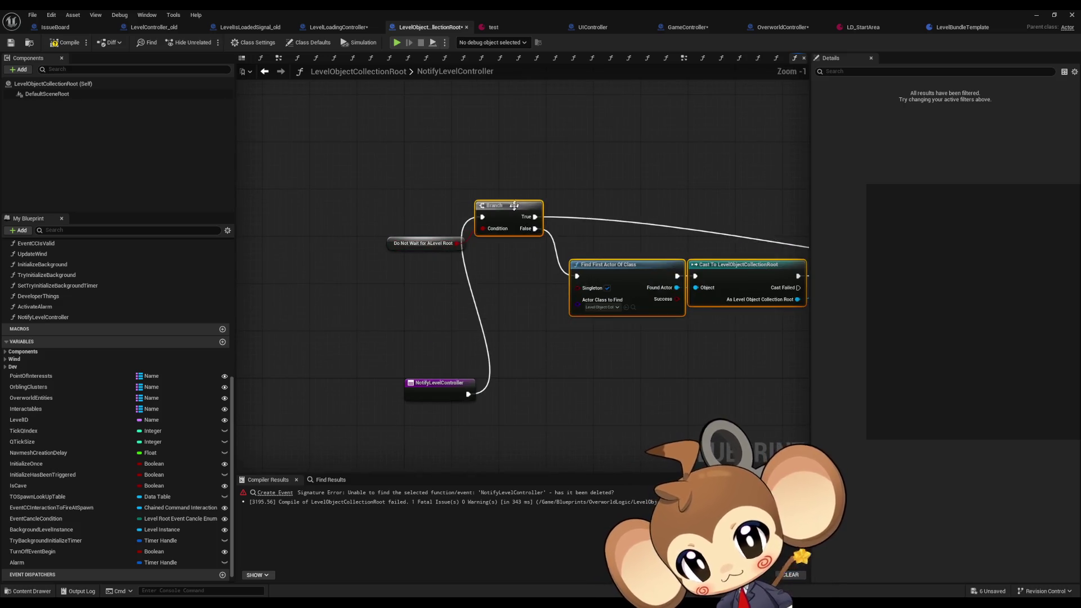
{"action": "left_click_drag", "start_coordinate": [504, 206], "coordinate": [515, 383]}
{"action": "left_click_drag", "start_coordinate": [406, 249], "coordinate": [400, 430]}
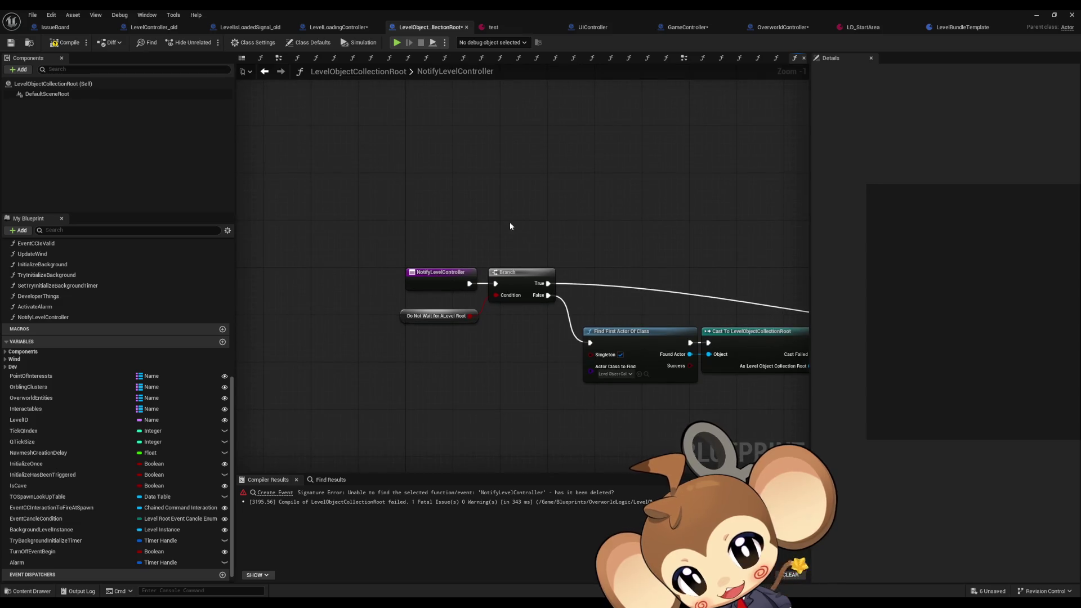
{"action": "left_click_drag", "start_coordinate": [512, 224], "coordinate": [474, 162]}
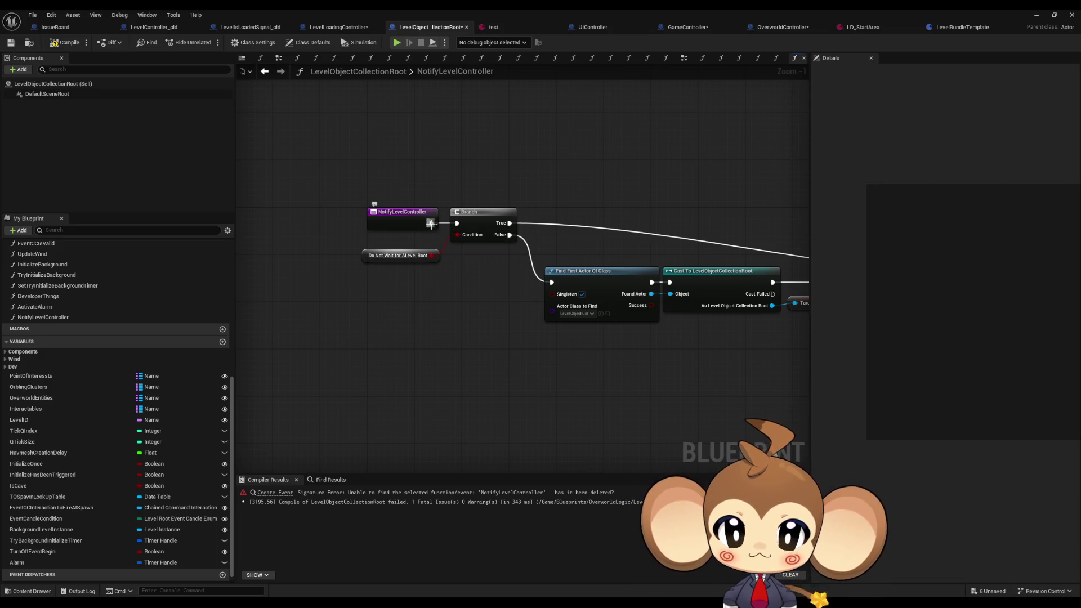
- Wire the entry straight onward, delete the Branch and Do Not Wait nodes, and tidy the chain
{"action": "mouse_move", "coordinate": [432, 223]}
{"action": "left_mouse_down"}
{"action": "mouse_move", "coordinate": [541, 291]}
{"action": "mouse_move", "coordinate": [551, 283]}
{"action": "left_mouse_up"}
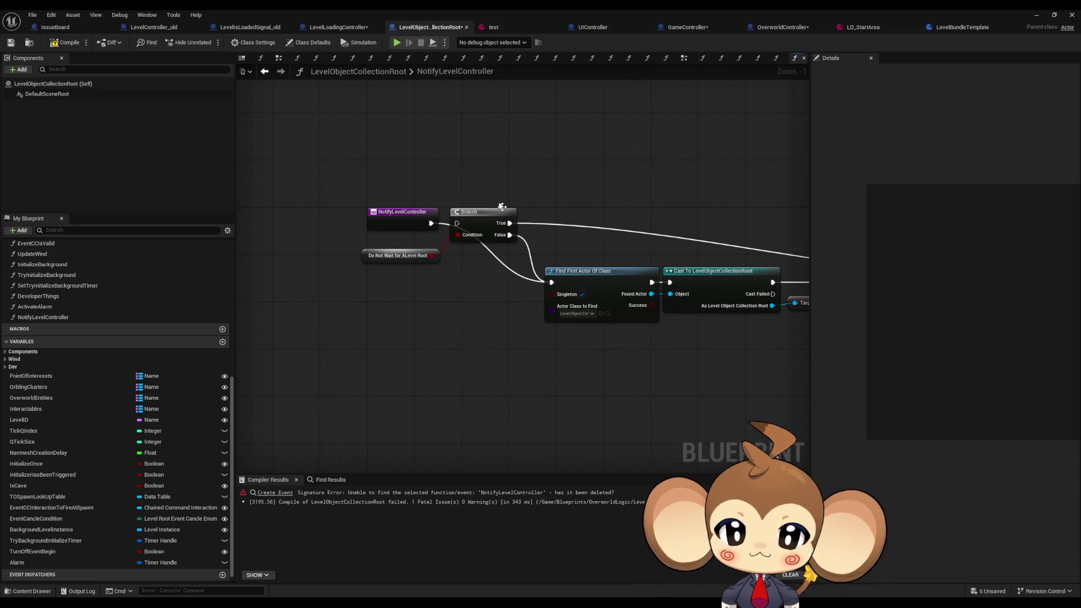
{"action": "mouse_move", "coordinate": [465, 180]}
{"action": "left_mouse_down"}
{"action": "mouse_move", "coordinate": [426, 264]}
{"action": "mouse_move", "coordinate": [357, 250]}
{"action": "left_mouse_up"}
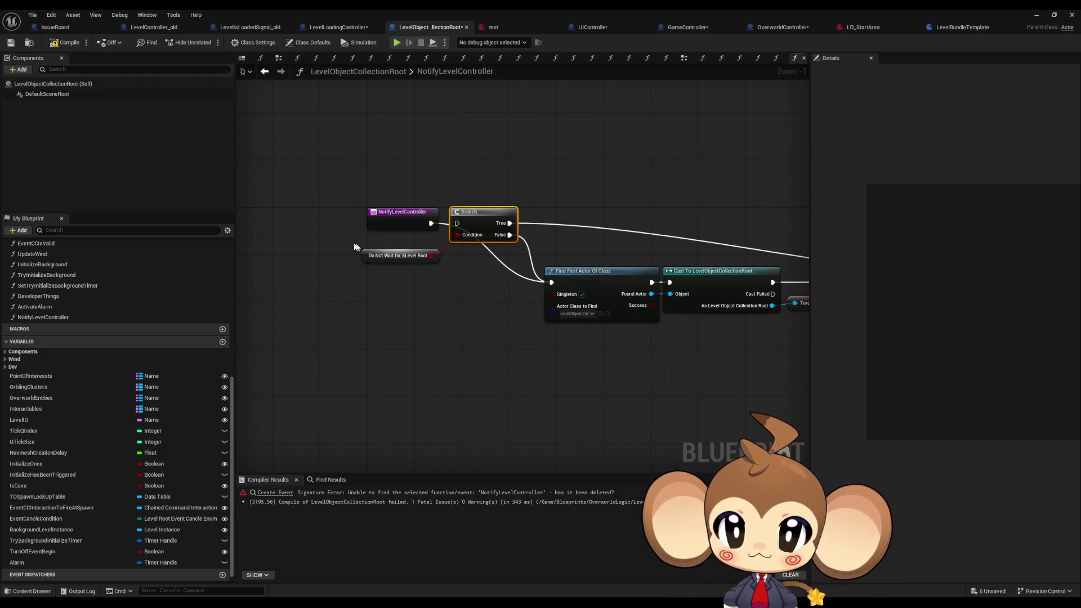
{"action": "key", "text": "Delete"}
{"action": "mouse_move", "coordinate": [451, 285]}
{"action": "left_mouse_down"}
{"action": "mouse_move", "coordinate": [334, 267]}
{"action": "mouse_move", "coordinate": [349, 283]}
{"action": "left_mouse_up"}
{"action": "scroll", "coordinate": [387, 222], "scroll_direction": "down", "scroll_amount": 5}
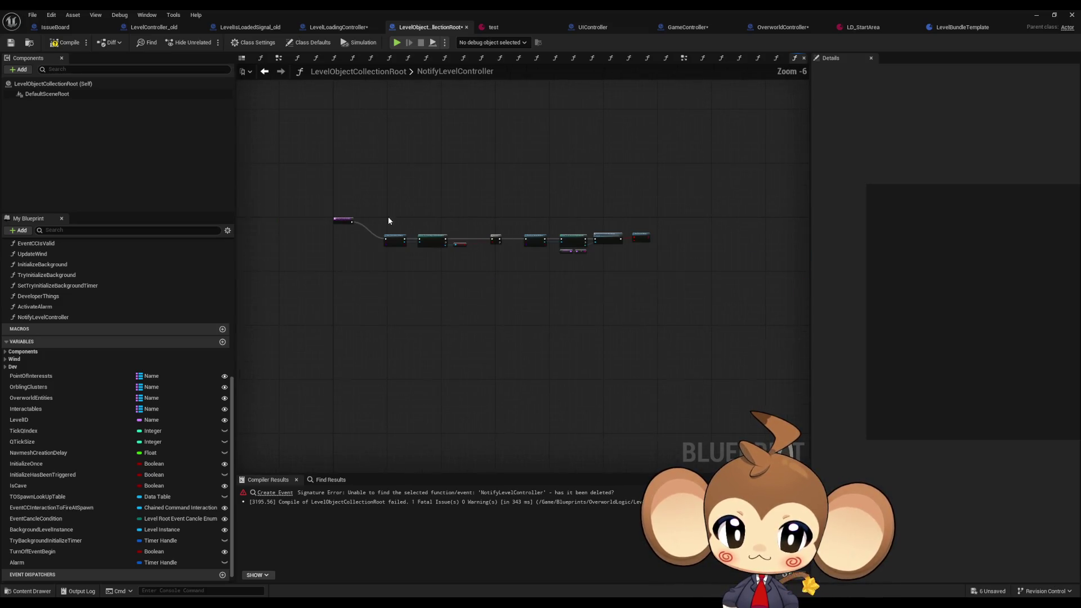
{"action": "left_click_drag", "start_coordinate": [387, 197], "coordinate": [567, 263]}
{"action": "scroll", "coordinate": [396, 238], "scroll_direction": "up", "scroll_amount": 5}
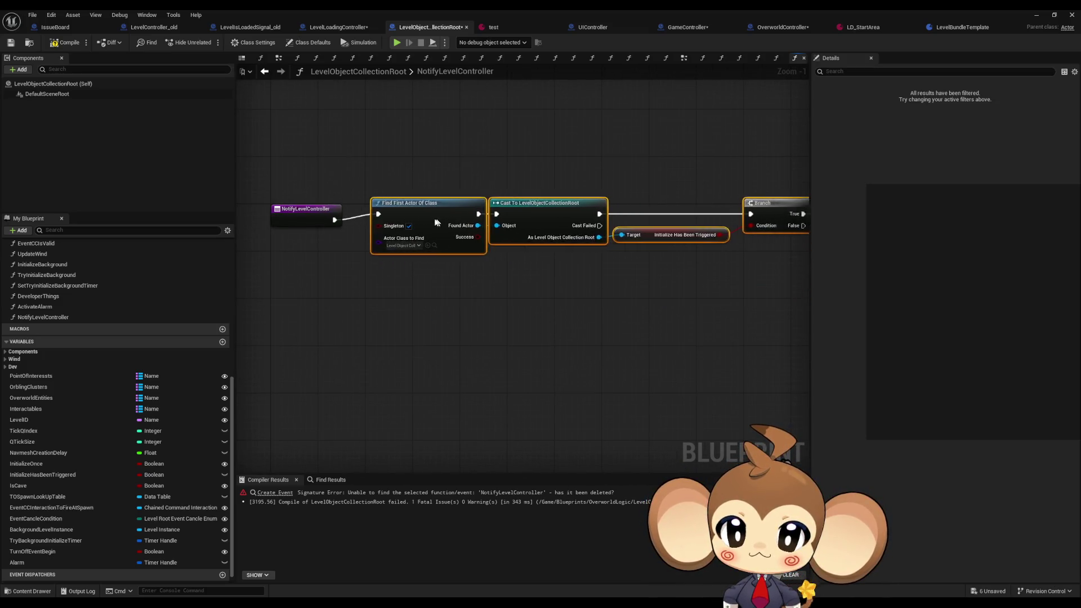
{"action": "left_click", "coordinate": [454, 312]}
{"action": "scroll", "coordinate": [618, 309], "scroll_direction": "down", "scroll_amount": 3}
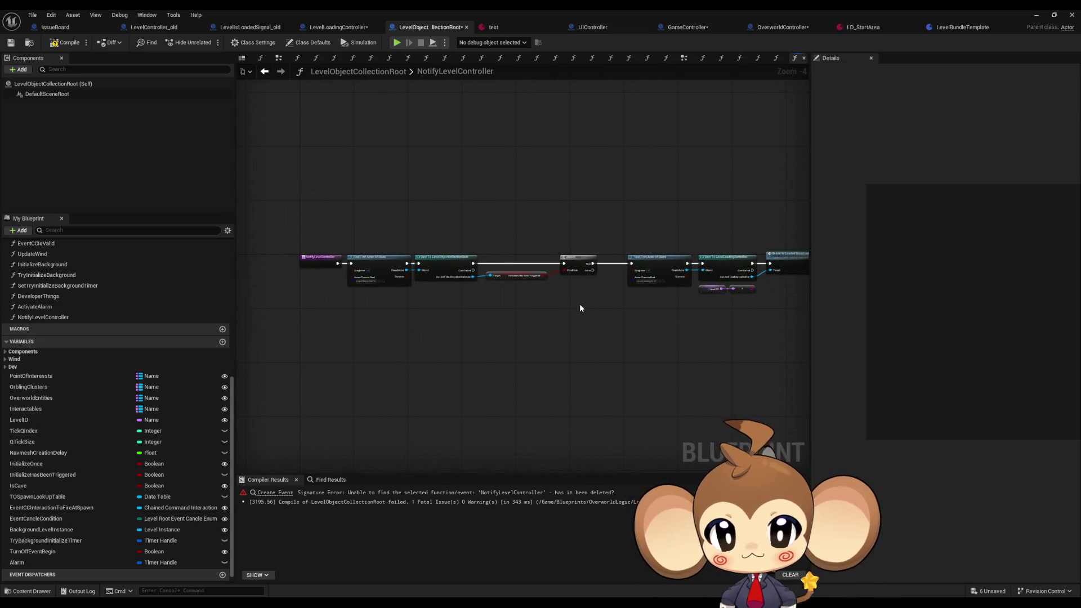
{"action": "left_click_drag", "start_coordinate": [405, 302], "coordinate": [537, 291]}
{"action": "scroll", "coordinate": [626, 263], "scroll_direction": "up", "scroll_amount": 3}
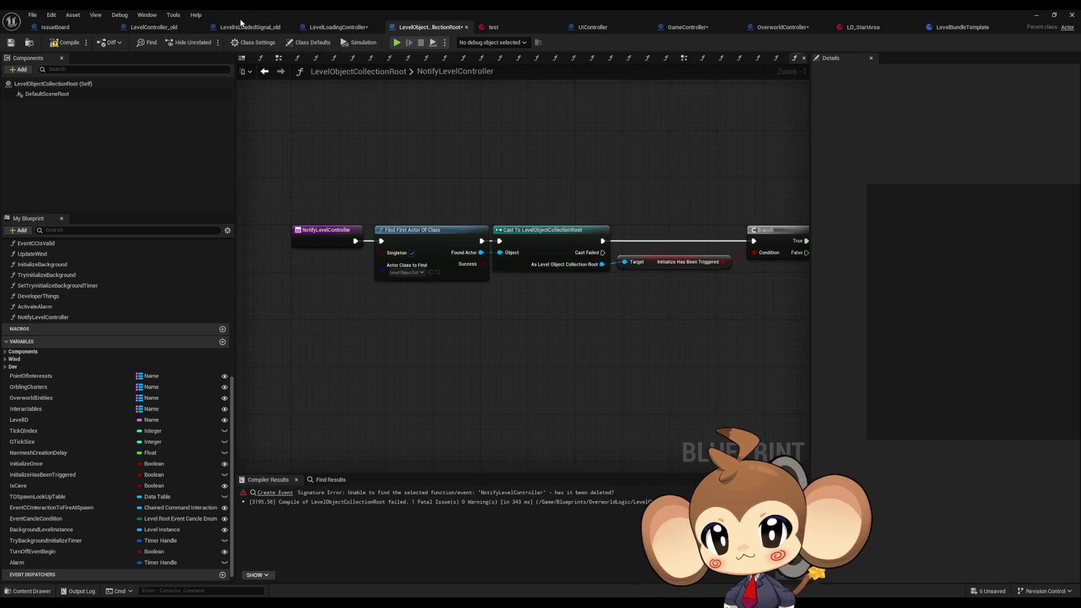
{"action": "left_click", "coordinate": [338, 27]}
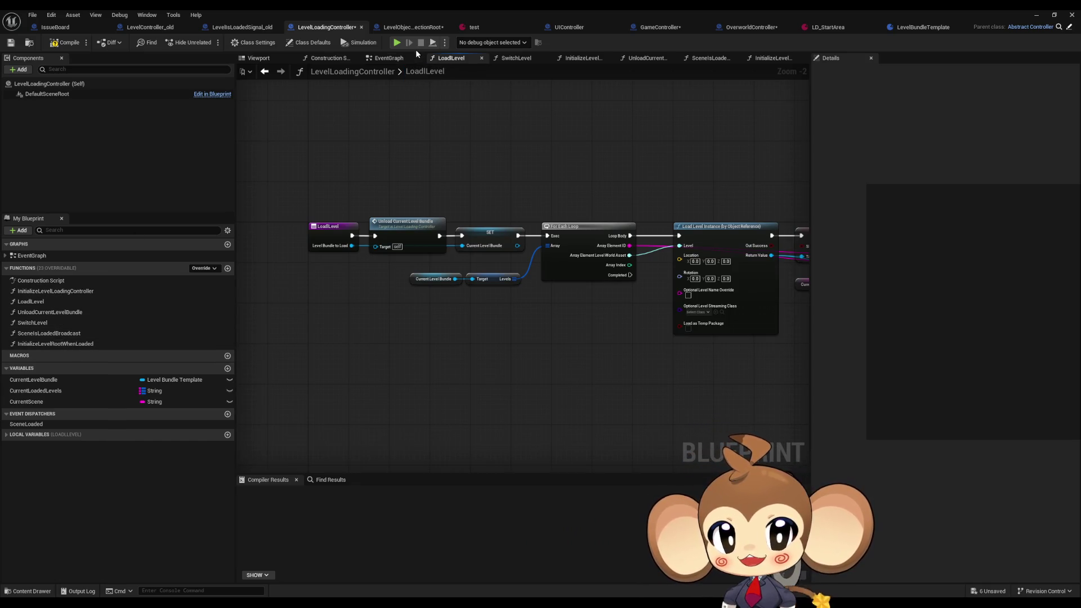
- In LevelController_old, locate the third Create Event node, then inspect InitializeLevelWhenLoaded and TryInitializeLevel
{"action": "left_click", "coordinate": [162, 29]}
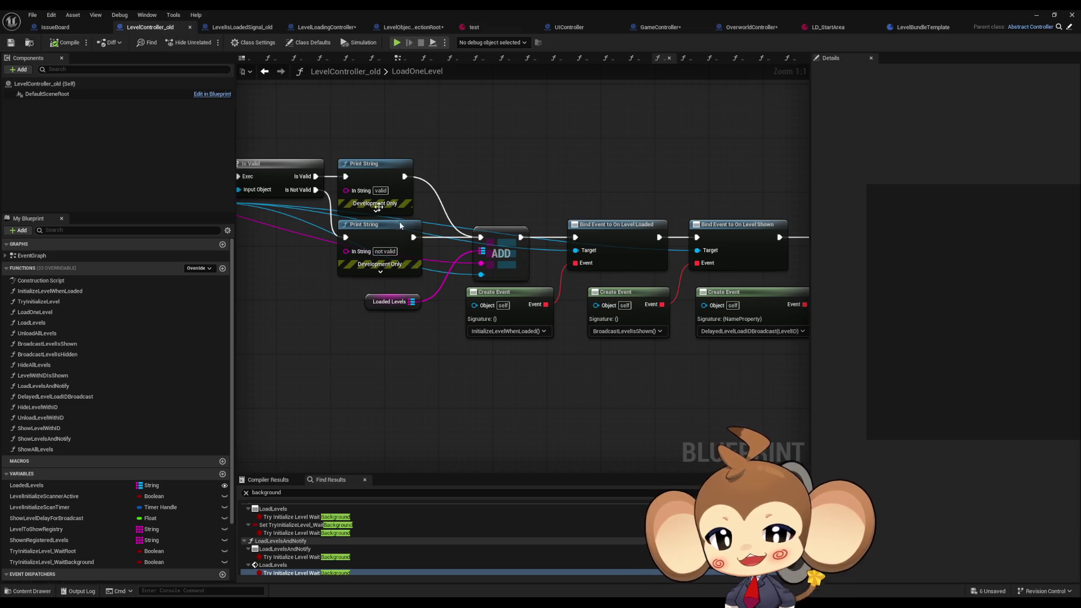
{"action": "scroll", "coordinate": [519, 239], "scroll_direction": "down", "scroll_amount": 1}
{"action": "scroll", "coordinate": [562, 270], "scroll_direction": "down", "scroll_amount": 1}
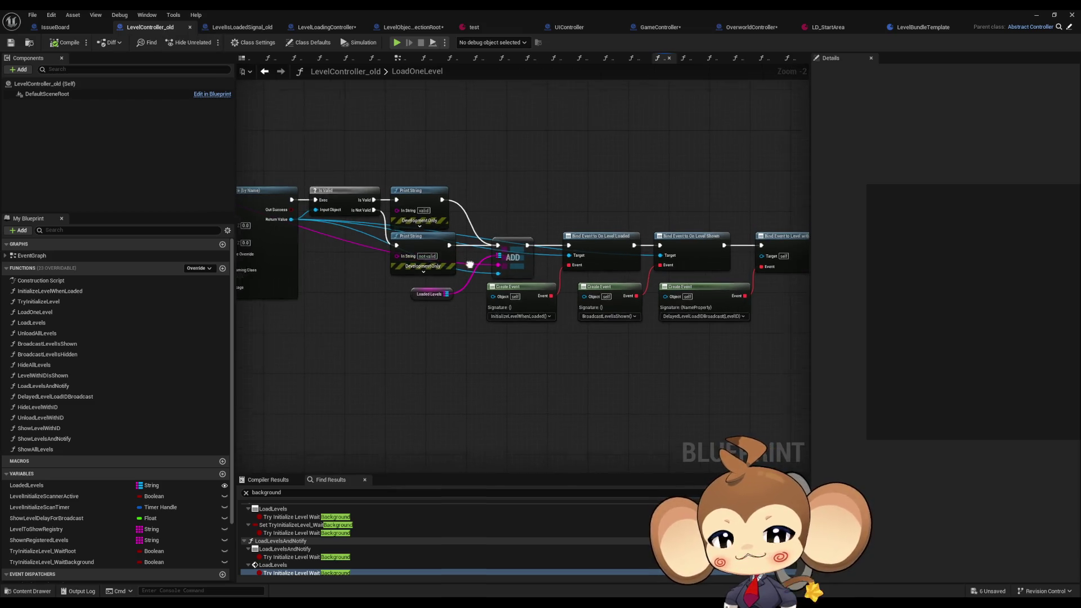
{"action": "scroll", "coordinate": [602, 305], "scroll_direction": "up", "scroll_amount": 1}
{"action": "scroll", "coordinate": [660, 406], "scroll_direction": "up", "scroll_amount": 1}
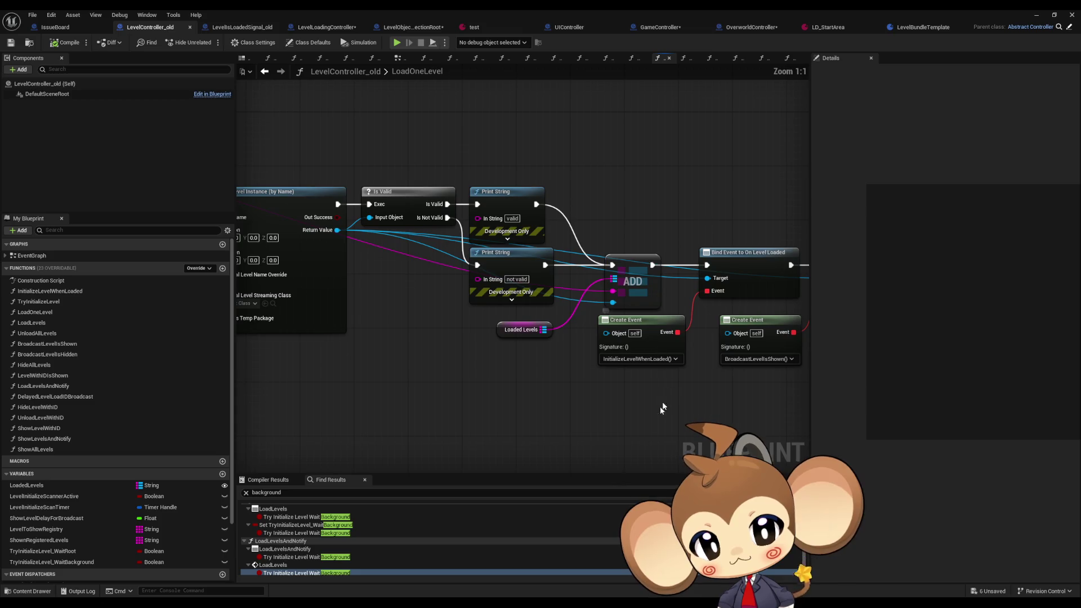
{"action": "left_click_drag", "start_coordinate": [595, 393], "coordinate": [518, 387]}
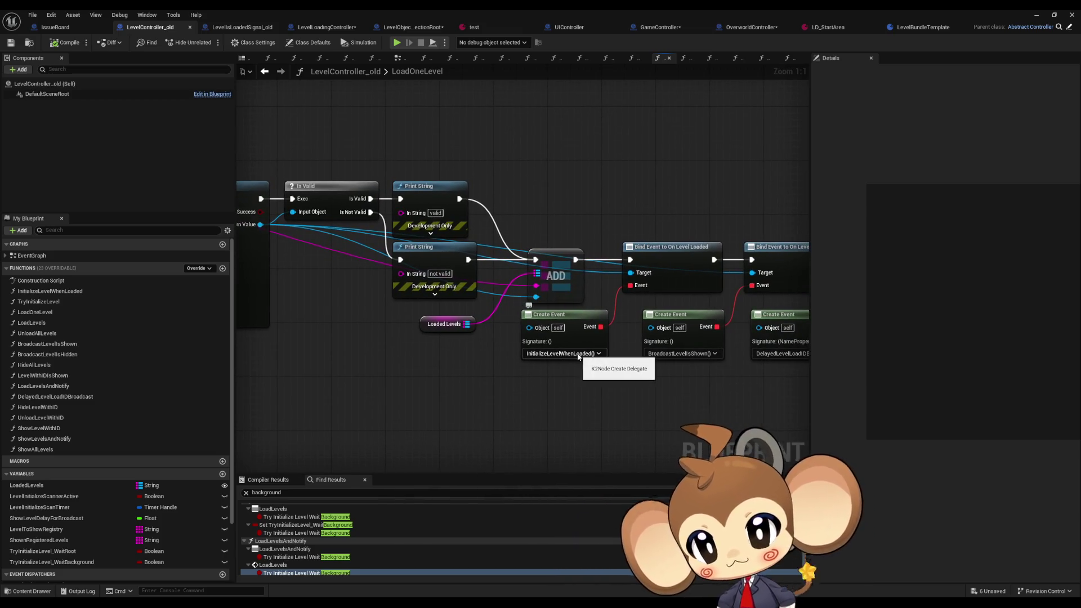
{"action": "double_click", "coordinate": [53, 291]}
{"action": "left_click_drag", "start_coordinate": [477, 308], "coordinate": [480, 391]}
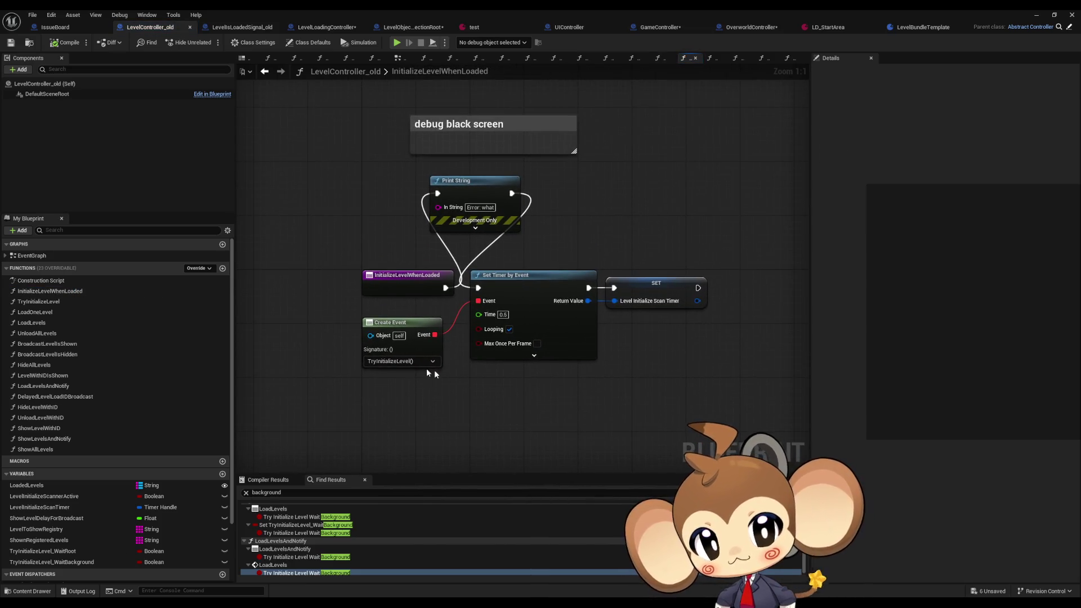
{"action": "double_click", "coordinate": [51, 301]}
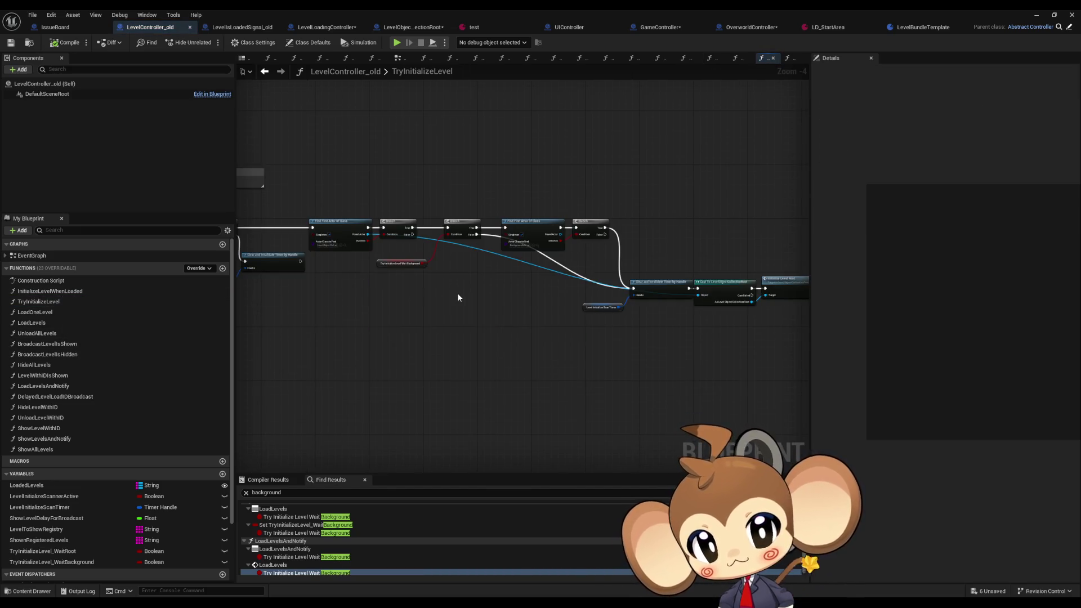
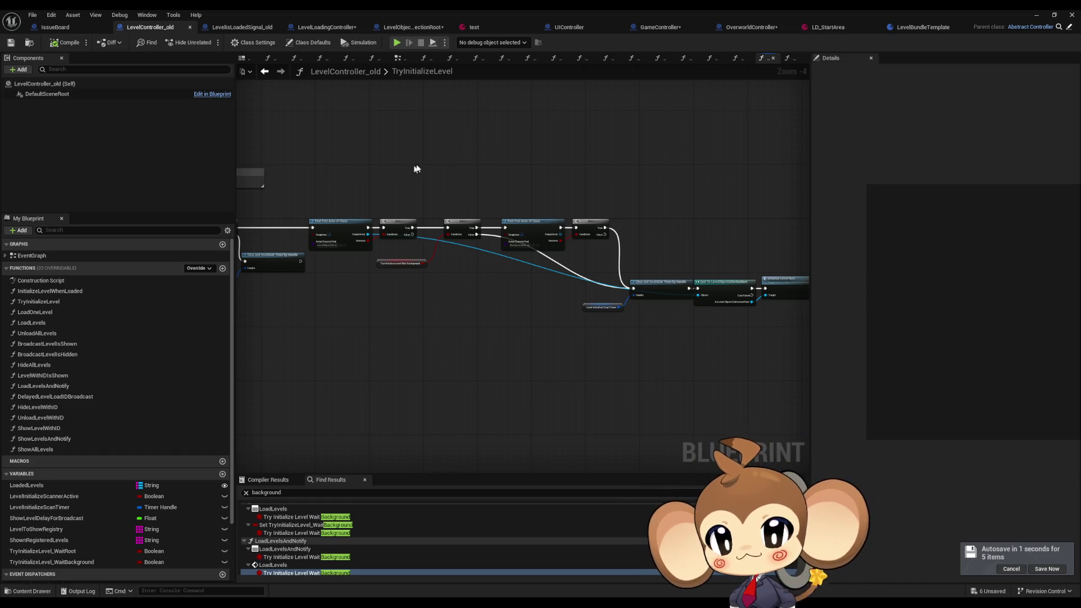
- In LevelController_old, find references to InitializeLevelWhenLoaded and select the Bind Event to On Level Loaded node
{"action": "left_click", "coordinate": [325, 27]}
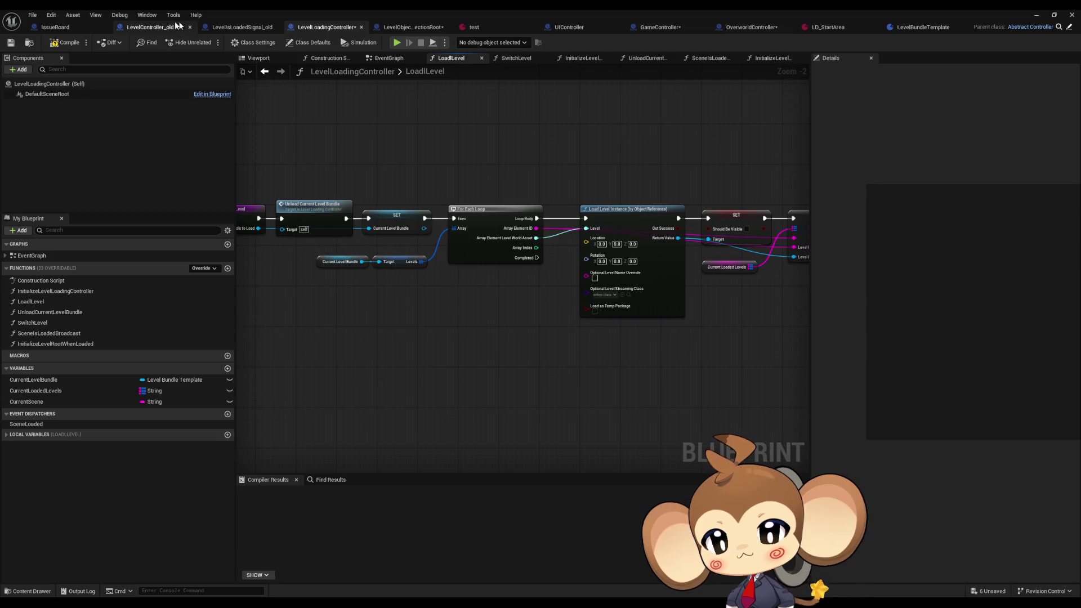
{"action": "left_click", "coordinate": [153, 27]}
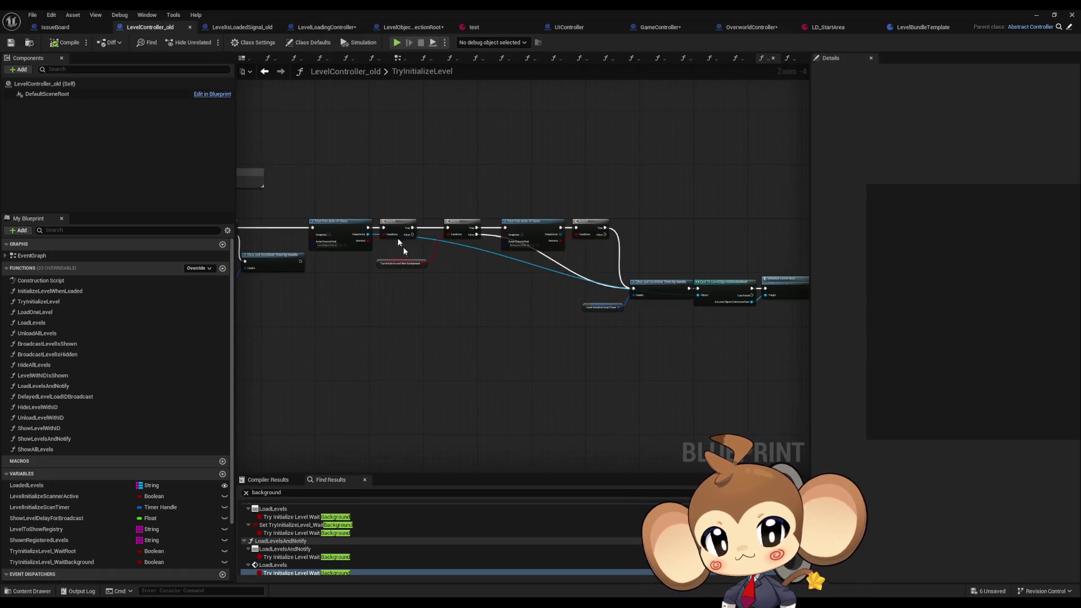
{"action": "left_click", "coordinate": [60, 291]}
{"action": "right_click", "coordinate": [61, 291]}
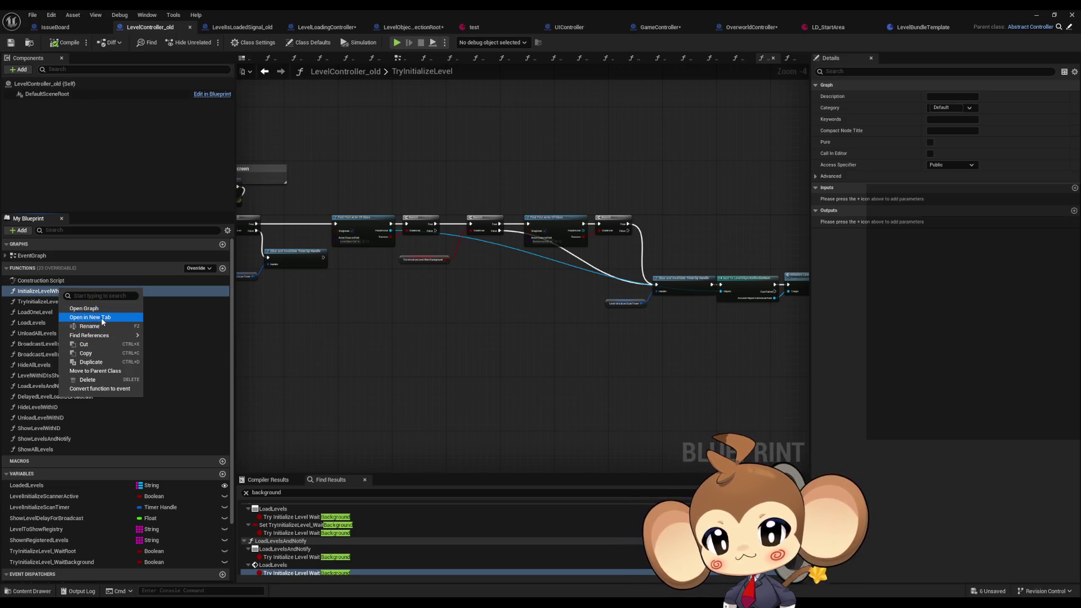
{"action": "mouse_move", "coordinate": [90, 336]}
{"action": "left_click", "coordinate": [165, 370]}
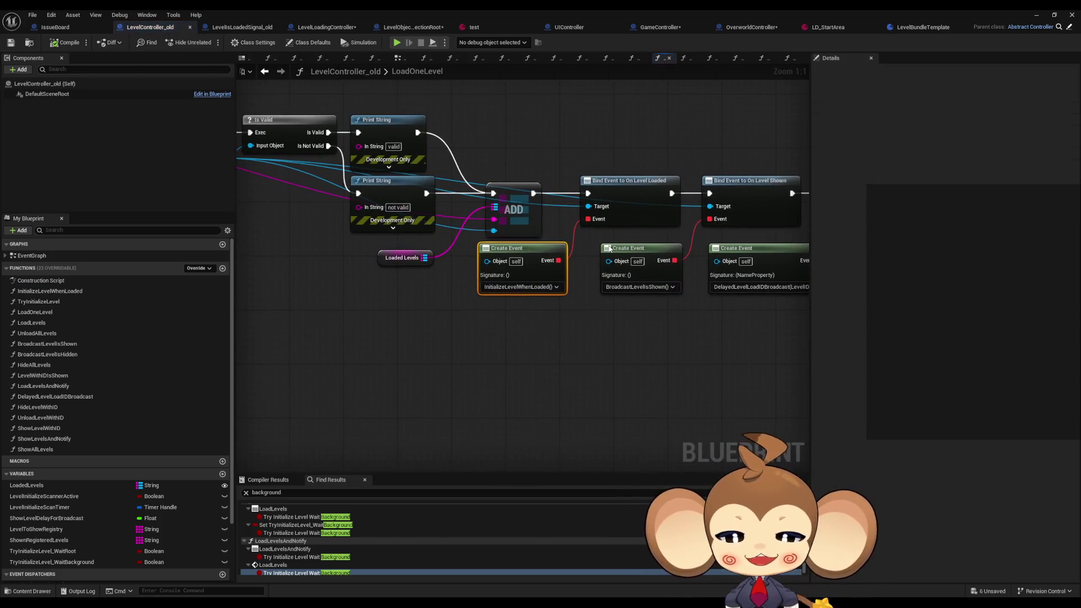
{"action": "left_click", "coordinate": [645, 198]}
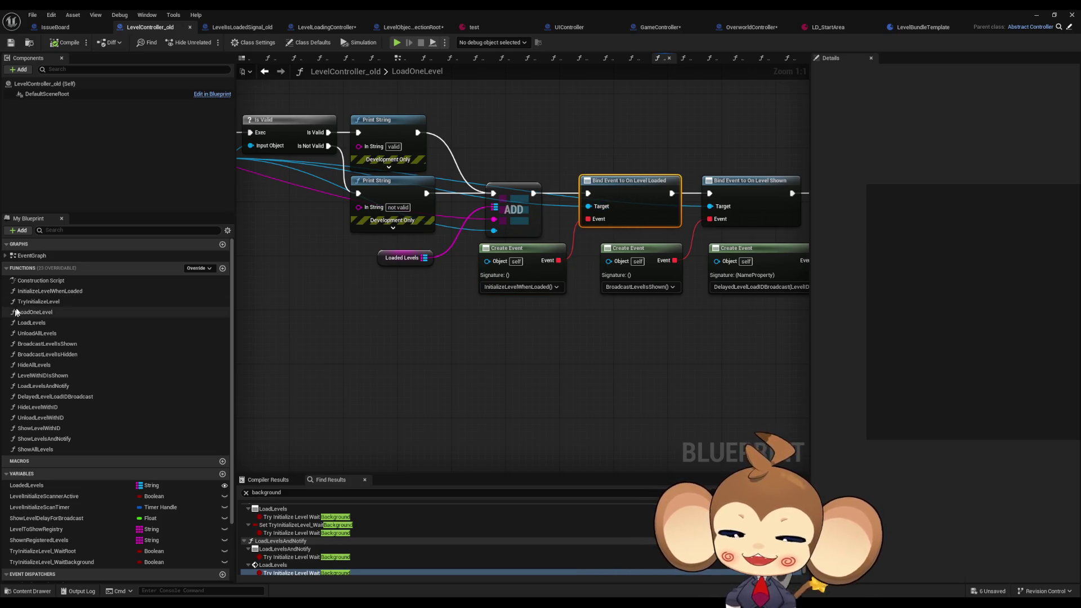
- Open the InitializeLevelWhenLoaded, TryInitializeLevel, LoadOneLevel and LoadLevels function graphs in turn
{"action": "double_click", "coordinate": [90, 292]}
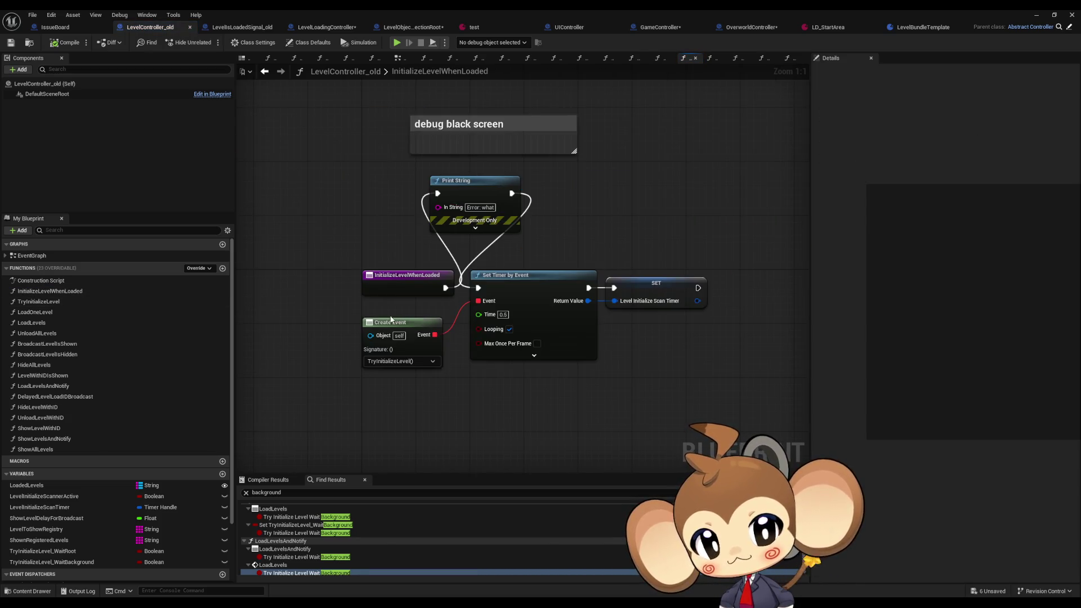
{"action": "double_click", "coordinate": [76, 300]}
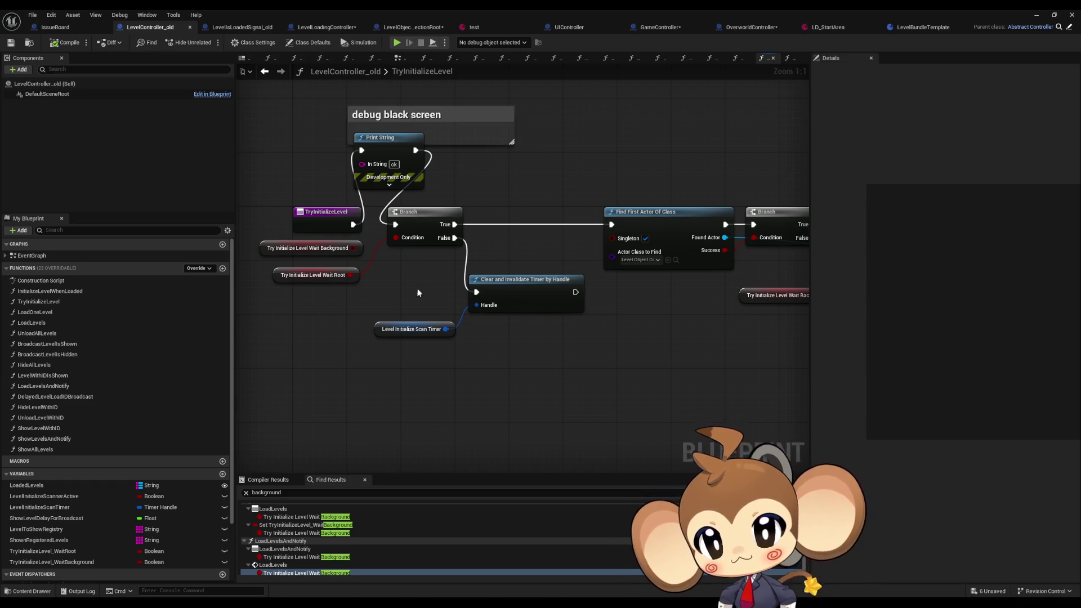
{"action": "double_click", "coordinate": [50, 313]}
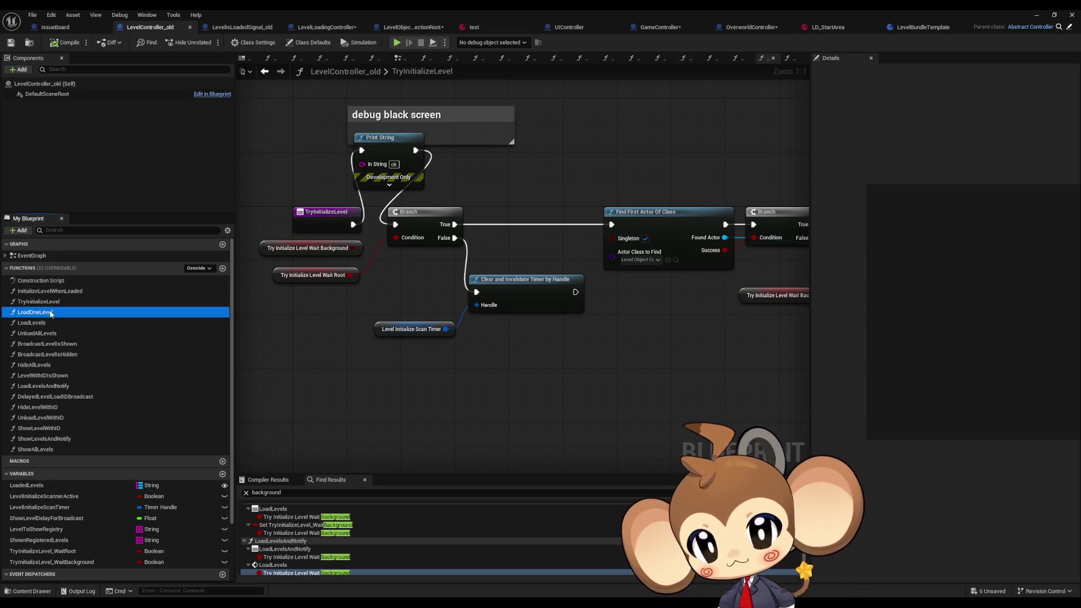
{"action": "double_click", "coordinate": [48, 323]}
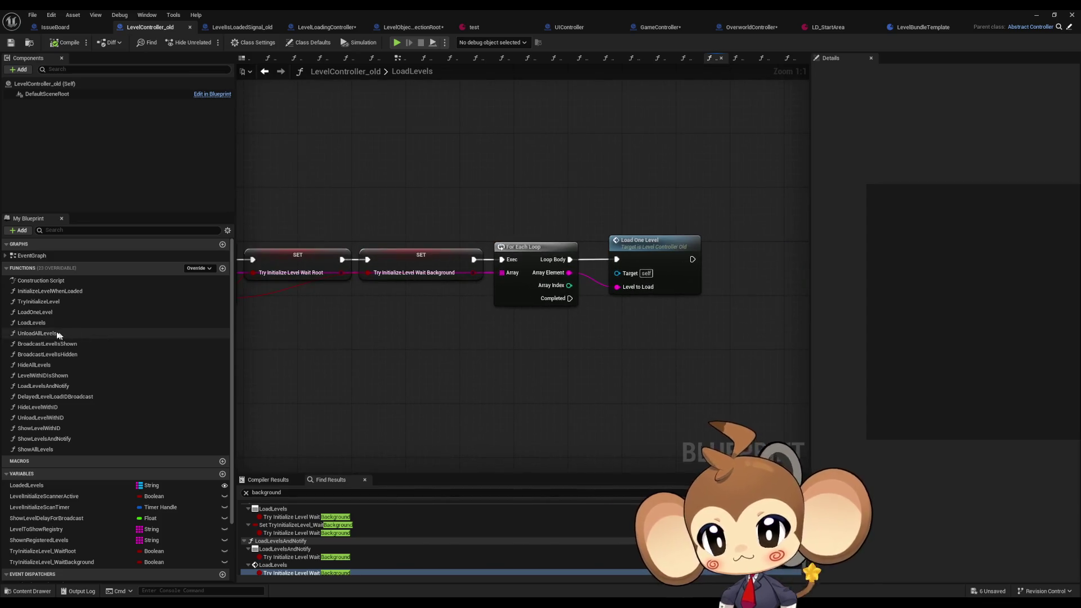
- Open LoadOneLevel, select Loaded Levels, and pan across the Is Valid, Print String, ADD and Create Event nodes
{"action": "left_click", "coordinate": [54, 315]}
{"action": "double_click", "coordinate": [55, 313]}
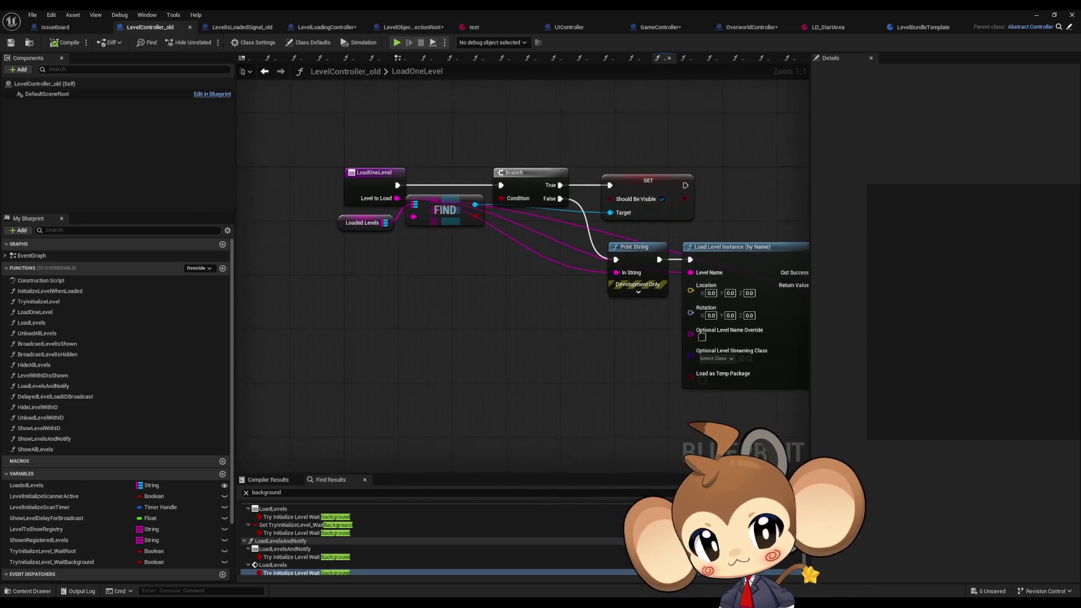
{"action": "scroll", "coordinate": [551, 354], "scroll_direction": "down", "scroll_amount": 1}
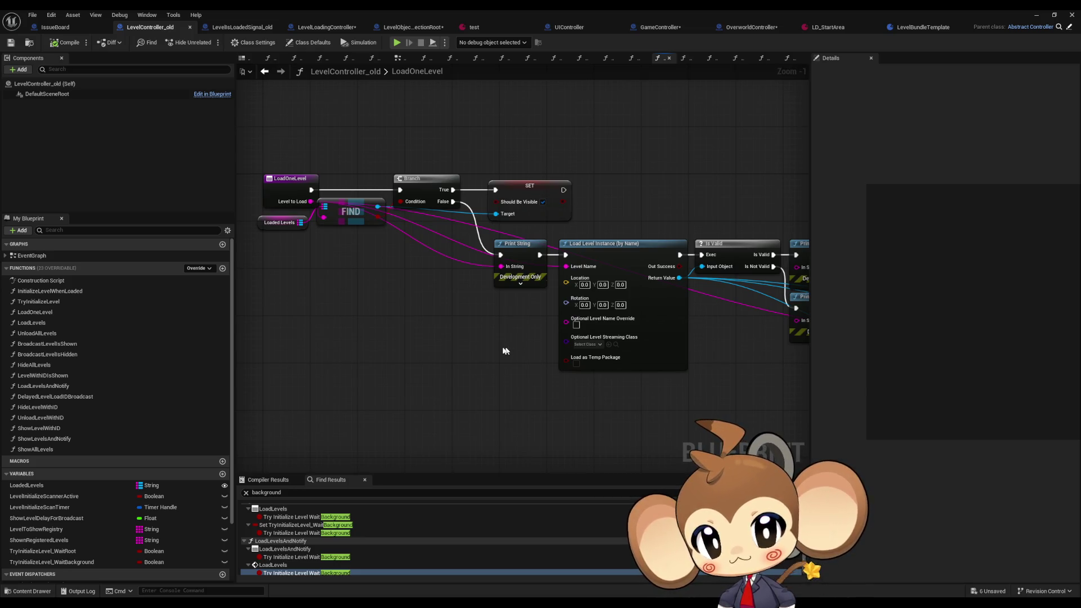
{"action": "left_click_drag", "start_coordinate": [292, 231], "coordinate": [290, 232]}
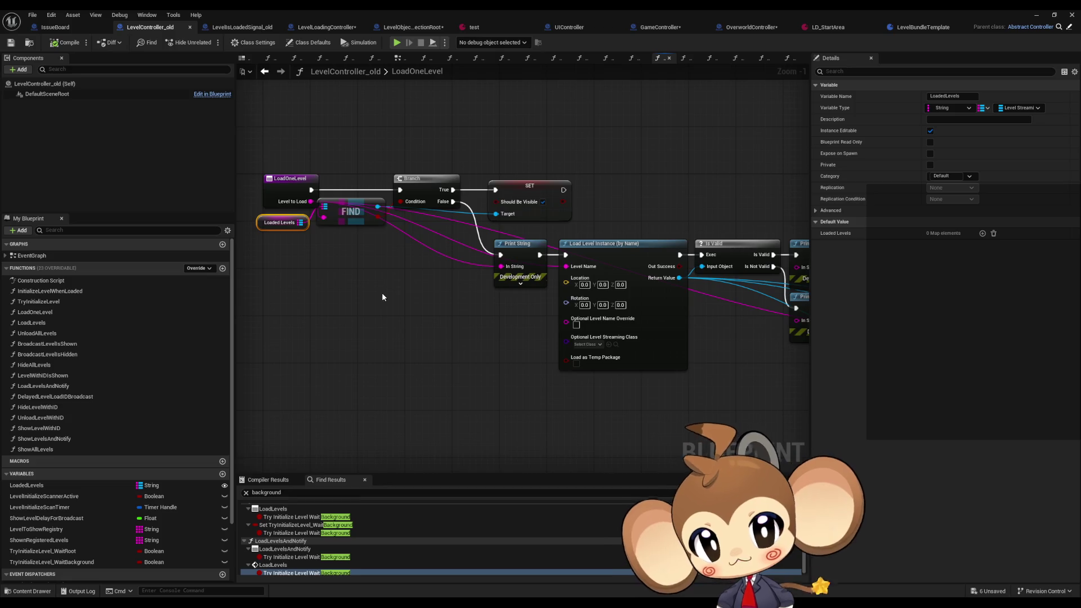
{"action": "mouse_move", "coordinate": [652, 322]}
{"action": "left_mouse_down"}
{"action": "mouse_move", "coordinate": [516, 334]}
{"action": "mouse_move", "coordinate": [455, 322]}
{"action": "mouse_move", "coordinate": [516, 297]}
{"action": "mouse_move", "coordinate": [712, 327]}
{"action": "left_mouse_up"}
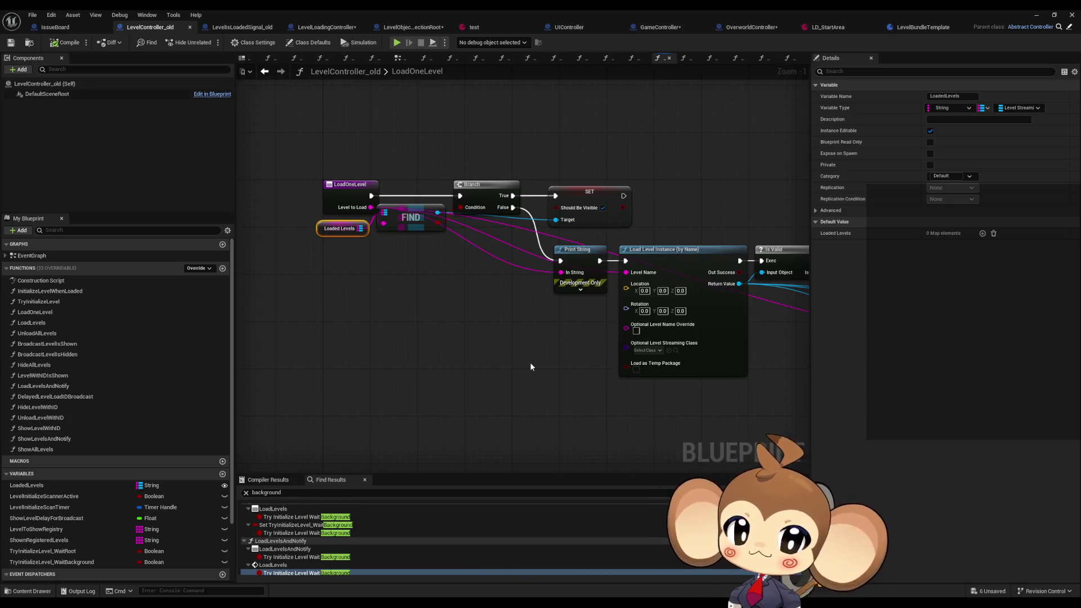
{"action": "left_click_drag", "start_coordinate": [530, 366], "coordinate": [365, 345]}
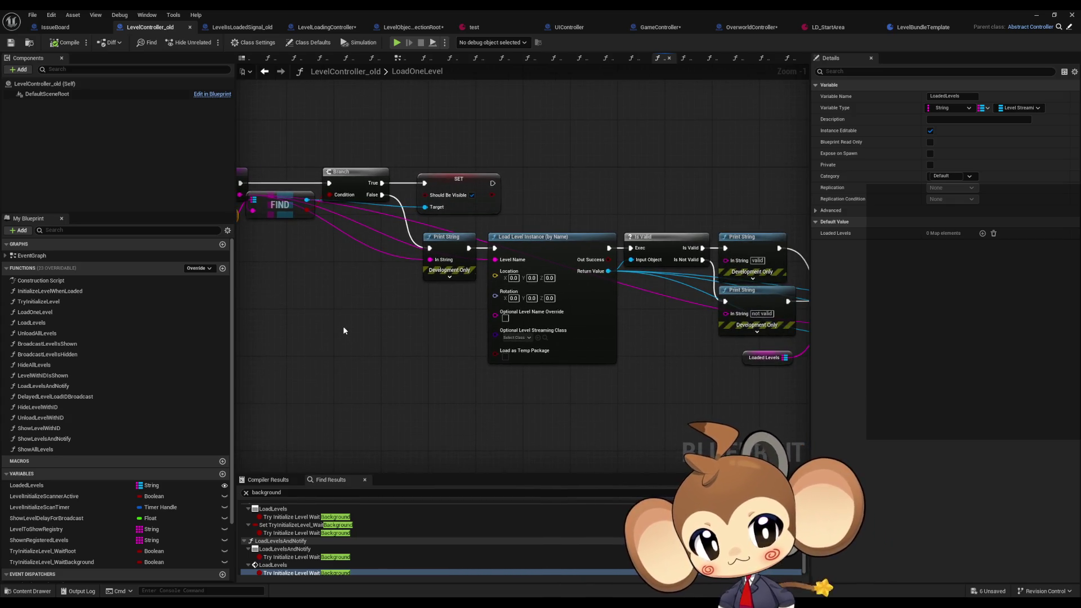
{"action": "left_click_drag", "start_coordinate": [407, 325], "coordinate": [304, 318]}
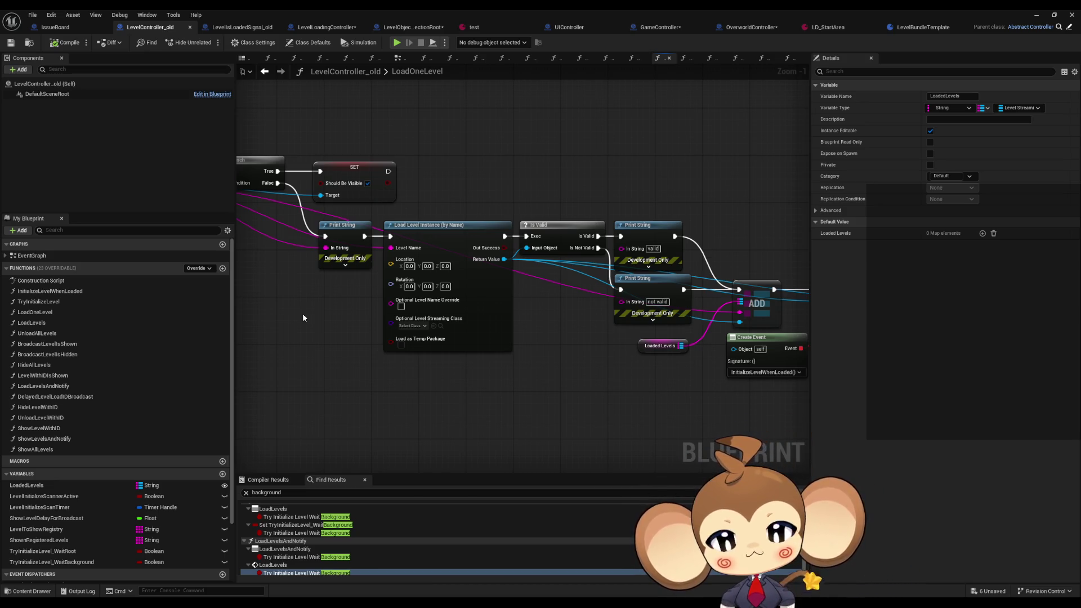
- Move the LevelLoadingController tab so it sits after LevelObjectCollectionRoot
{"action": "left_click", "coordinate": [309, 32]}
{"action": "scroll", "coordinate": [477, 188], "scroll_direction": "down", "scroll_amount": 2}
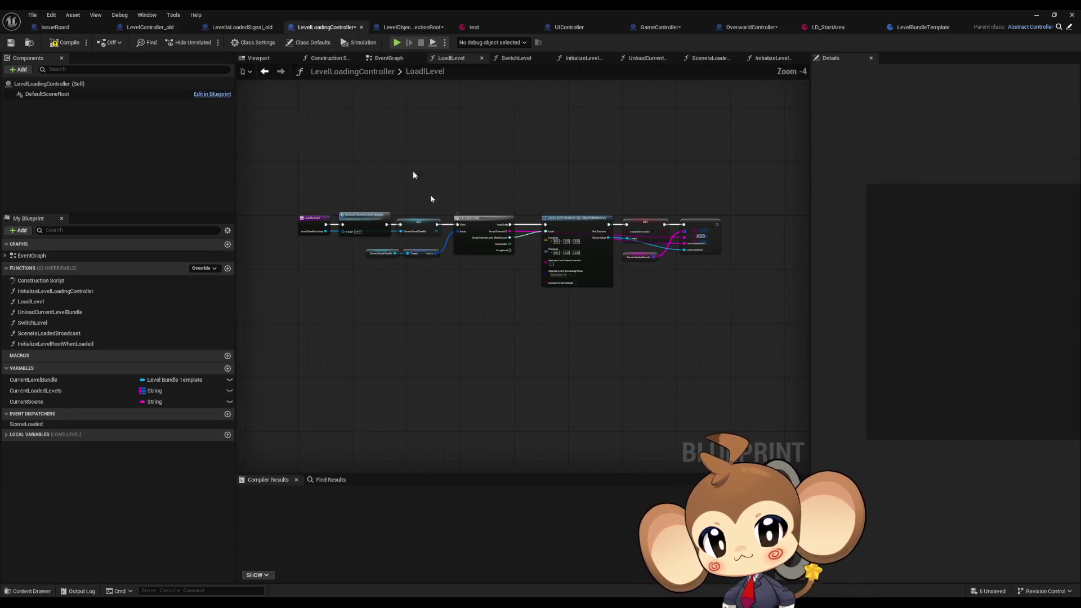
{"action": "left_click", "coordinate": [411, 28]}
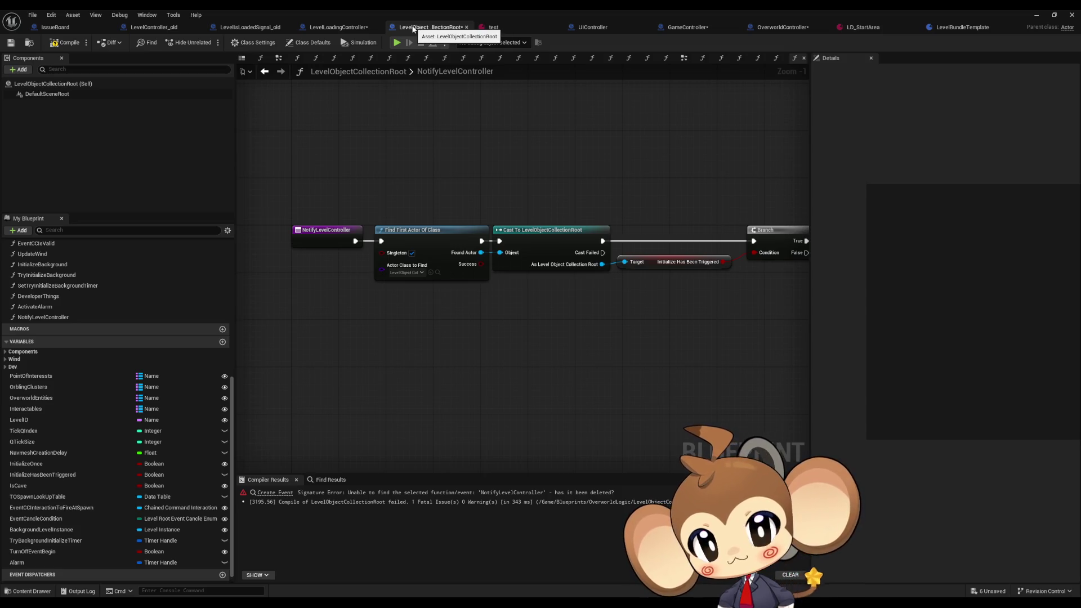
{"action": "left_click_drag", "start_coordinate": [327, 29], "coordinate": [407, 31]}
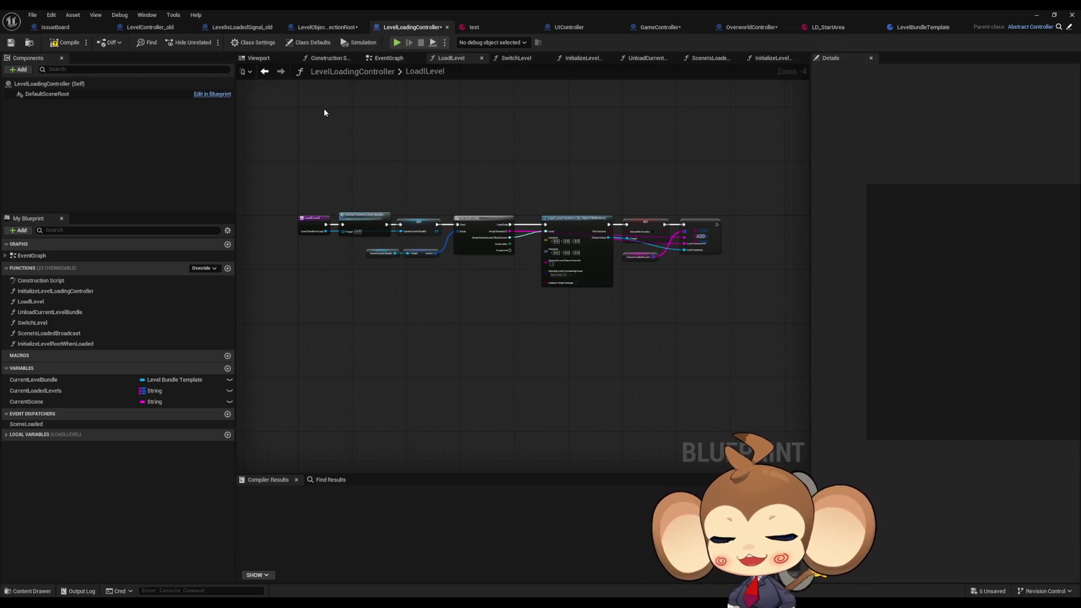
- Pan through LevelLoadingController's level loading chain, then show LevelObjectCollectionRoot's NotifyLevelController graph
{"action": "scroll", "coordinate": [332, 129], "scroll_direction": "up", "scroll_amount": 1}
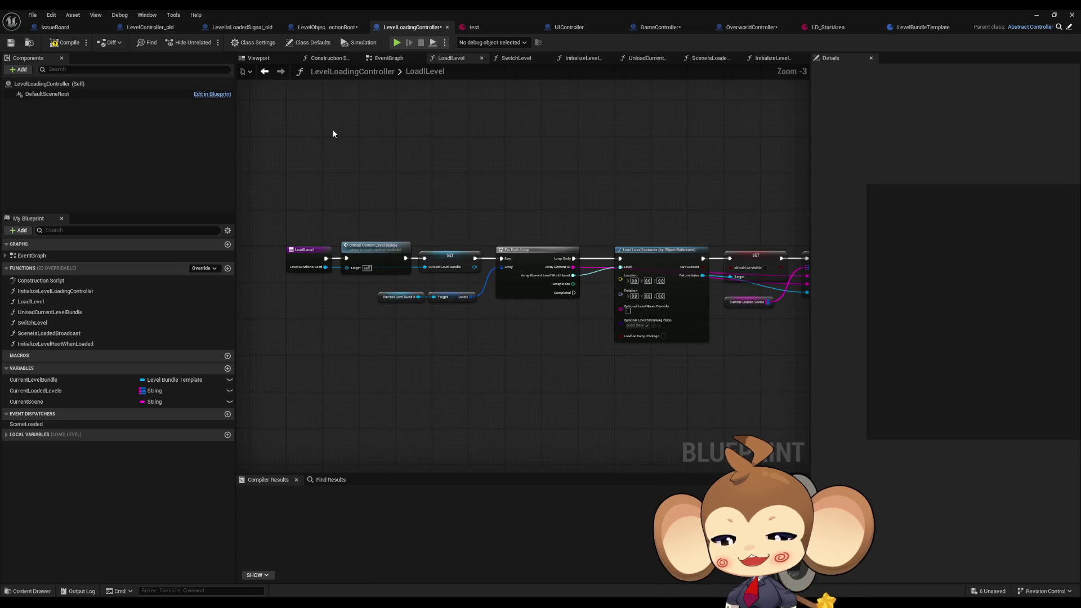
{"action": "left_click_drag", "start_coordinate": [357, 155], "coordinate": [286, 180]}
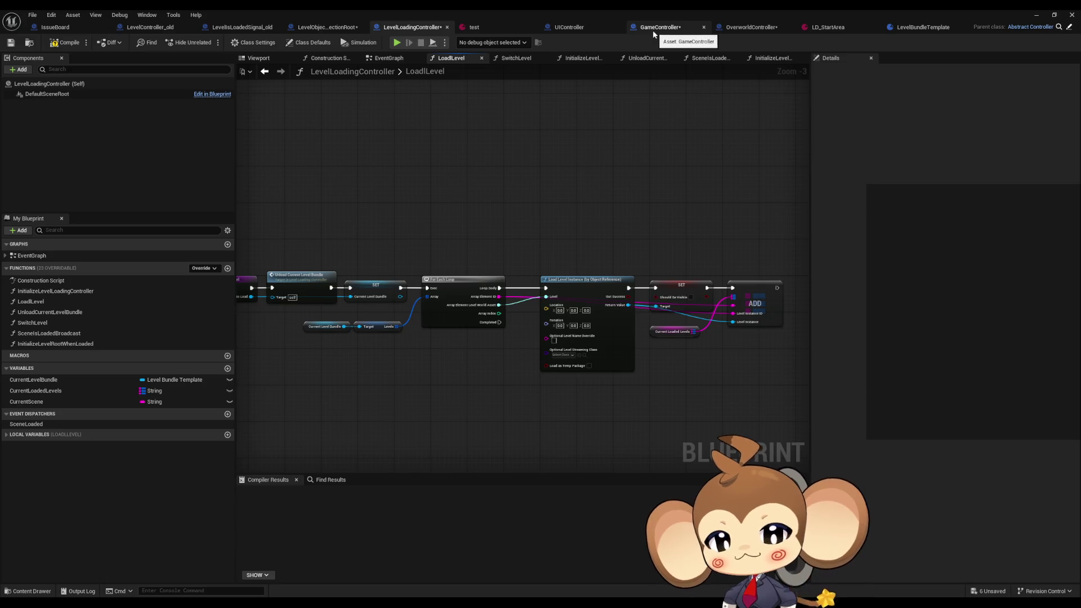
{"action": "left_click_drag", "start_coordinate": [446, 234], "coordinate": [523, 191]}
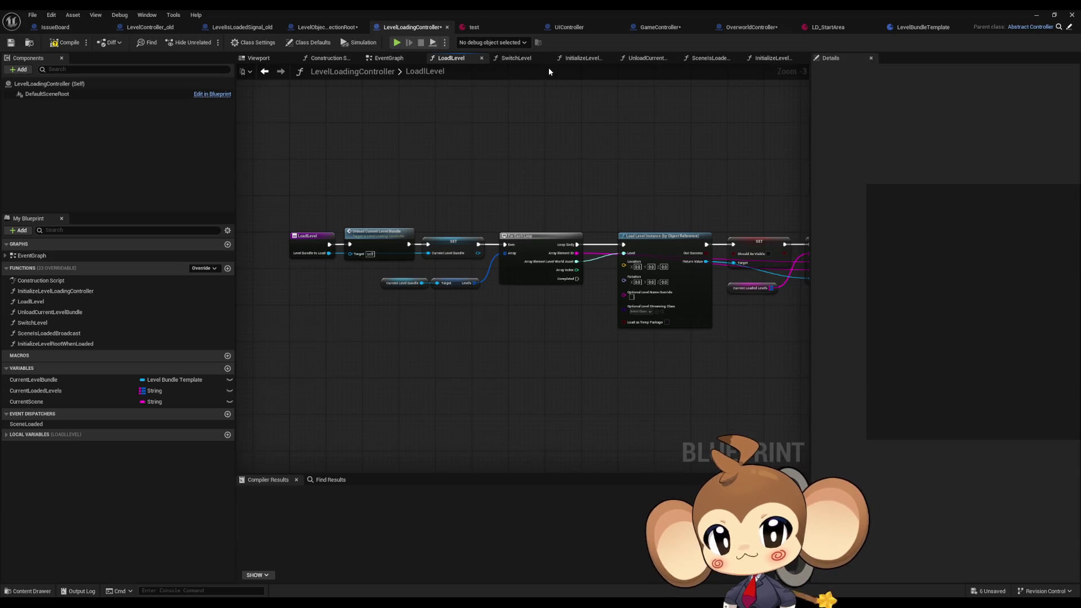
{"action": "left_click", "coordinate": [326, 28]}
{"action": "scroll", "coordinate": [24, 307], "scroll_direction": "up", "scroll_amount": 10}
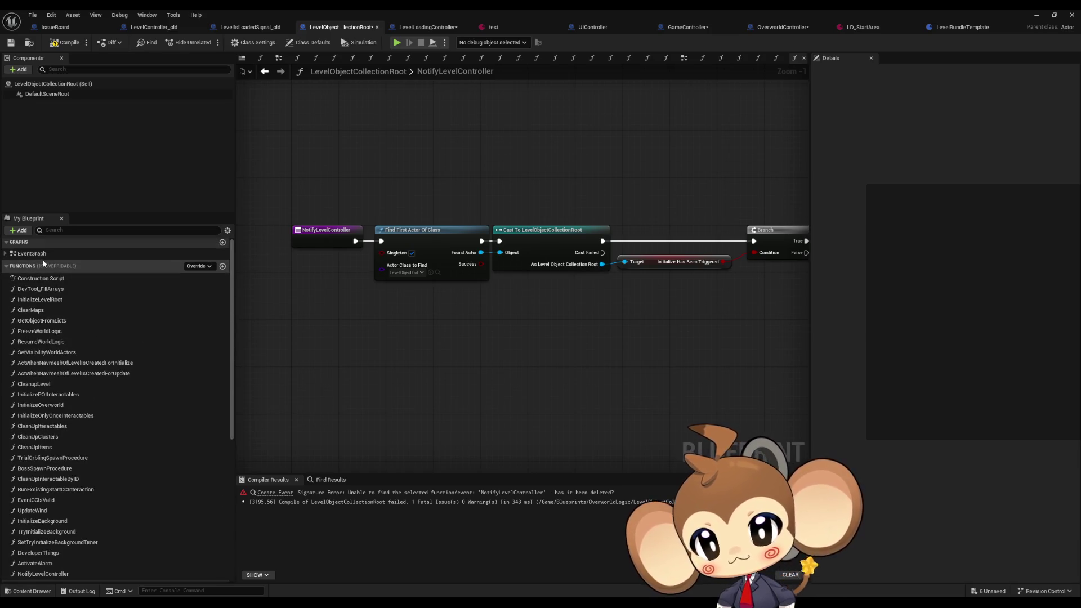
- Select Activate Alarm in LevelObjectCollectionRoot's EventGraph, then view ActivateAlarm in LevelIsLoadedSignal_old
{"action": "double_click", "coordinate": [44, 254]}
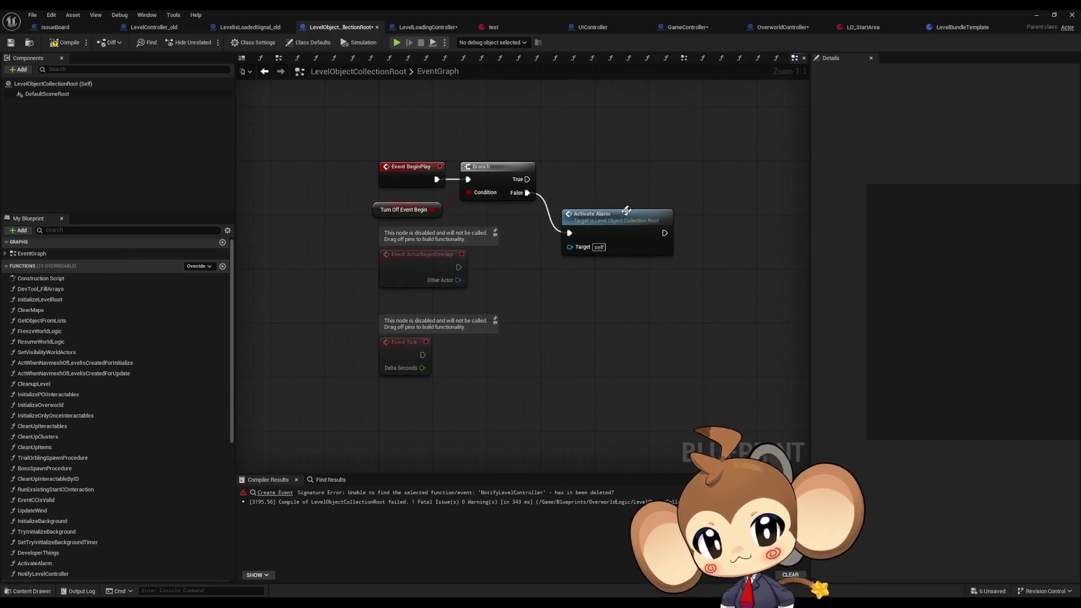
{"action": "left_click", "coordinate": [610, 225]}
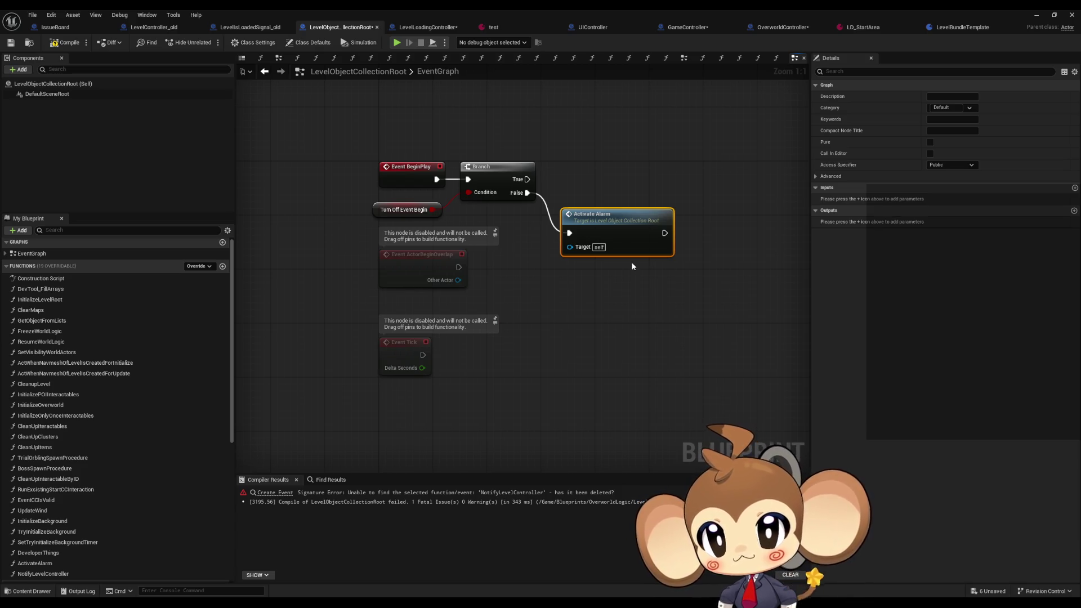
{"action": "left_click", "coordinate": [279, 27]}
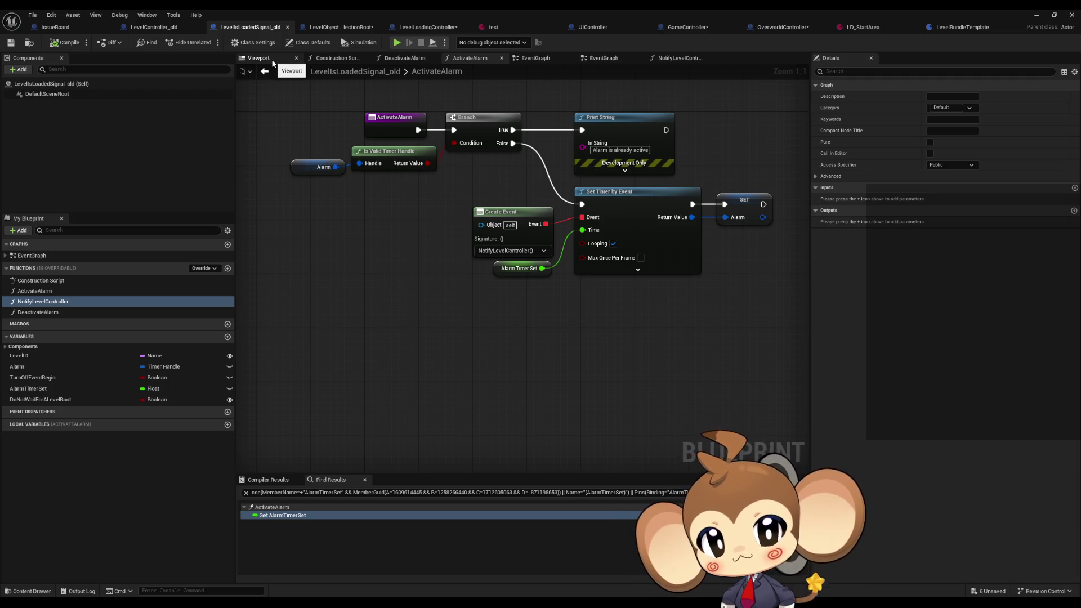
- Inspect NotifyLevelController's Branch, Do Not Wait, Find First Actor Of Class and cast nodes
{"action": "double_click", "coordinate": [74, 302]}
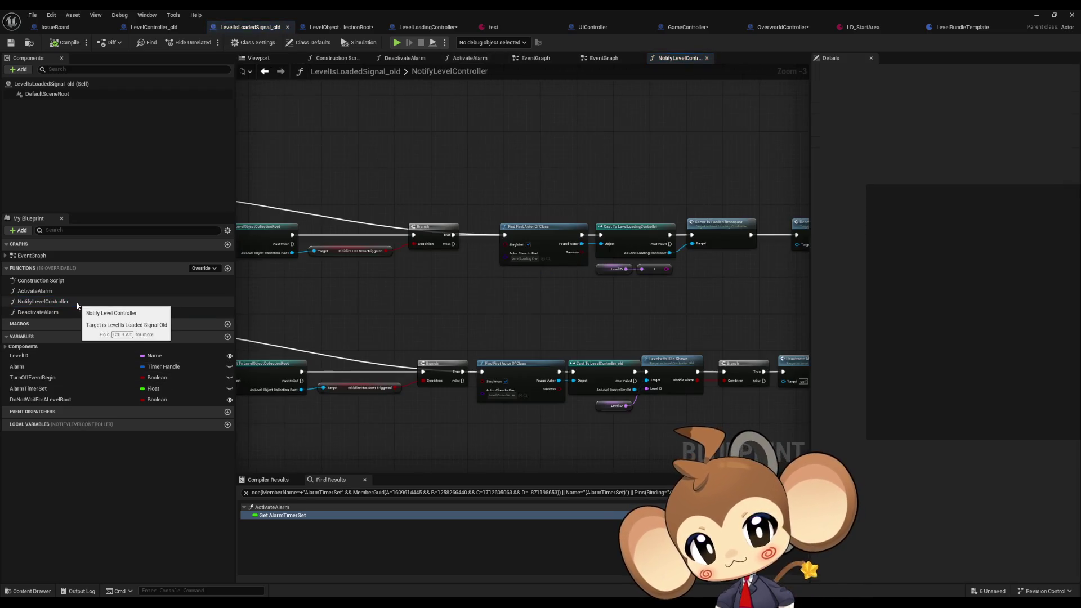
{"action": "scroll", "coordinate": [508, 356], "scroll_direction": "up", "scroll_amount": 4}
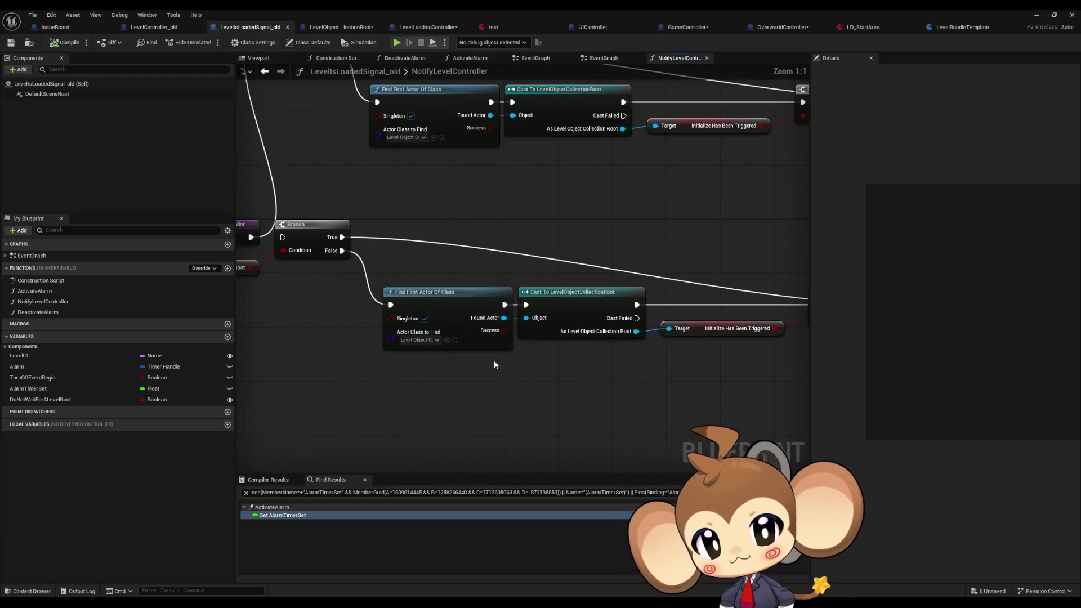
{"action": "mouse_move", "coordinate": [603, 221]}
{"action": "left_mouse_down"}
{"action": "mouse_move", "coordinate": [695, 379]}
{"action": "mouse_move", "coordinate": [703, 372]}
{"action": "left_mouse_up"}
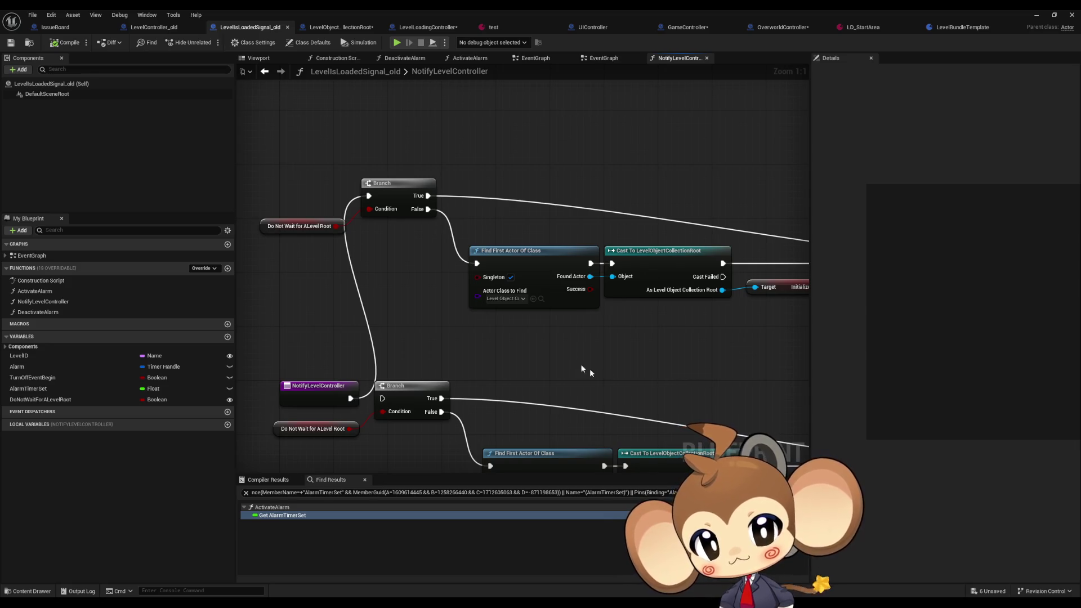
{"action": "left_click", "coordinate": [555, 276]}
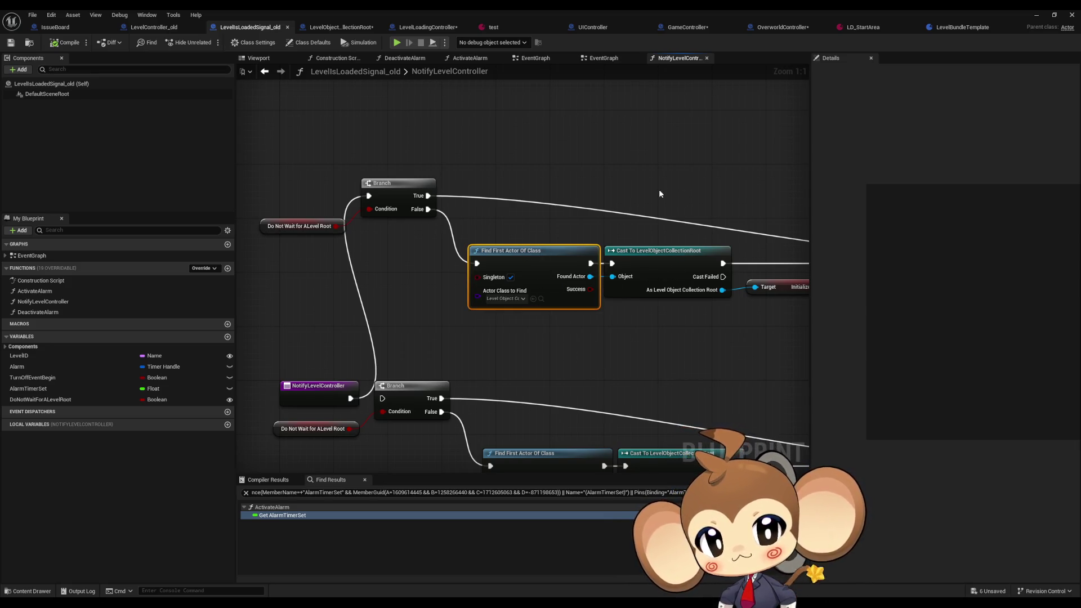
{"action": "mouse_move", "coordinate": [659, 197]}
{"action": "left_mouse_down"}
{"action": "mouse_move", "coordinate": [535, 172]}
{"action": "mouse_move", "coordinate": [389, 112]}
{"action": "left_mouse_up"}
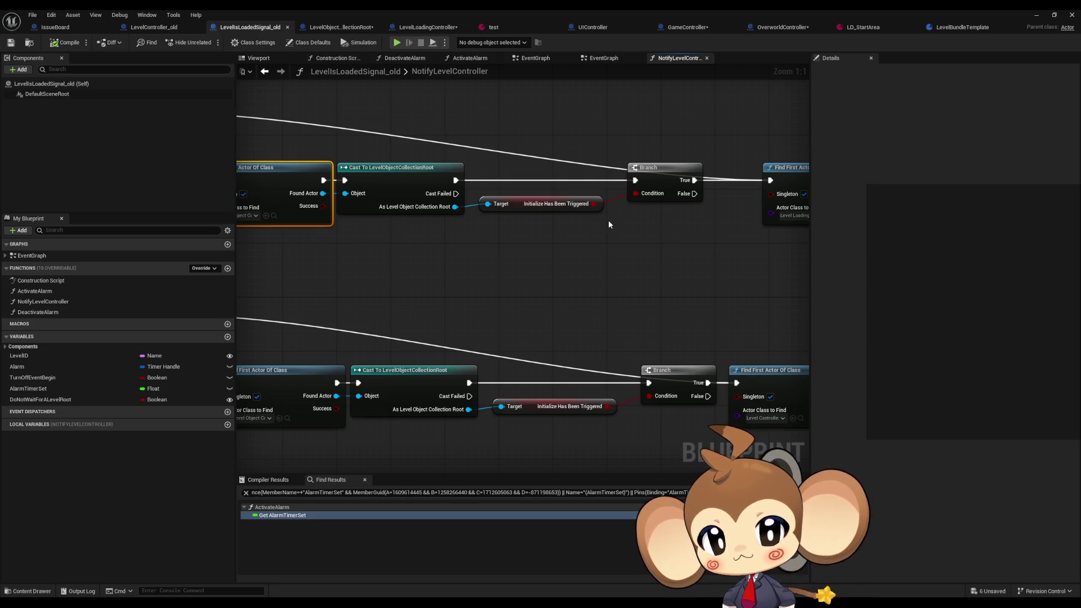
- Pan to the later Find First Actor and Branch nodes and open Scene Is Loaded Broadcast
{"action": "left_click_drag", "start_coordinate": [605, 222], "coordinate": [416, 225]}
{"action": "scroll", "coordinate": [611, 281], "scroll_direction": "down", "scroll_amount": 5}
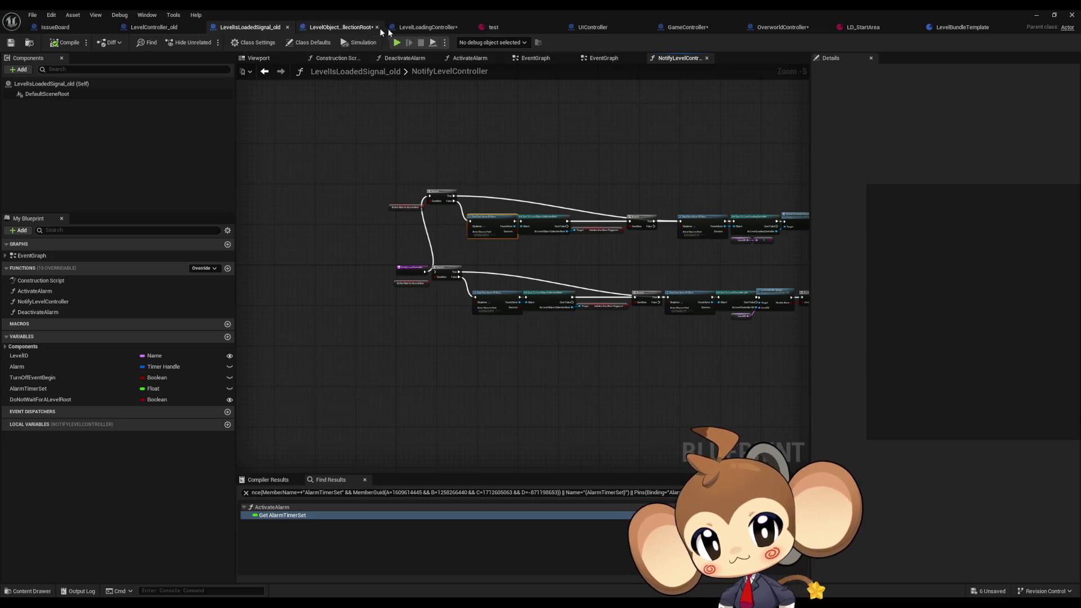
{"action": "scroll", "coordinate": [439, 193], "scroll_direction": "up", "scroll_amount": 4}
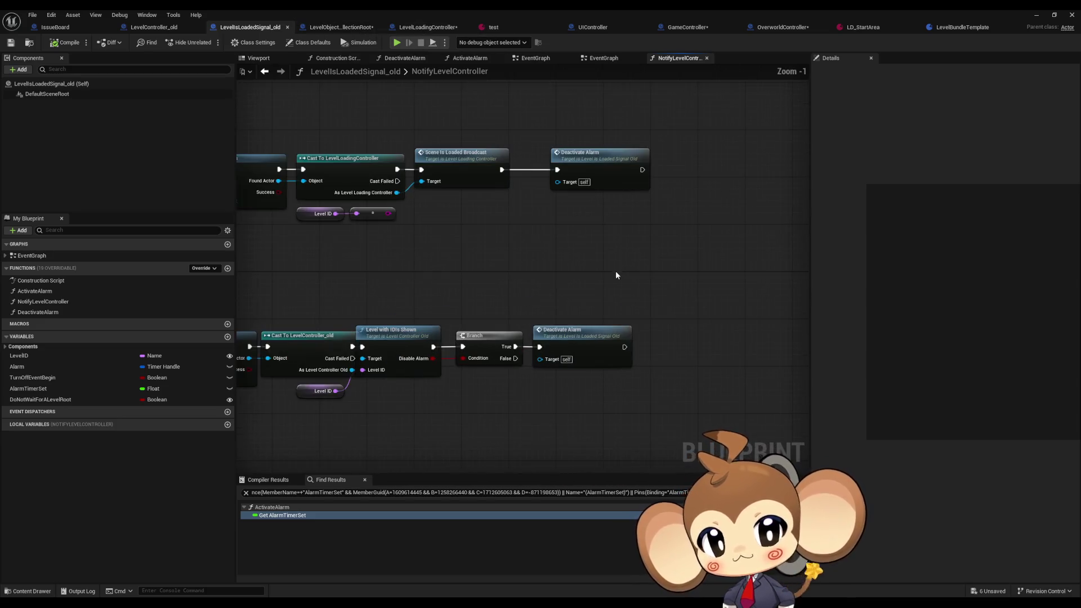
{"action": "left_click_drag", "start_coordinate": [536, 230], "coordinate": [693, 283]}
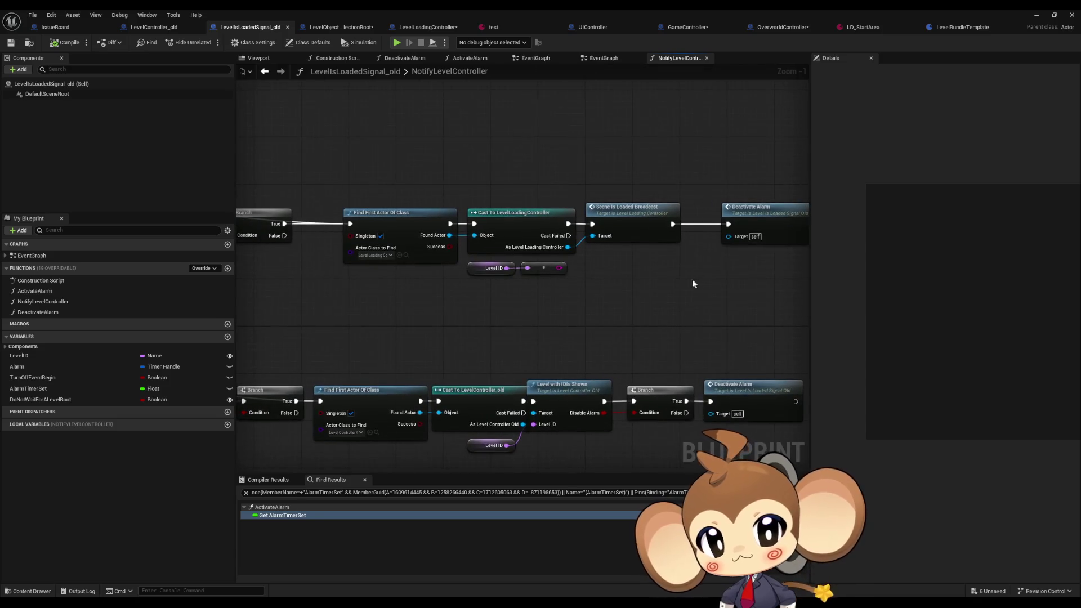
{"action": "double_click", "coordinate": [636, 224]}
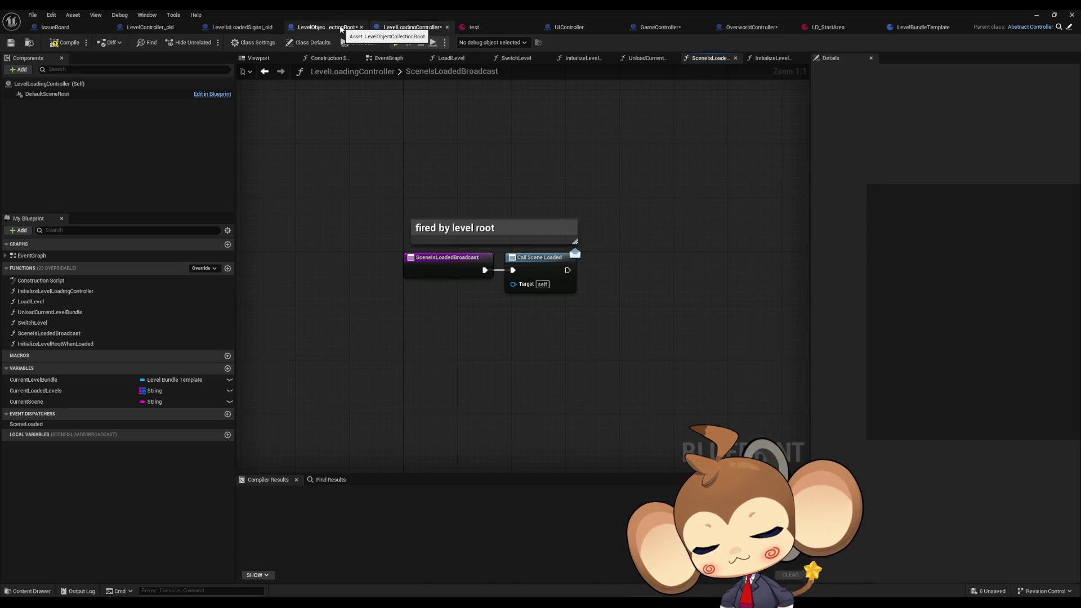
- List references to Call Scene Loaded and search the results for 'bind', then return to LevelObjectCollectionRoot
{"action": "right_click", "coordinate": [542, 267]}
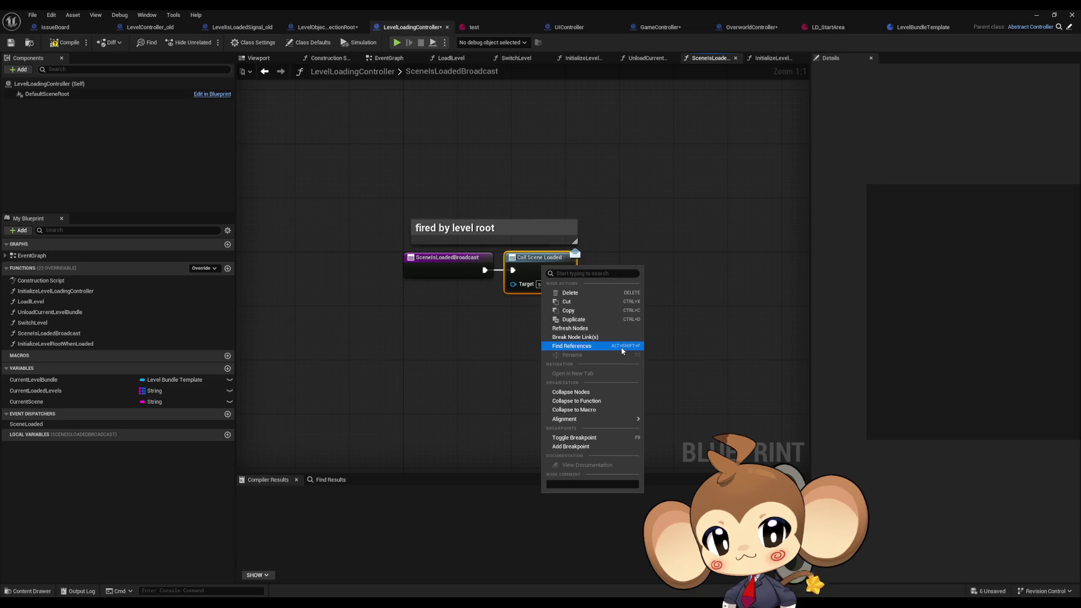
{"action": "left_click", "coordinate": [571, 345]}
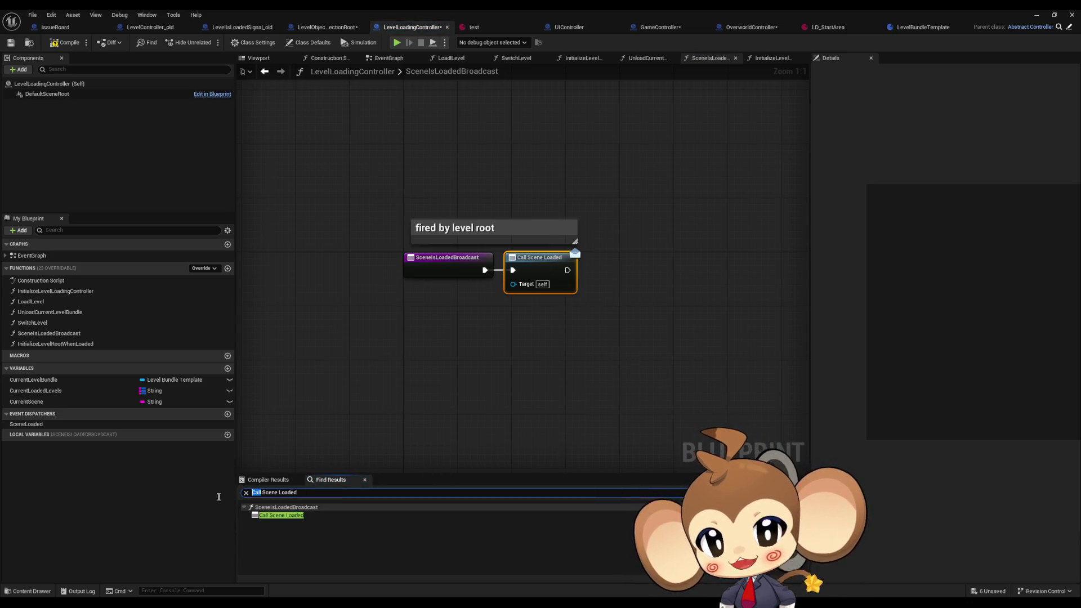
{"action": "type", "text": "bind"}
{"action": "key", "text": "Return"}
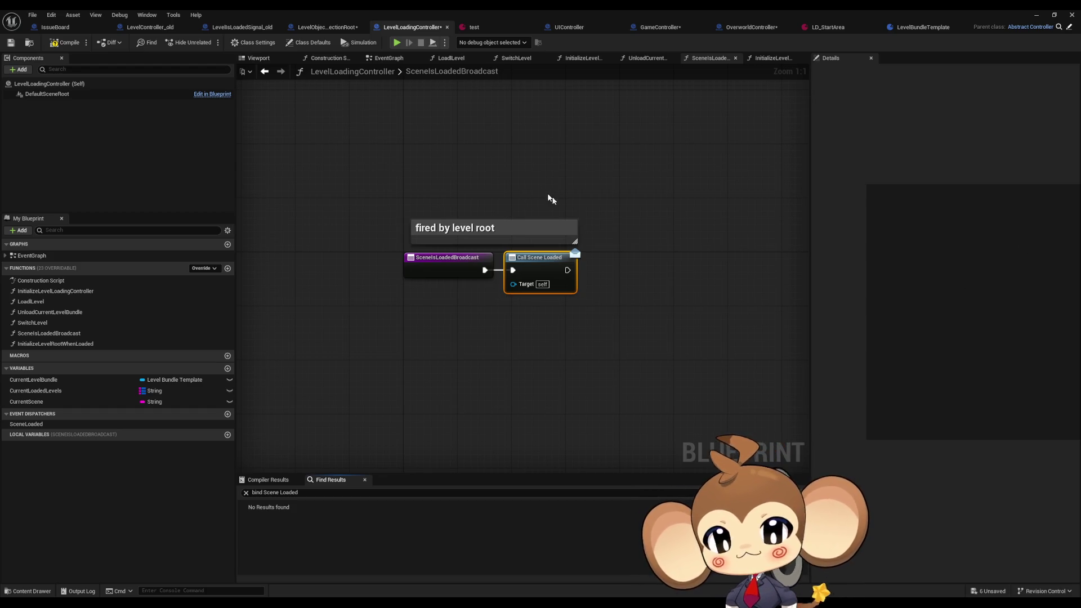
{"action": "left_click", "coordinate": [313, 28]}
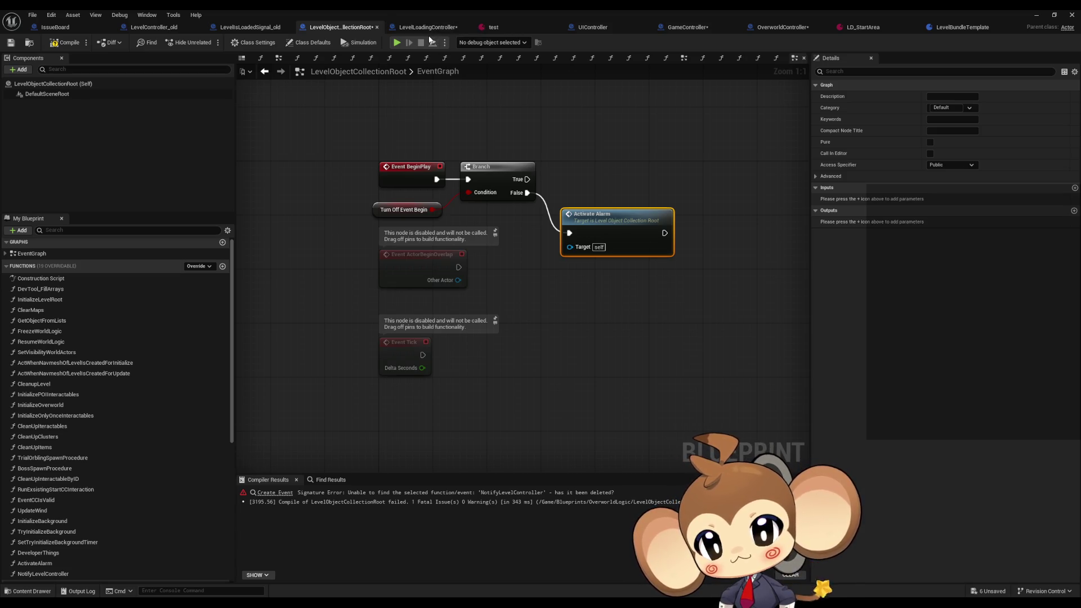
- After glancing at LevelIsLoadedSignal_old, inspect LevelObjectCollectionRoot's TurnOffEventBegin Boolean variable
{"action": "left_click", "coordinate": [248, 25]}
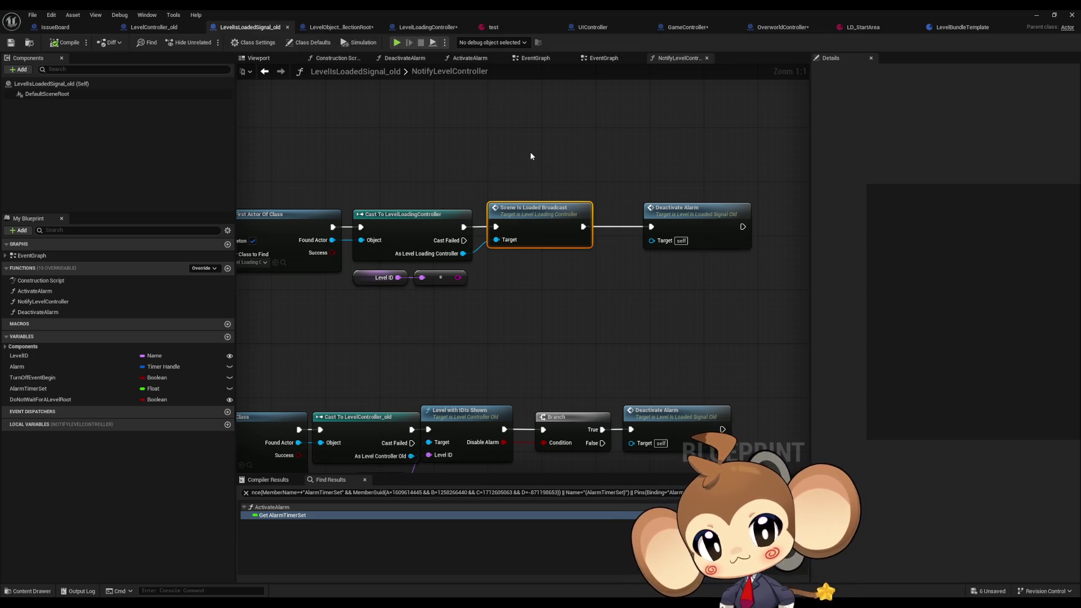
{"action": "scroll", "coordinate": [530, 152], "scroll_direction": "down", "scroll_amount": 4}
{"action": "scroll", "coordinate": [578, 187], "scroll_direction": "up", "scroll_amount": 1}
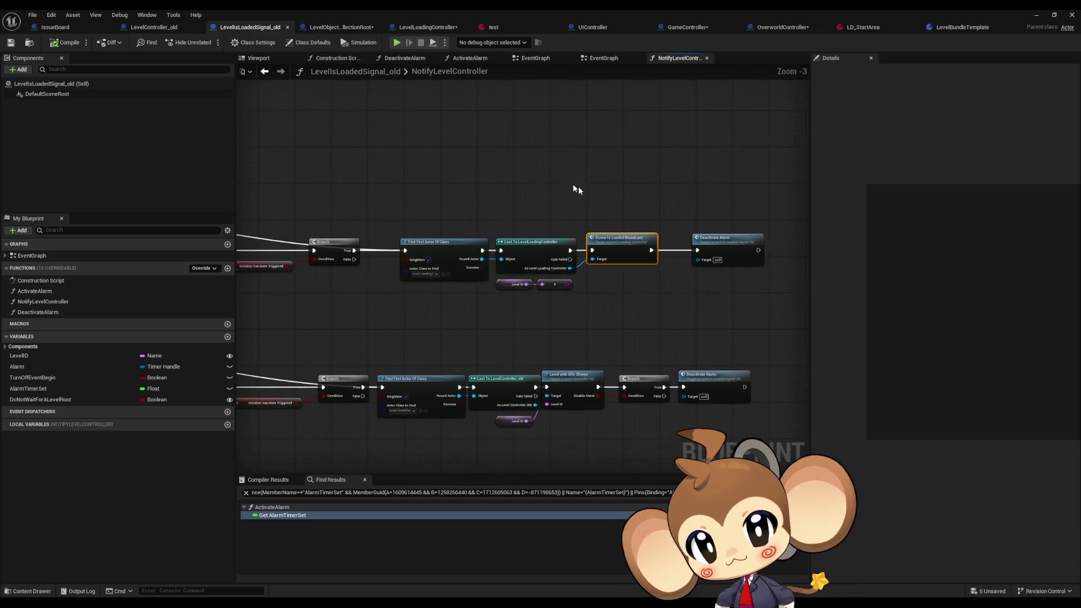
{"action": "left_click", "coordinate": [330, 29]}
{"action": "scroll", "coordinate": [114, 417], "scroll_direction": "down", "scroll_amount": 5}
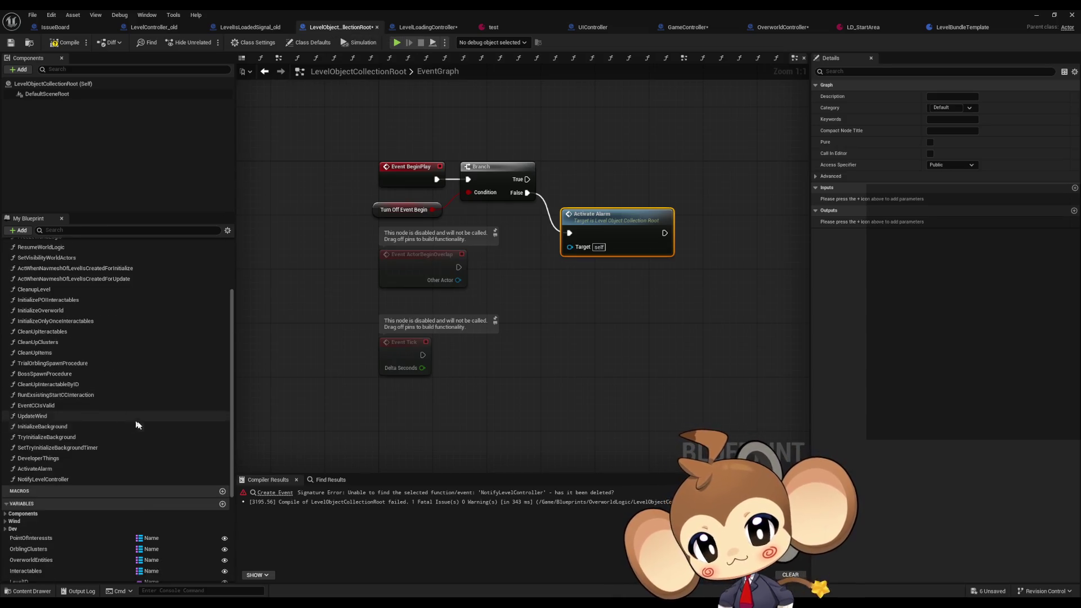
{"action": "scroll", "coordinate": [140, 425], "scroll_direction": "down", "scroll_amount": 3}
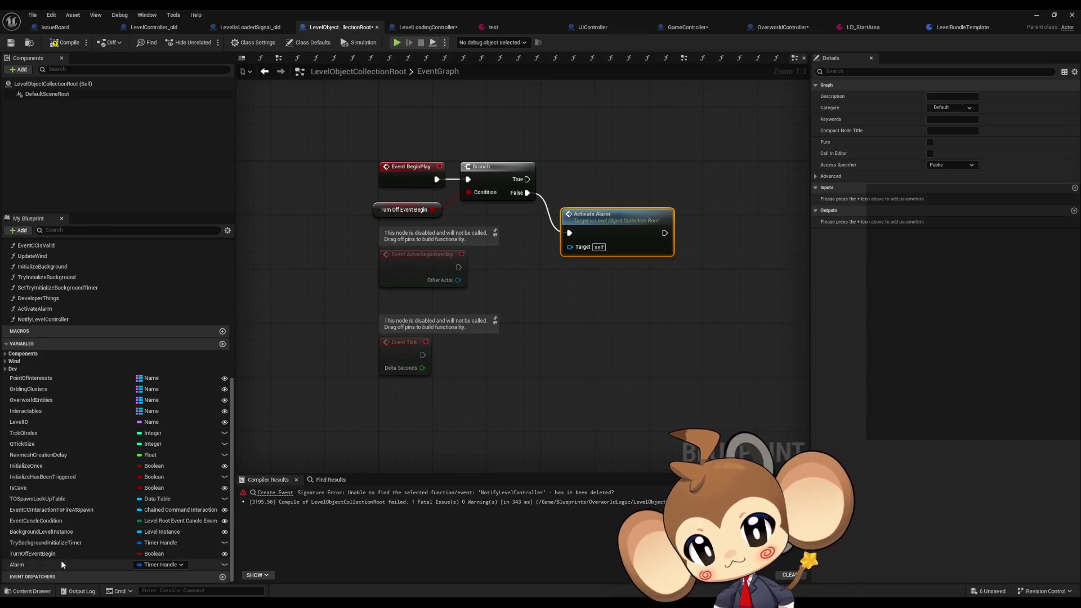
{"action": "left_click", "coordinate": [44, 555]}
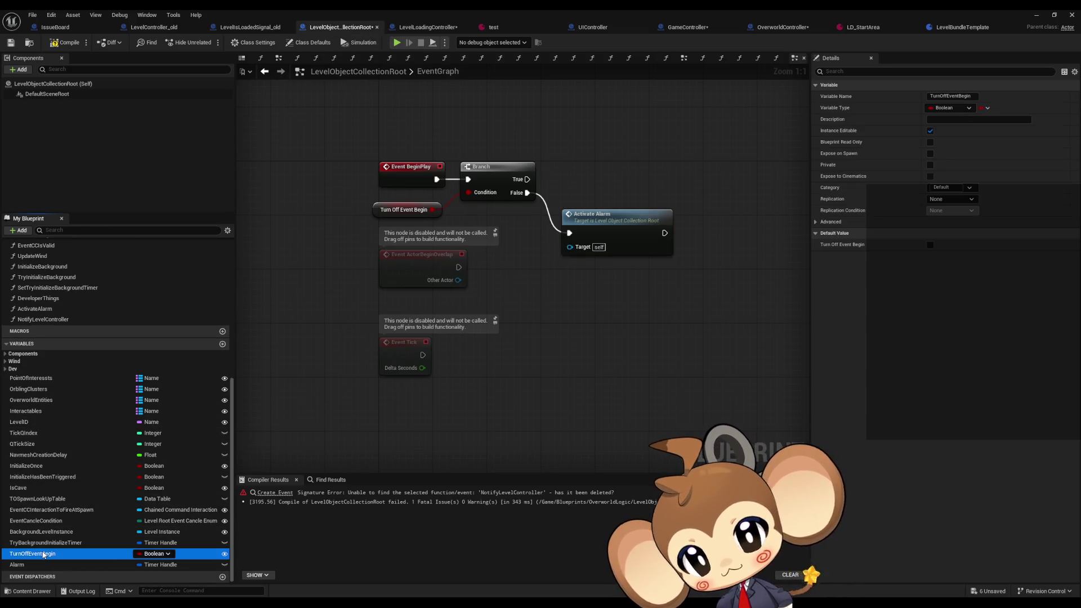
- List all references to InitializeHasBeenTriggered by name and jump to where it is set
{"action": "left_click", "coordinate": [59, 478]}
{"action": "right_click", "coordinate": [59, 478]}
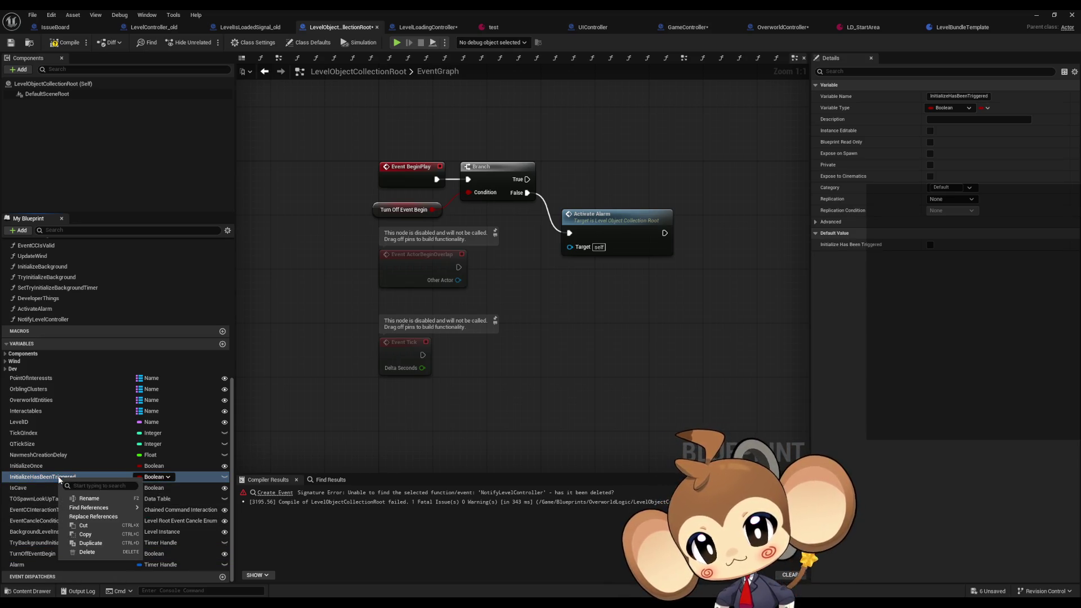
{"action": "mouse_move", "coordinate": [113, 511]}
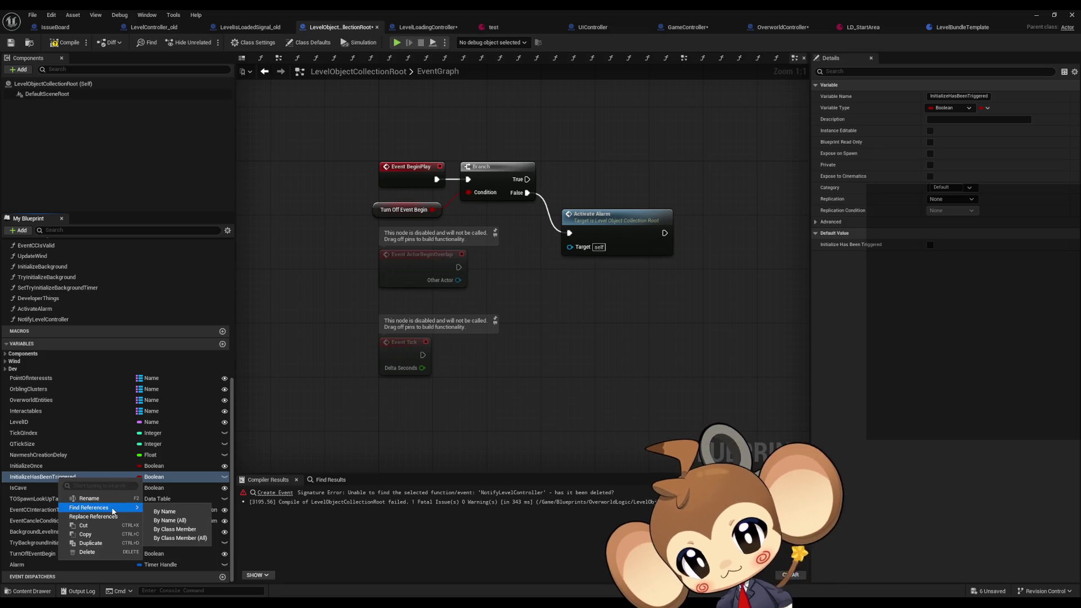
{"action": "left_click", "coordinate": [174, 529]}
{"action": "left_click", "coordinate": [289, 522]}
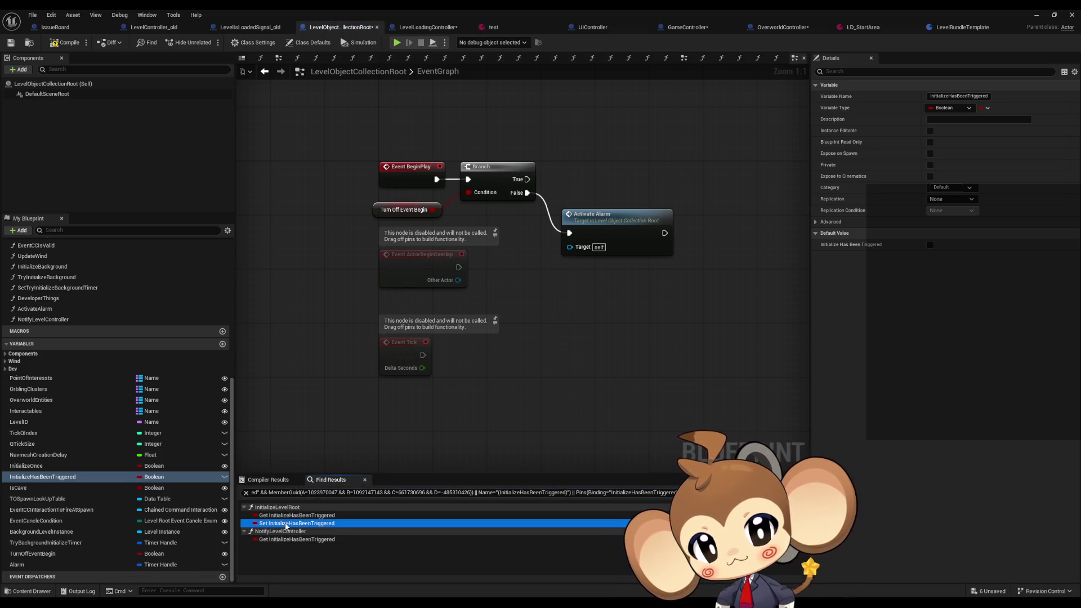
- Find InitializeLevelRoot references across all blueprints, then return to LevelController_old's TryInitializeLevel graph
{"action": "scroll", "coordinate": [475, 321], "scroll_direction": "up", "scroll_amount": 3}
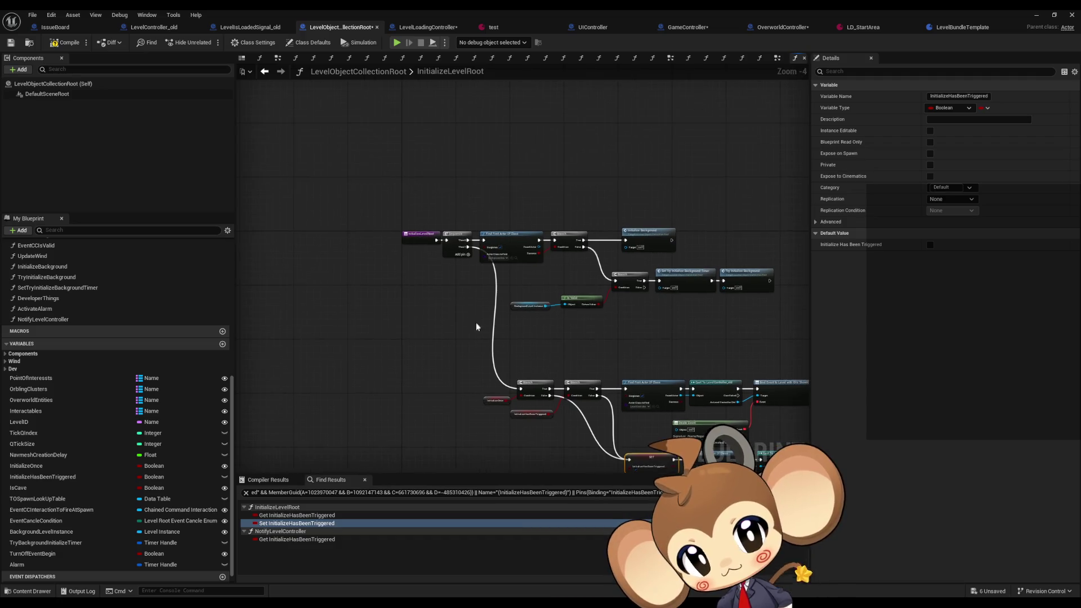
{"action": "right_click", "coordinate": [368, 166]}
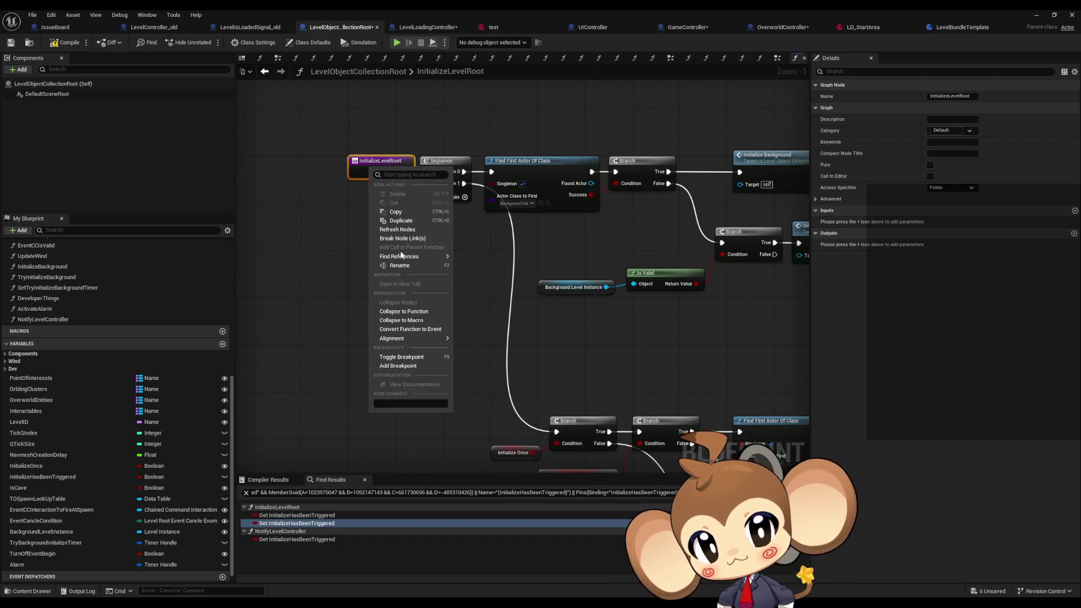
{"action": "mouse_move", "coordinate": [436, 257]}
{"action": "left_click", "coordinate": [479, 286]}
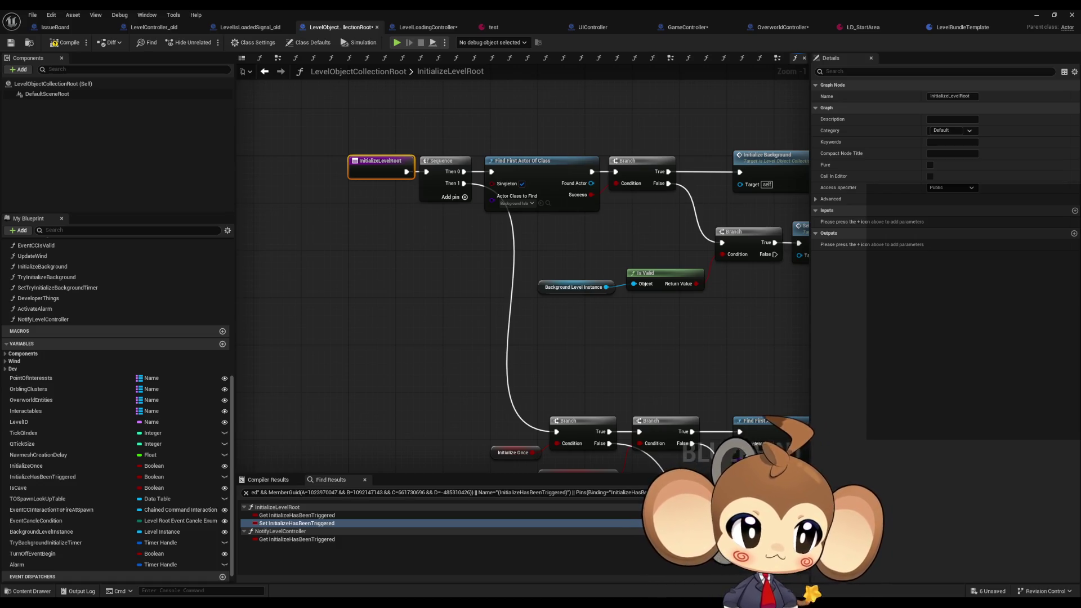
{"action": "left_click", "coordinate": [150, 27]}
{"action": "scroll", "coordinate": [602, 321], "scroll_direction": "down", "scroll_amount": 5}
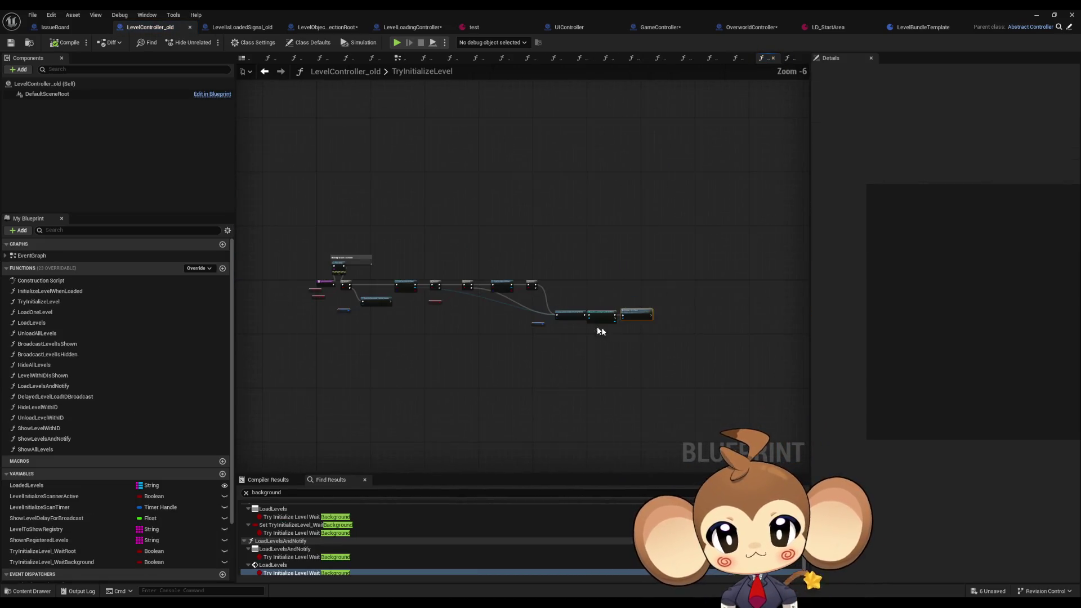
{"action": "scroll", "coordinate": [471, 296], "scroll_direction": "up", "scroll_amount": 4}
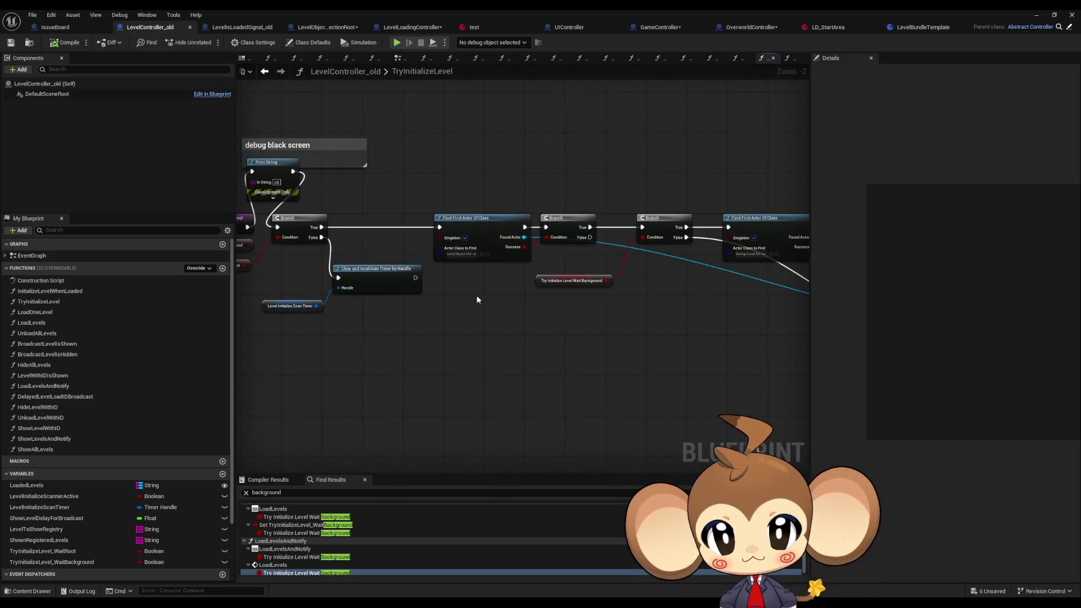
{"action": "mouse_move", "coordinate": [476, 295]}
{"action": "left_mouse_down"}
{"action": "mouse_move", "coordinate": [638, 304]}
{"action": "mouse_move", "coordinate": [434, 280]}
{"action": "mouse_move", "coordinate": [413, 299]}
{"action": "mouse_move", "coordinate": [292, 304]}
{"action": "mouse_move", "coordinate": [146, 288]}
{"action": "left_mouse_up"}
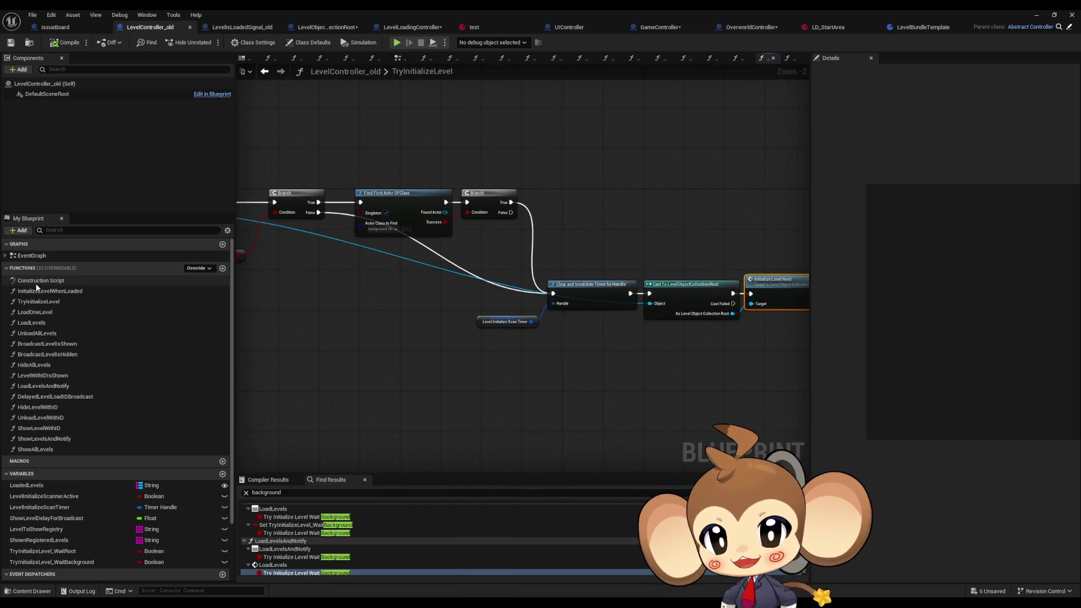
{"action": "left_click", "coordinate": [265, 72]}
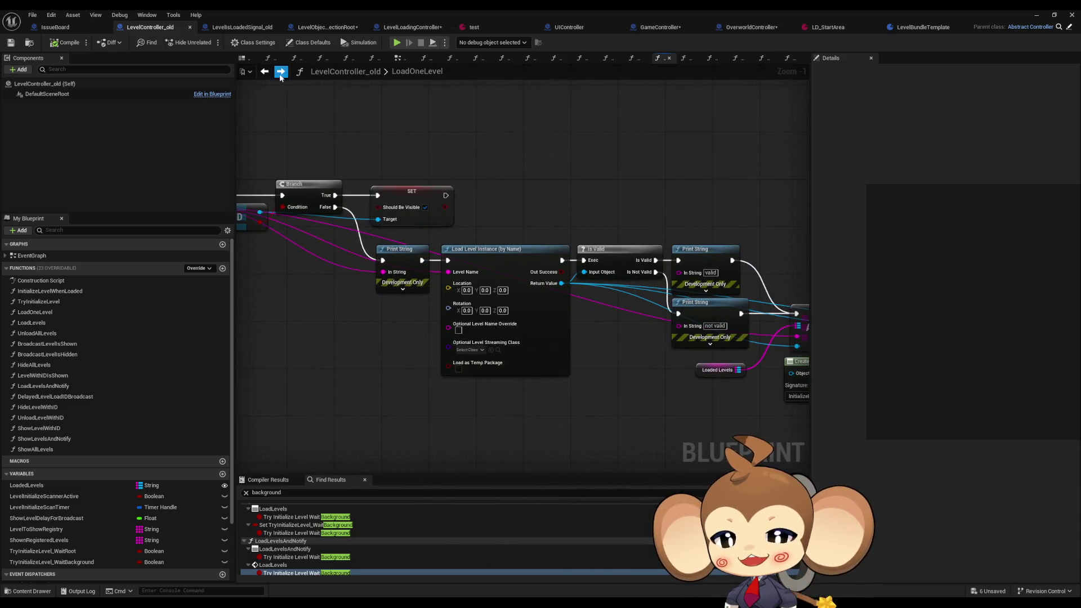
{"action": "left_click", "coordinate": [280, 72]}
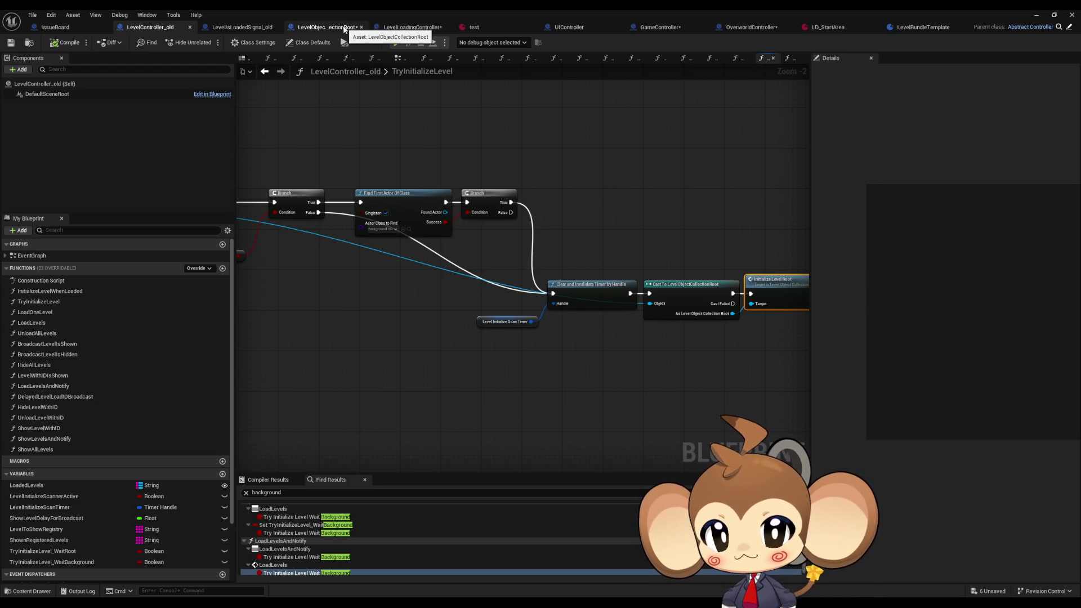
{"action": "left_click", "coordinate": [240, 27]}
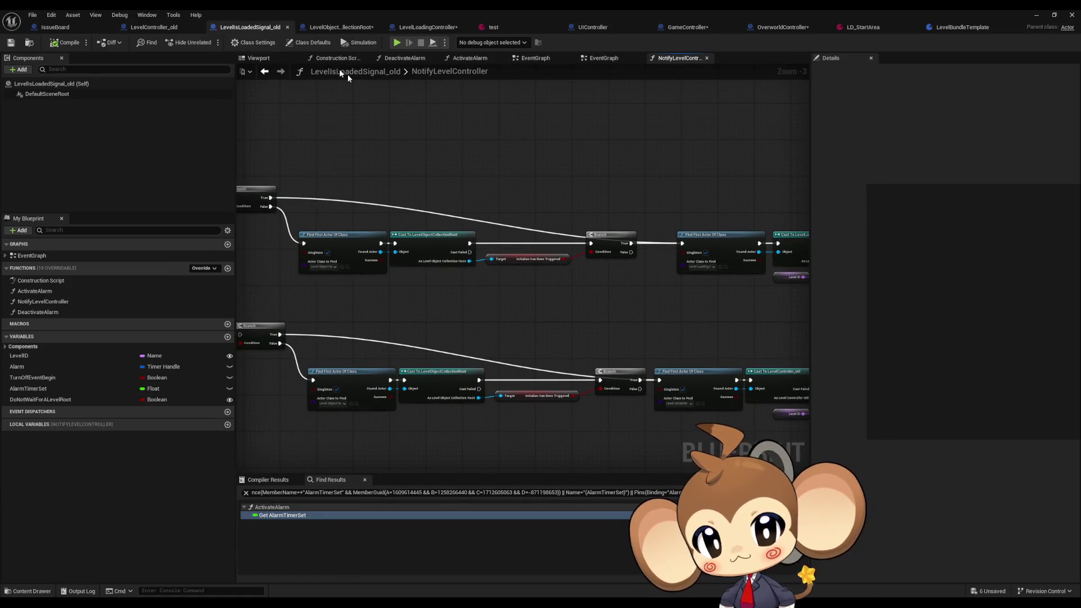
{"action": "left_click", "coordinate": [167, 28]}
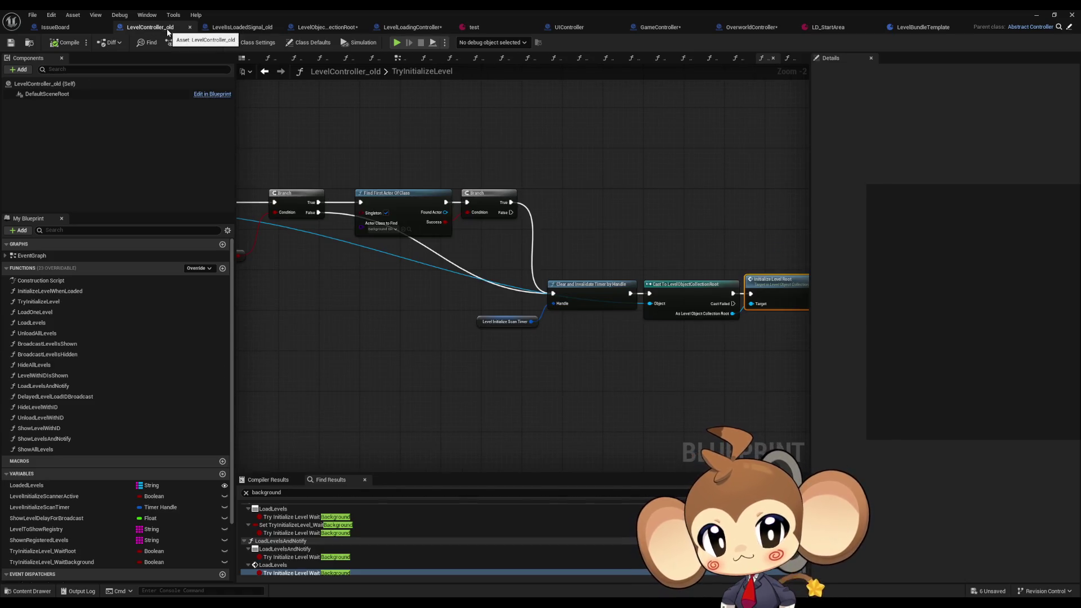
{"action": "mouse_move", "coordinate": [528, 200]}
{"action": "left_mouse_down"}
{"action": "mouse_move", "coordinate": [507, 193]}
{"action": "mouse_move", "coordinate": [796, 248]}
{"action": "left_mouse_up"}
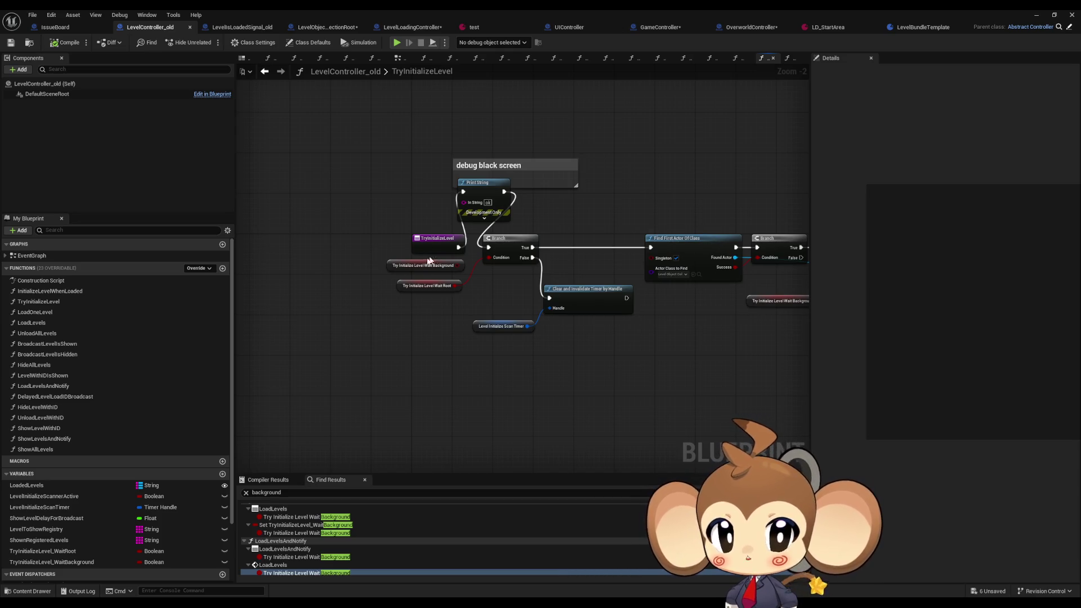
{"action": "left_click_drag", "start_coordinate": [702, 291], "coordinate": [430, 293]}
{"action": "mouse_move", "coordinate": [647, 293]}
{"action": "left_mouse_down"}
{"action": "mouse_move", "coordinate": [434, 257]}
{"action": "mouse_move", "coordinate": [438, 272]}
{"action": "left_mouse_up"}
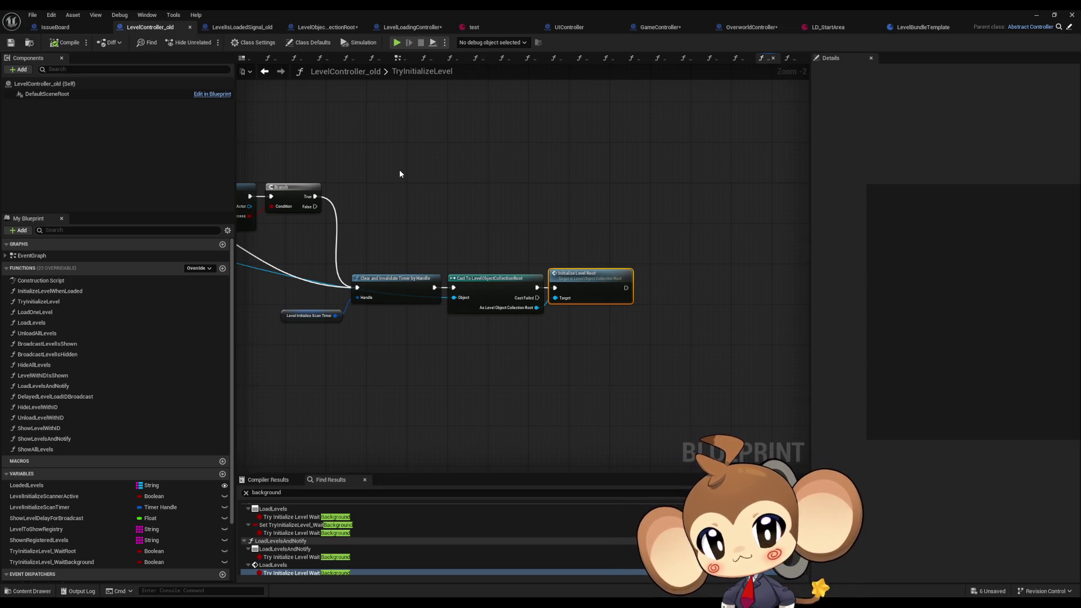
{"action": "double_click", "coordinate": [577, 288]}
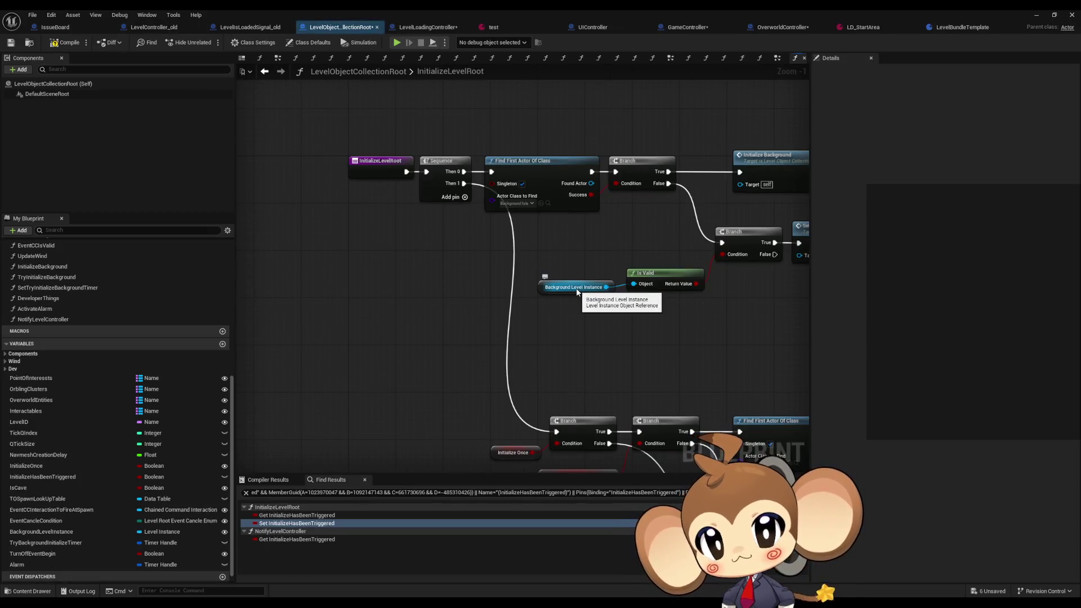
- Pan the graph to inspect the SET, Cast and Bind Event nodes
{"action": "scroll", "coordinate": [627, 270], "scroll_direction": "up", "scroll_amount": 1}
{"action": "scroll", "coordinate": [627, 270], "scroll_direction": "down", "scroll_amount": 2}
{"action": "mouse_move", "coordinate": [627, 271]}
{"action": "left_mouse_down"}
{"action": "mouse_move", "coordinate": [560, 205]}
{"action": "mouse_move", "coordinate": [396, 167]}
{"action": "left_mouse_up"}
{"action": "scroll", "coordinate": [503, 287], "scroll_direction": "up", "scroll_amount": 4}
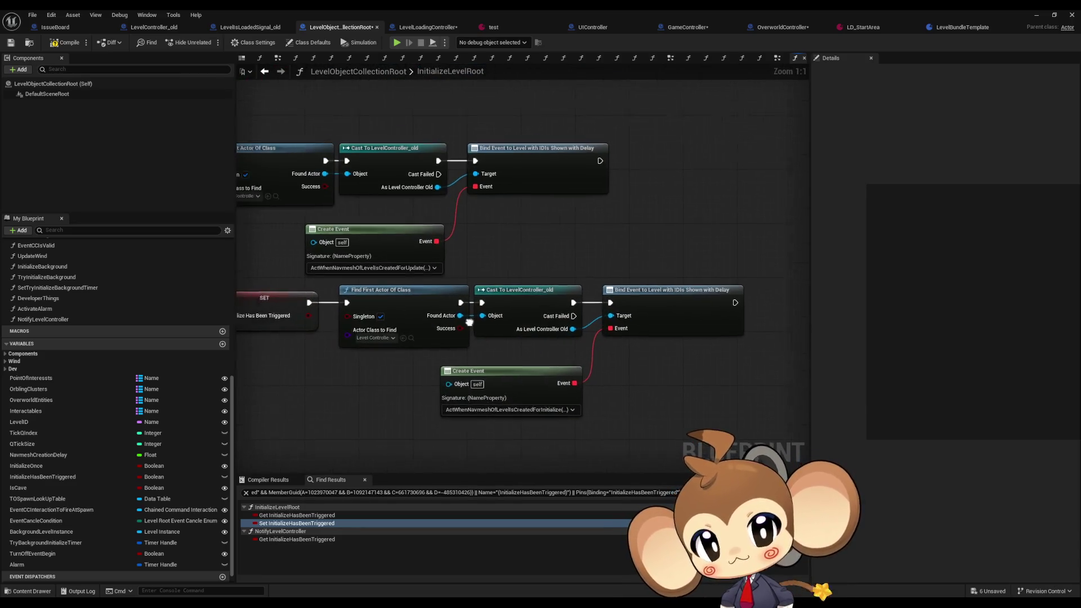
{"action": "scroll", "coordinate": [48, 320], "scroll_direction": "up", "scroll_amount": 4}
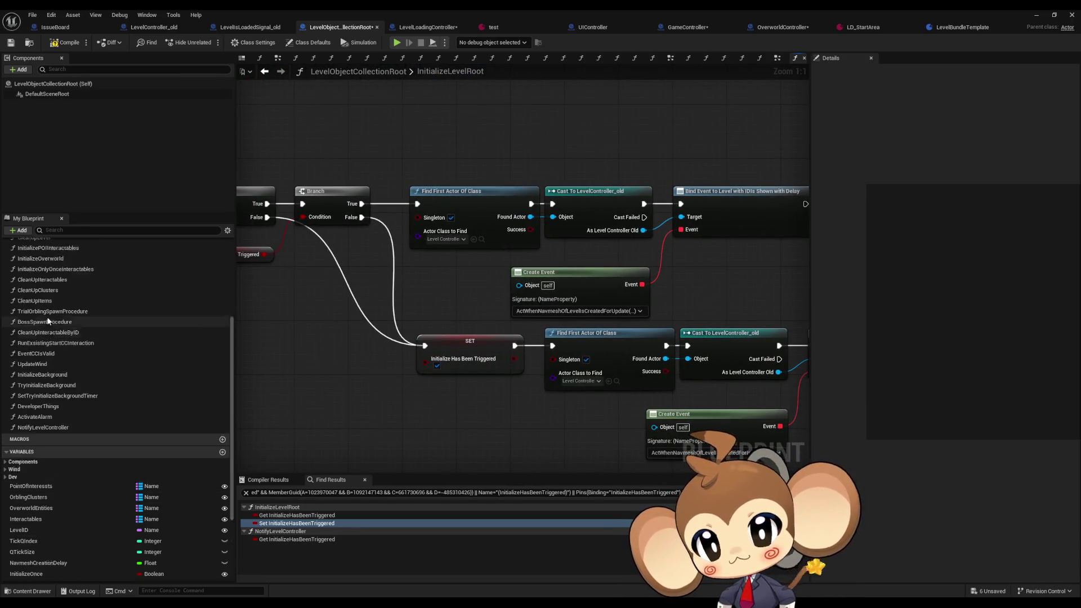
{"action": "scroll", "coordinate": [41, 325], "scroll_direction": "up", "scroll_amount": 4}
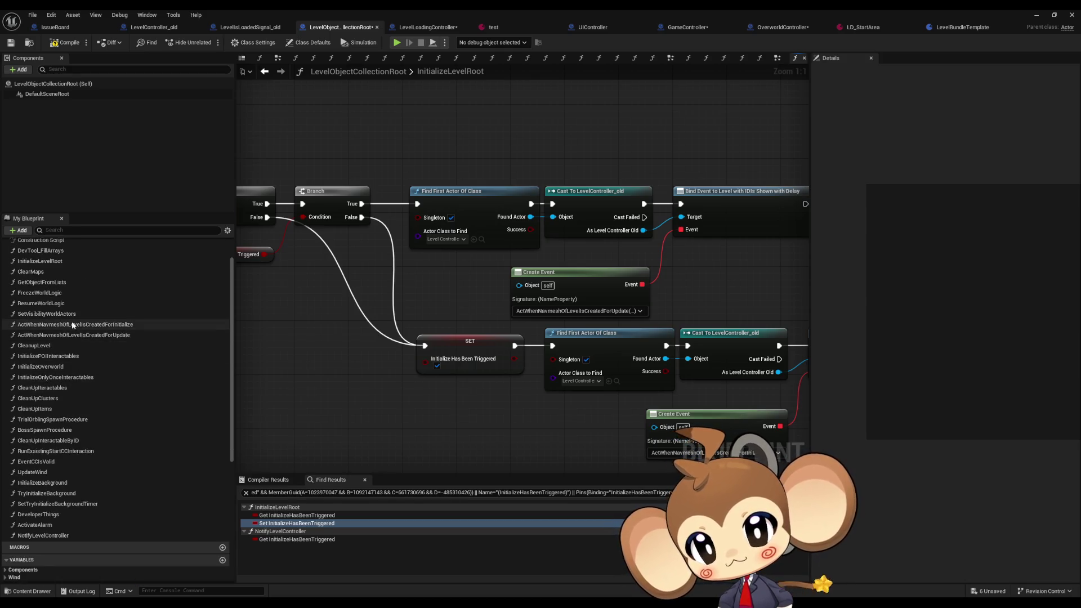
- Review ActWhenNavmeshOfLevelIsCreatedForInitialize's Branch and Initialize Overworld nodes, then view LevelLoadingController's broadcast graph
{"action": "double_click", "coordinate": [148, 326]}
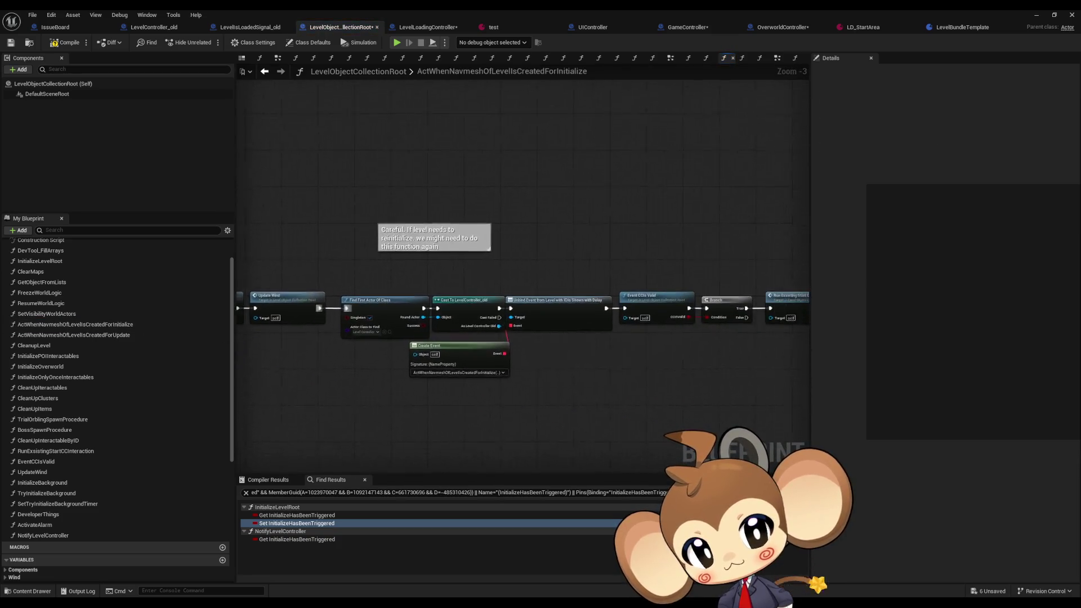
{"action": "mouse_move", "coordinate": [723, 304]}
{"action": "left_mouse_down"}
{"action": "mouse_move", "coordinate": [369, 308]}
{"action": "mouse_move", "coordinate": [808, 331]}
{"action": "left_mouse_up"}
{"action": "scroll", "coordinate": [369, 308], "scroll_direction": "up", "scroll_amount": 3}
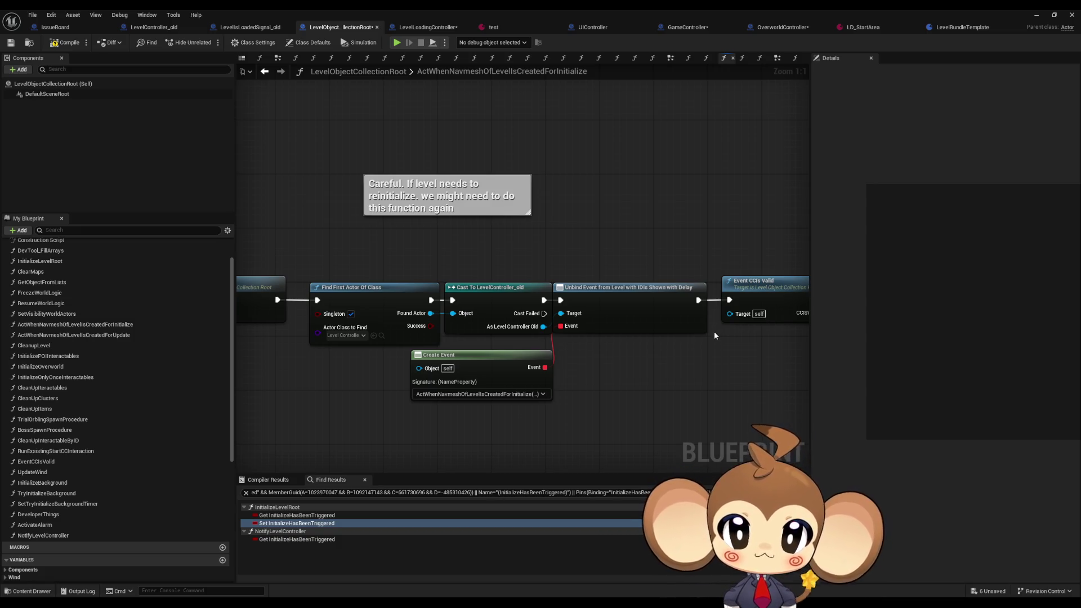
{"action": "mouse_move", "coordinate": [248, 328]}
{"action": "left_mouse_down"}
{"action": "mouse_move", "coordinate": [563, 341]}
{"action": "mouse_move", "coordinate": [803, 329]}
{"action": "left_mouse_up"}
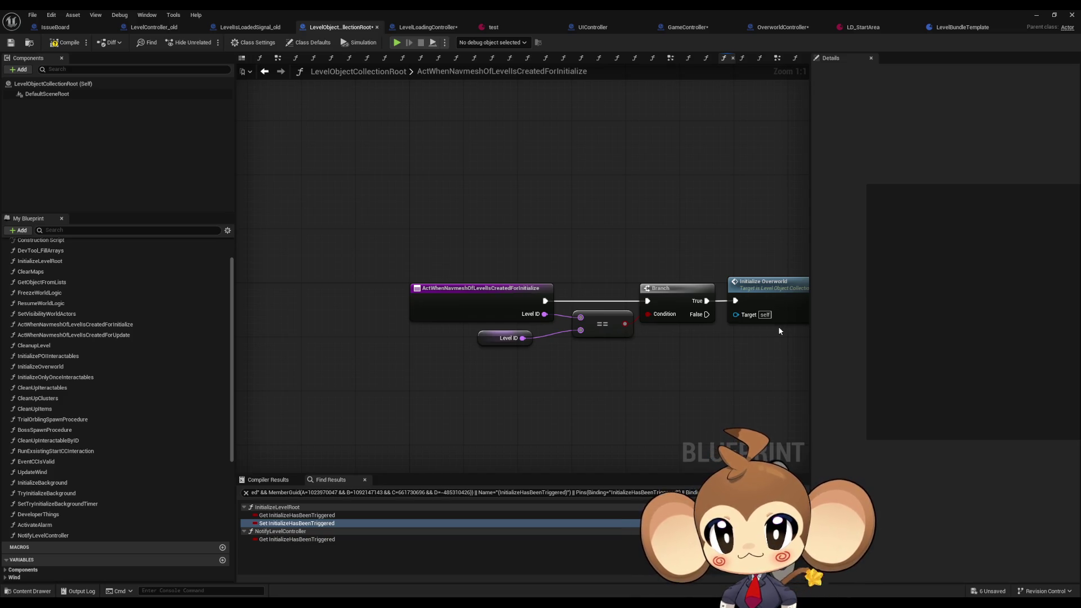
{"action": "left_click", "coordinate": [419, 27]}
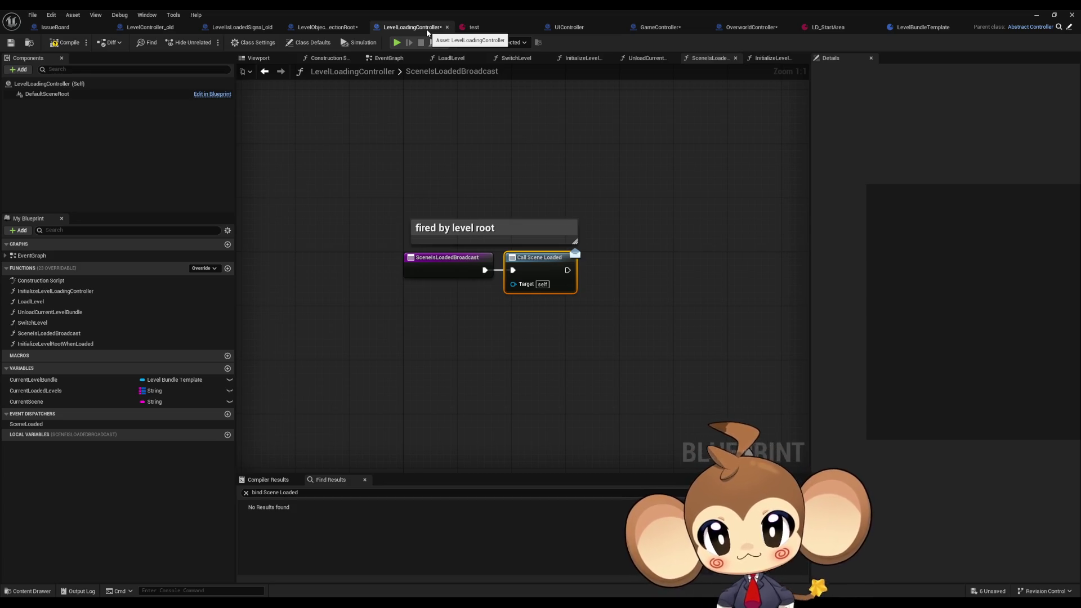
- From GameController, open BuildIsland, review its Load Level, Make Array and Load Levels nodes, then switch to Paint
{"action": "left_click", "coordinate": [309, 28]}
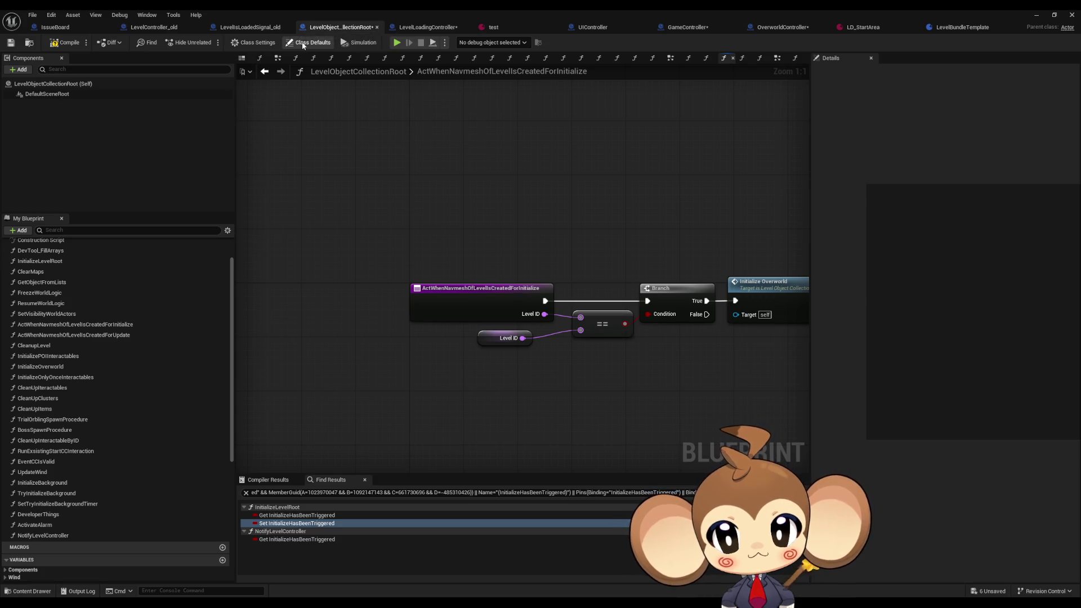
{"action": "scroll", "coordinate": [92, 264], "scroll_direction": "up", "scroll_amount": 3}
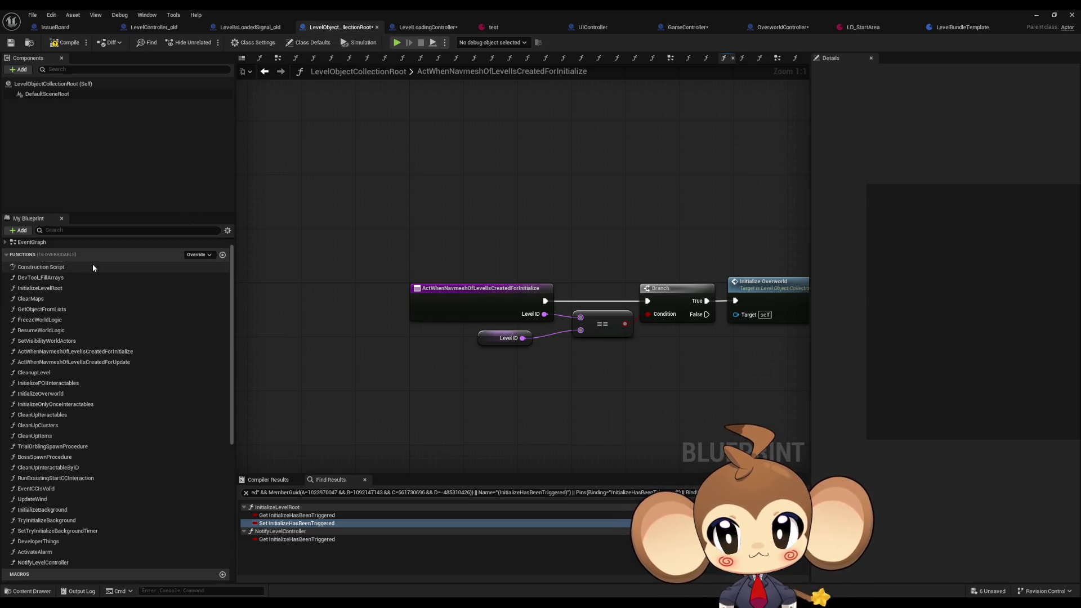
{"action": "left_click", "coordinate": [674, 29]}
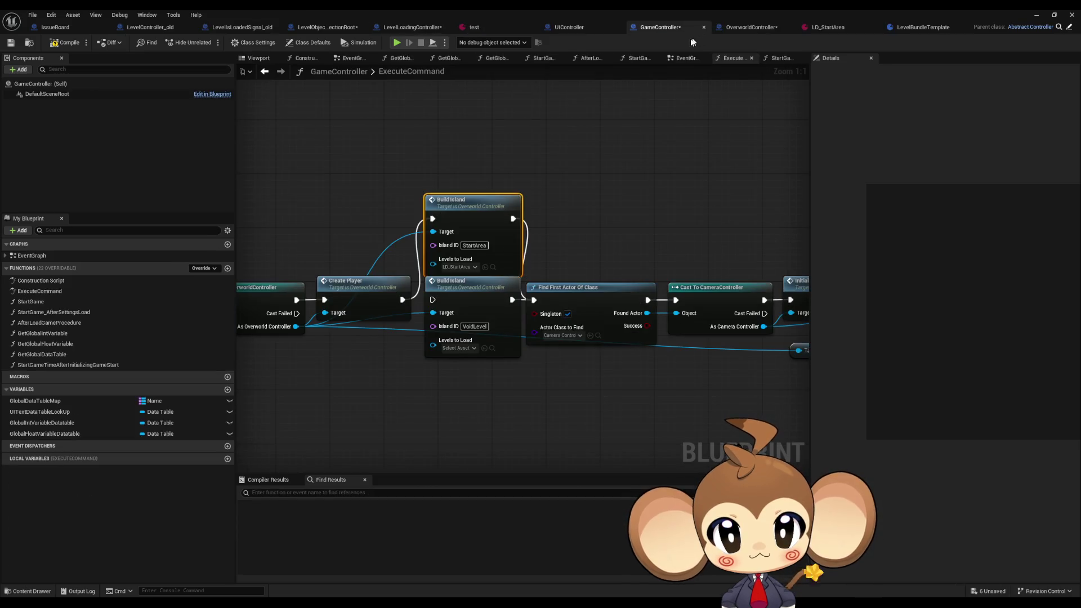
{"action": "double_click", "coordinate": [475, 207]}
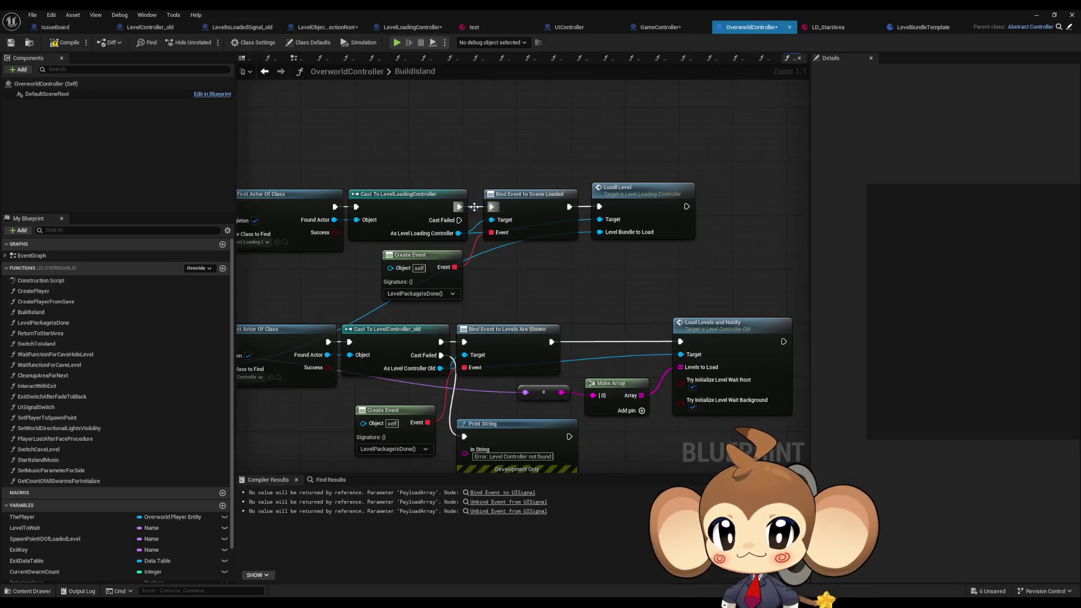
{"action": "mouse_move", "coordinate": [480, 208]}
{"action": "left_mouse_down"}
{"action": "mouse_move", "coordinate": [795, 217]}
{"action": "mouse_move", "coordinate": [714, 188]}
{"action": "mouse_move", "coordinate": [682, 191]}
{"action": "left_mouse_up"}
{"action": "left_click_drag", "start_coordinate": [646, 221], "coordinate": [554, 202]}
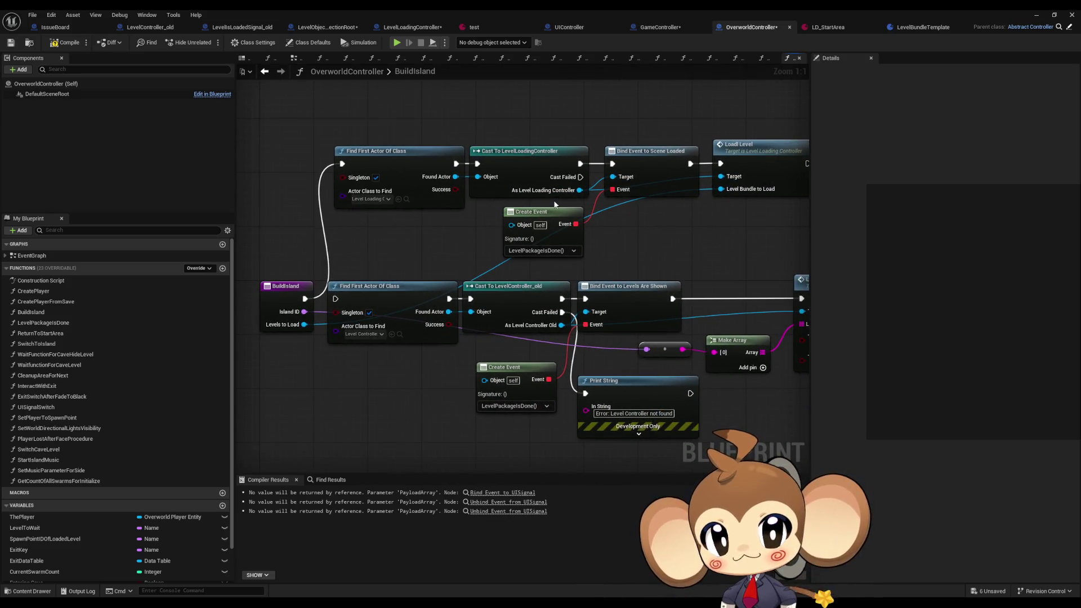
{"action": "left_click_drag", "start_coordinate": [539, 240], "coordinate": [400, 235]}
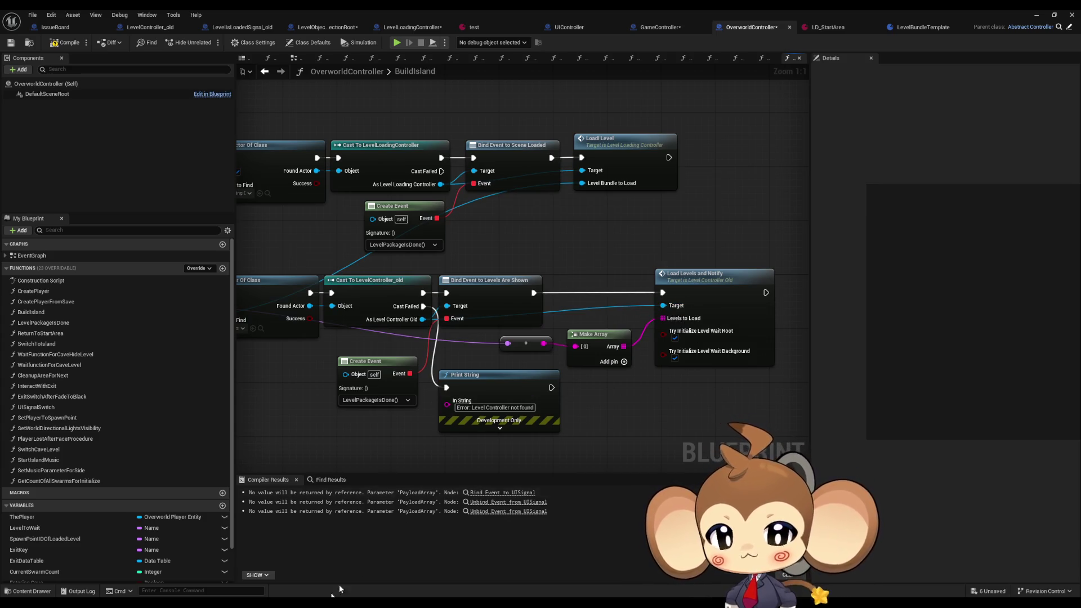
{"action": "key", "text": "alt+Tab"}
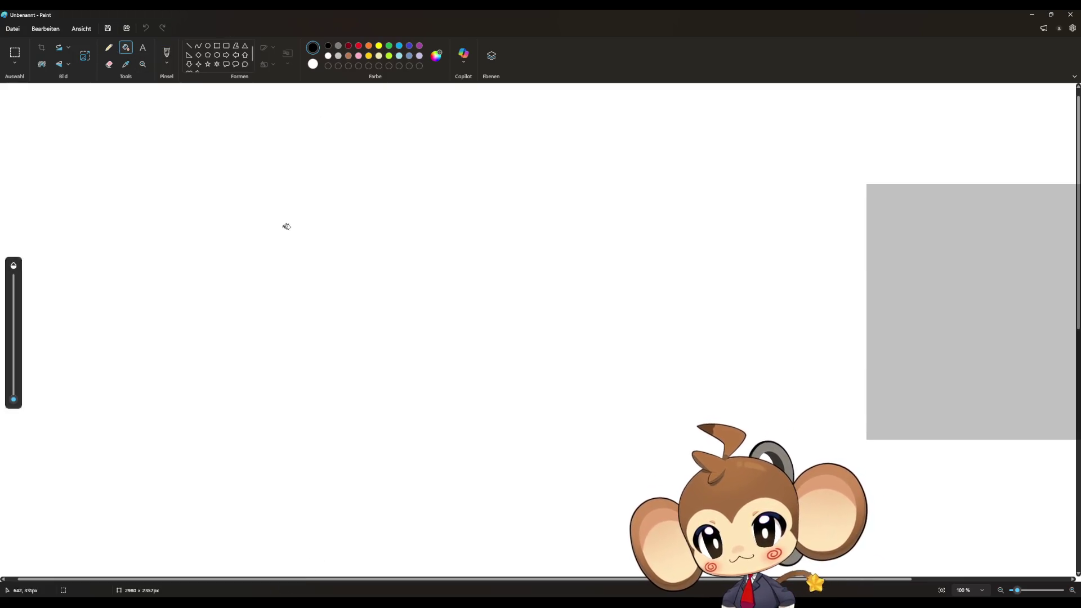
- Fill the Paint canvas black and set up a thicker white pencil
{"action": "left_click", "coordinate": [285, 224]}
{"action": "left_click", "coordinate": [109, 48]}
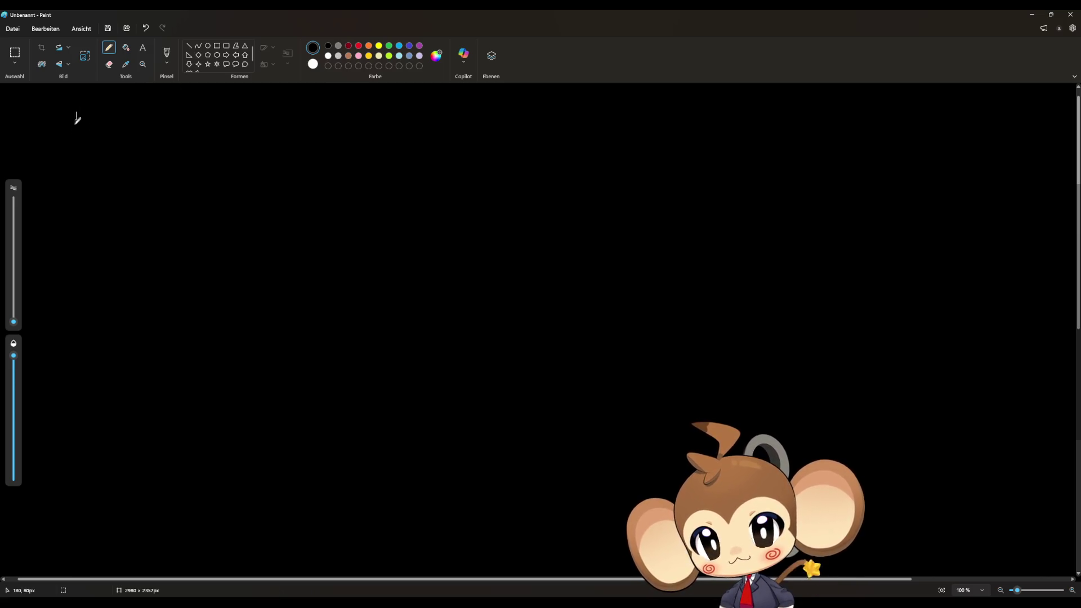
{"action": "mouse_move", "coordinate": [14, 321]}
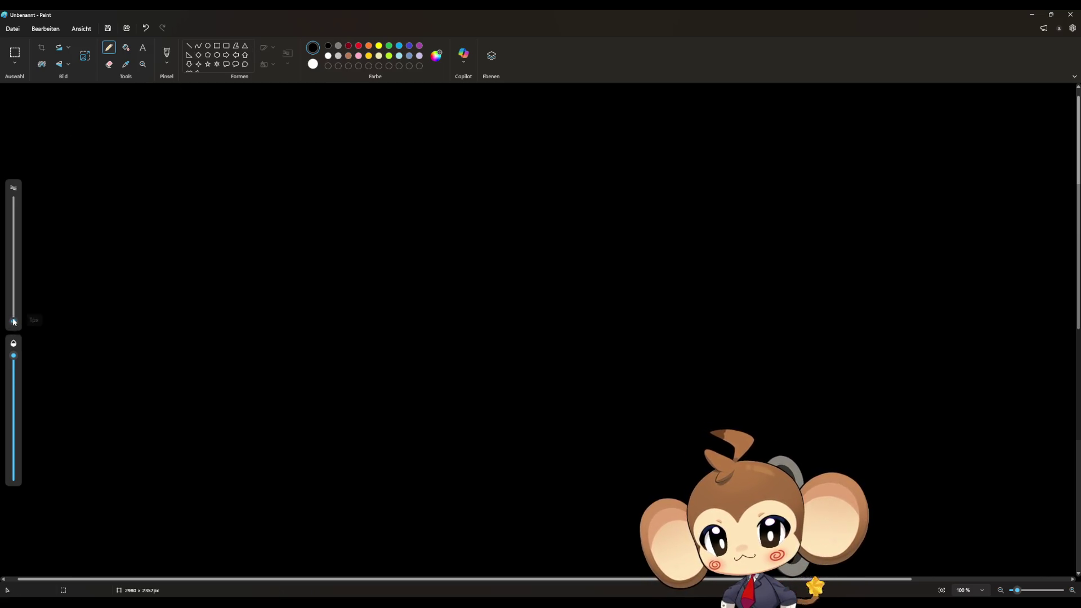
{"action": "left_click_drag", "start_coordinate": [14, 321], "coordinate": [14, 315]}
- Handwrite 'Build island' on the canvas with 'gc' above it
{"action": "mouse_move", "coordinate": [120, 124]}
{"action": "left_mouse_down"}
{"action": "mouse_move", "coordinate": [90, 160]}
{"action": "mouse_move", "coordinate": [104, 159]}
{"action": "left_mouse_up"}
{"action": "mouse_move", "coordinate": [144, 139]}
{"action": "left_mouse_down"}
{"action": "mouse_move", "coordinate": [150, 156]}
{"action": "mouse_move", "coordinate": [179, 165]}
{"action": "mouse_move", "coordinate": [341, 169]}
{"action": "mouse_move", "coordinate": [345, 190]}
{"action": "left_mouse_up"}
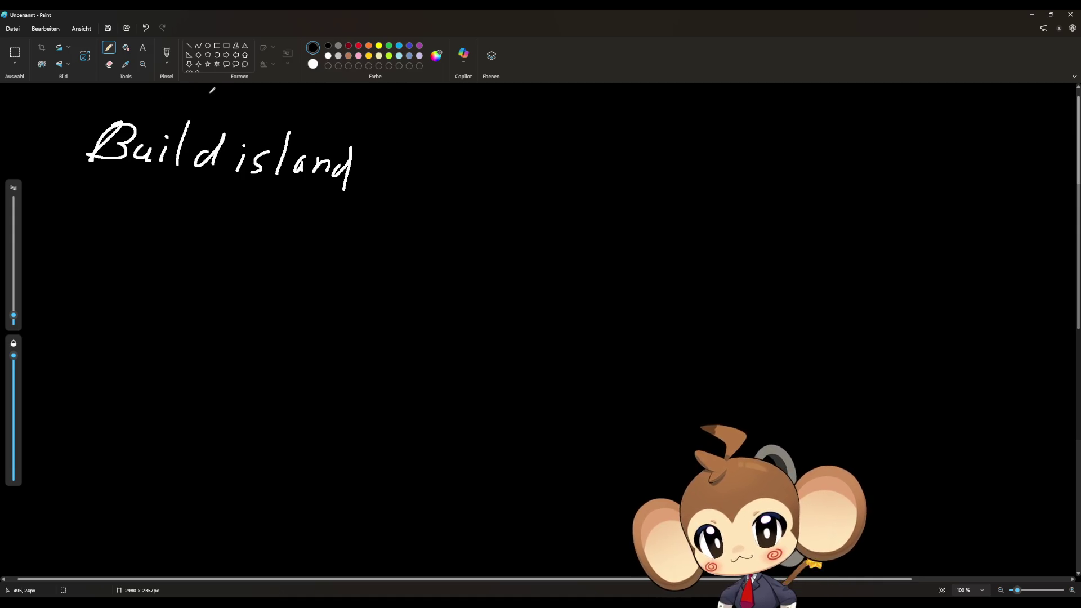
{"action": "mouse_move", "coordinate": [212, 90]}
{"action": "left_mouse_down"}
{"action": "mouse_move", "coordinate": [202, 116]}
{"action": "mouse_move", "coordinate": [243, 110]}
{"action": "left_mouse_up"}
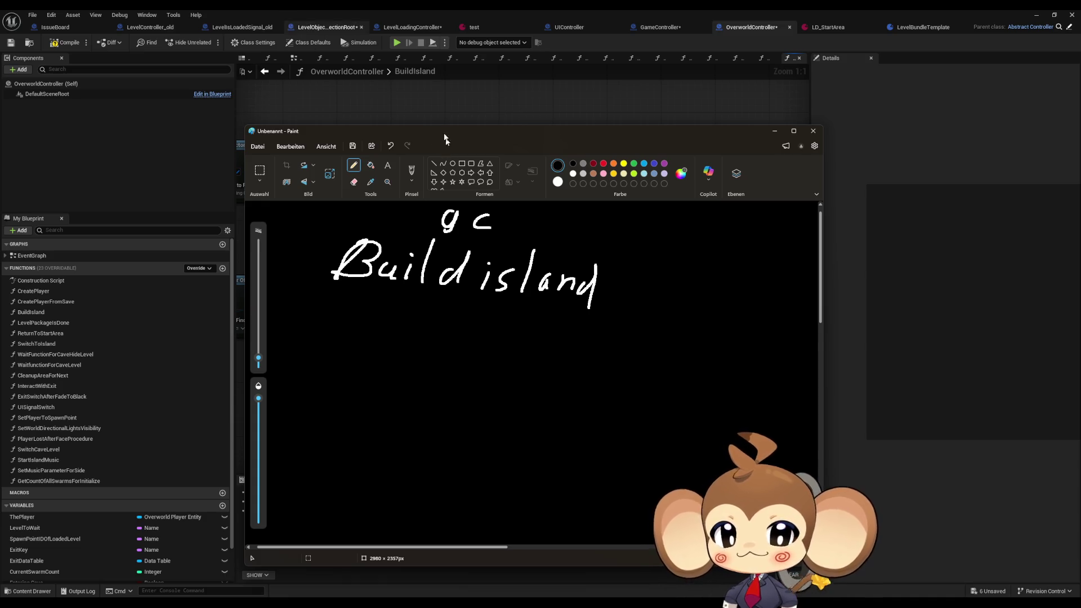
- Move Paint aside and open OverworldController's BuildIsland function from the GameController blueprint
{"action": "left_click_drag", "start_coordinate": [444, 134], "coordinate": [695, 141]}
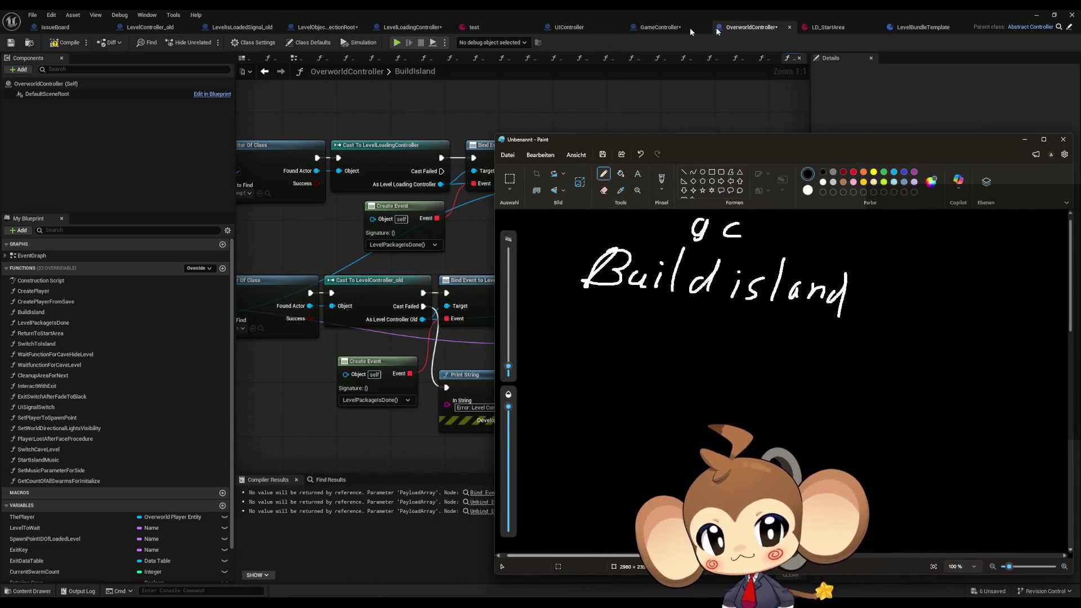
{"action": "left_click", "coordinate": [653, 28]}
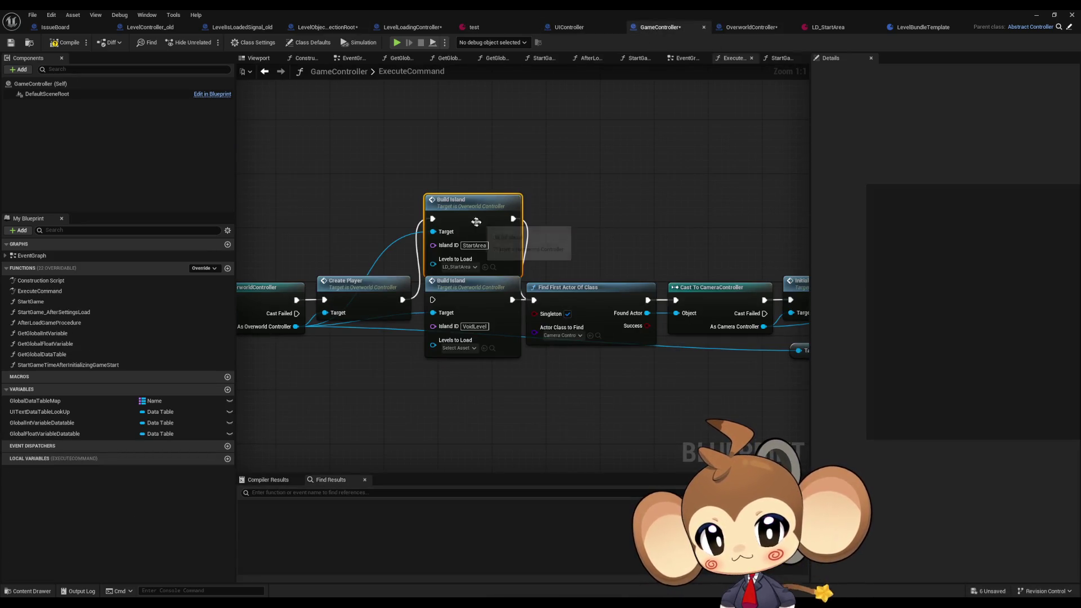
{"action": "double_click", "coordinate": [477, 220]}
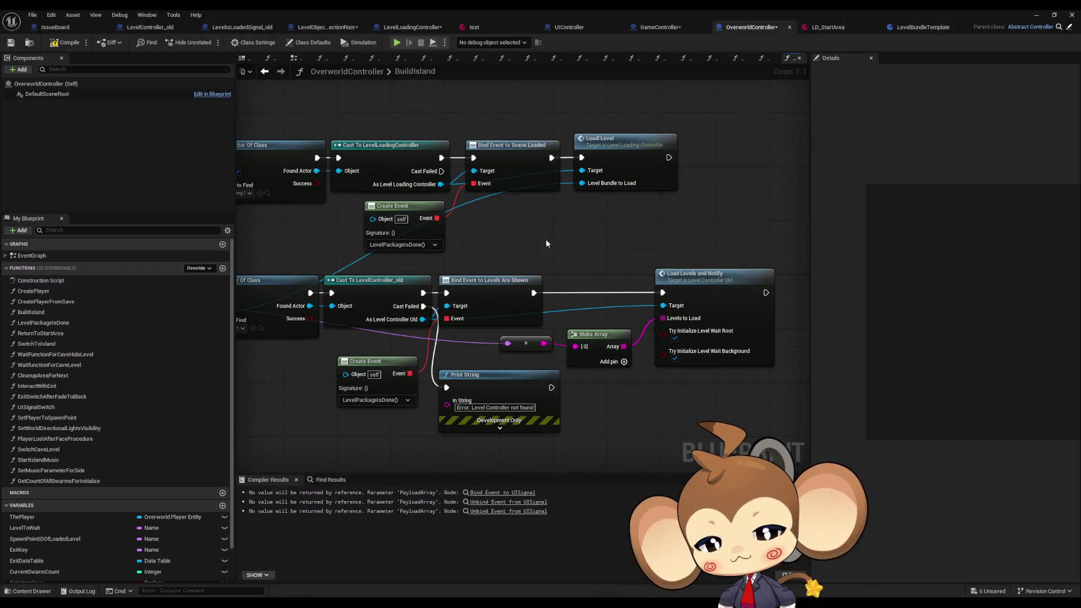
- In the Paint note, write 'oc' below Build island with an arrow down to it
{"action": "key", "text": "alt+Tab"}
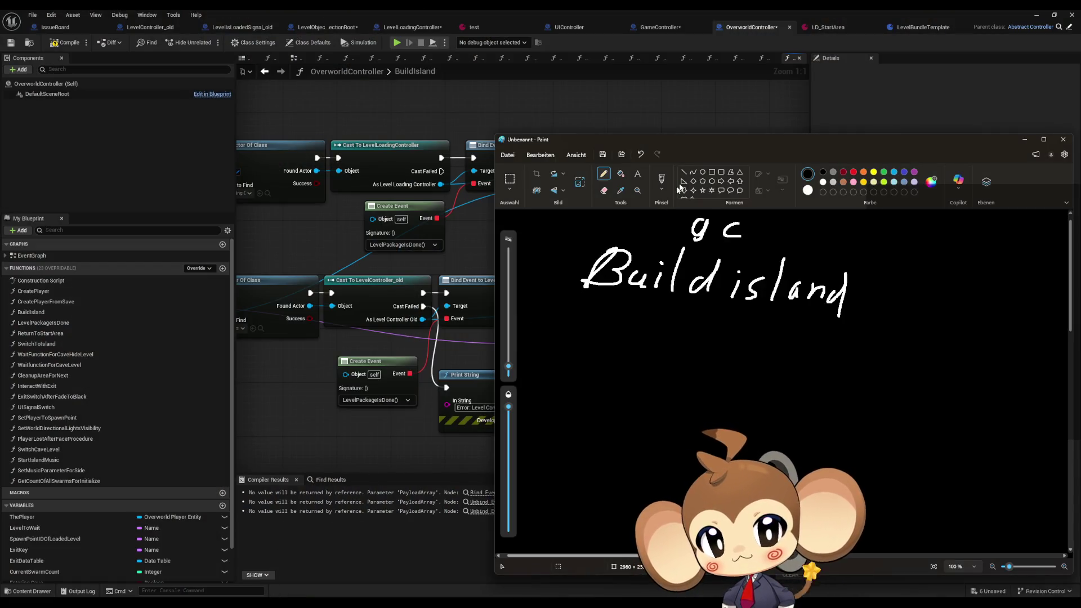
{"action": "mouse_move", "coordinate": [668, 332]}
{"action": "left_mouse_down"}
{"action": "mouse_move", "coordinate": [656, 343]}
{"action": "mouse_move", "coordinate": [670, 333]}
{"action": "mouse_move", "coordinate": [705, 349]}
{"action": "left_mouse_up"}
{"action": "left_click_drag", "start_coordinate": [686, 305], "coordinate": [696, 314]}
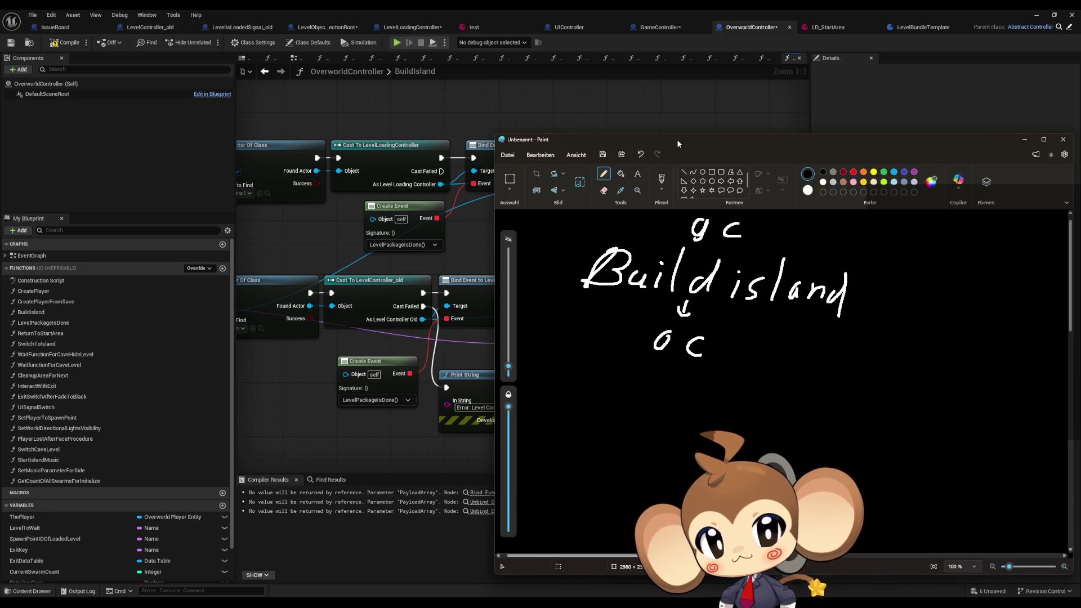
{"action": "mouse_move", "coordinate": [677, 140]}
{"action": "left_mouse_down"}
{"action": "mouse_move", "coordinate": [753, 140]}
{"action": "mouse_move", "coordinate": [558, 224]}
{"action": "mouse_move", "coordinate": [560, 273]}
{"action": "mouse_move", "coordinate": [901, 324]}
{"action": "mouse_move", "coordinate": [930, 333]}
{"action": "mouse_move", "coordinate": [918, 358]}
{"action": "mouse_move", "coordinate": [704, 149]}
{"action": "left_mouse_up"}
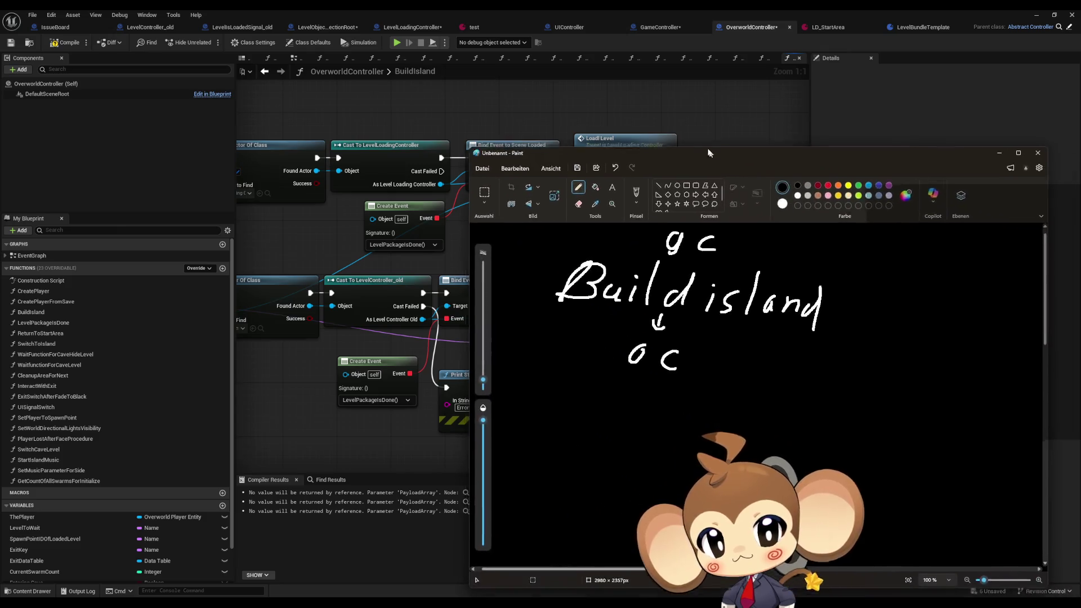
- Add 'Load lvlsandnotif → Leveladdone' to the note, then open Load Levels and Notify in Unreal
{"action": "mouse_move", "coordinate": [533, 387]}
{"action": "left_mouse_down"}
{"action": "mouse_move", "coordinate": [554, 422]}
{"action": "mouse_move", "coordinate": [619, 426]}
{"action": "mouse_move", "coordinate": [638, 413]}
{"action": "left_mouse_up"}
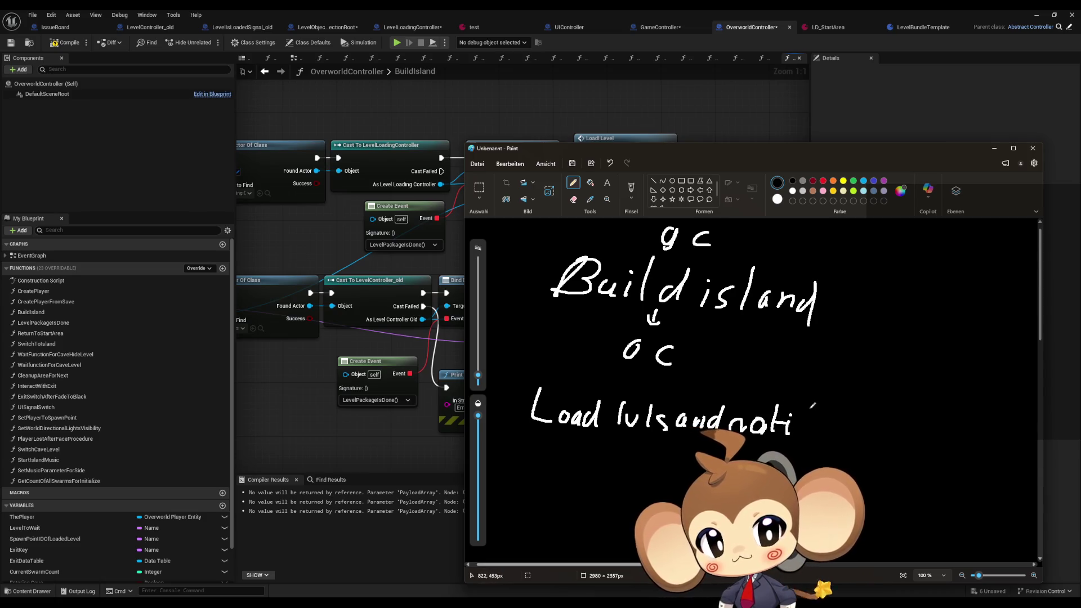
{"action": "mouse_move", "coordinate": [839, 422]}
{"action": "left_mouse_down"}
{"action": "mouse_move", "coordinate": [900, 431]}
{"action": "mouse_move", "coordinate": [918, 429]}
{"action": "mouse_move", "coordinate": [915, 414]}
{"action": "mouse_move", "coordinate": [924, 432]}
{"action": "mouse_move", "coordinate": [946, 420]}
{"action": "mouse_move", "coordinate": [960, 428]}
{"action": "left_mouse_up"}
{"action": "mouse_move", "coordinate": [977, 406]}
{"action": "left_mouse_down"}
{"action": "mouse_move", "coordinate": [983, 399]}
{"action": "mouse_move", "coordinate": [972, 431]}
{"action": "mouse_move", "coordinate": [991, 417]}
{"action": "mouse_move", "coordinate": [1010, 431]}
{"action": "mouse_move", "coordinate": [1015, 406]}
{"action": "mouse_move", "coordinate": [1030, 417]}
{"action": "mouse_move", "coordinate": [1028, 446]}
{"action": "mouse_move", "coordinate": [1034, 438]}
{"action": "left_mouse_up"}
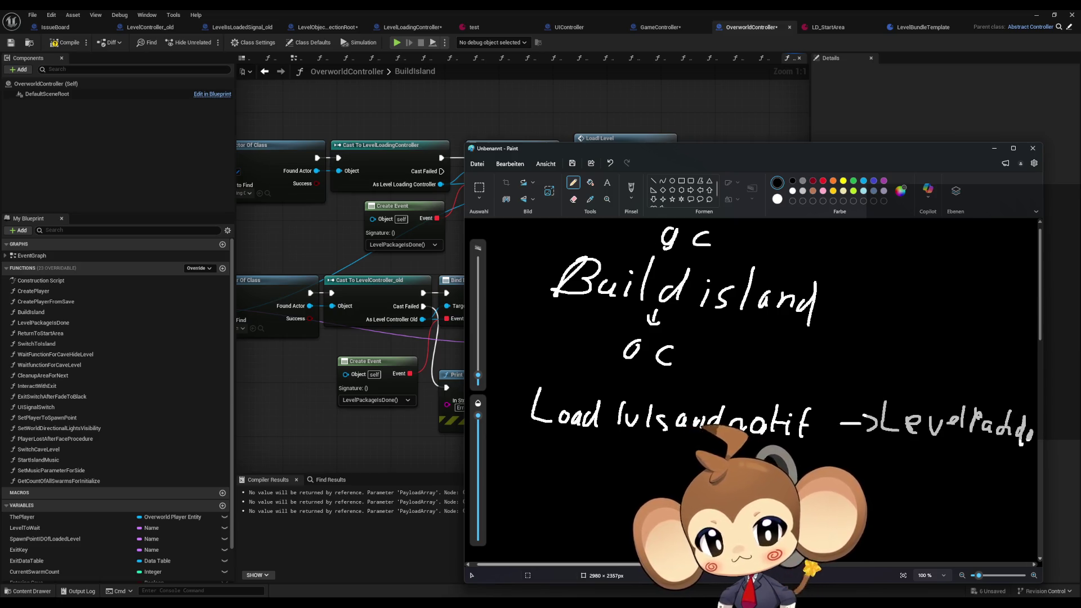
{"action": "scroll", "coordinate": [900, 461], "scroll_direction": "right", "scroll_amount": 3}
{"action": "left_click_drag", "start_coordinate": [913, 445], "coordinate": [948, 444]}
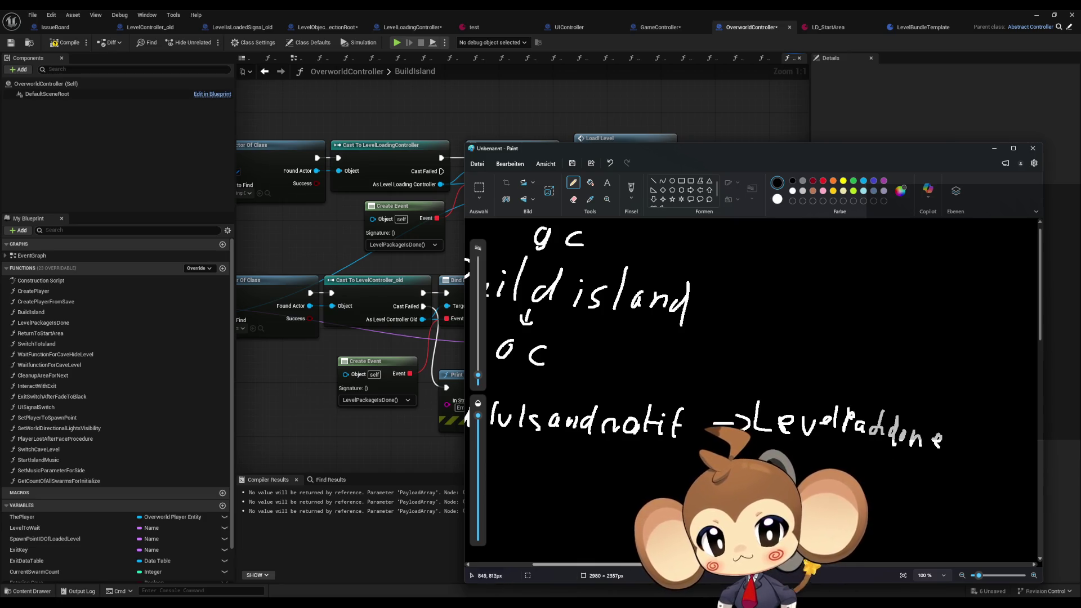
{"action": "scroll", "coordinate": [587, 553], "scroll_direction": "left", "scroll_amount": 3}
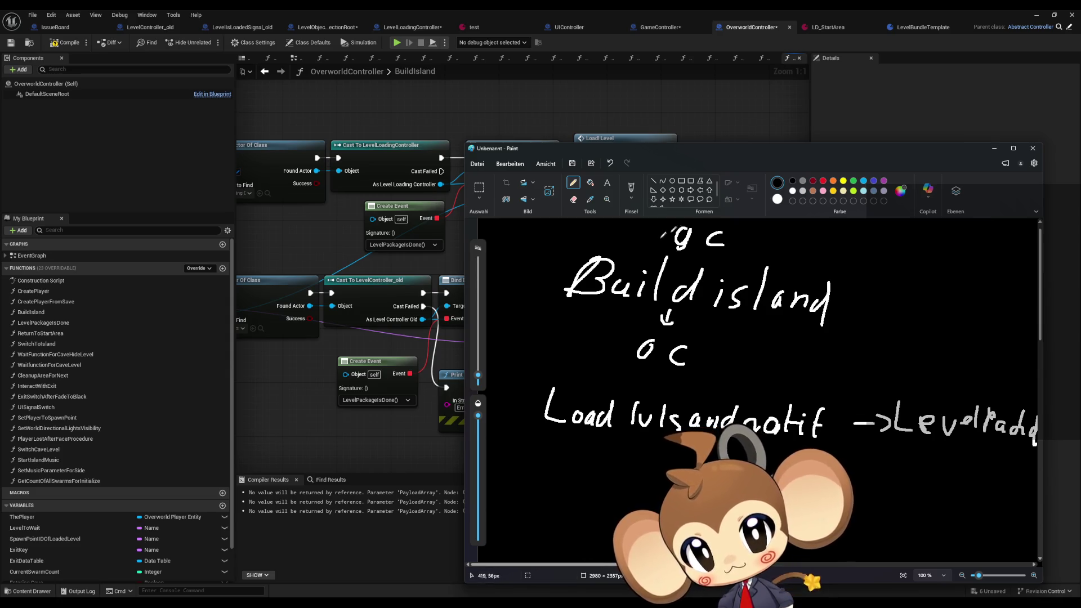
{"action": "left_click", "coordinate": [681, 140]}
{"action": "double_click", "coordinate": [687, 293]}
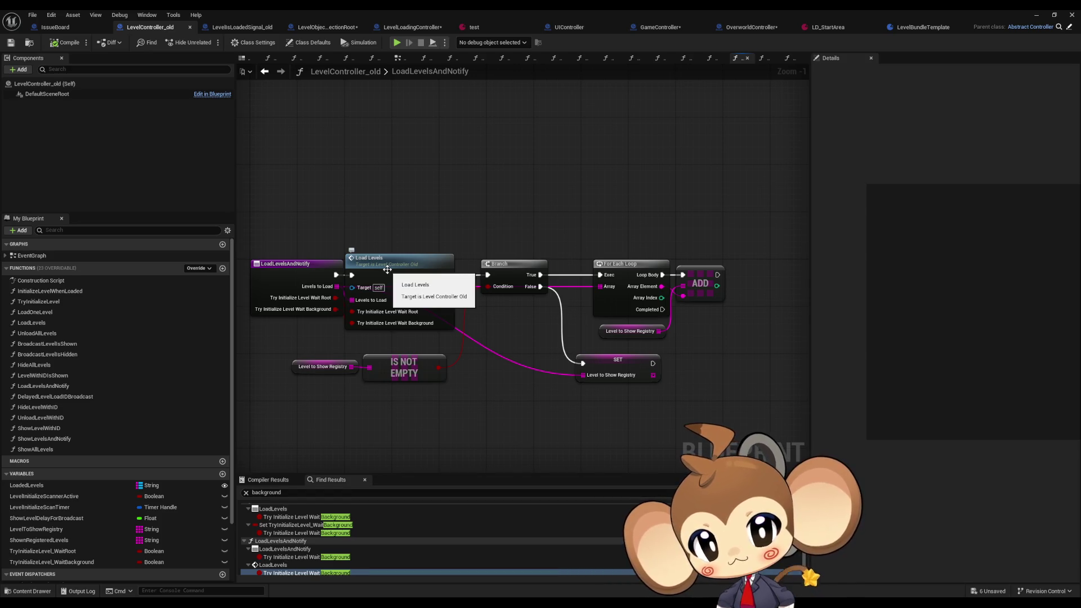
- Drill from LoadLevels past the For Each Loop into LevelController_old's LoadOneLevel function
{"action": "double_click", "coordinate": [387, 271]}
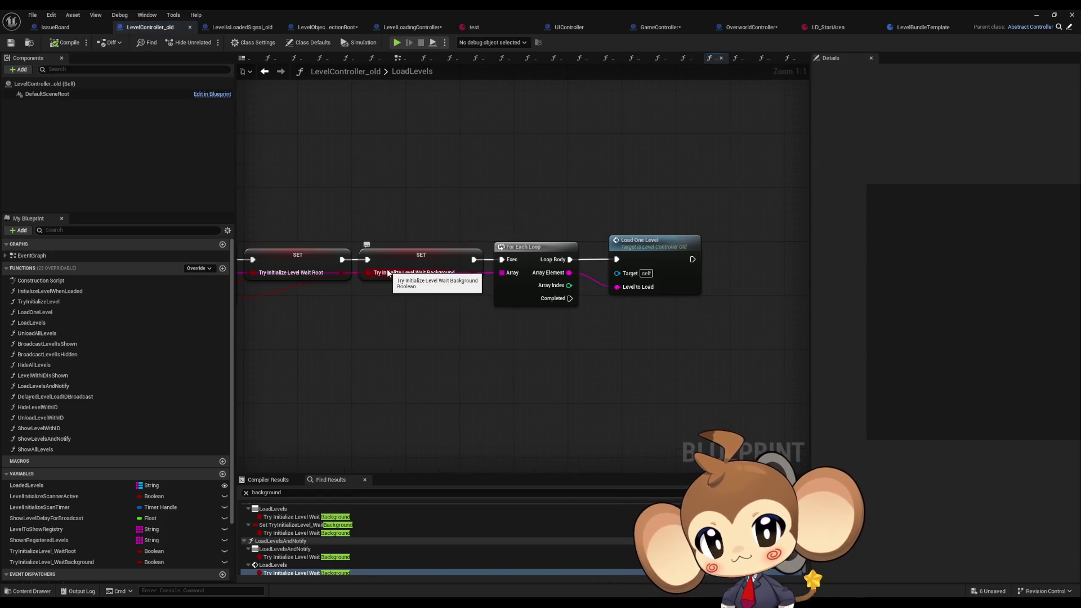
{"action": "left_click_drag", "start_coordinate": [664, 288], "coordinate": [580, 288]}
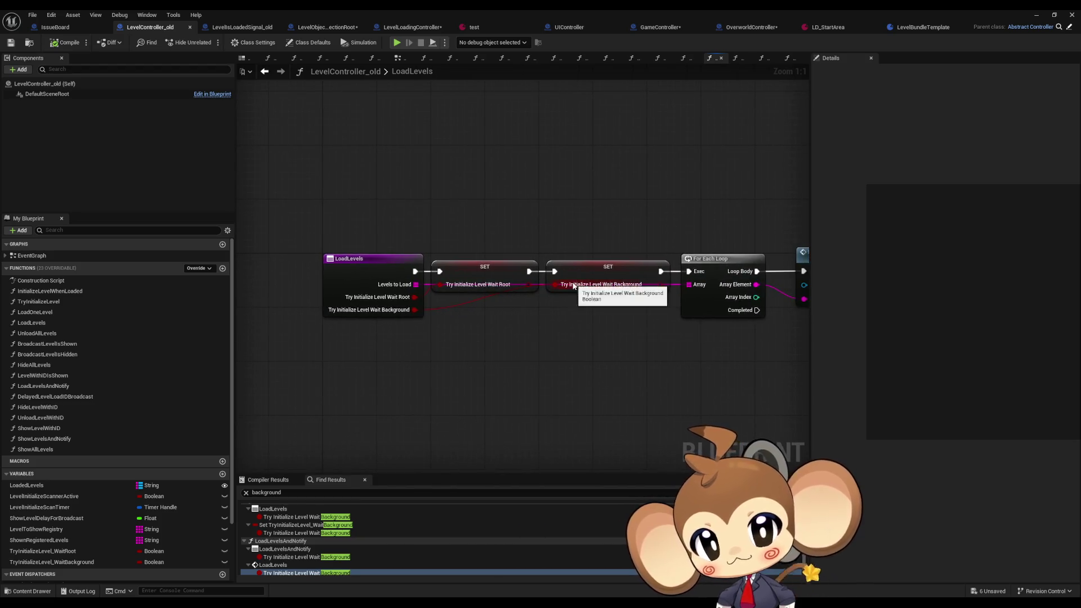
{"action": "left_click_drag", "start_coordinate": [669, 288], "coordinate": [478, 289]}
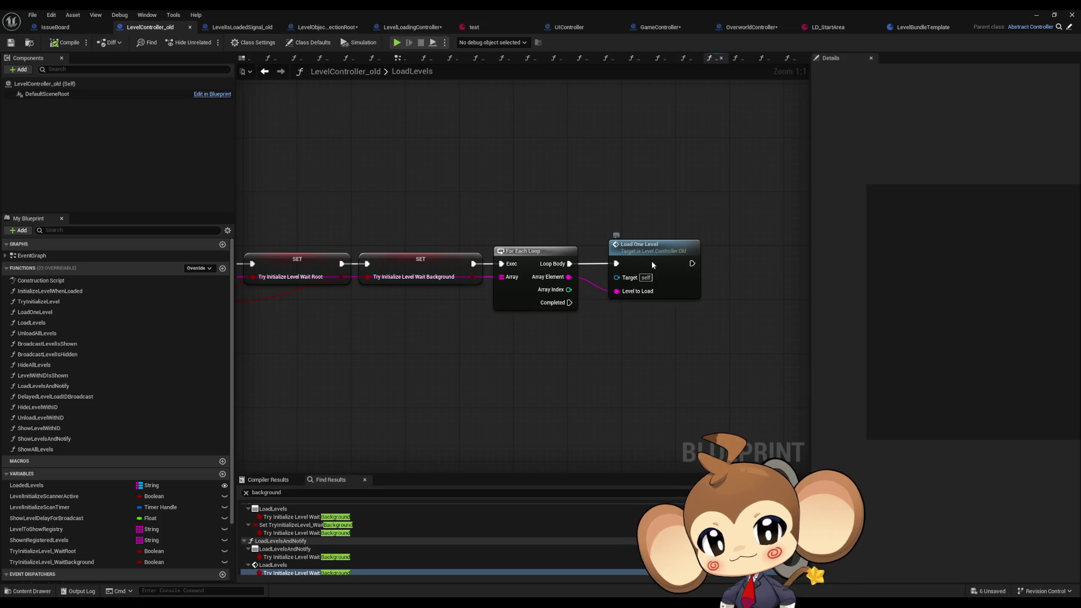
{"action": "double_click", "coordinate": [652, 262]}
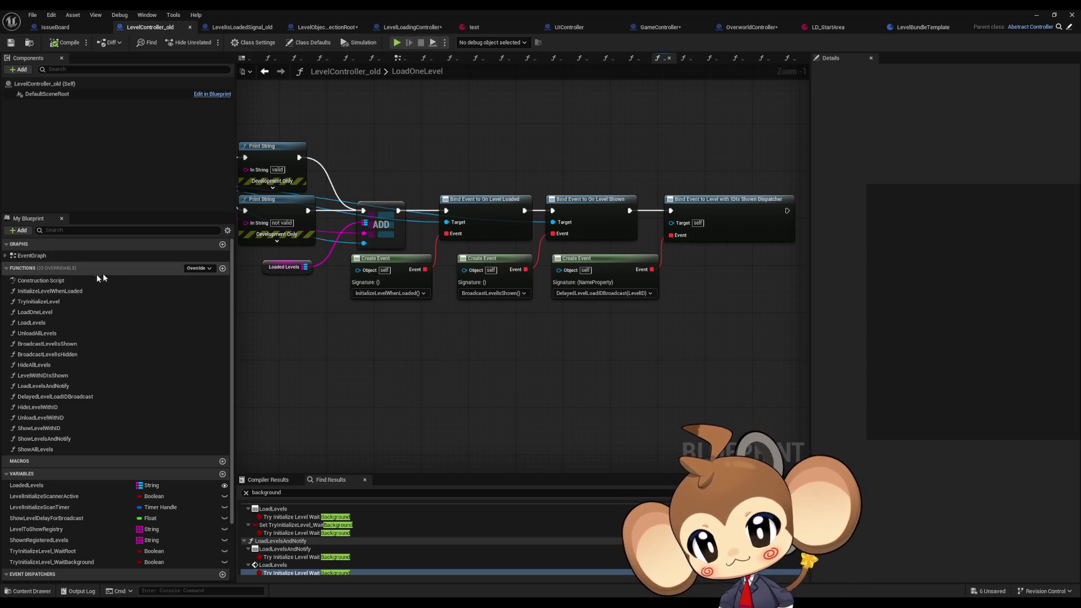
- Follow DelayedLevelLoadIDBroadcast to the BroadcastShowLevelAfterTimeWithID event and right-click its dispatcher call
{"action": "double_click", "coordinate": [53, 254]}
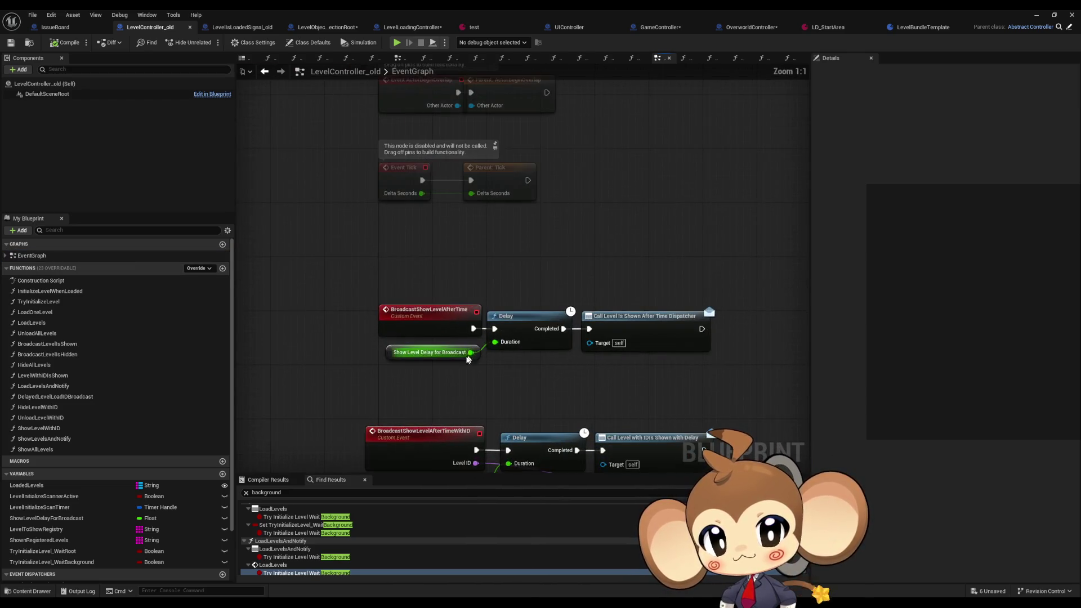
{"action": "mouse_move", "coordinate": [467, 359]}
{"action": "left_mouse_down"}
{"action": "mouse_move", "coordinate": [433, 362]}
{"action": "mouse_move", "coordinate": [435, 333]}
{"action": "left_mouse_up"}
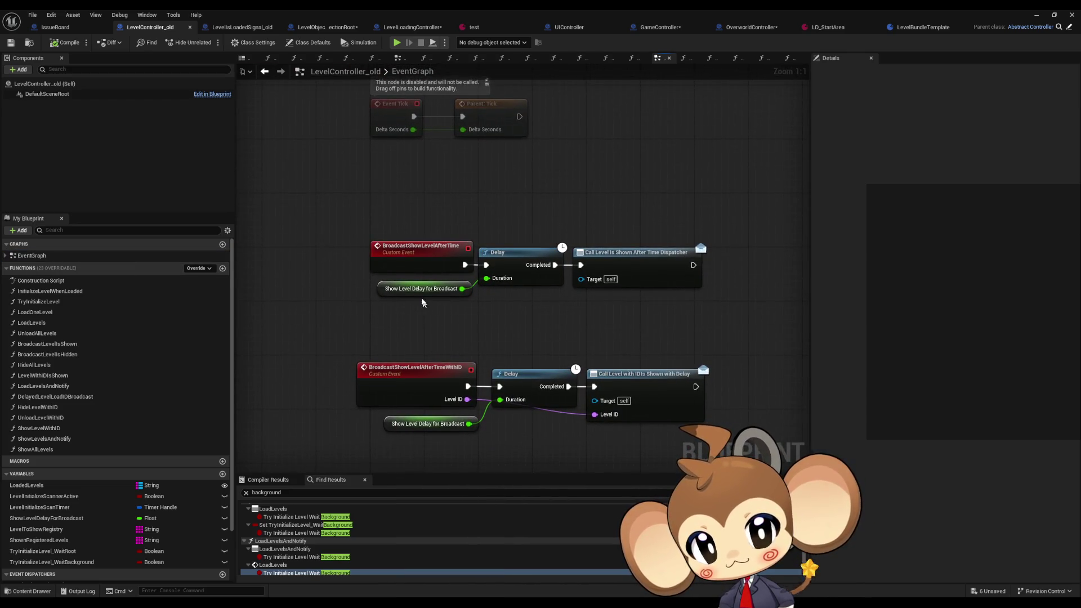
{"action": "left_click", "coordinate": [264, 72]}
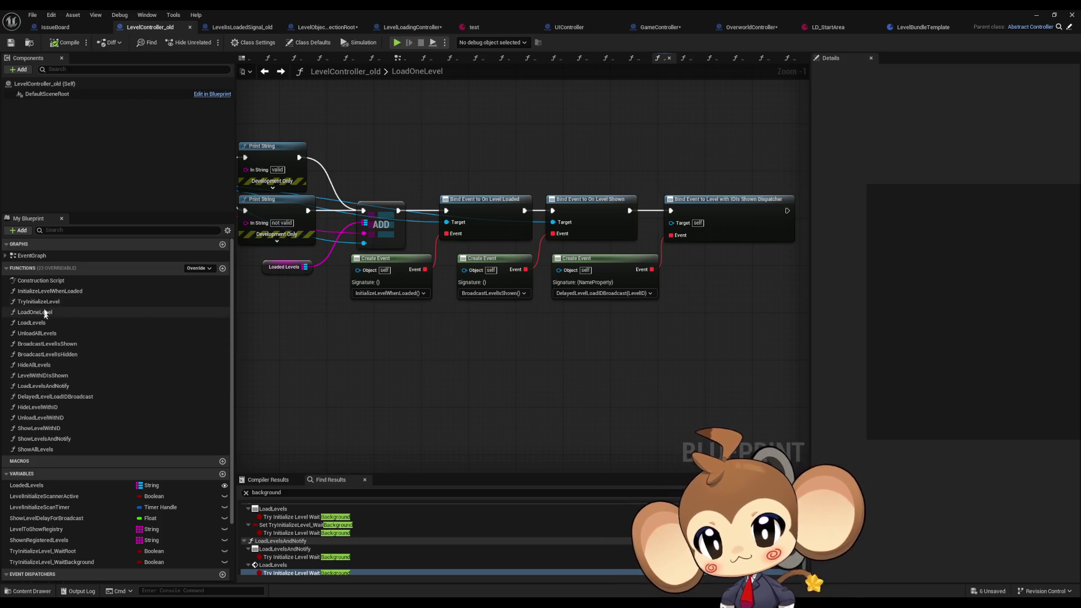
{"action": "double_click", "coordinate": [49, 396]}
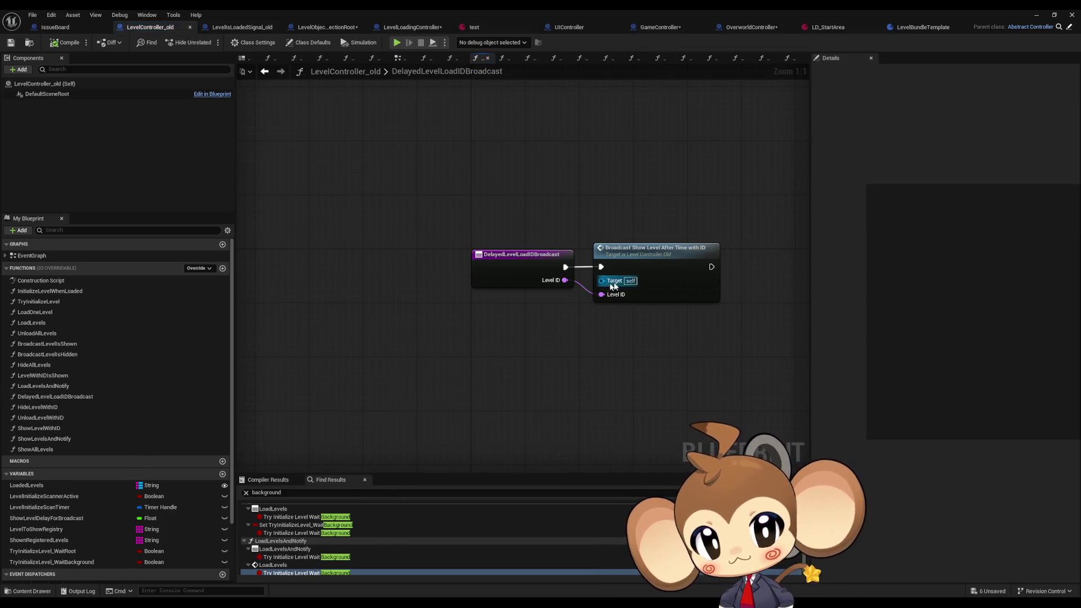
{"action": "double_click", "coordinate": [655, 258]}
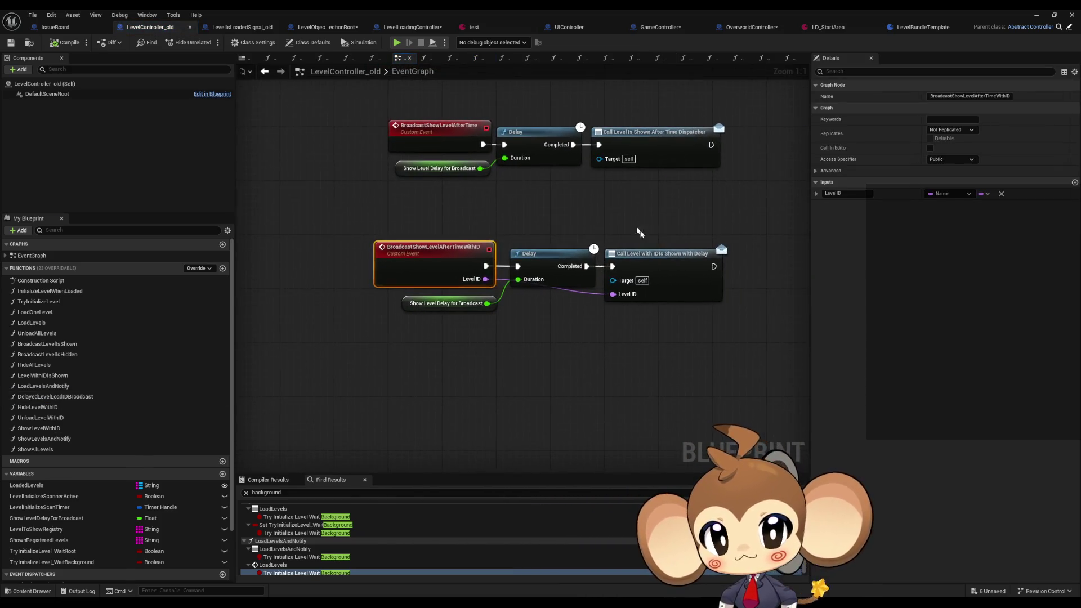
{"action": "left_click", "coordinate": [664, 278]}
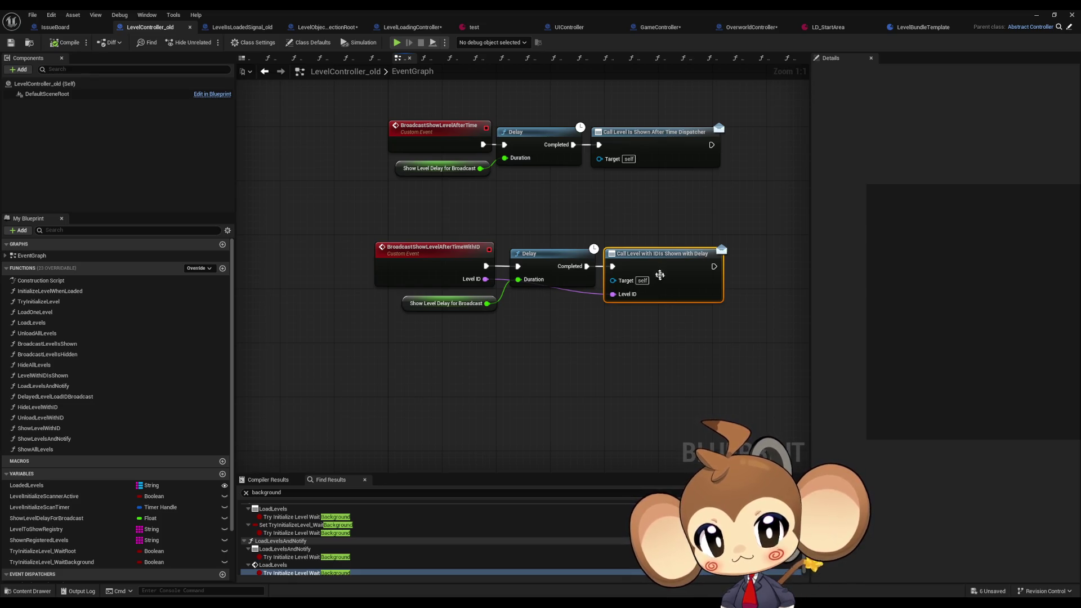
{"action": "right_click", "coordinate": [654, 268]}
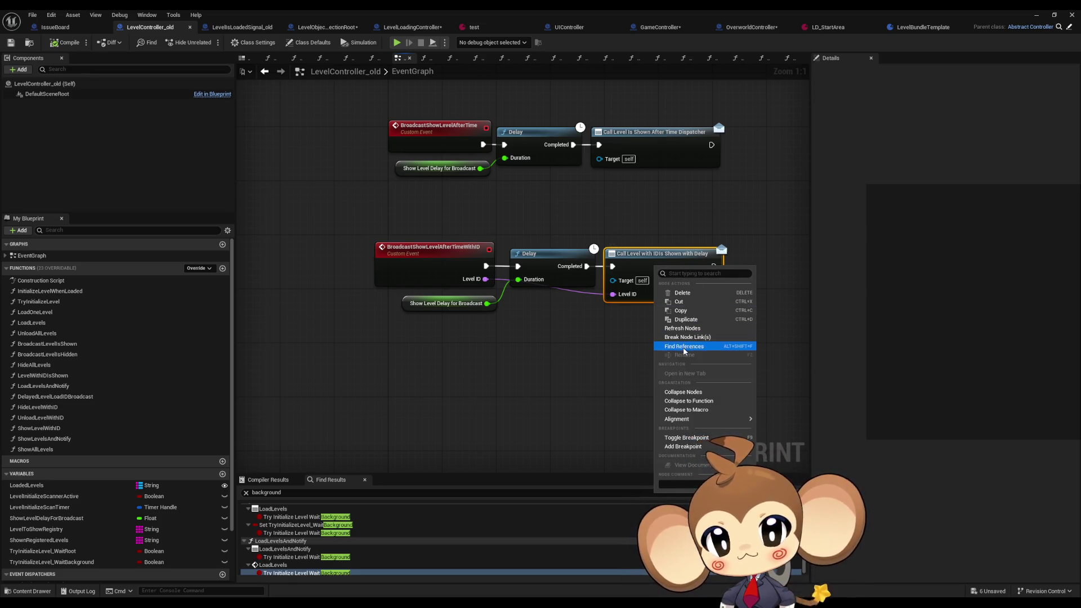
- Find references to the delayed IDs-shown dispatcher, narrowing the search to 'bind'
{"action": "left_click", "coordinate": [684, 346]}
{"action": "double_click", "coordinate": [258, 492]}
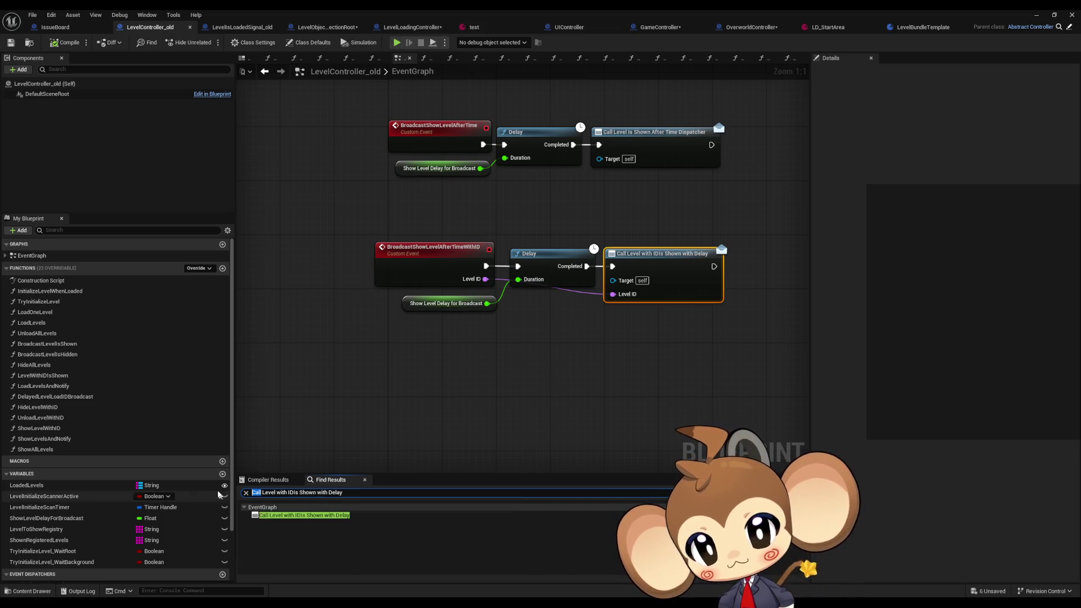
{"action": "type", "text": "bind"}
{"action": "key", "text": "Return"}
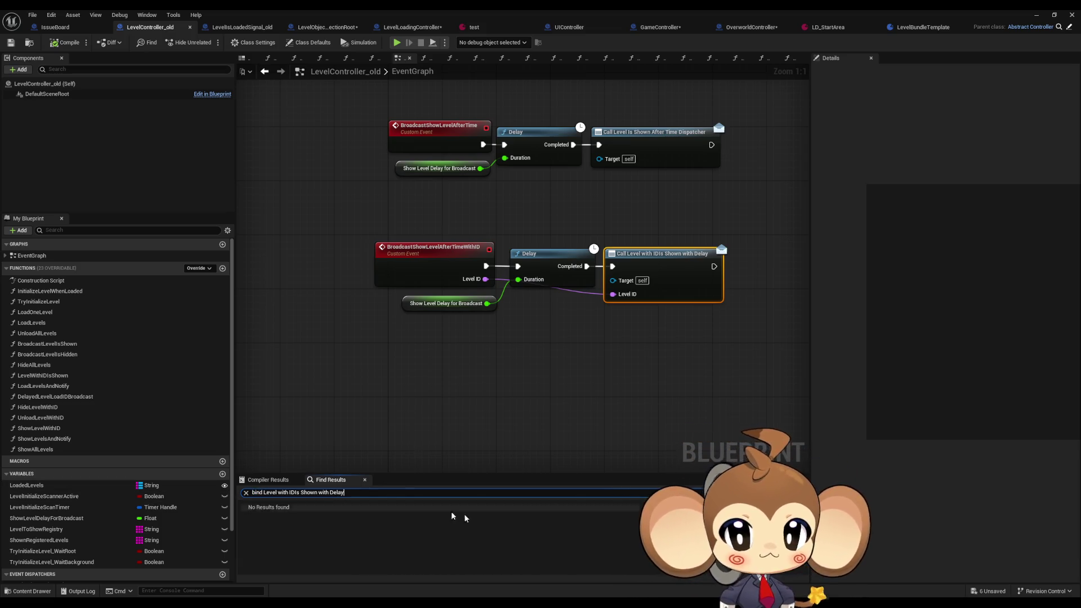
{"action": "left_click", "coordinate": [454, 512]}
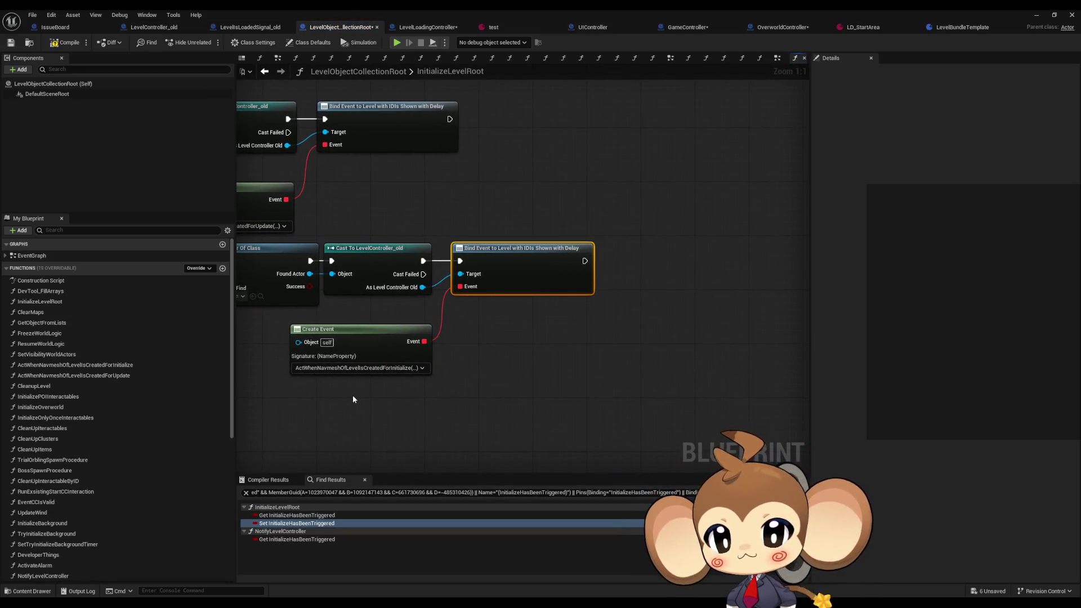
- Inspect both bind chains in InitializeLevelRoot, then return to OverworldController's BuildIsland graph
{"action": "mouse_move", "coordinate": [384, 132]}
{"action": "left_mouse_down"}
{"action": "mouse_move", "coordinate": [520, 271]}
{"action": "mouse_move", "coordinate": [564, 218]}
{"action": "mouse_move", "coordinate": [666, 173]}
{"action": "left_mouse_up"}
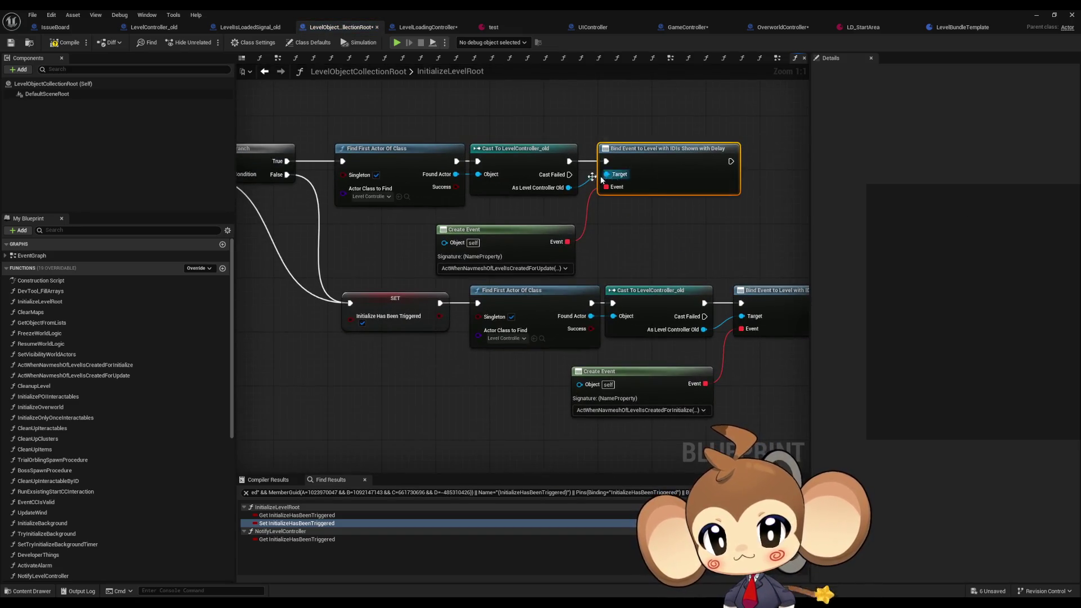
{"action": "scroll", "coordinate": [563, 208], "scroll_direction": "down", "scroll_amount": 2}
{"action": "mouse_move", "coordinate": [563, 209]}
{"action": "left_mouse_down"}
{"action": "mouse_move", "coordinate": [628, 325]}
{"action": "mouse_move", "coordinate": [747, 471]}
{"action": "left_mouse_up"}
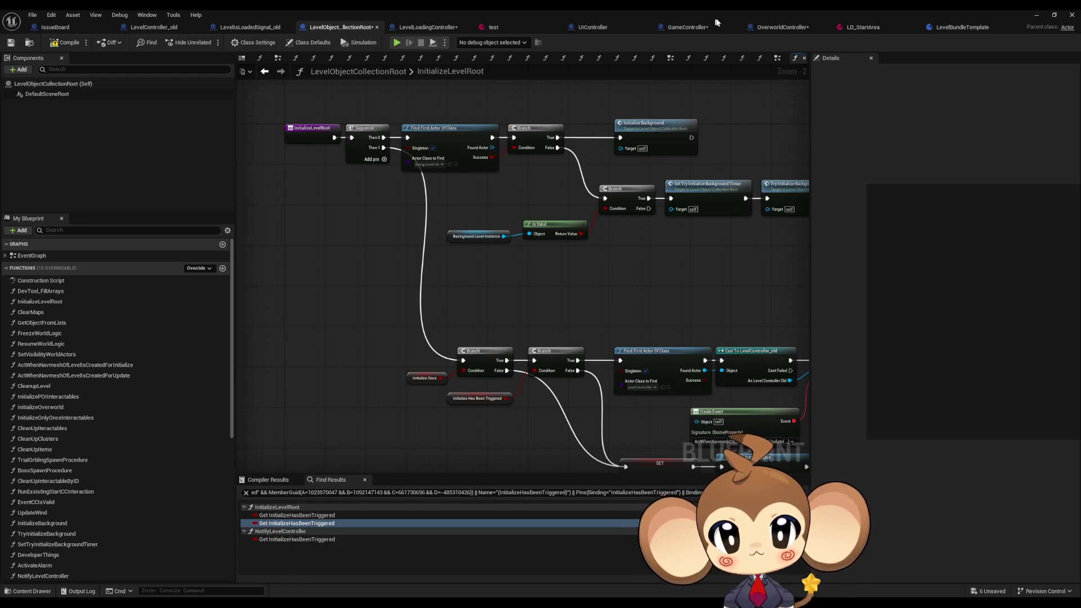
{"action": "left_click", "coordinate": [768, 27]}
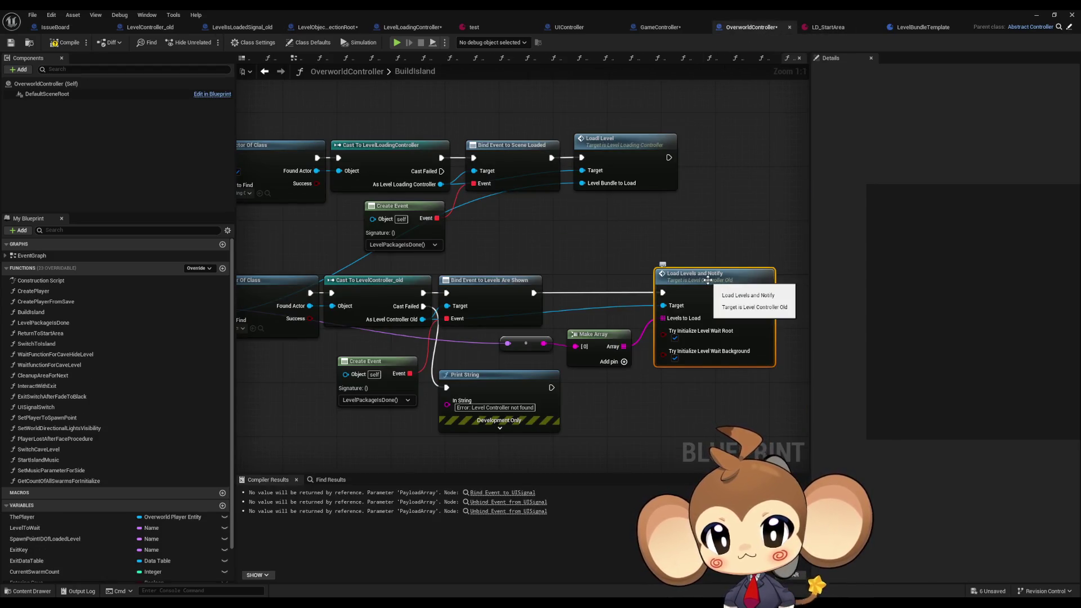
- Open Load Levels and Notify, then drill into LoadLevels and LoadOneLevel
{"action": "double_click", "coordinate": [706, 279]}
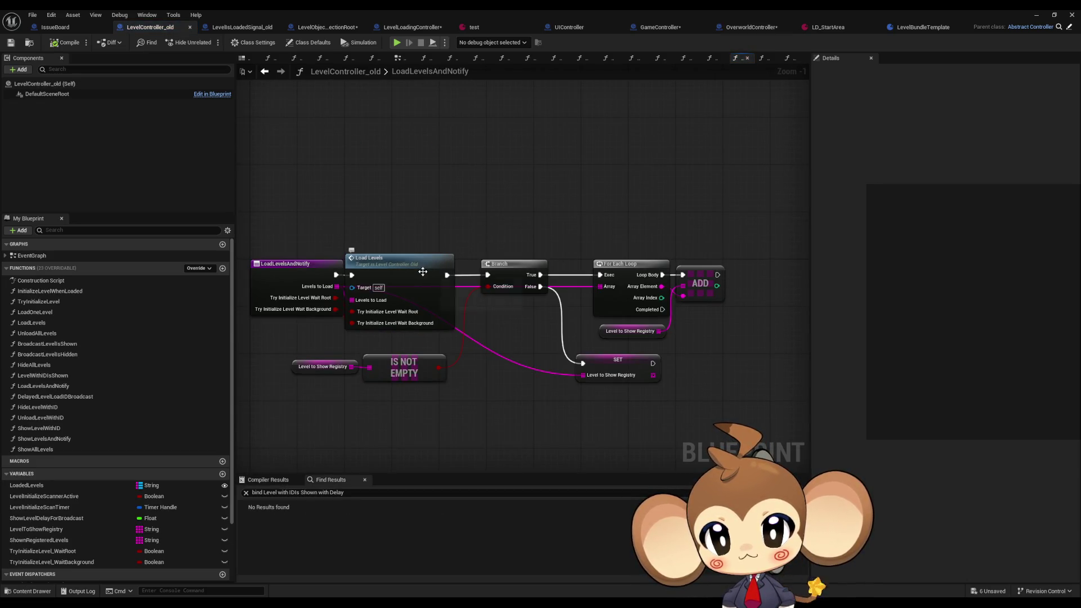
{"action": "left_click", "coordinate": [422, 272]}
{"action": "double_click", "coordinate": [422, 272]}
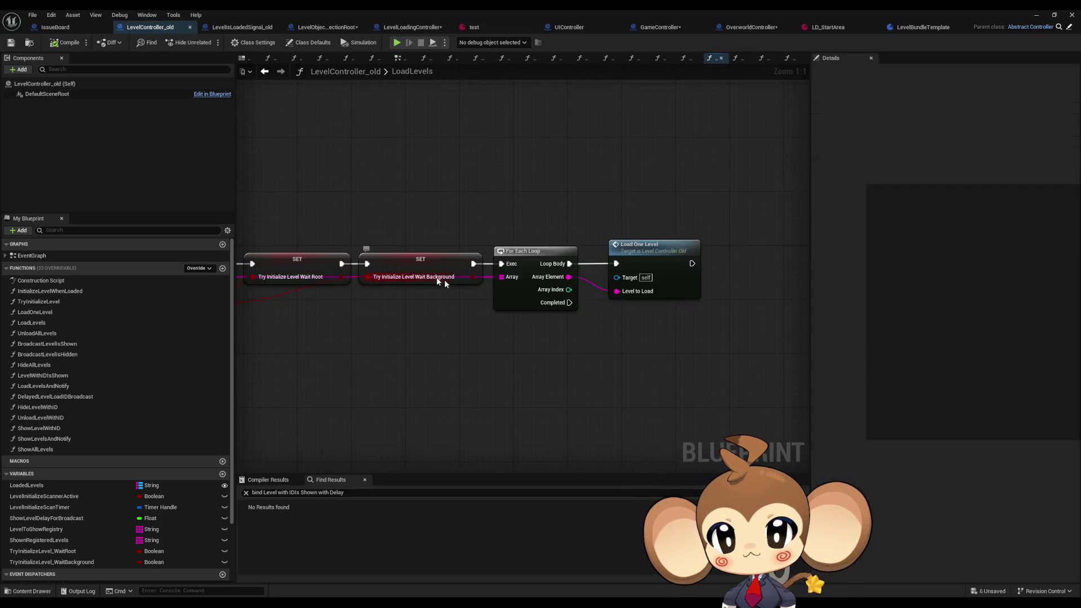
{"action": "scroll", "coordinate": [554, 309], "scroll_direction": "up", "scroll_amount": 2}
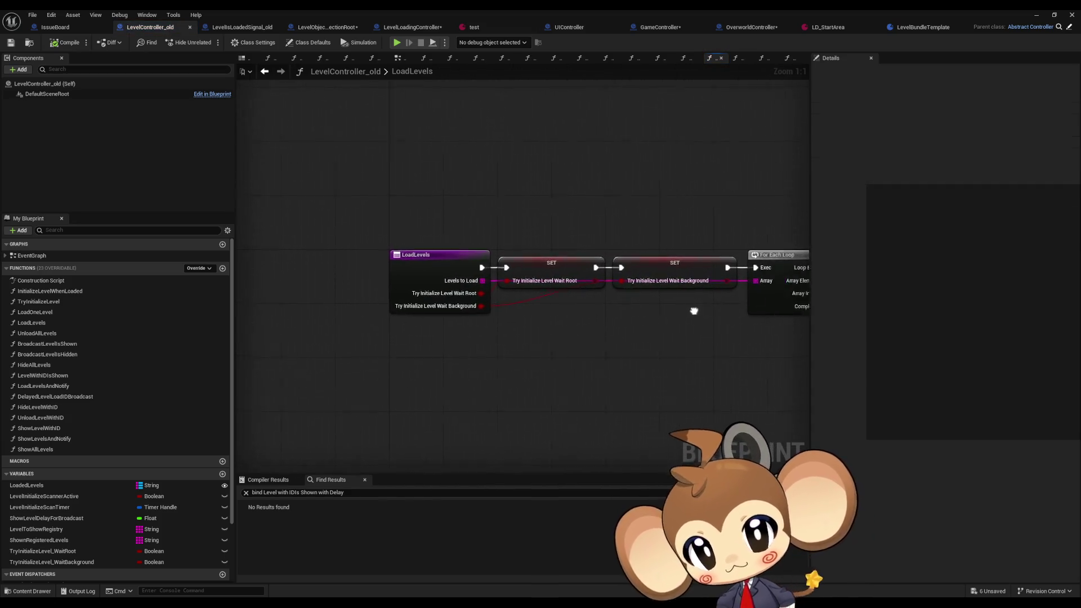
{"action": "double_click", "coordinate": [612, 292]}
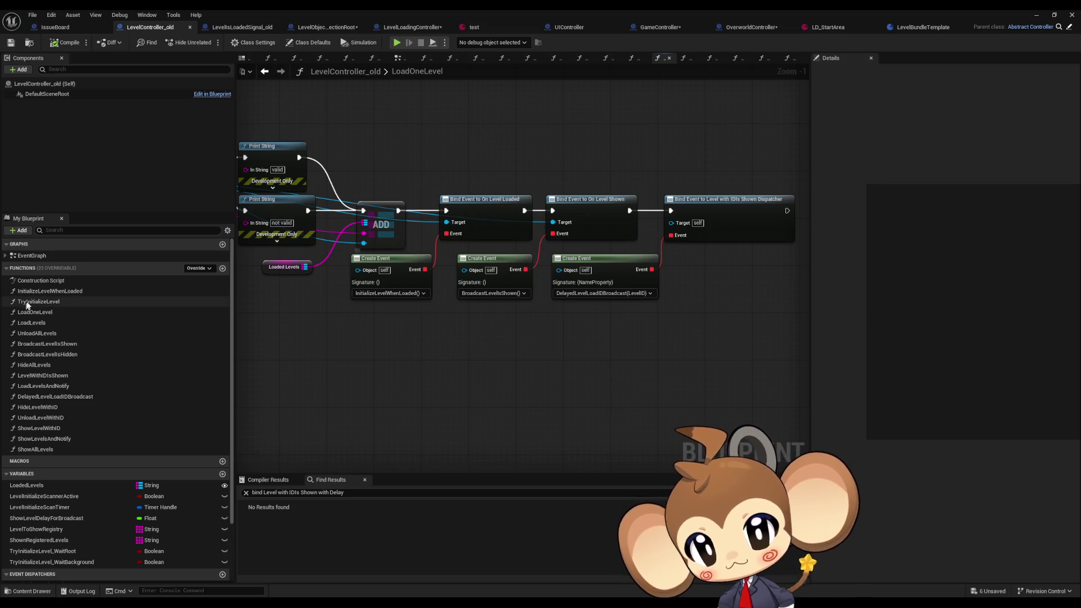
- Check InitializeLevelWhenLoaded, return to LoadOneLevel, and open BroadcastLevelsShown
{"action": "double_click", "coordinate": [78, 290]}
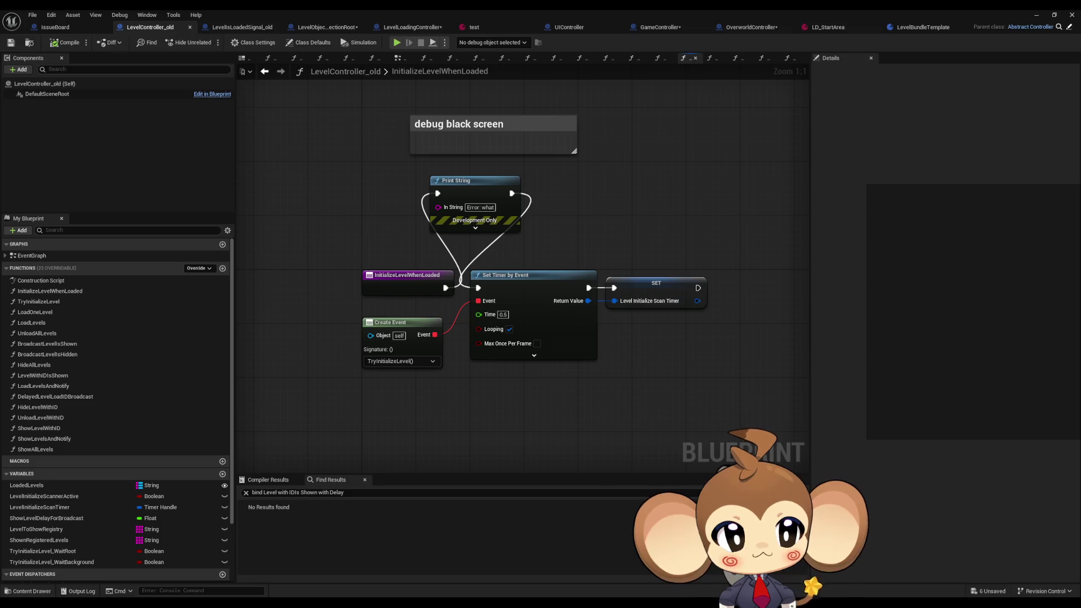
{"action": "left_click", "coordinate": [264, 72]}
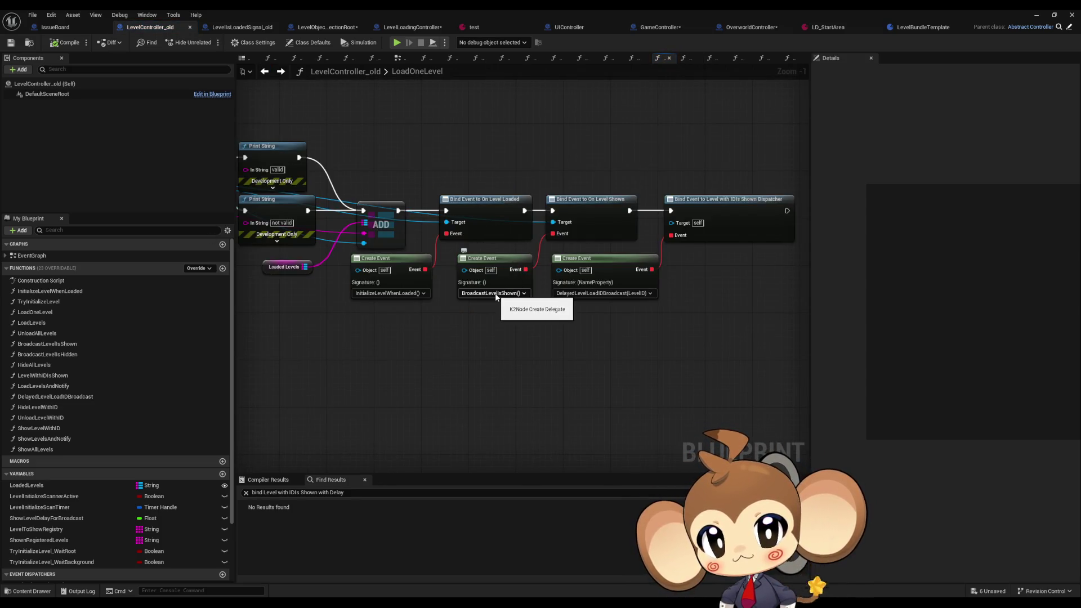
{"action": "double_click", "coordinate": [77, 346]}
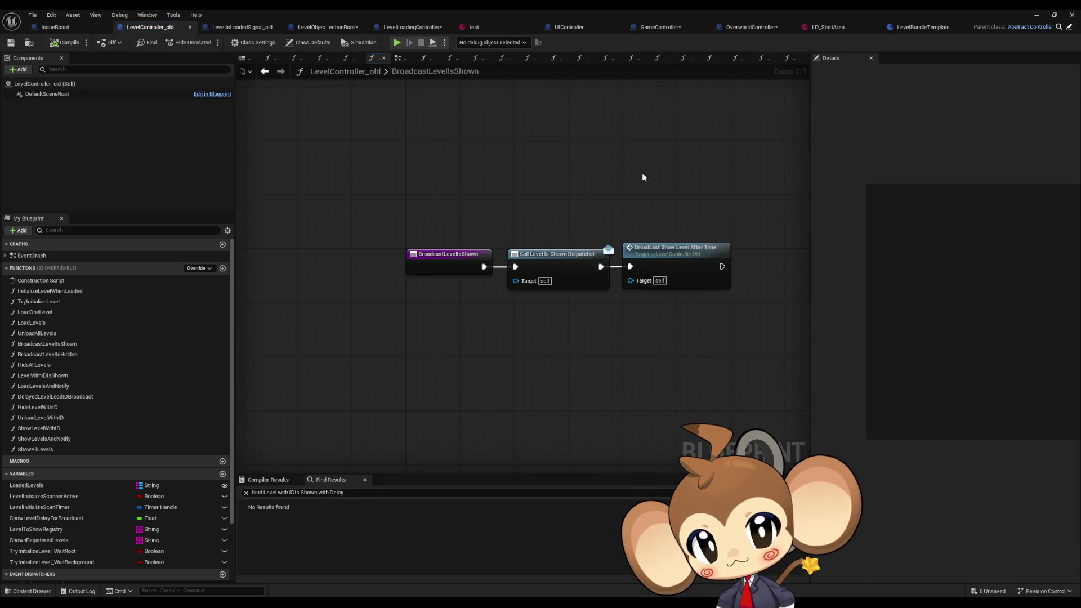
- Centre the broadcast nodes and list references to Call Level Is Shown Dispatcher
{"action": "left_click_drag", "start_coordinate": [643, 177], "coordinate": [758, 307]}
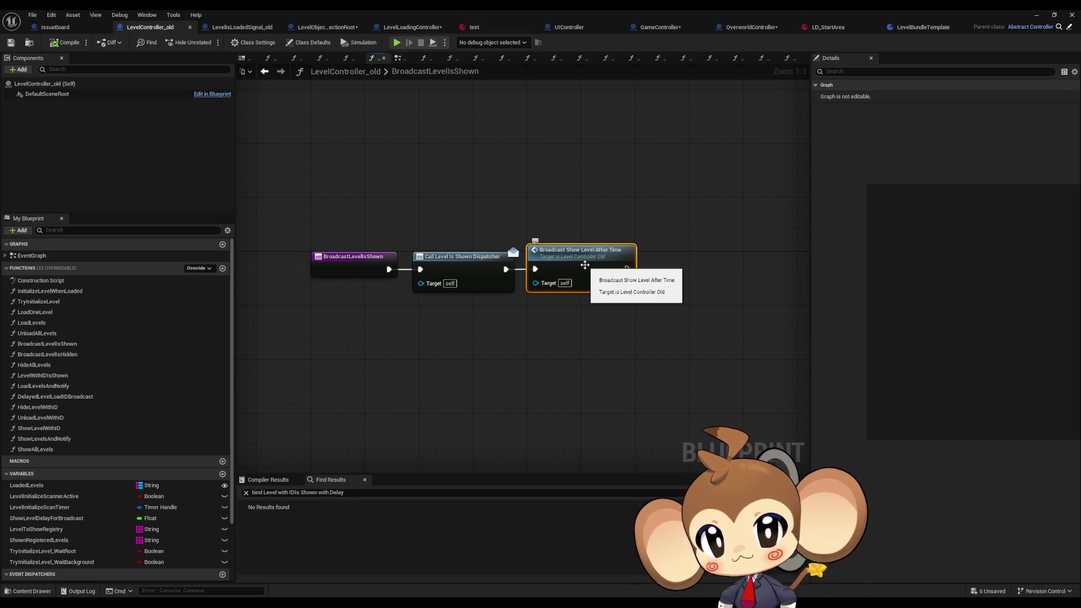
{"action": "right_click", "coordinate": [455, 269]}
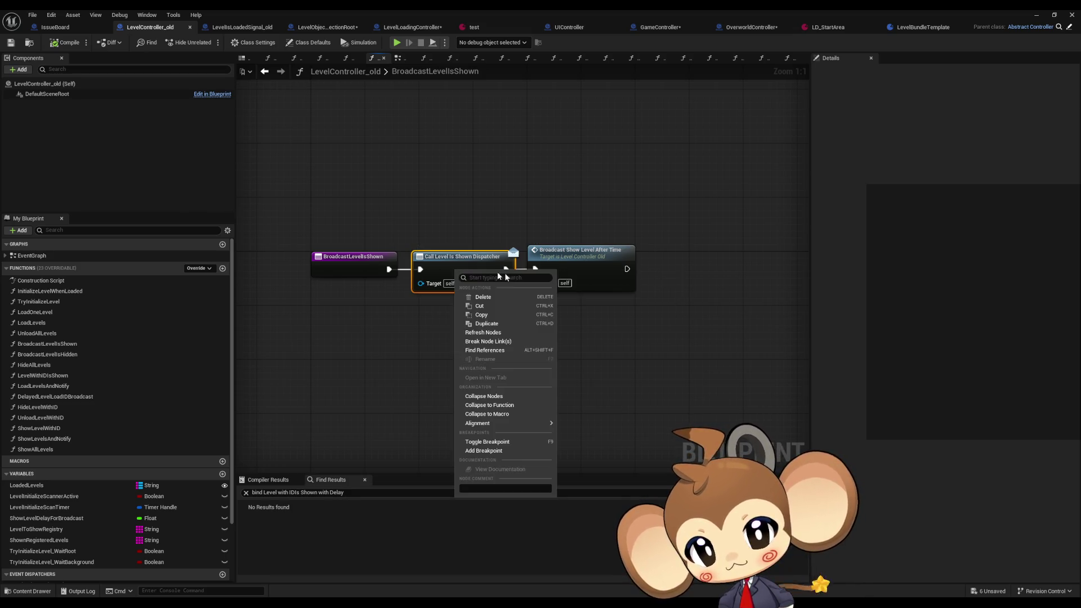
{"action": "left_click", "coordinate": [491, 350]}
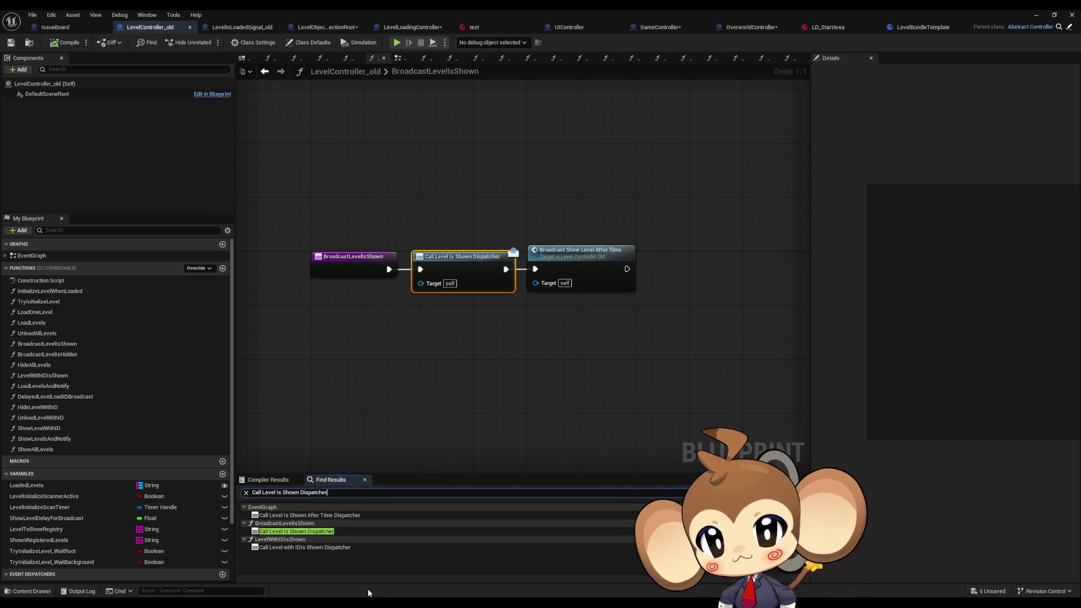
- Change the reference search to 'bind l' and open the WaitfunctionForCaveLevel match
{"action": "left_click_drag", "start_coordinate": [267, 493], "coordinate": [228, 495]}
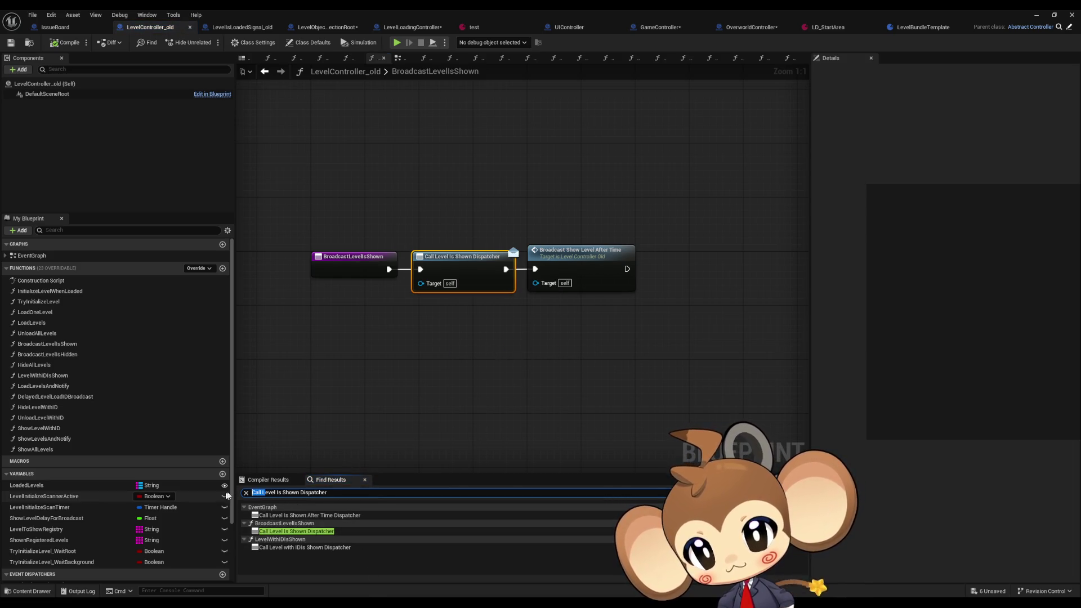
{"action": "type", "text": "bind l"}
{"action": "key", "text": "Return"}
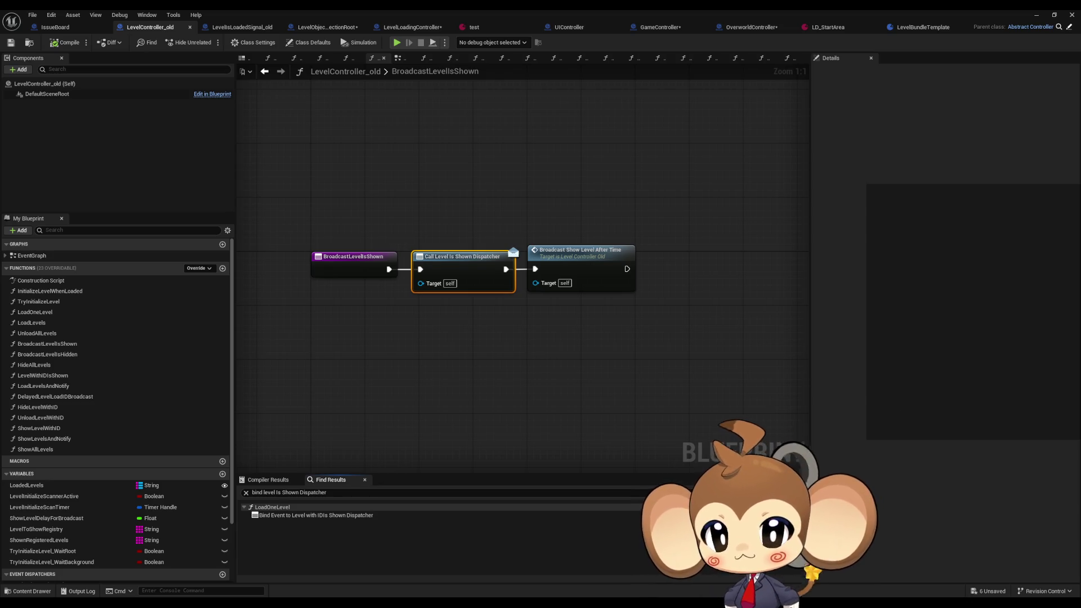
{"action": "left_click", "coordinate": [333, 491]}
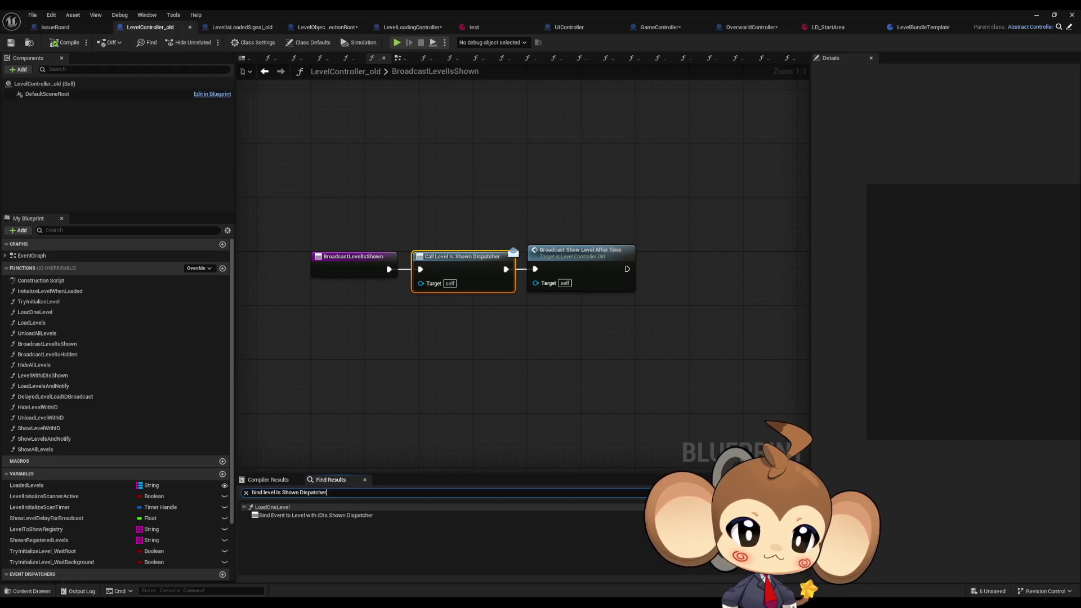
{"action": "key", "text": "Return"}
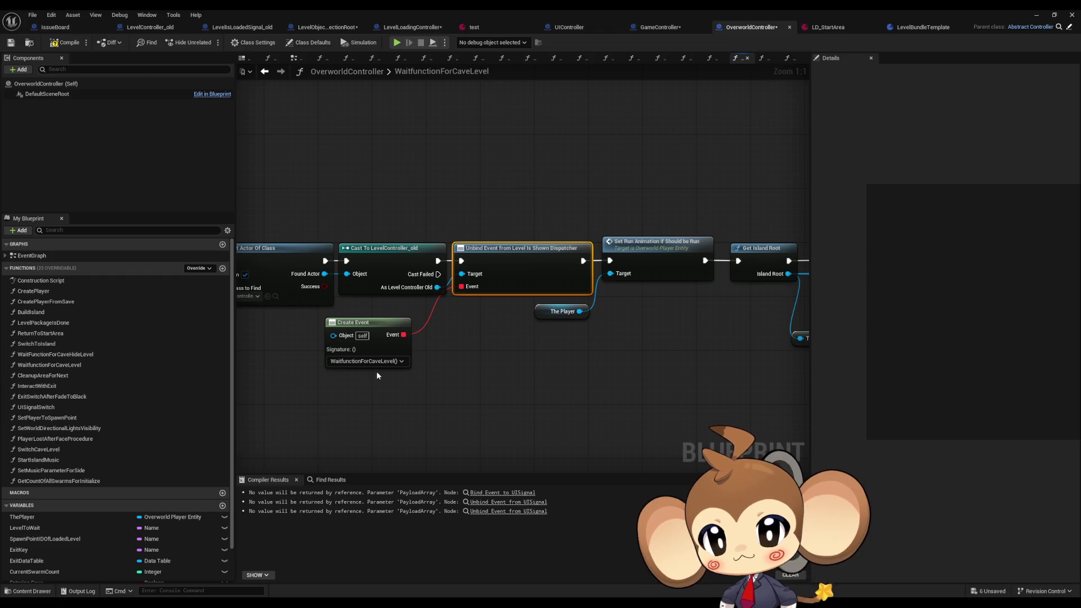
- Go from WaitfunctionForCaveLevel back to SwitchCaveLevel and pan to its entry and SET nodes
{"action": "left_click", "coordinate": [84, 367]}
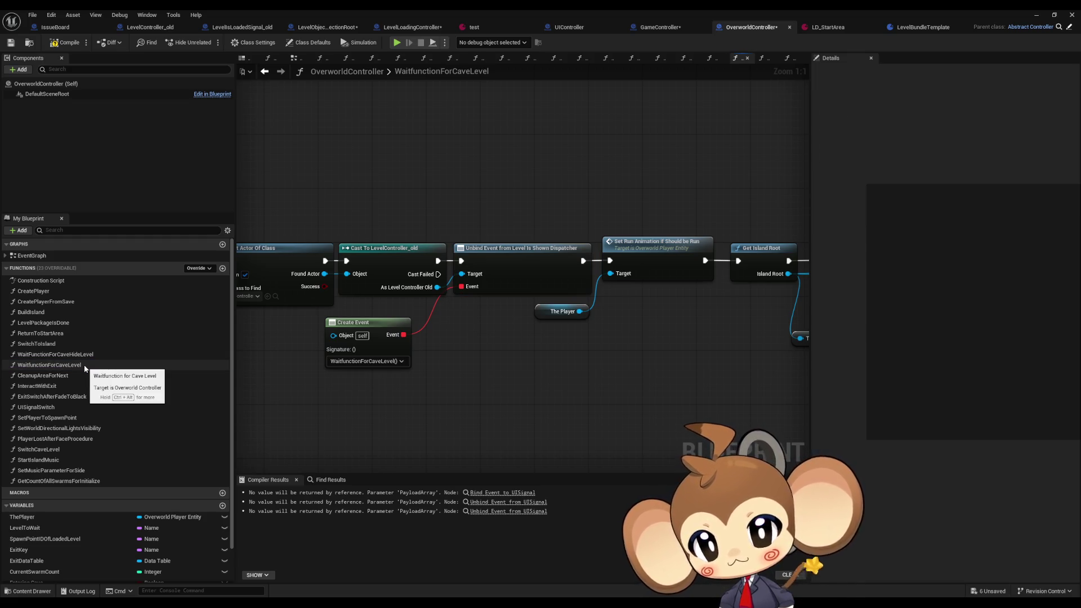
{"action": "double_click", "coordinate": [84, 367]}
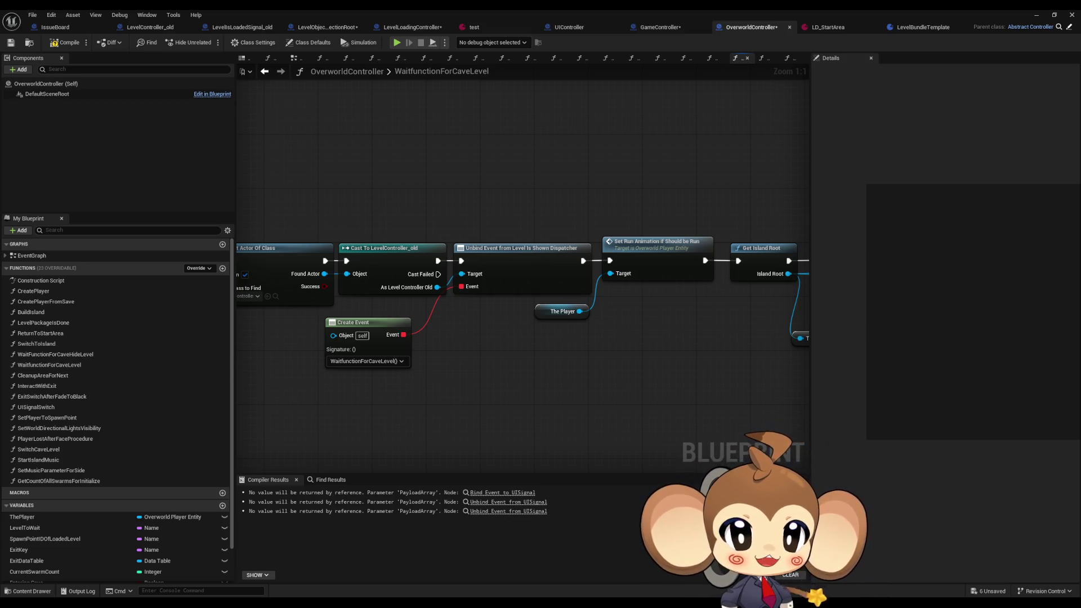
{"action": "key", "text": "alt+Left"}
{"action": "key", "text": "alt+Left"}
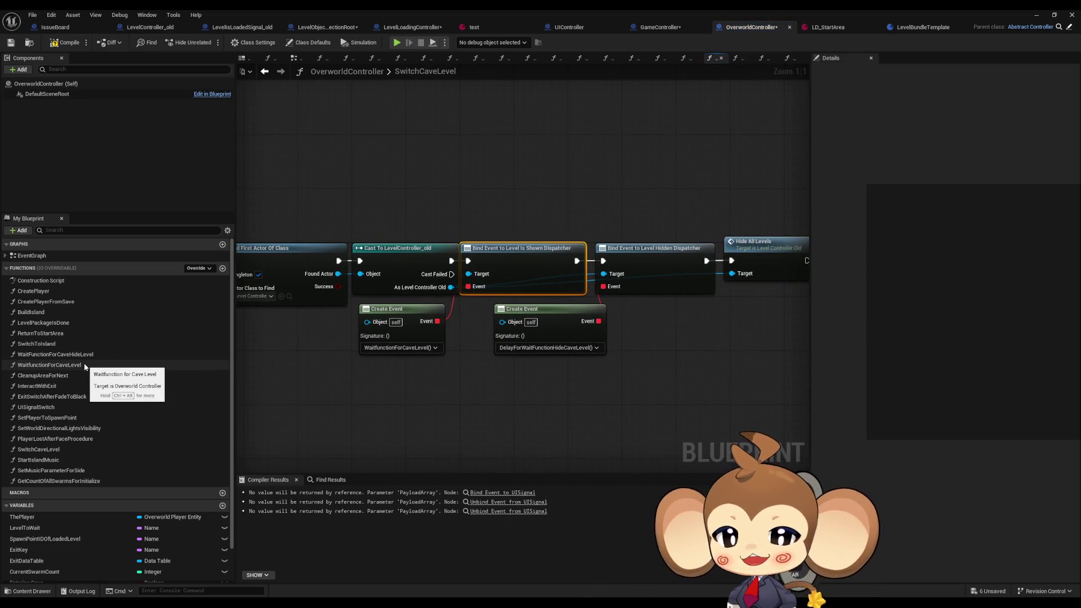
{"action": "mouse_move", "coordinate": [327, 336]}
{"action": "left_mouse_down"}
{"action": "mouse_move", "coordinate": [788, 349]}
{"action": "mouse_move", "coordinate": [593, 324]}
{"action": "left_mouse_up"}
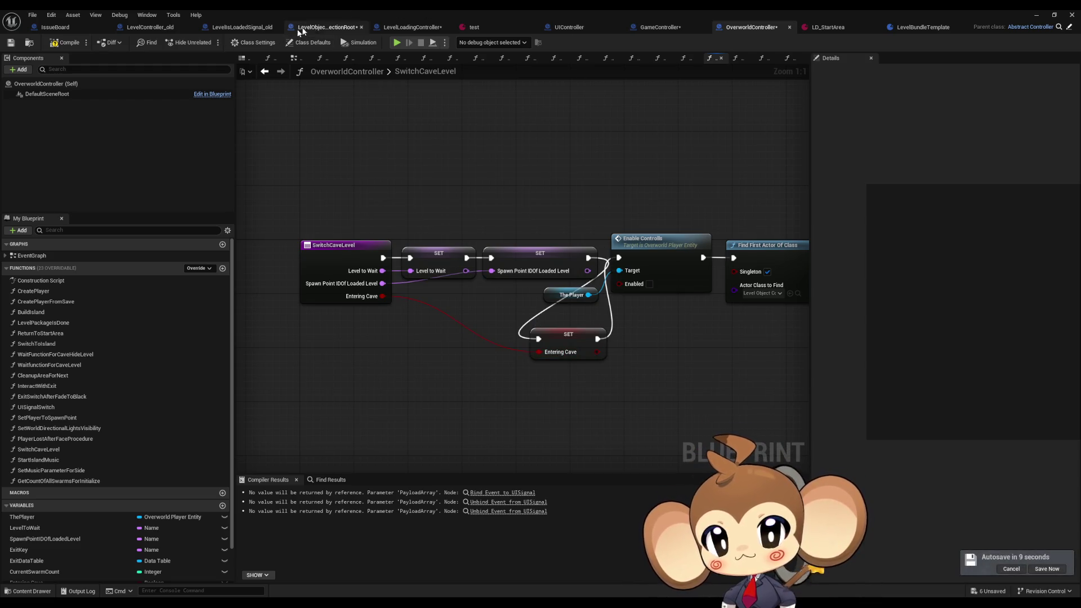
- Check LevelObjectCollectionRoot and LevelLoadingController's SceneIsLoadedBroadcast, then open BuildIsland from GameController
{"action": "left_click", "coordinate": [324, 27]}
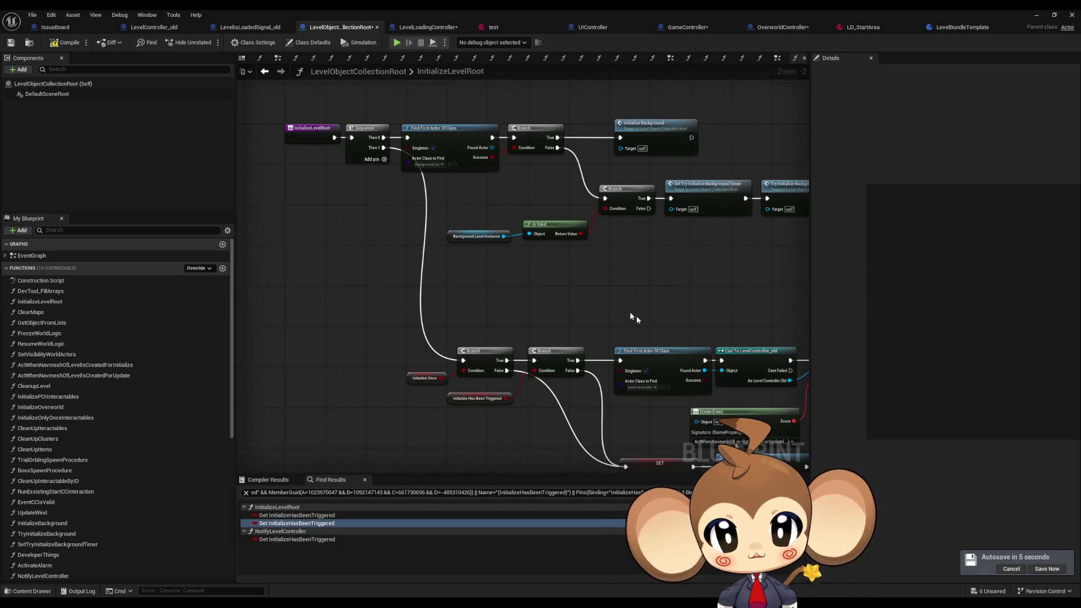
{"action": "left_click", "coordinate": [442, 25]}
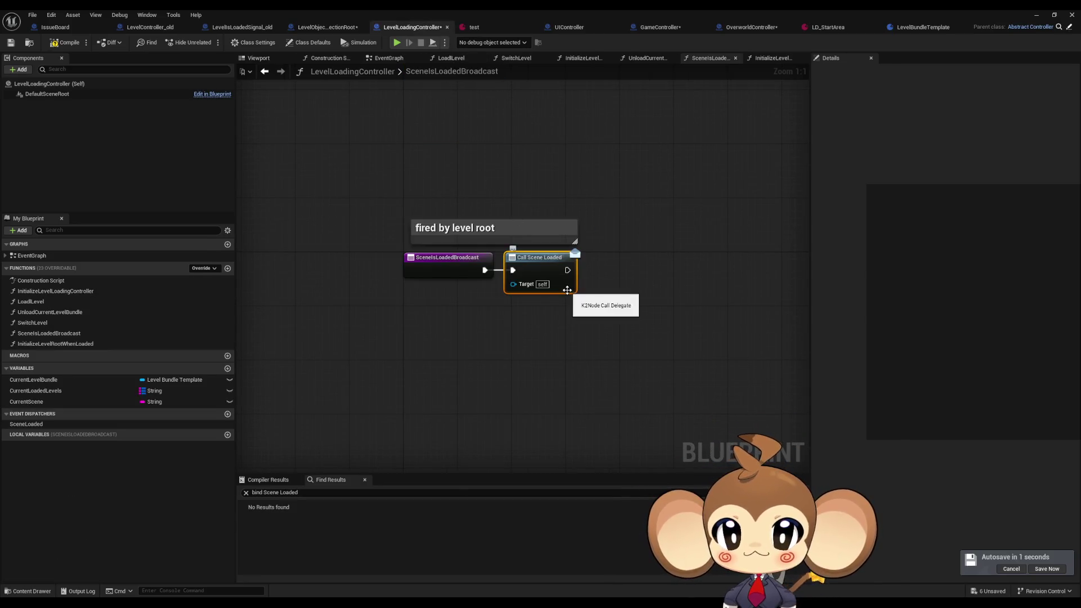
{"action": "left_click", "coordinate": [639, 318]}
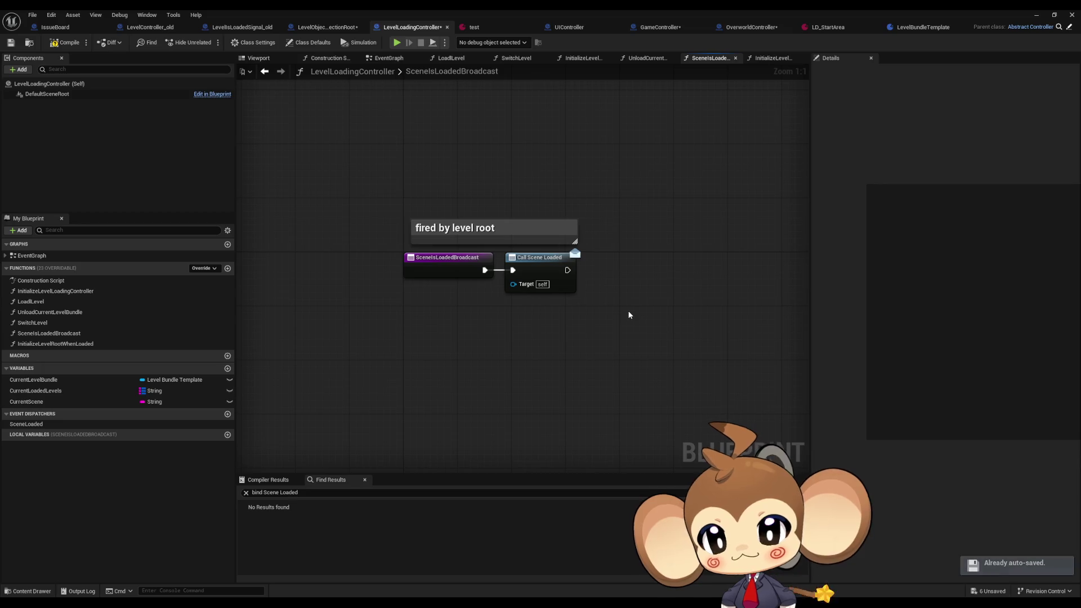
{"action": "left_click_drag", "start_coordinate": [608, 308], "coordinate": [542, 306]}
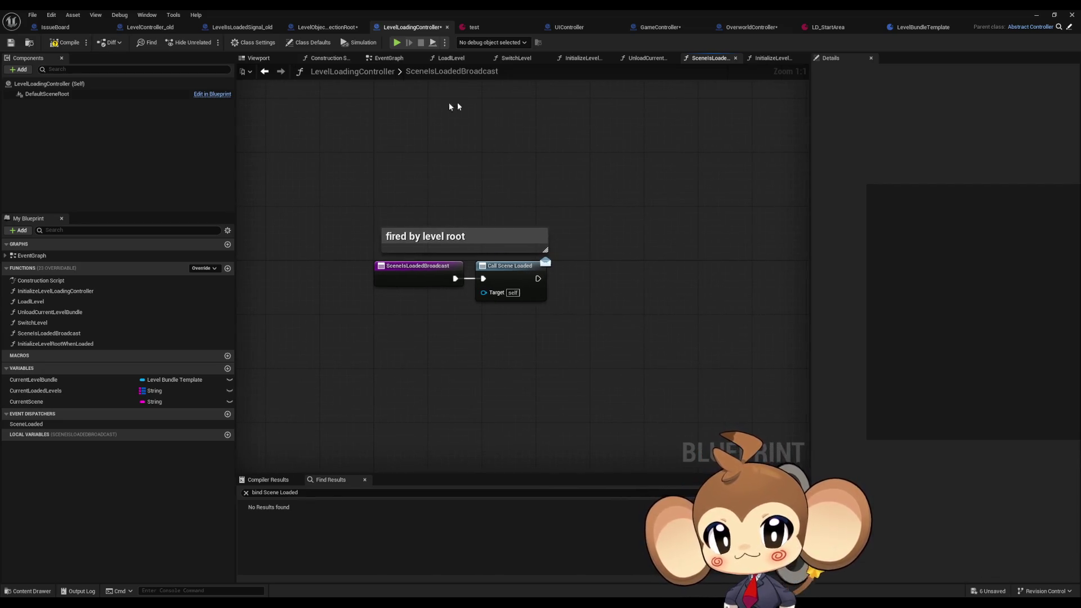
{"action": "left_click", "coordinate": [658, 27]}
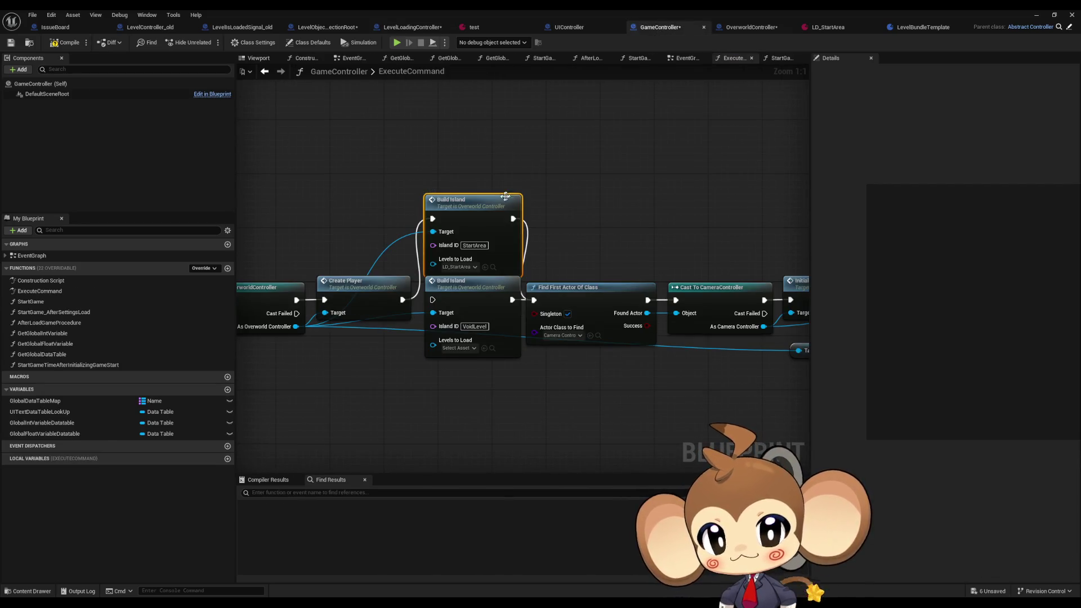
{"action": "double_click", "coordinate": [479, 214]}
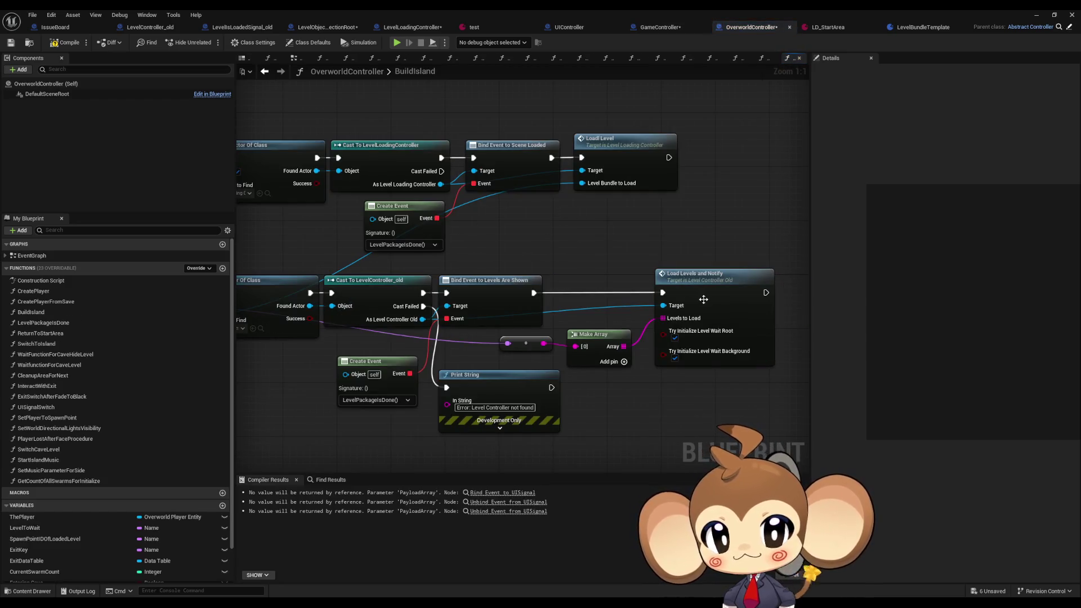
- Drill through LoadLevels, LoadOneLevel and BroadcastLevelsShown to the BroadcastShowLevelAfterTime event
{"action": "double_click", "coordinate": [700, 306]}
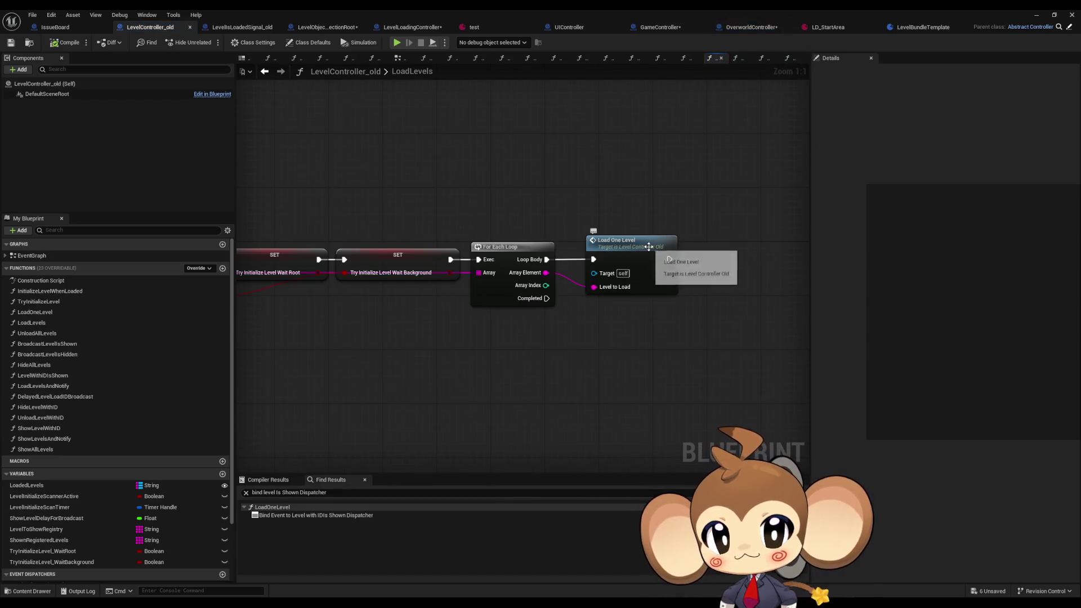
{"action": "double_click", "coordinate": [647, 245]}
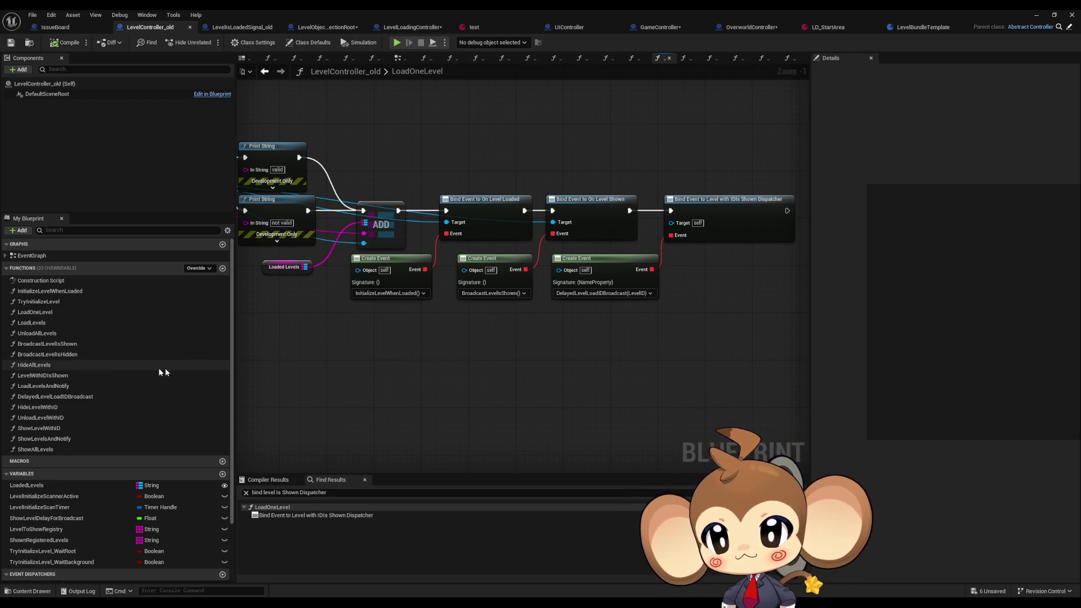
{"action": "left_click", "coordinate": [85, 344]}
{"action": "double_click", "coordinate": [85, 345]}
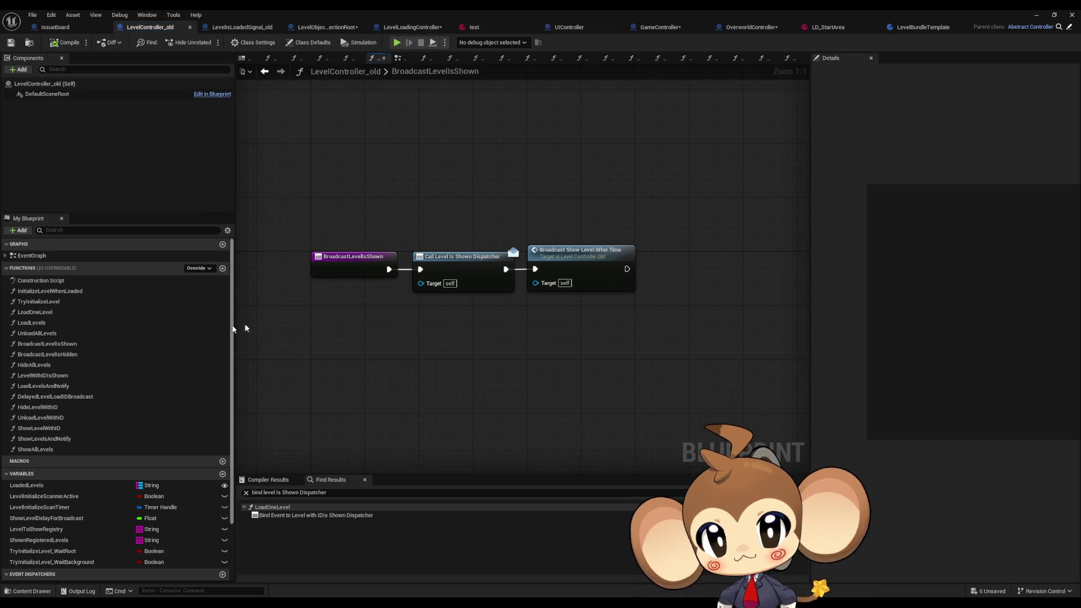
{"action": "double_click", "coordinate": [560, 270]}
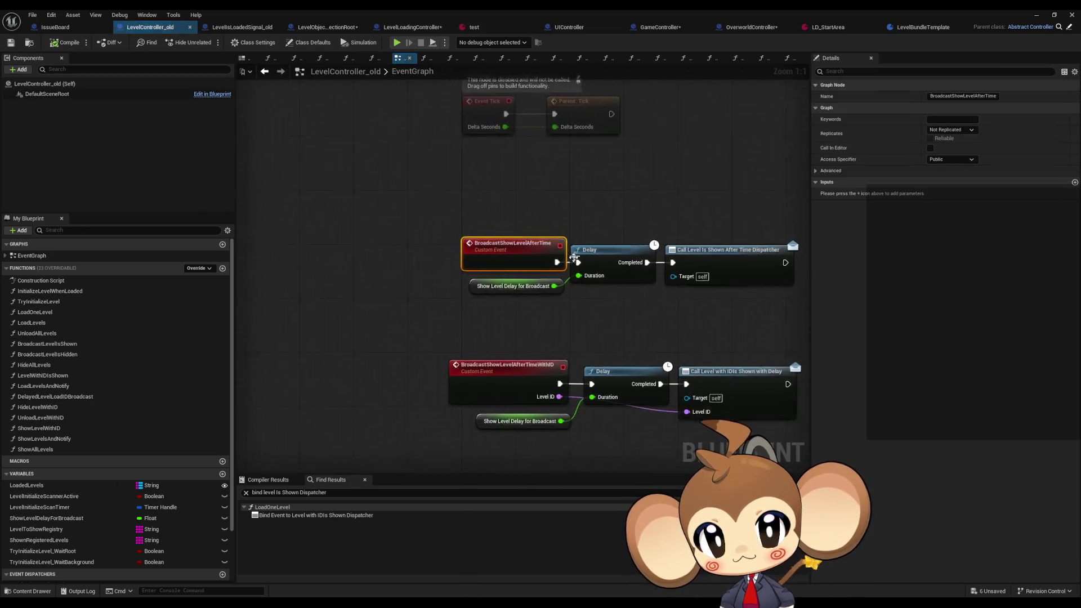
- Find references to the Level Is Shown After Time dispatcher call and rerun the search
{"action": "right_click", "coordinate": [733, 264]}
{"action": "left_click", "coordinate": [752, 344]}
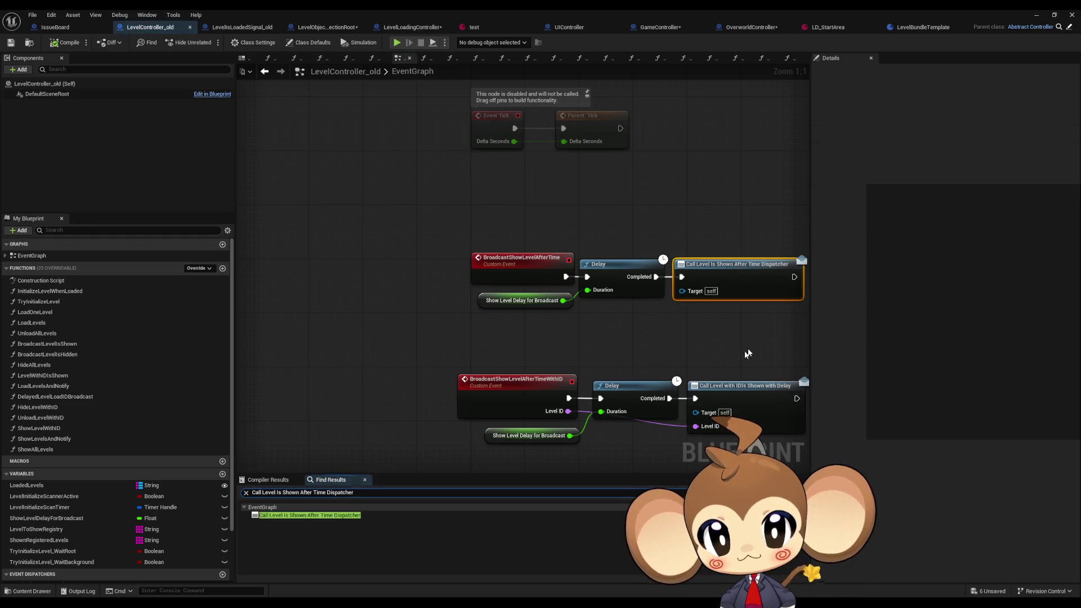
{"action": "double_click", "coordinate": [257, 492]}
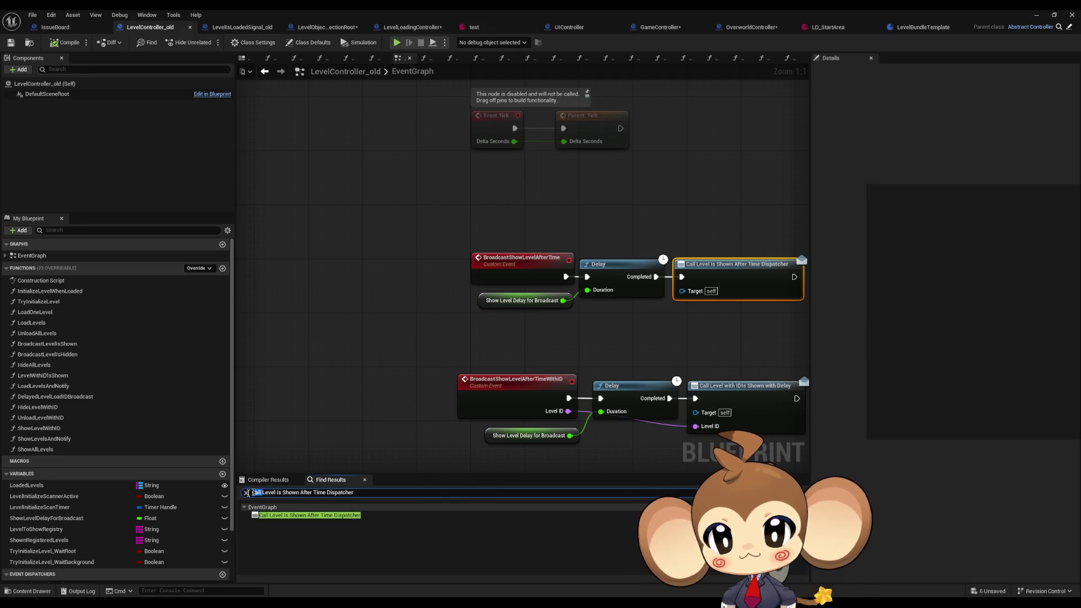
{"action": "type", "text": "bin"}
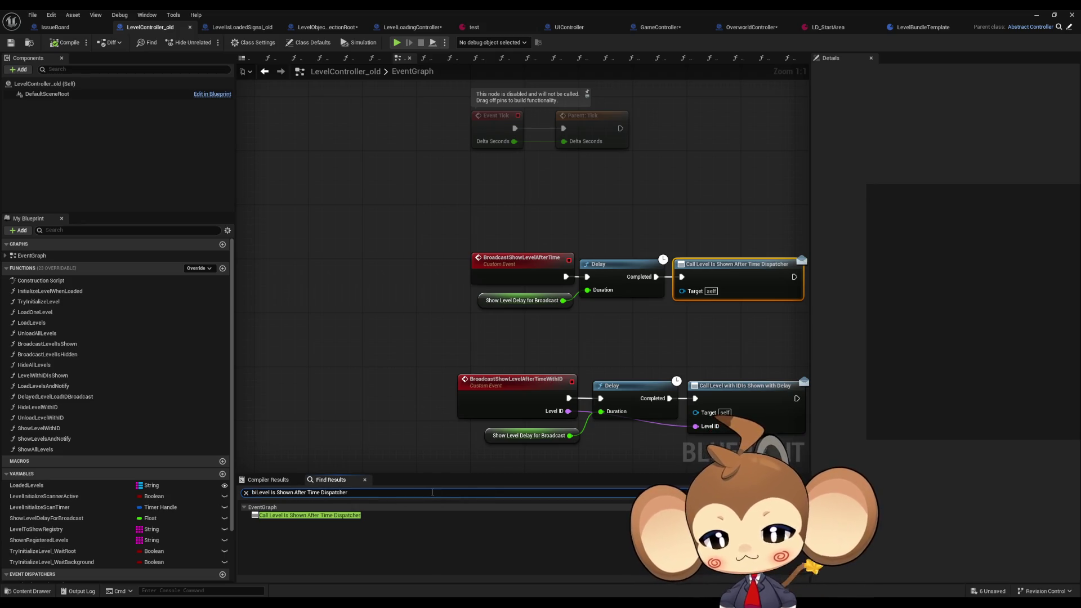
{"action": "type", "text": "d"}
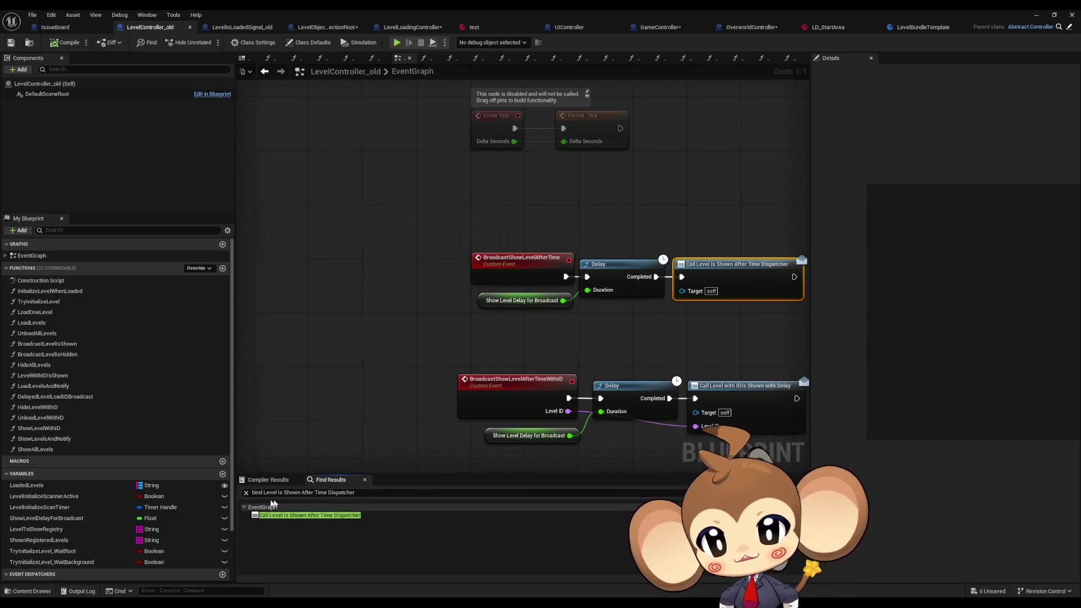
{"action": "key", "text": "BackSpace"}
{"action": "key", "text": "BackSpace"}
{"action": "key", "text": "BackSpace"}
{"action": "key", "text": "Return"}
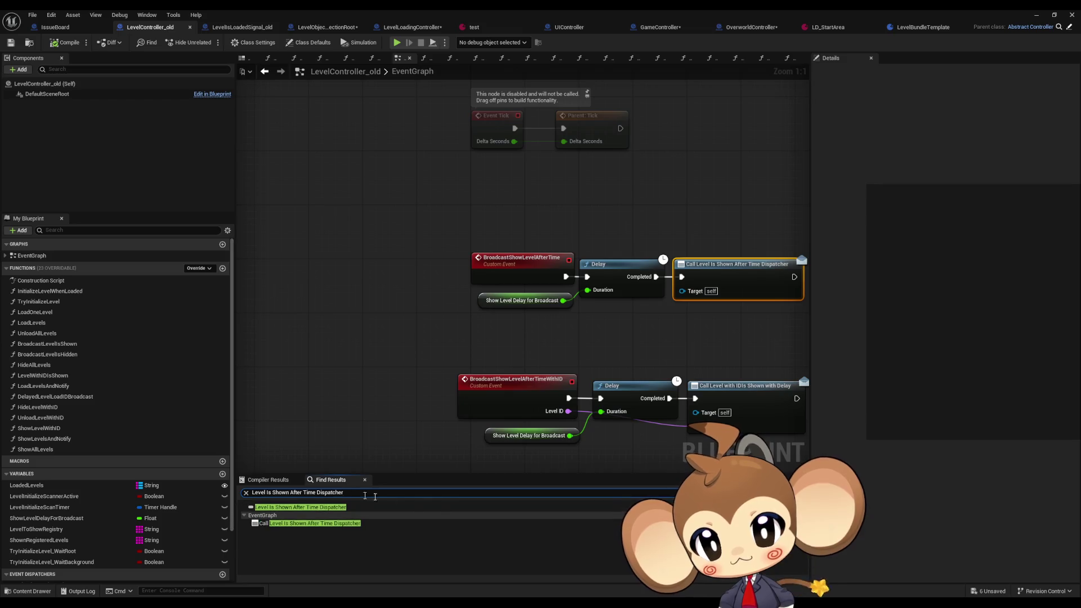
{"action": "left_click_drag", "start_coordinate": [744, 348], "coordinate": [667, 350]}
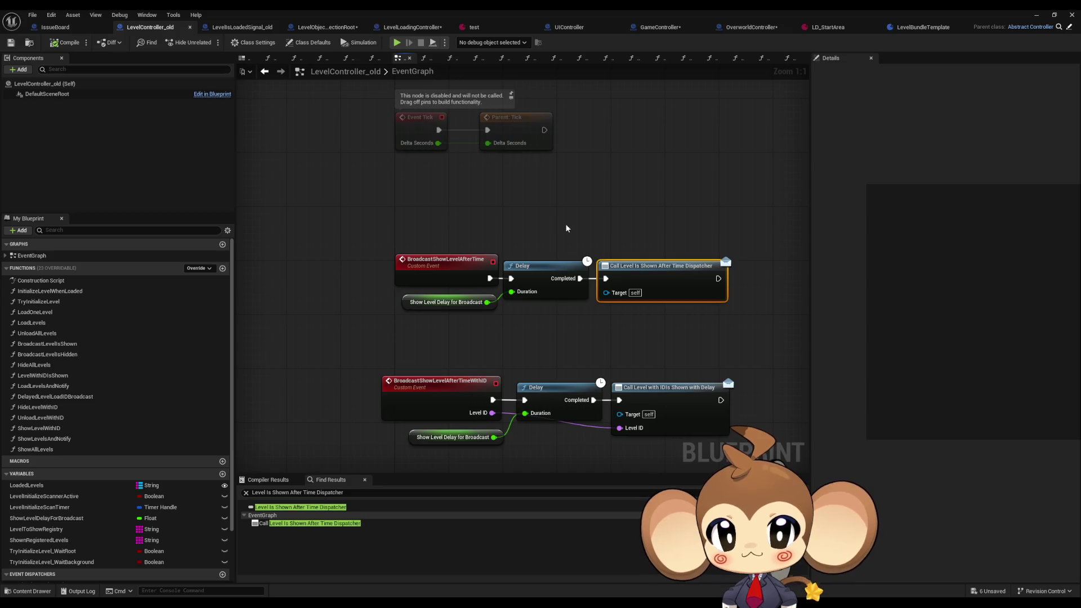
- From BroadcastLevelsIsShown, search references for 'bind Level Is Shown Dispatcher'
{"action": "left_click", "coordinate": [280, 71]}
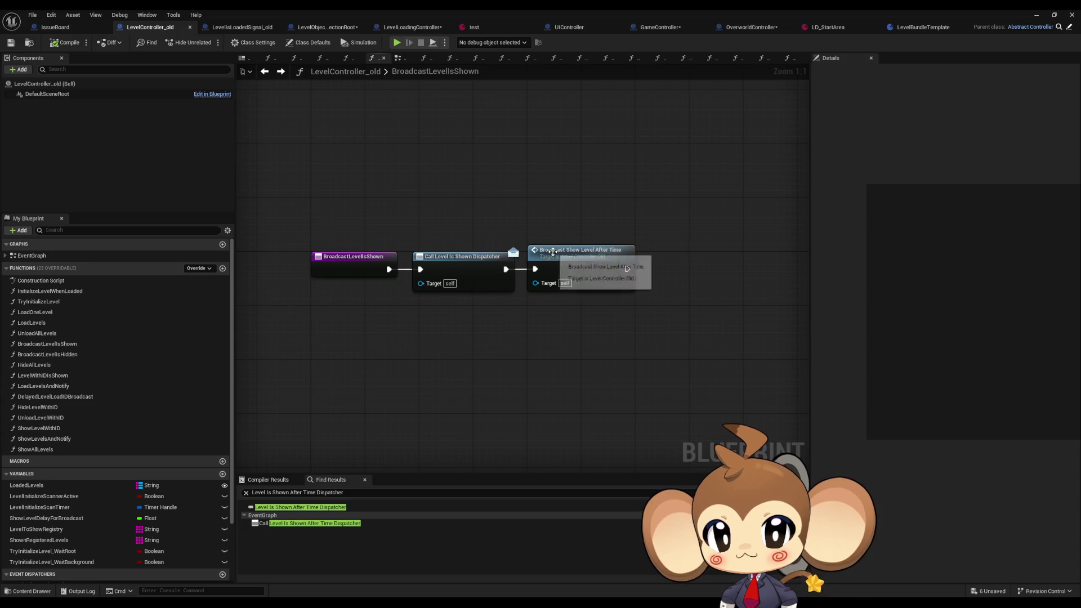
{"action": "left_click", "coordinate": [471, 266]}
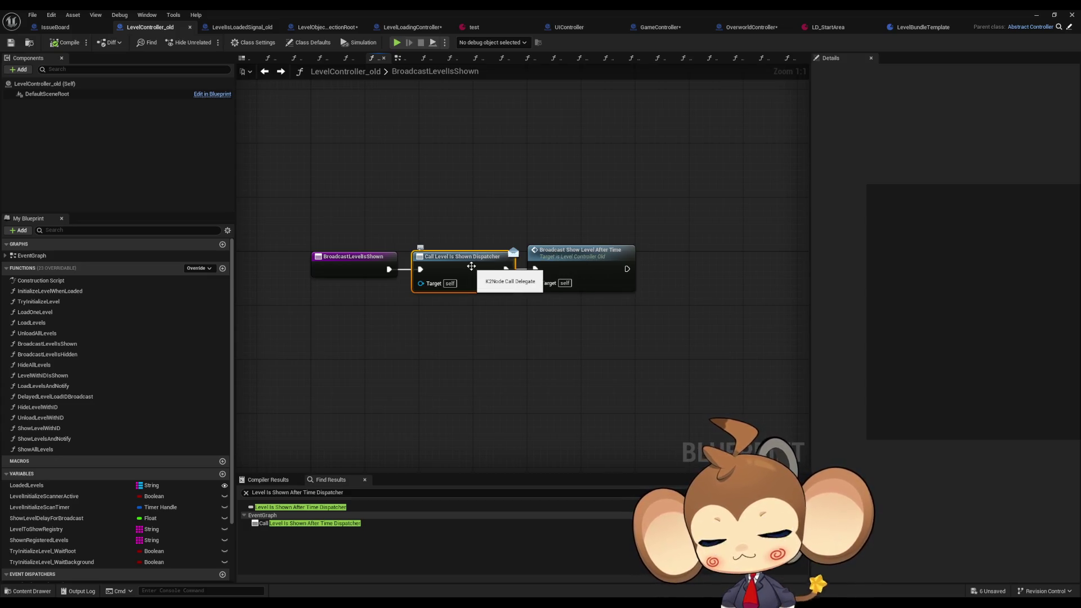
{"action": "right_click", "coordinate": [471, 266]}
{"action": "left_click", "coordinate": [519, 347]}
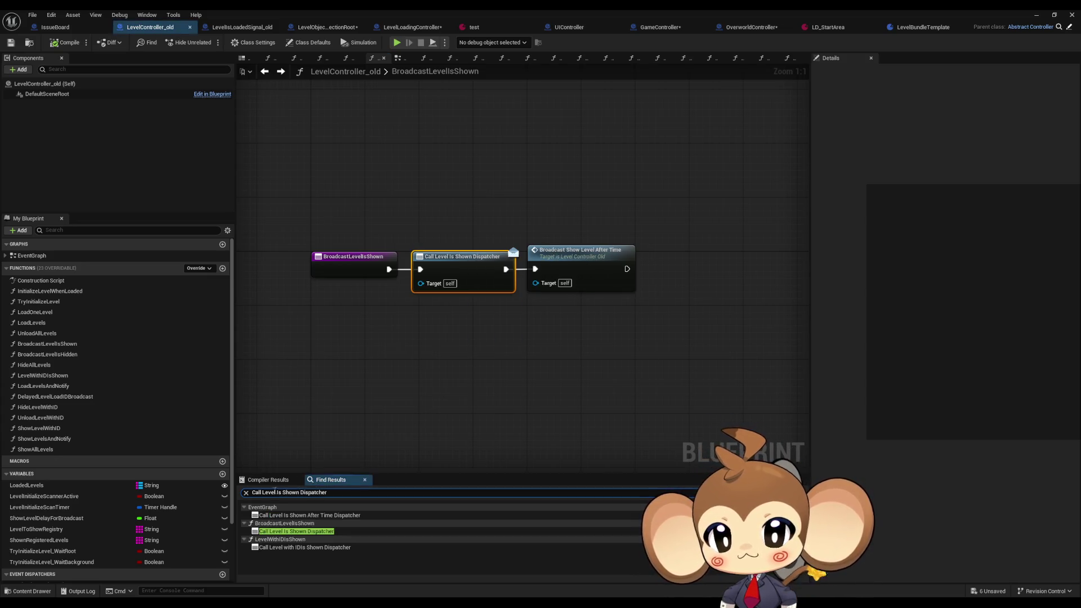
{"action": "key", "text": "BackSpace"}
{"action": "key", "text": "BackSpace"}
{"action": "key", "text": "BackSpace"}
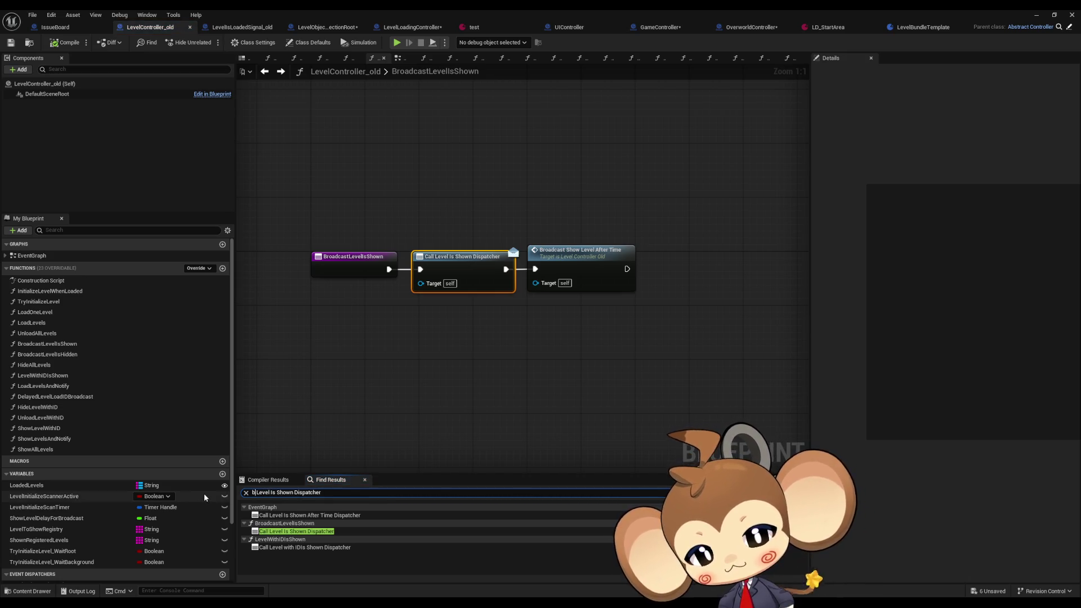
{"action": "type", "text": "ind"}
{"action": "key", "text": "Return"}
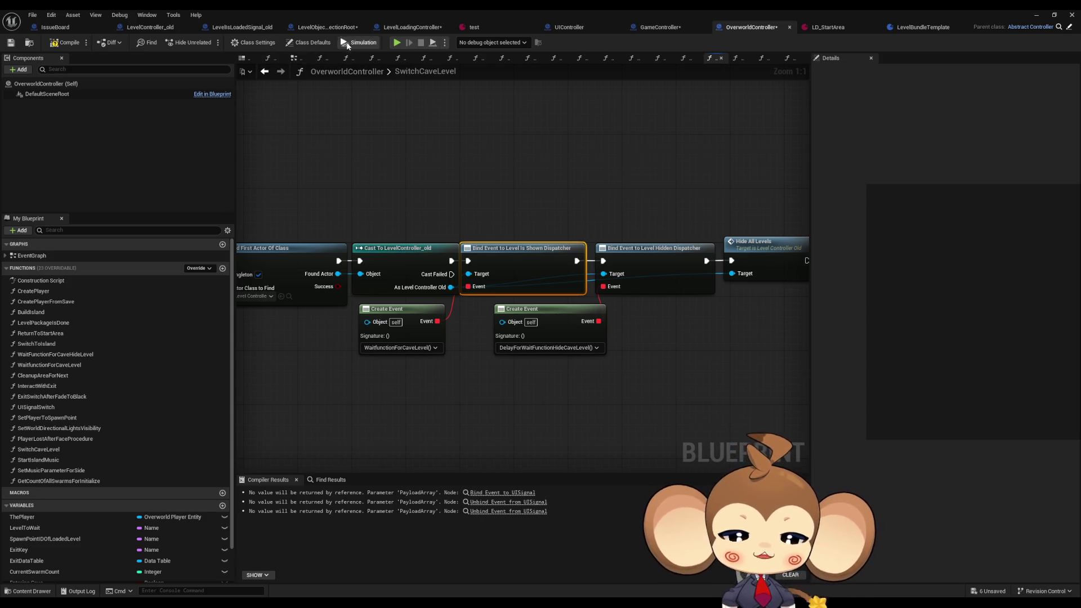
- Cycle through the LevelLoadingController, LevelObjectCollectionRoot and LevelIsLoadedSignal_old blueprints back to OverworldController
{"action": "left_click", "coordinate": [397, 31]}
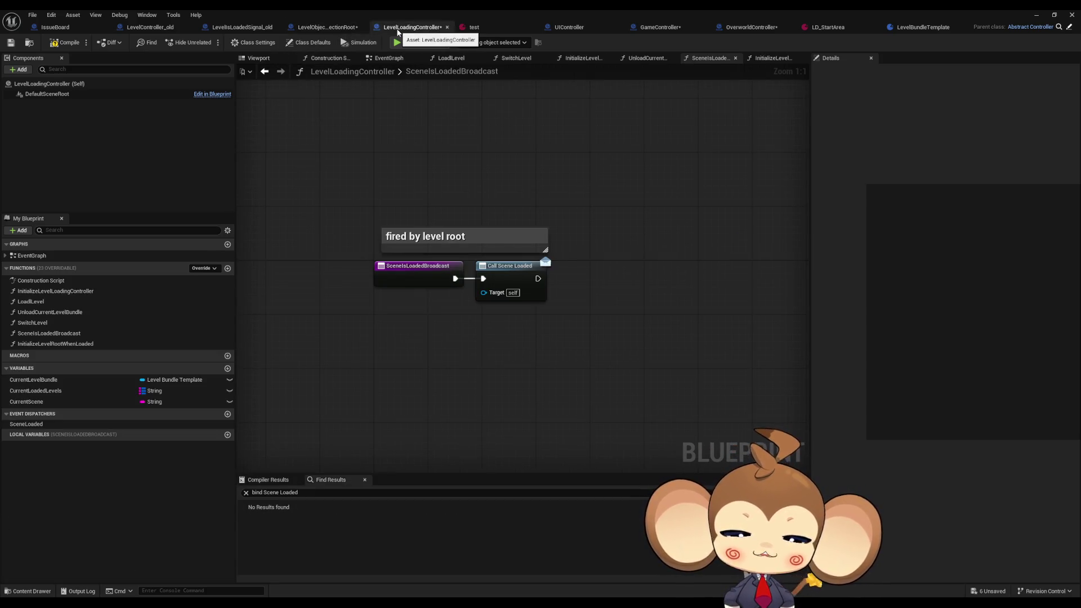
{"action": "left_click", "coordinate": [326, 27]}
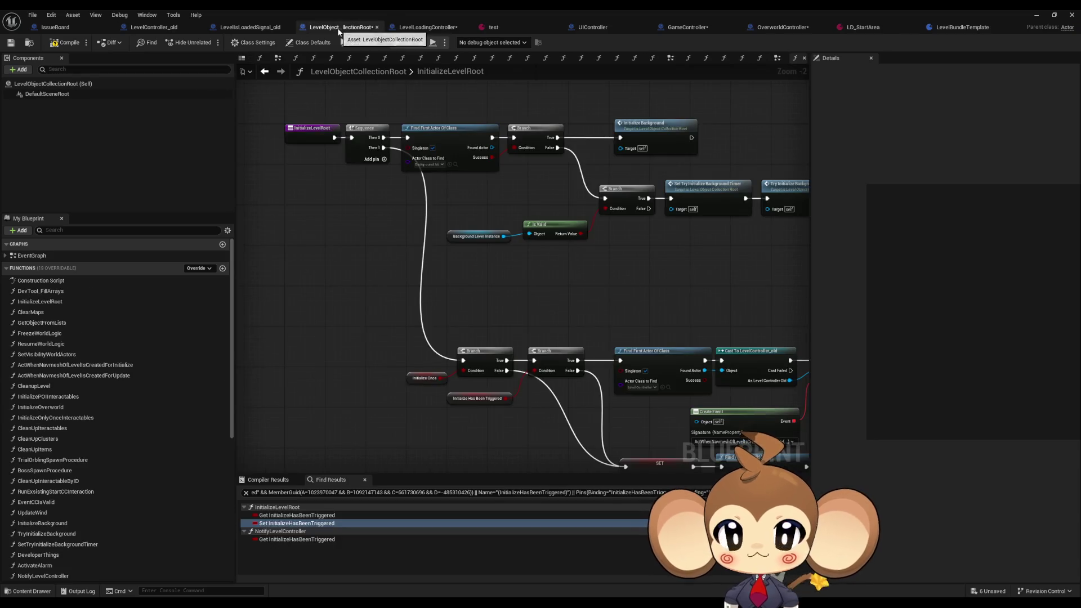
{"action": "left_click", "coordinate": [271, 28]}
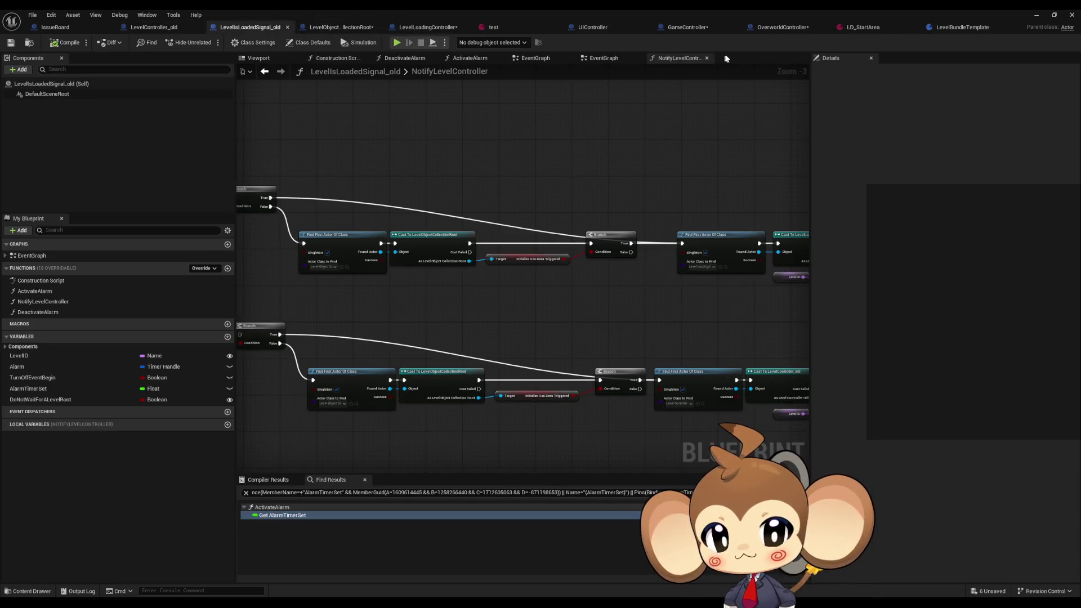
{"action": "left_click", "coordinate": [682, 33]}
- Drill from BuildIsland through LoadLevelsAndNotify and LoadLevels into the LoadOneLevel function
{"action": "double_click", "coordinate": [464, 215]}
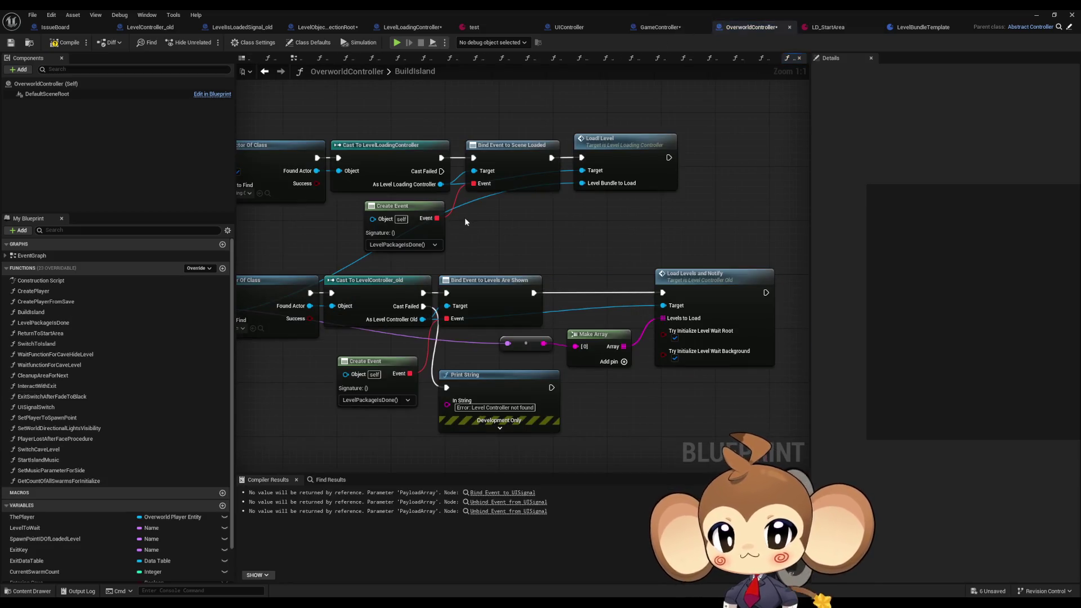
{"action": "double_click", "coordinate": [705, 297]}
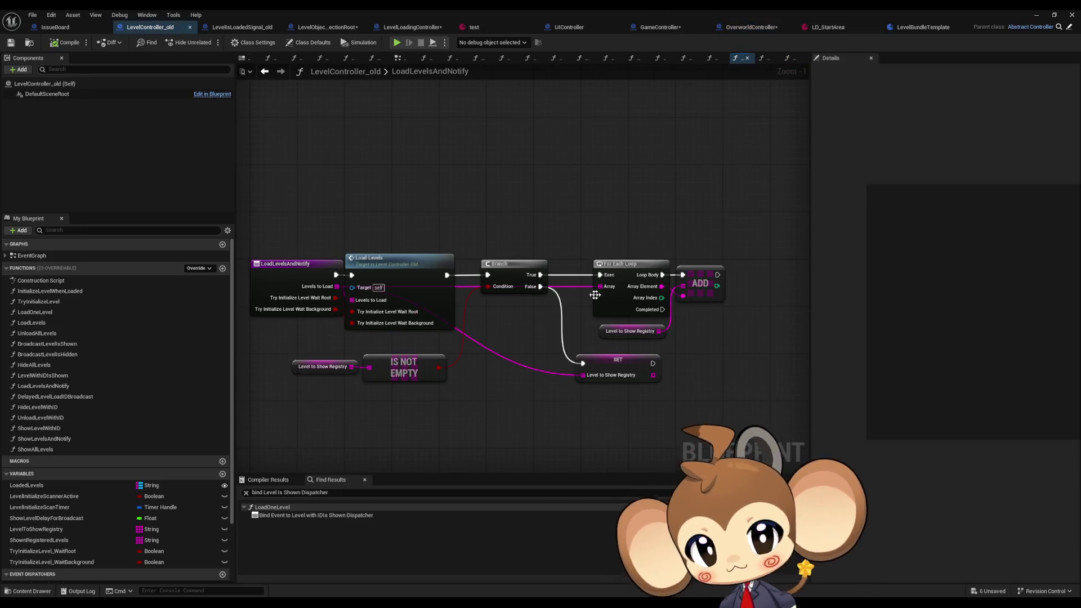
{"action": "double_click", "coordinate": [407, 262]}
{"action": "double_click", "coordinate": [535, 301]}
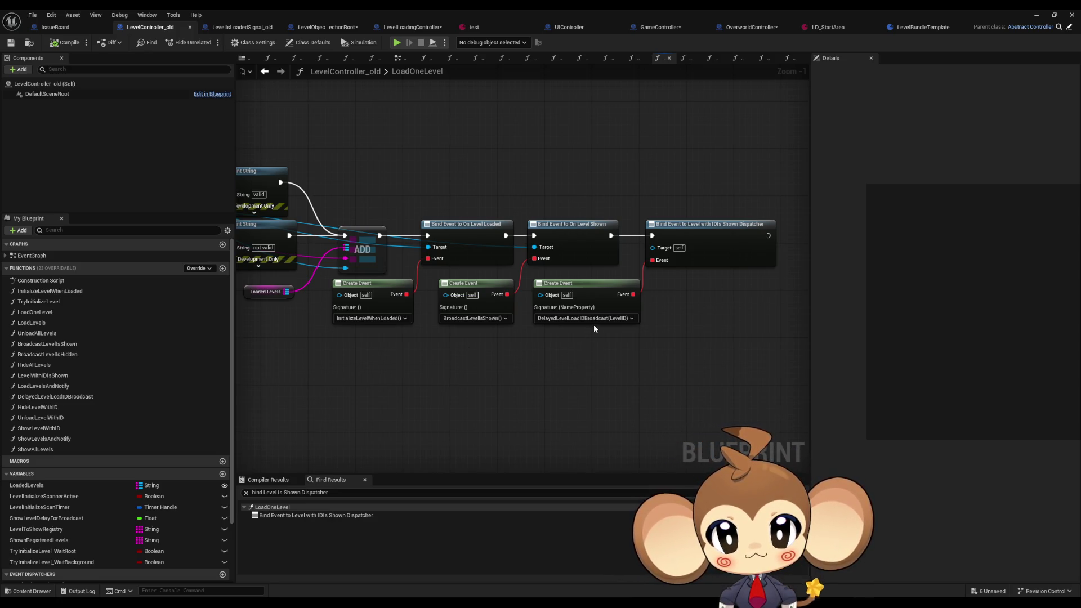
- Open DelayedLevelLoadIDBroadcast, then find references to its delayed ID dispatcher call, searching 'bind'
{"action": "double_click", "coordinate": [52, 397]}
{"action": "double_click", "coordinate": [631, 272]}
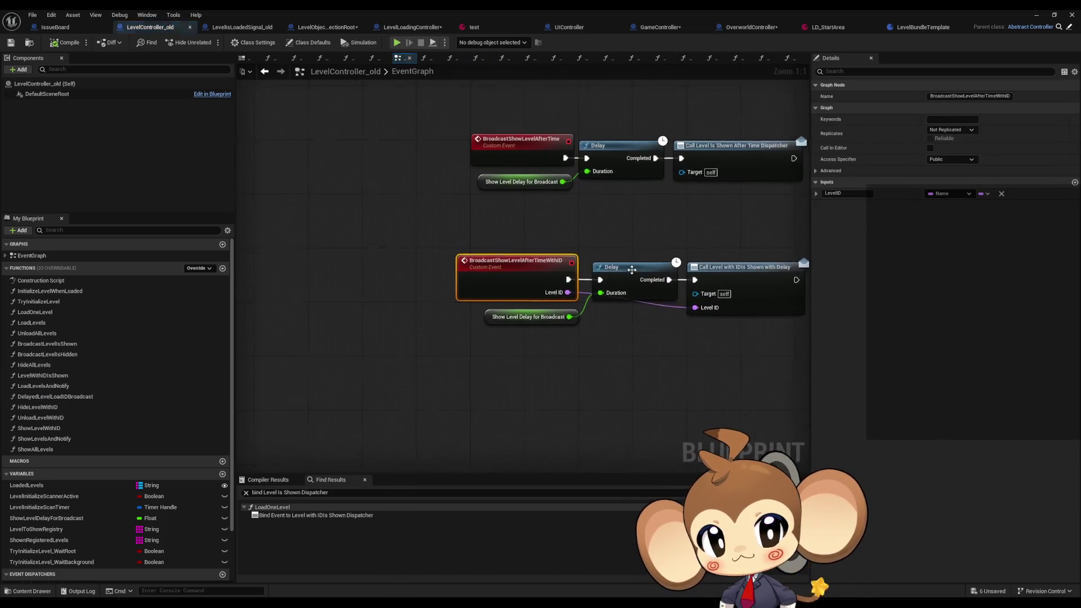
{"action": "right_click", "coordinate": [579, 269]}
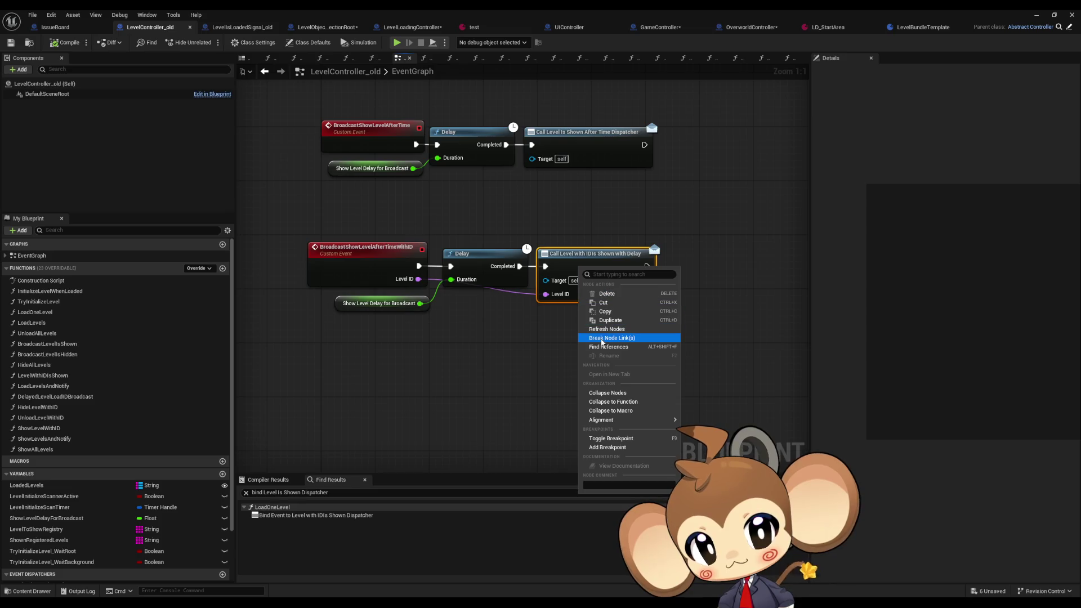
{"action": "left_click", "coordinate": [603, 347]}
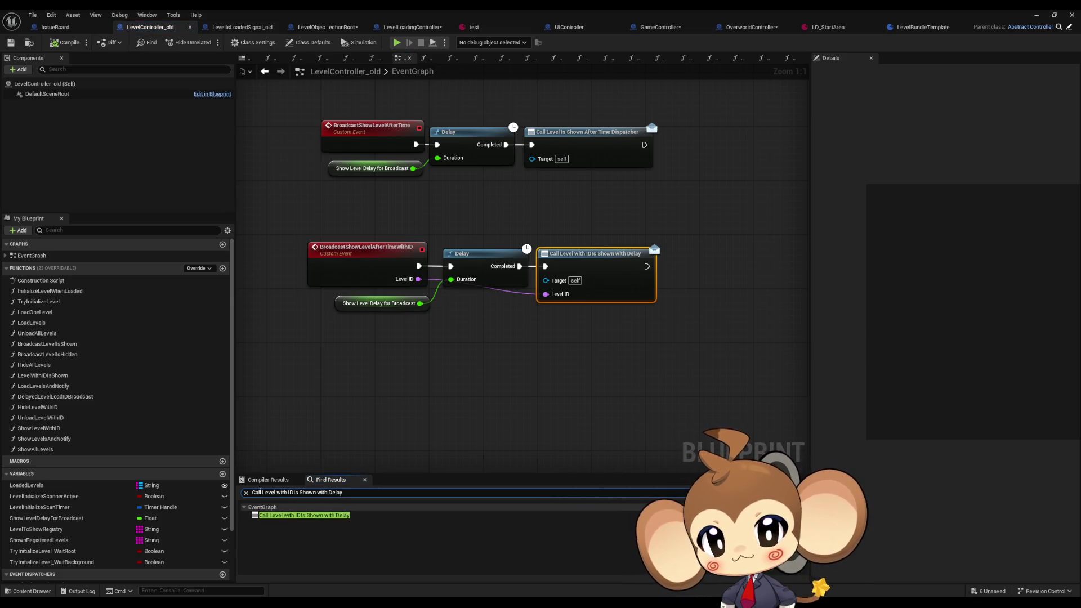
{"action": "type", "text": "bind"}
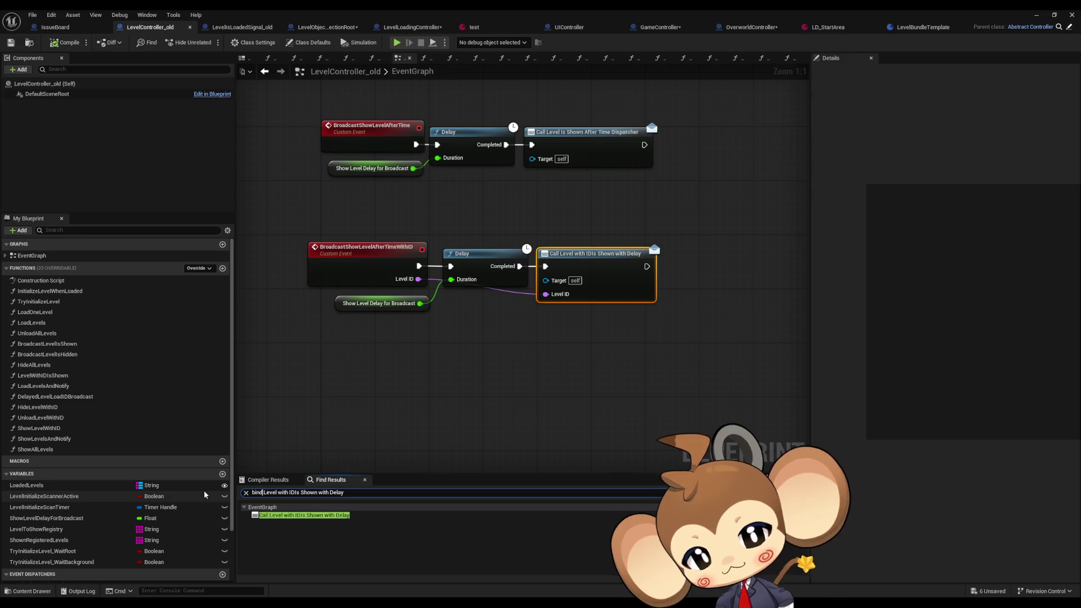
{"action": "key", "text": "Return"}
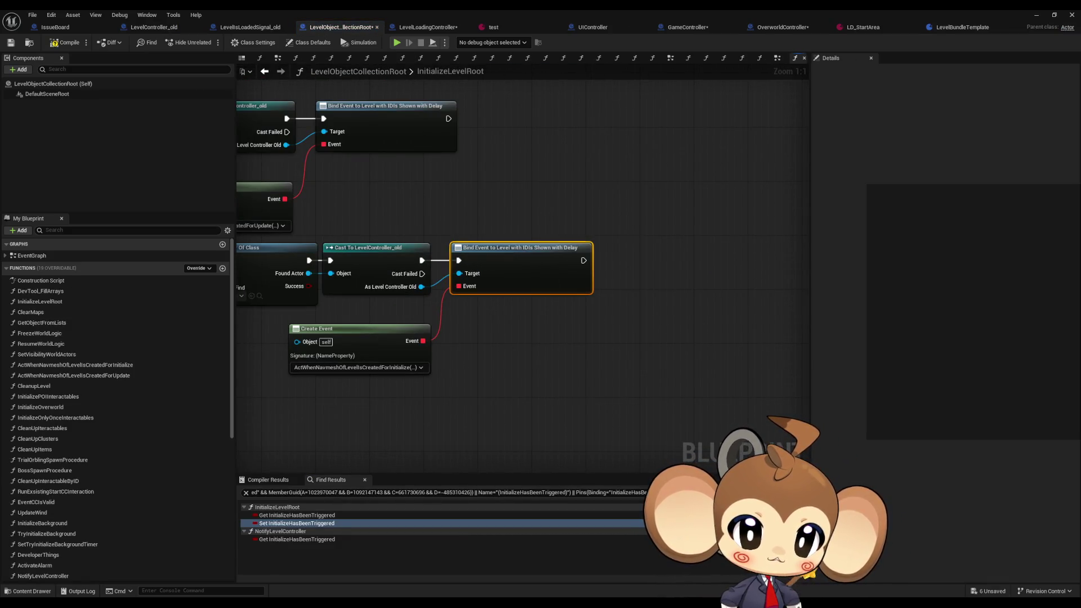
{"action": "mouse_move", "coordinate": [367, 246]}
{"action": "left_mouse_down"}
{"action": "mouse_move", "coordinate": [378, 258]}
{"action": "mouse_move", "coordinate": [809, 230]}
{"action": "left_mouse_up"}
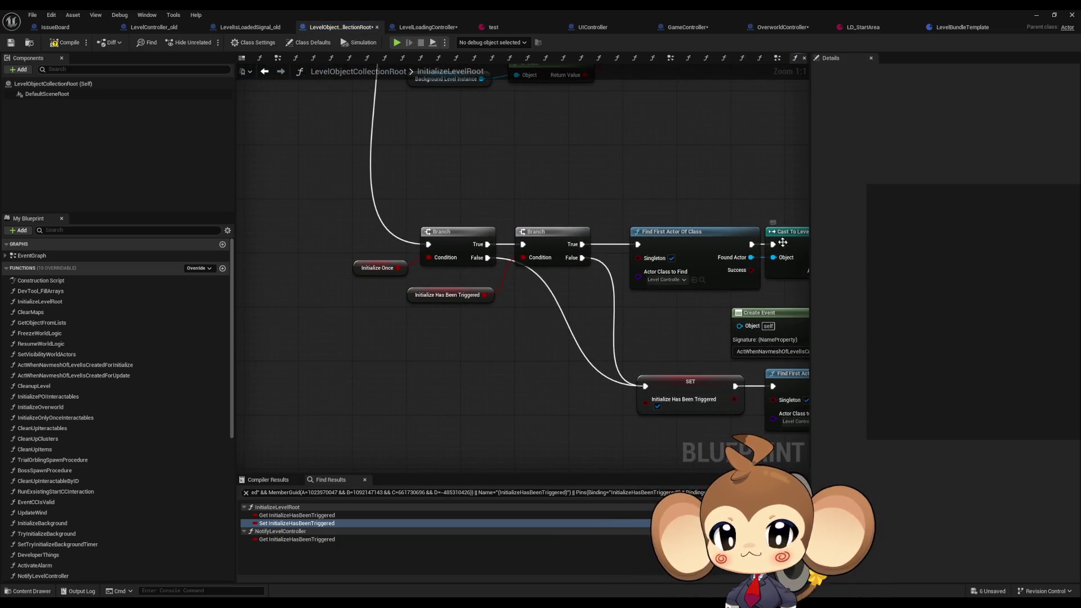
{"action": "mouse_move", "coordinate": [620, 193]}
{"action": "left_mouse_down"}
{"action": "mouse_move", "coordinate": [620, 314]}
{"action": "mouse_move", "coordinate": [772, 445]}
{"action": "mouse_move", "coordinate": [628, 300]}
{"action": "mouse_move", "coordinate": [289, 173]}
{"action": "left_mouse_up"}
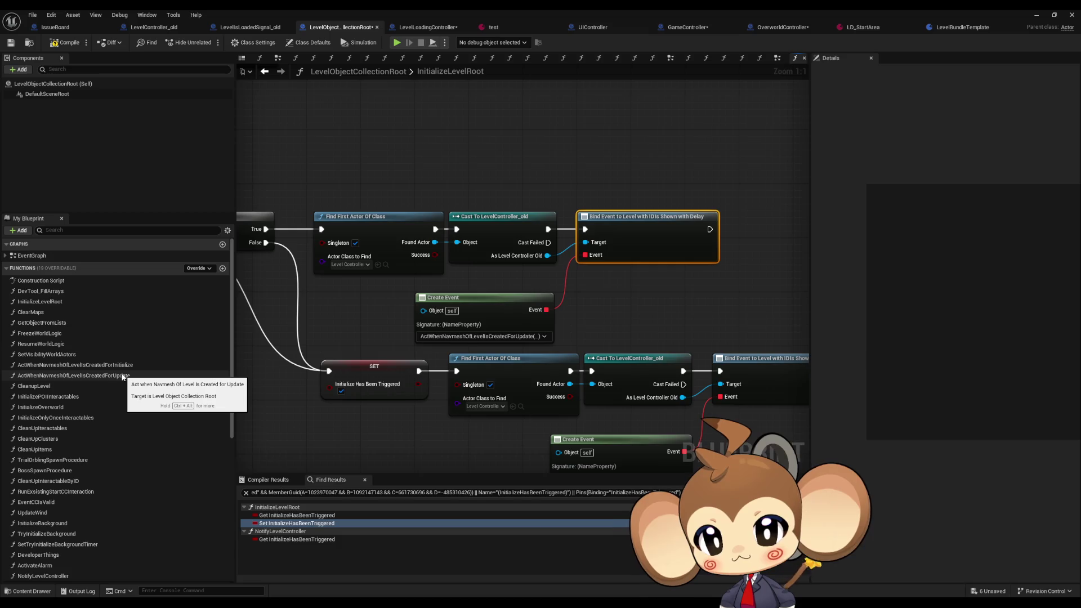
{"action": "left_click_drag", "start_coordinate": [580, 357], "coordinate": [537, 247]}
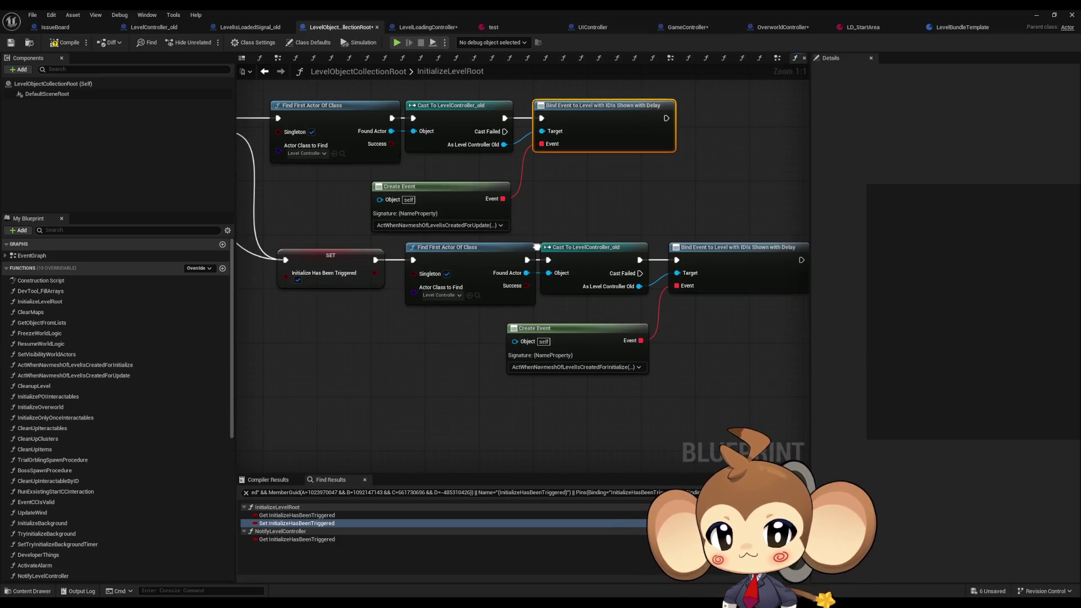
{"action": "double_click", "coordinate": [93, 375]}
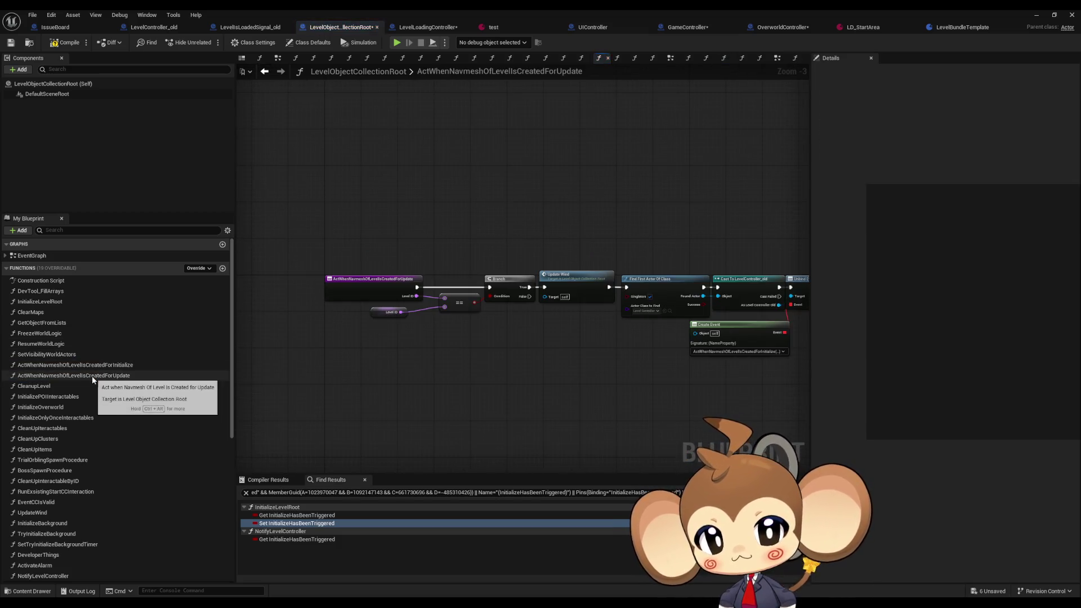
- Open ActWhenNavmeshOfLevelsIsCreatedForInitialize, then inspect InitializeOverworld's Orbling Cluster and POIInteractables calls
{"action": "scroll", "coordinate": [425, 314], "scroll_direction": "down", "scroll_amount": 2}
{"action": "double_click", "coordinate": [95, 365]}
{"action": "scroll", "coordinate": [532, 312], "scroll_direction": "down", "scroll_amount": 1}
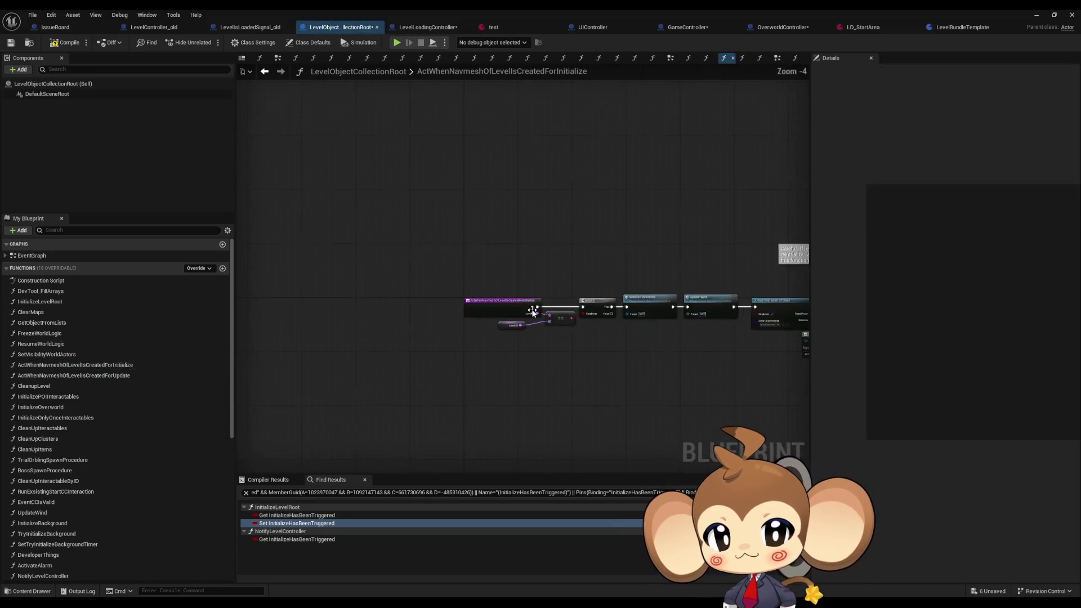
{"action": "scroll", "coordinate": [532, 311], "scroll_direction": "up", "scroll_amount": 4}
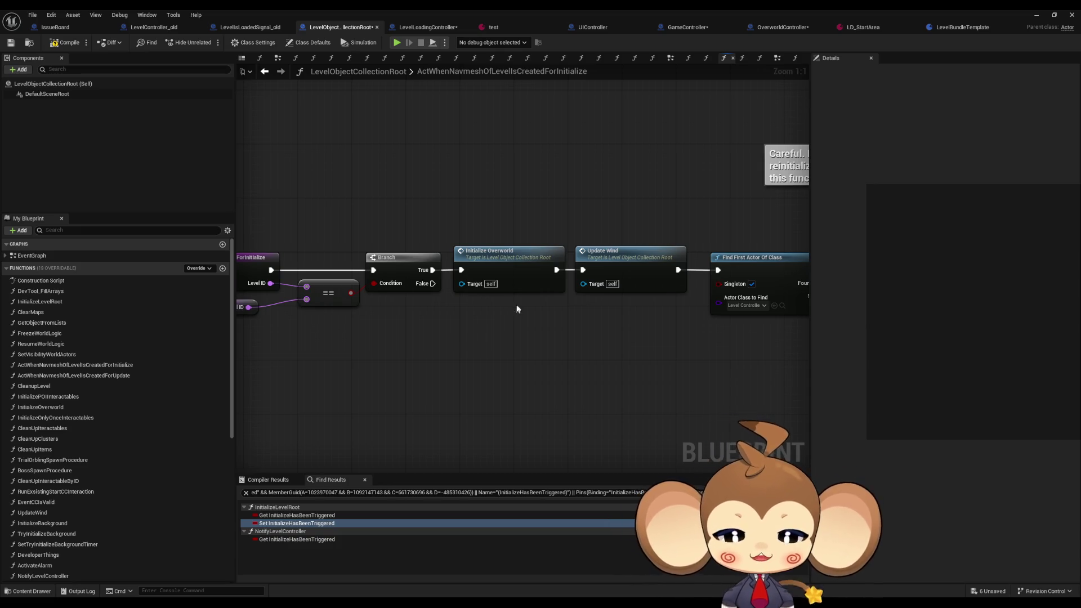
{"action": "left_click", "coordinate": [520, 267]}
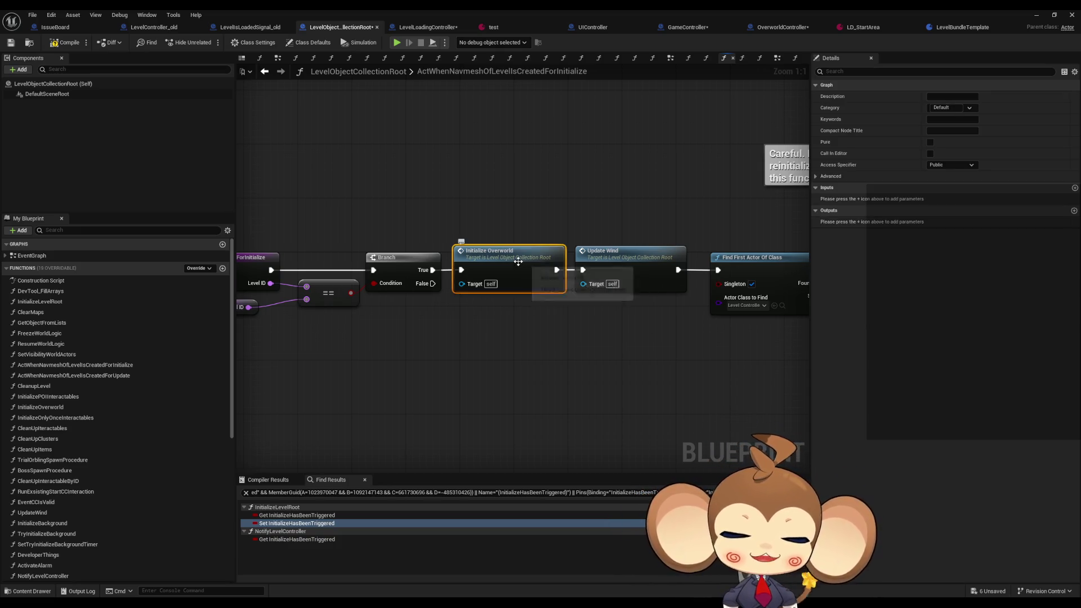
{"action": "double_click", "coordinate": [518, 261]}
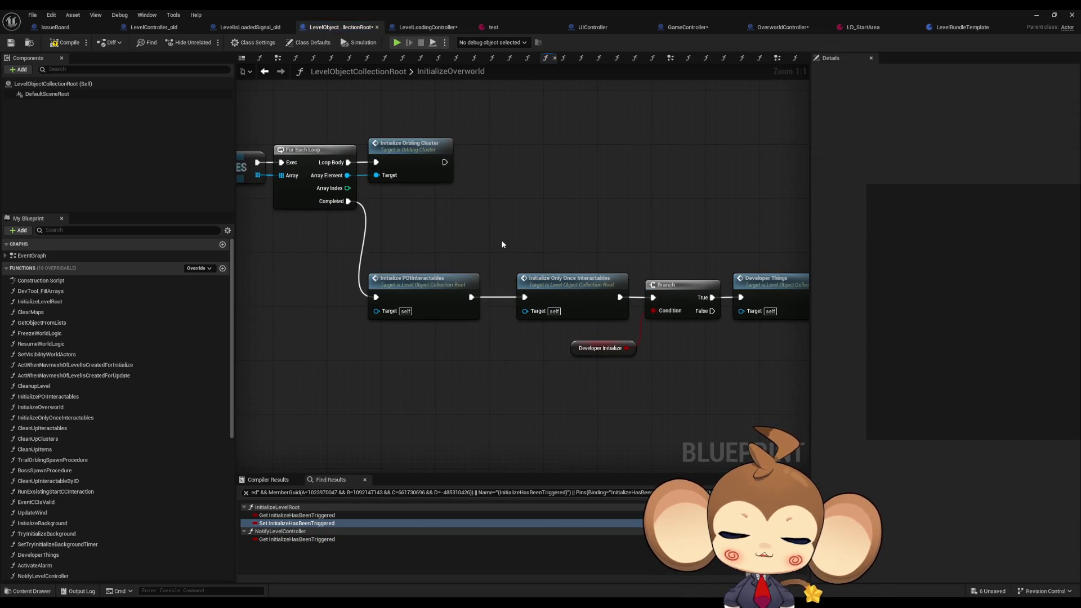
{"action": "mouse_move", "coordinate": [503, 245]}
{"action": "left_mouse_down"}
{"action": "mouse_move", "coordinate": [792, 320]}
{"action": "mouse_move", "coordinate": [721, 308]}
{"action": "mouse_move", "coordinate": [568, 249]}
{"action": "left_mouse_up"}
{"action": "left_click", "coordinate": [642, 232]}
{"action": "left_click", "coordinate": [479, 306]}
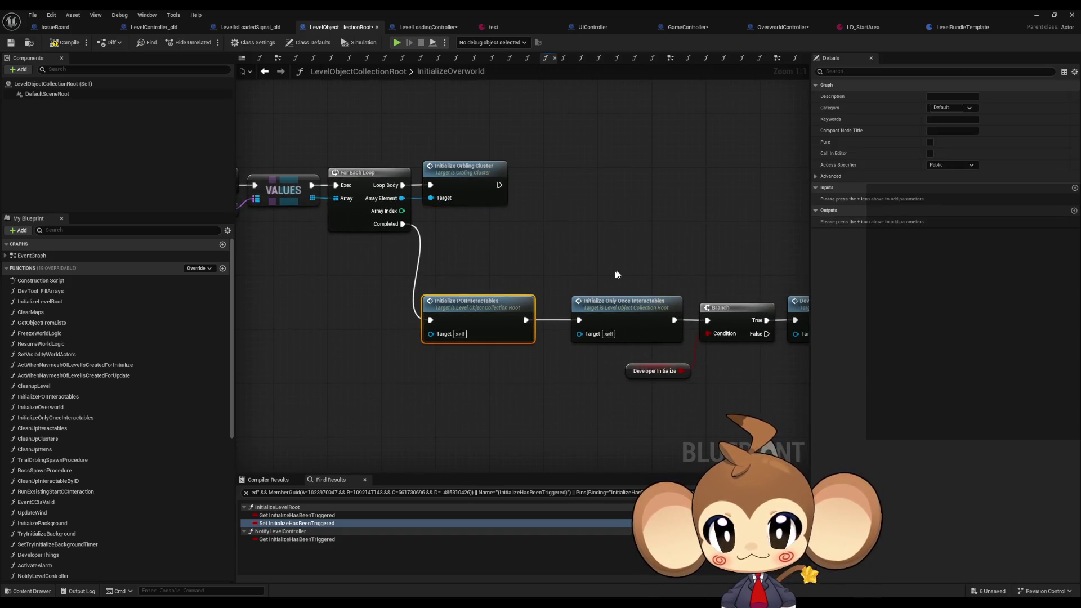
{"action": "mouse_move", "coordinate": [650, 261]}
{"action": "left_mouse_down"}
{"action": "mouse_move", "coordinate": [518, 244]}
{"action": "mouse_move", "coordinate": [532, 249]}
{"action": "left_mouse_up"}
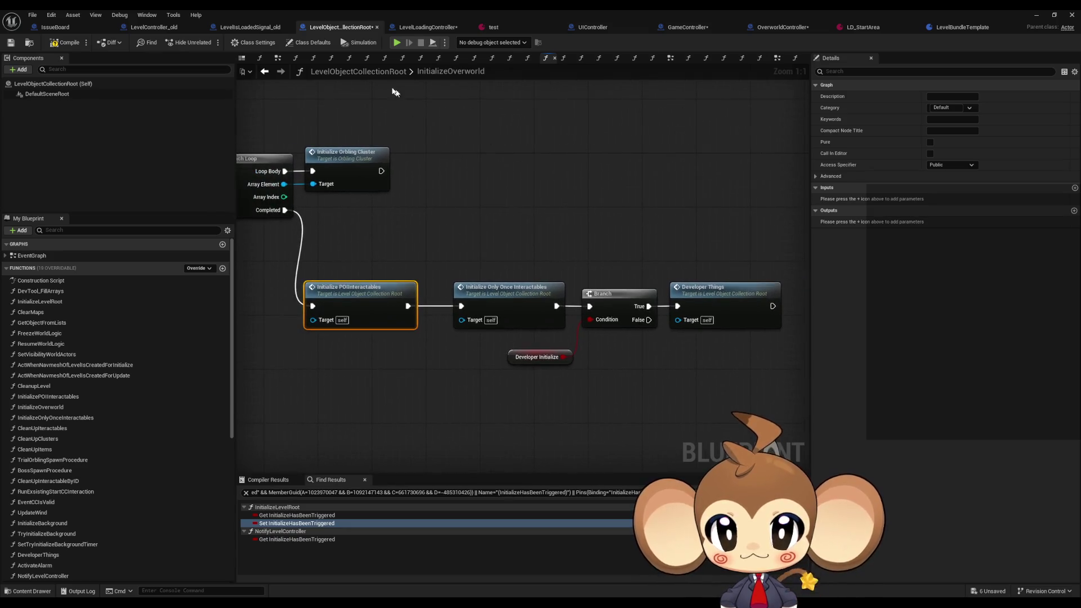
- Review the navmesh initialize chain: Update Wind, Find First Actor Of Class, Event CCIs Valid, Start CCInteraction
{"action": "left_click", "coordinate": [264, 71]}
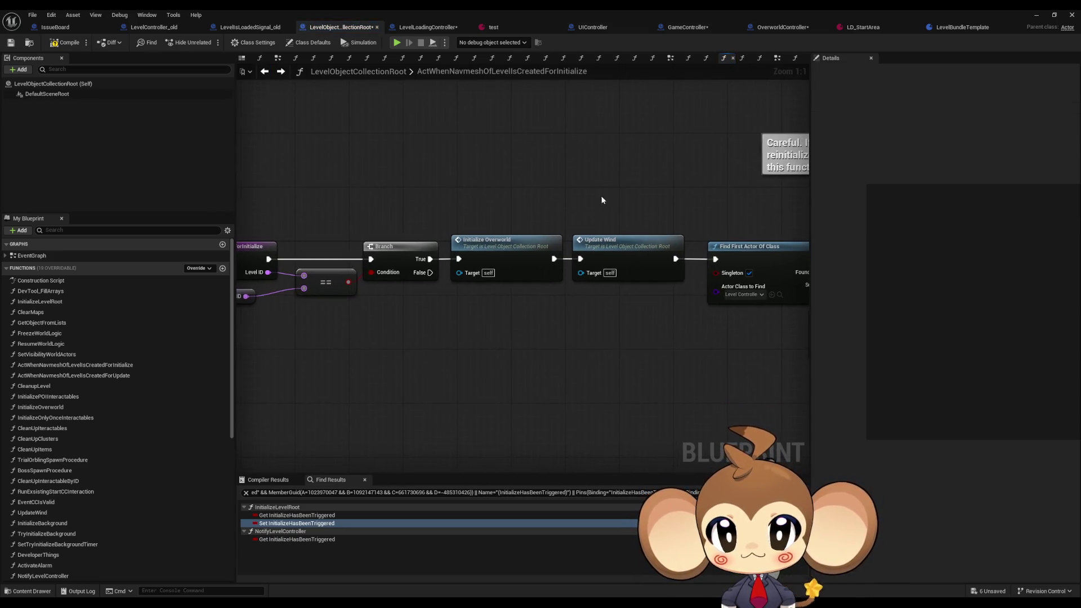
{"action": "left_click", "coordinate": [608, 240]}
{"action": "left_click_drag", "start_coordinate": [580, 250], "coordinate": [442, 250]}
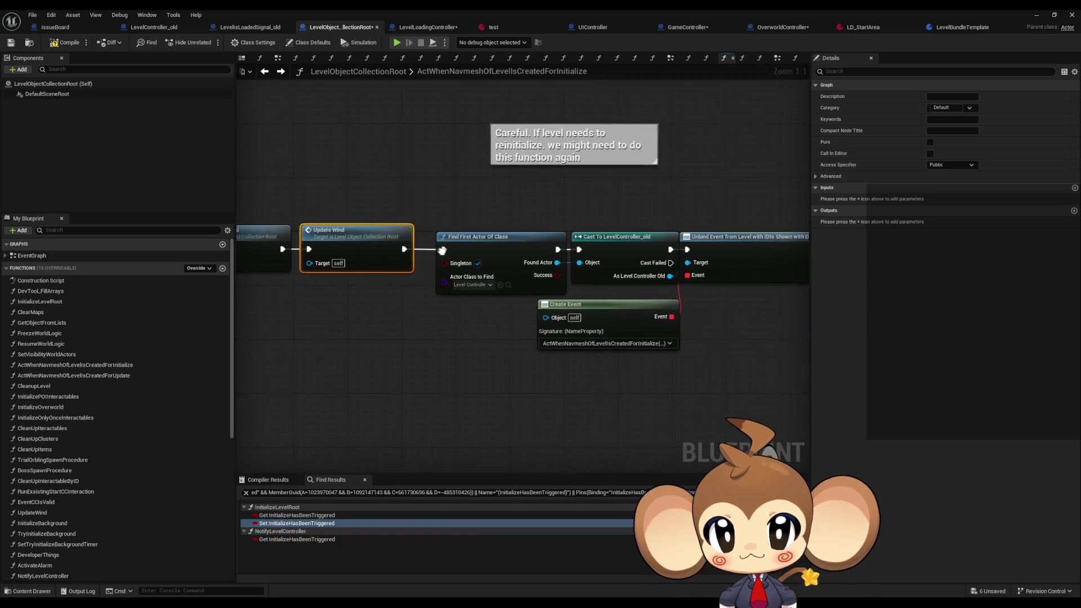
{"action": "left_click", "coordinate": [495, 258]}
{"action": "left_click_drag", "start_coordinate": [735, 309], "coordinate": [639, 303]}
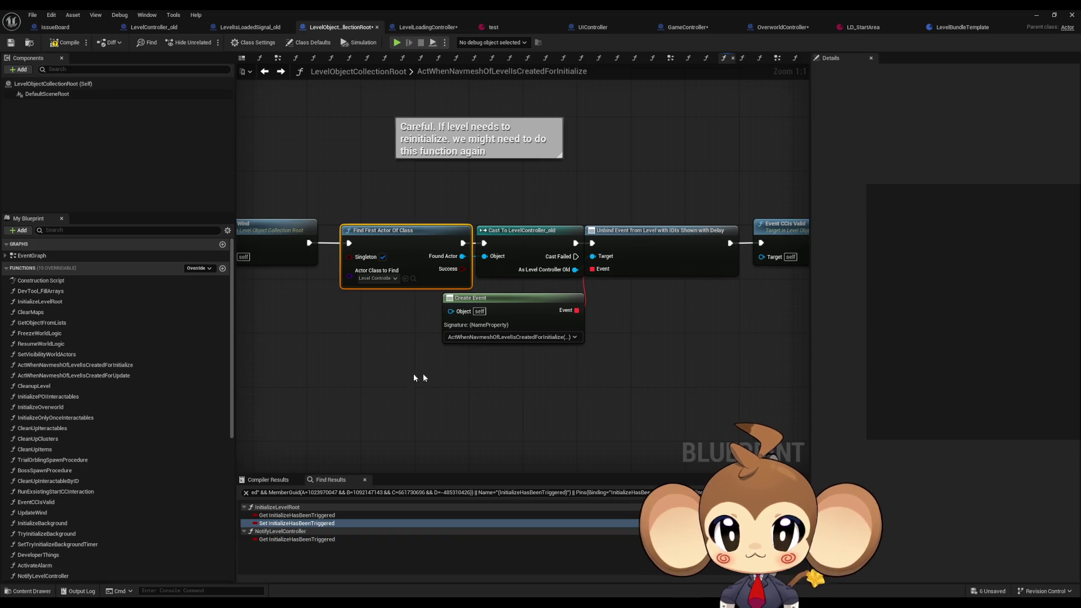
{"action": "mouse_move", "coordinate": [554, 393]}
{"action": "left_mouse_down"}
{"action": "mouse_move", "coordinate": [627, 345]}
{"action": "mouse_move", "coordinate": [549, 191]}
{"action": "left_mouse_up"}
{"action": "left_click", "coordinate": [614, 236]}
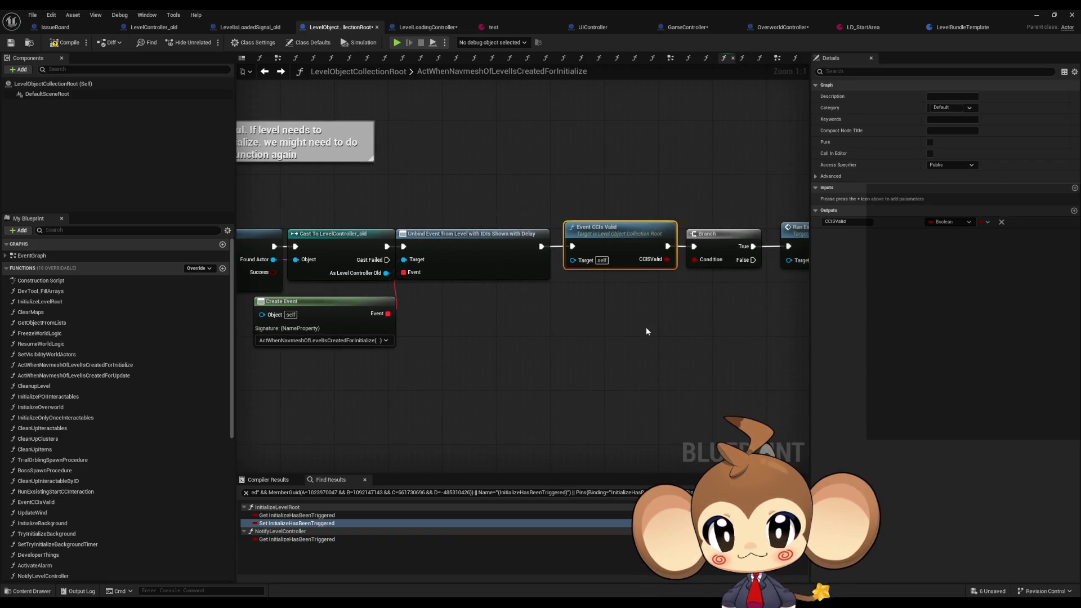
{"action": "left_click_drag", "start_coordinate": [661, 329], "coordinate": [549, 318]}
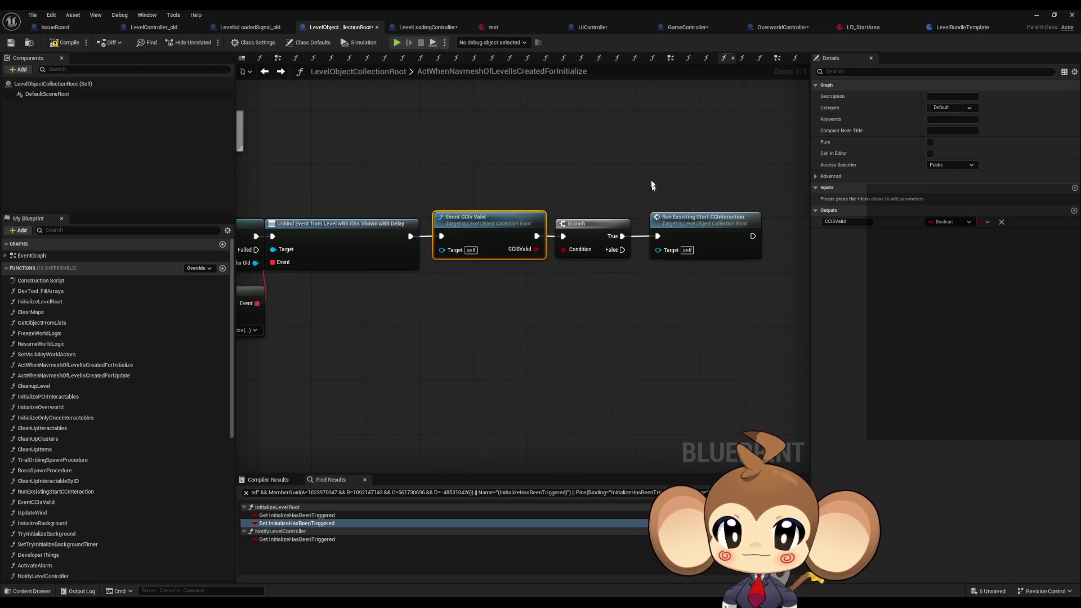
{"action": "left_click", "coordinate": [675, 224]}
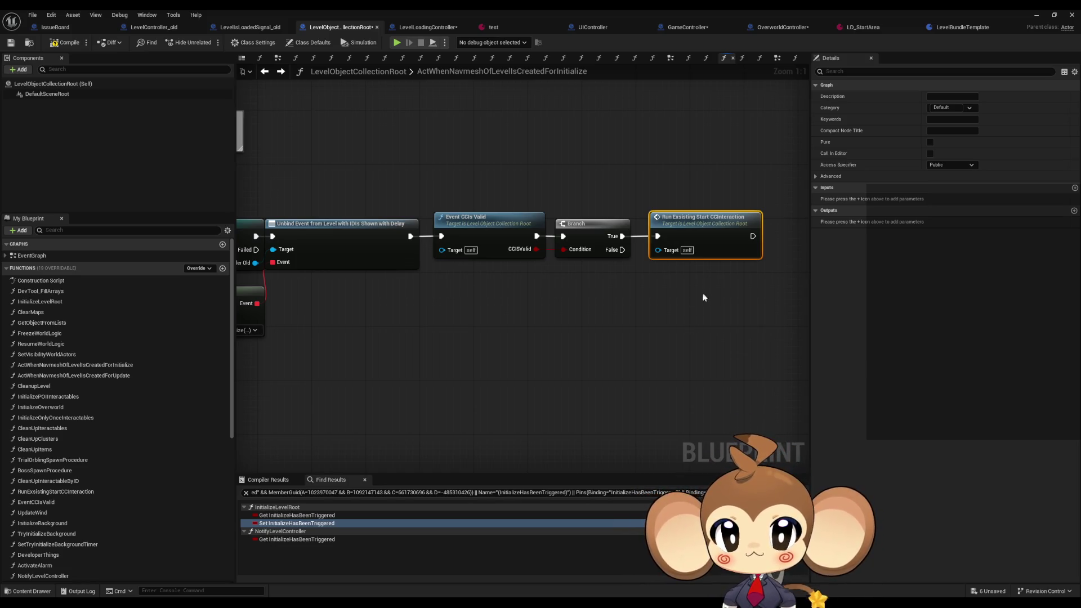
{"action": "scroll", "coordinate": [638, 315], "scroll_direction": "down", "scroll_amount": 3}
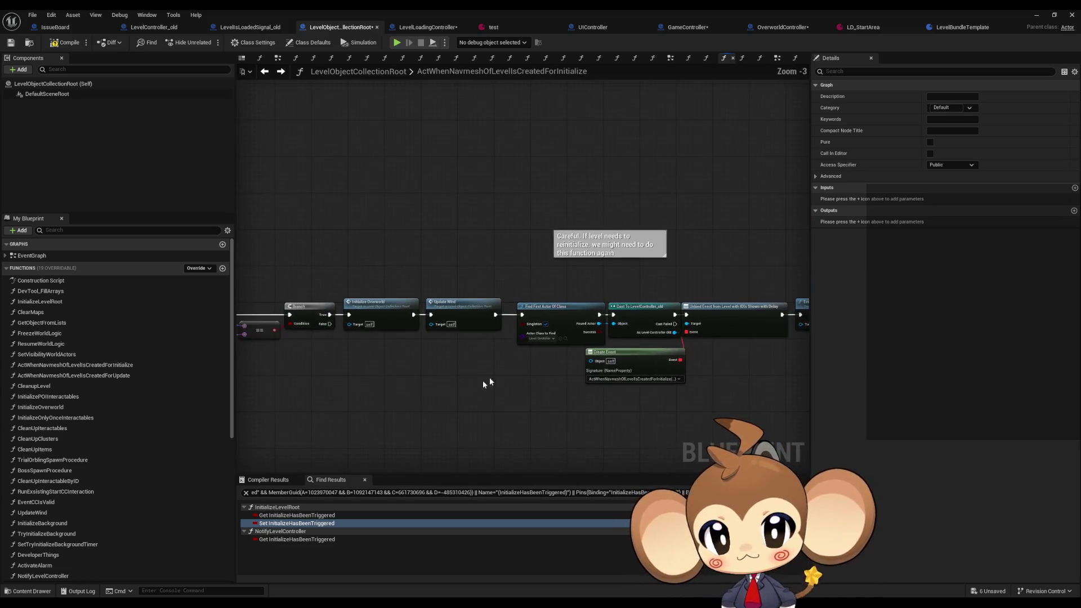
{"action": "left_click_drag", "start_coordinate": [485, 383], "coordinate": [673, 394]}
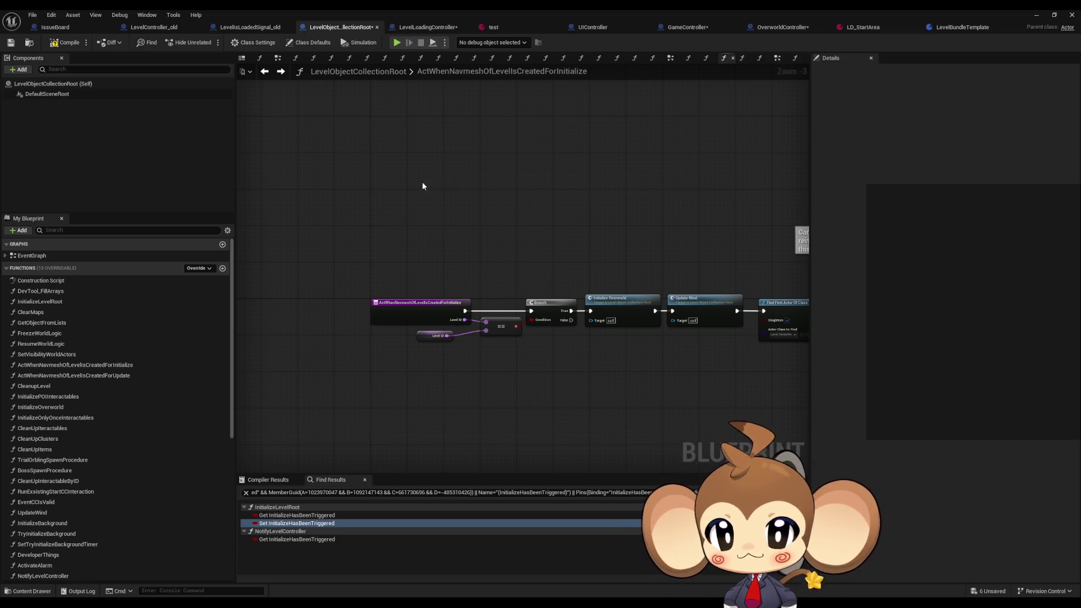
- Cycle through the blueprints to GameController's ExecuteCommand graph and select the first Build Island call
{"action": "left_click", "coordinate": [139, 28]}
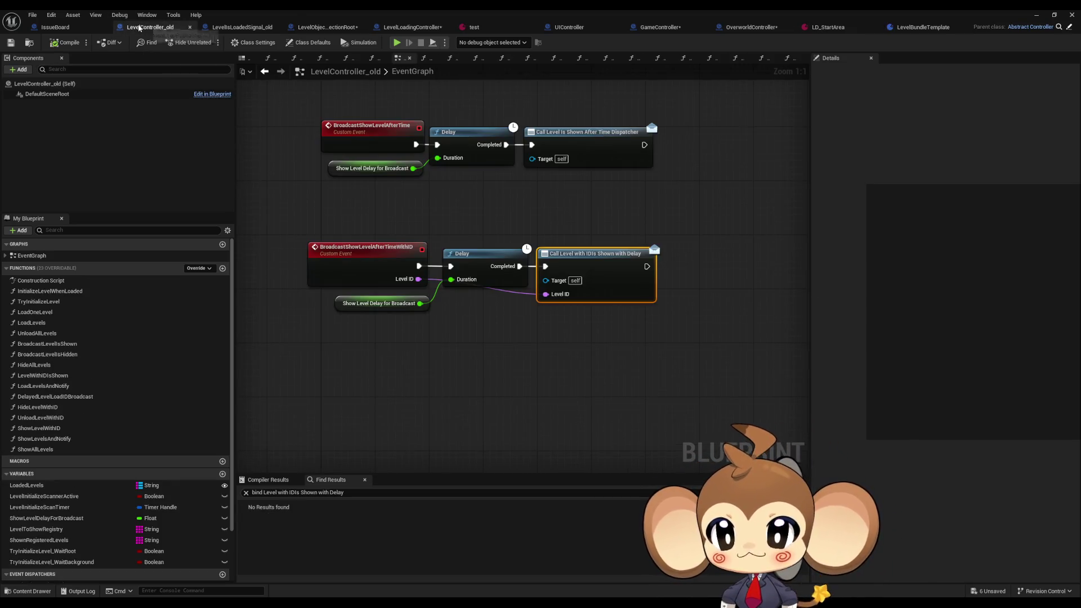
{"action": "left_click", "coordinate": [230, 27]}
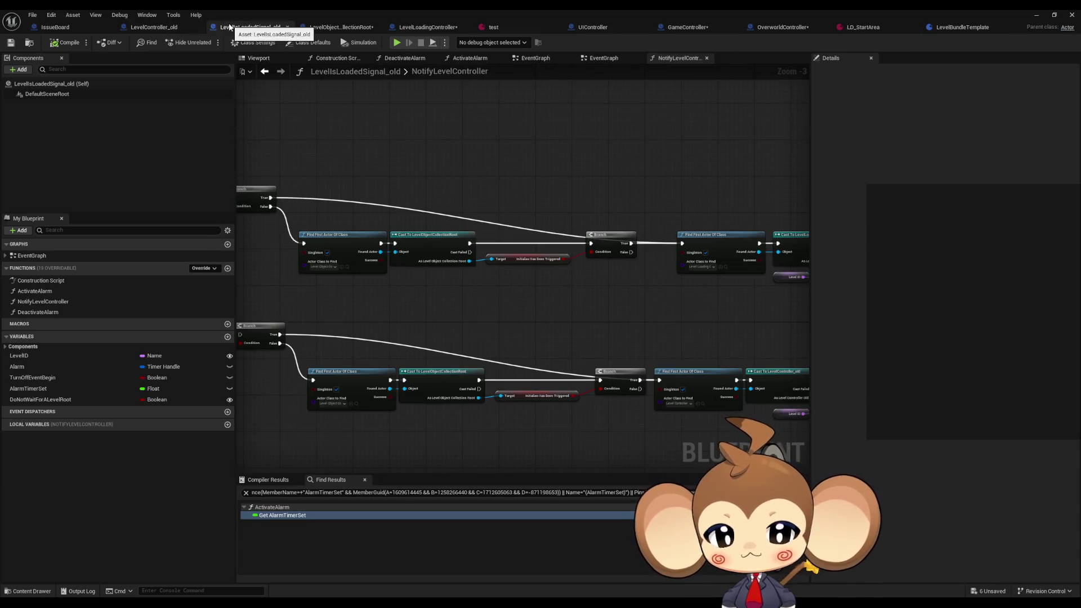
{"action": "left_click", "coordinate": [326, 28]}
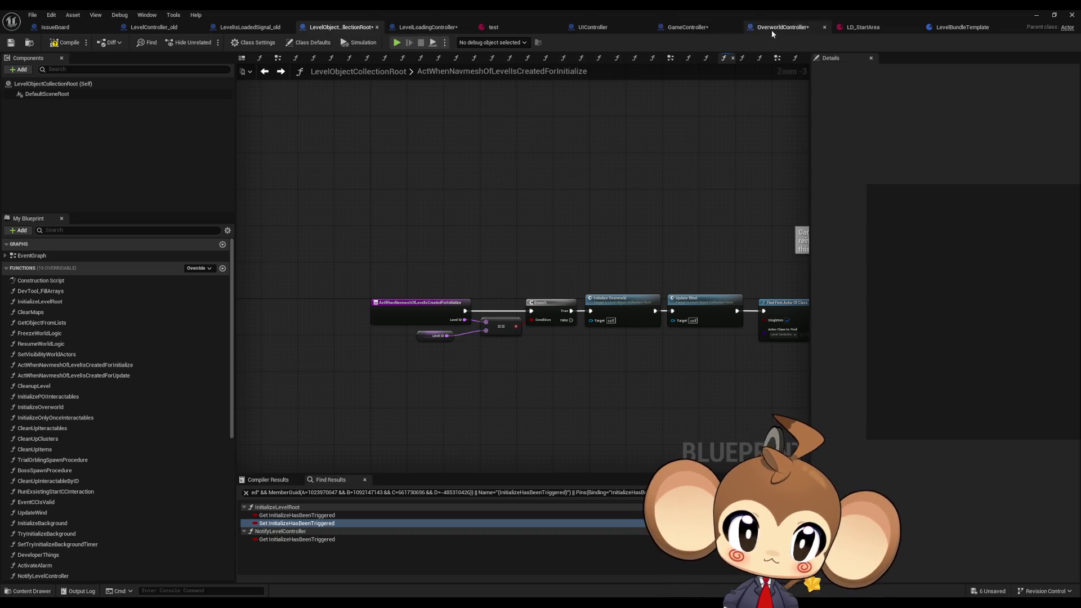
{"action": "left_click", "coordinate": [693, 26]}
{"action": "left_click", "coordinate": [611, 172]}
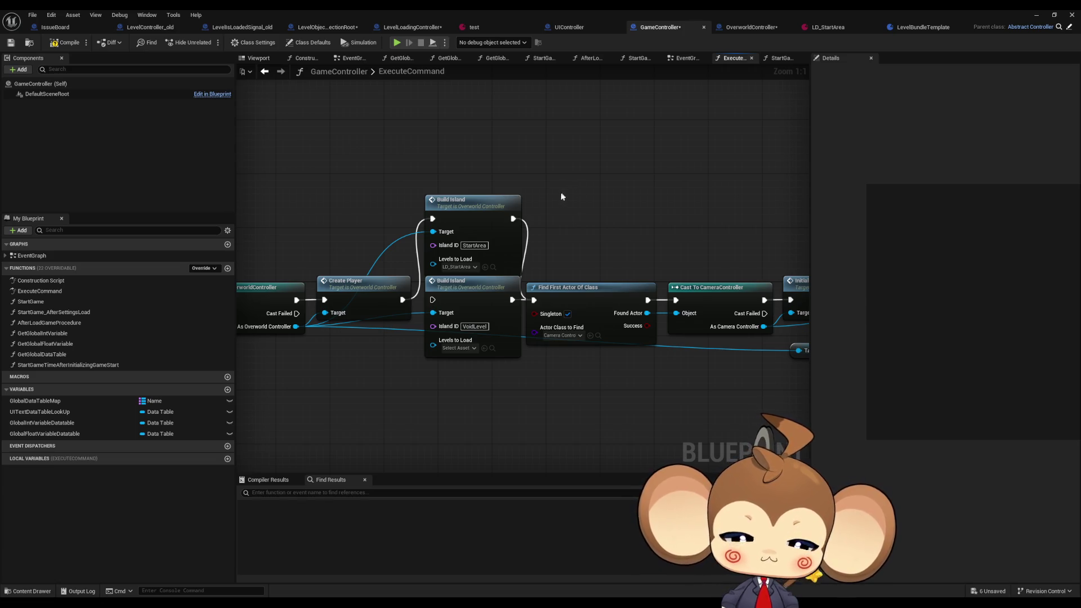
{"action": "left_click", "coordinate": [484, 204]}
- Follow Build Island into LoadlLevel, then return and open BuildIsland's Load Levels and Notify function
{"action": "double_click", "coordinate": [484, 205]}
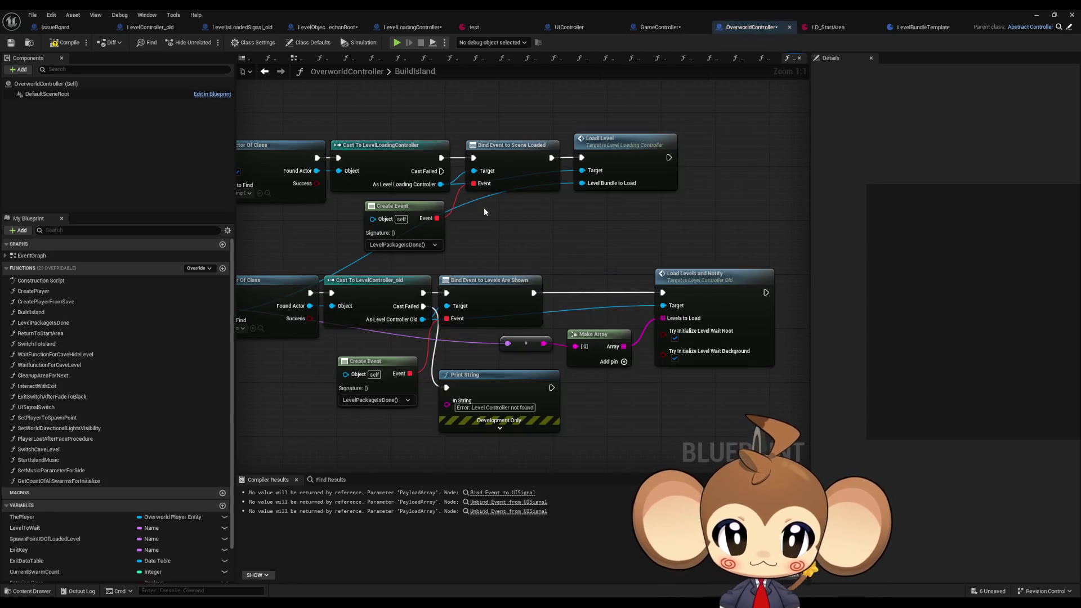
{"action": "double_click", "coordinate": [605, 169]}
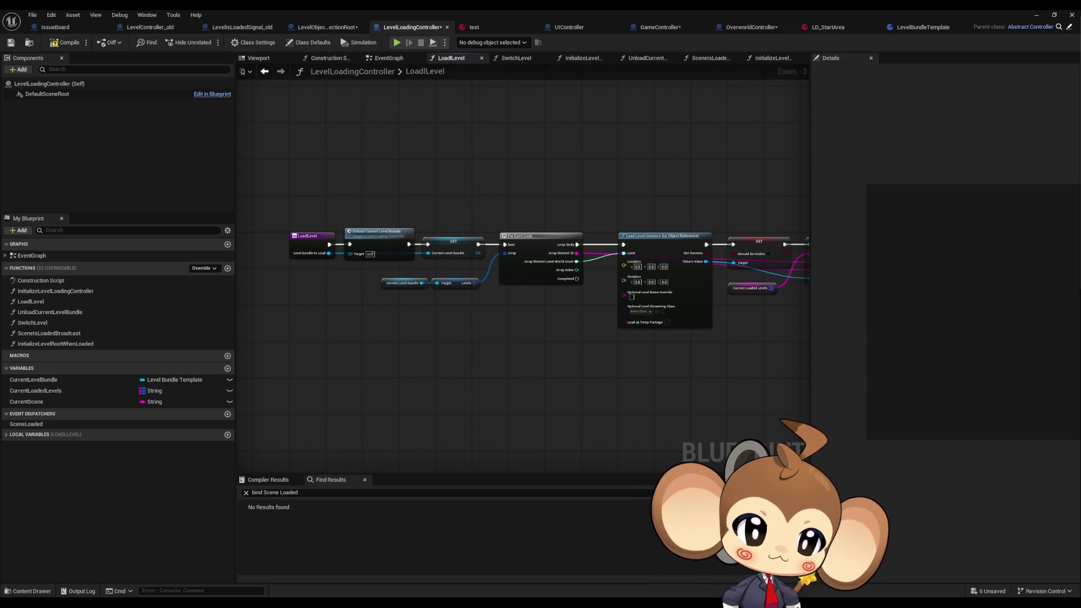
{"action": "mouse_move", "coordinate": [602, 335]}
{"action": "left_mouse_down"}
{"action": "mouse_move", "coordinate": [386, 333]}
{"action": "mouse_move", "coordinate": [563, 330]}
{"action": "mouse_move", "coordinate": [538, 343]}
{"action": "left_mouse_up"}
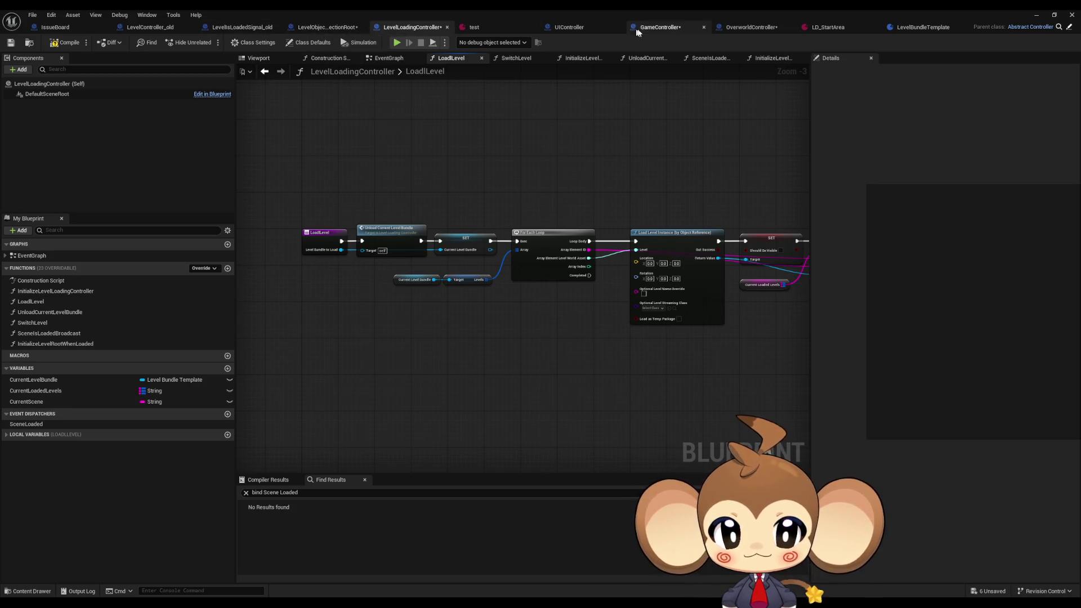
{"action": "left_click", "coordinate": [681, 28]}
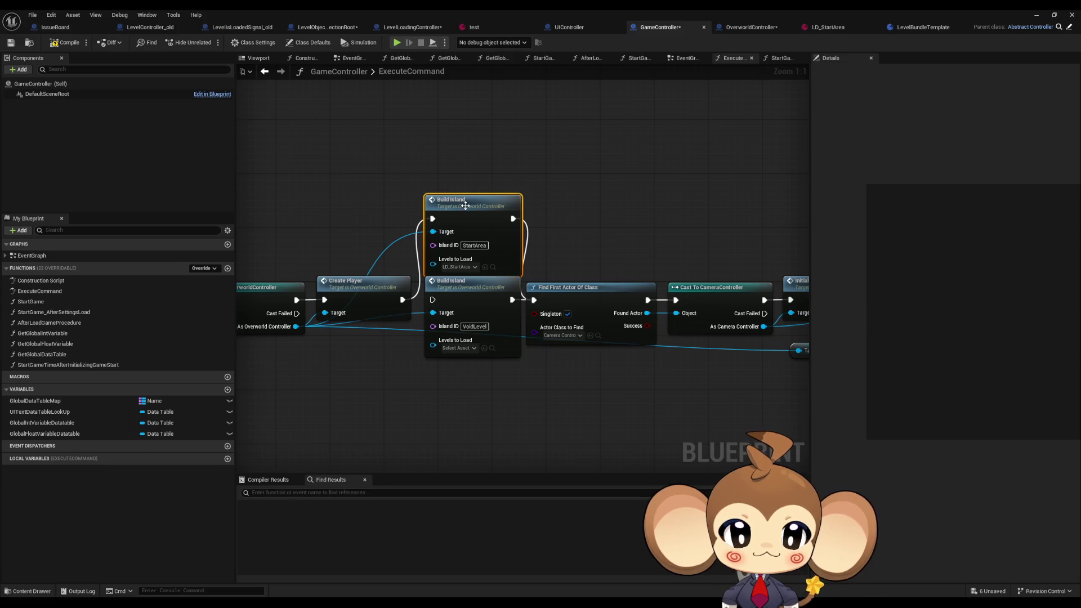
{"action": "double_click", "coordinate": [465, 205]}
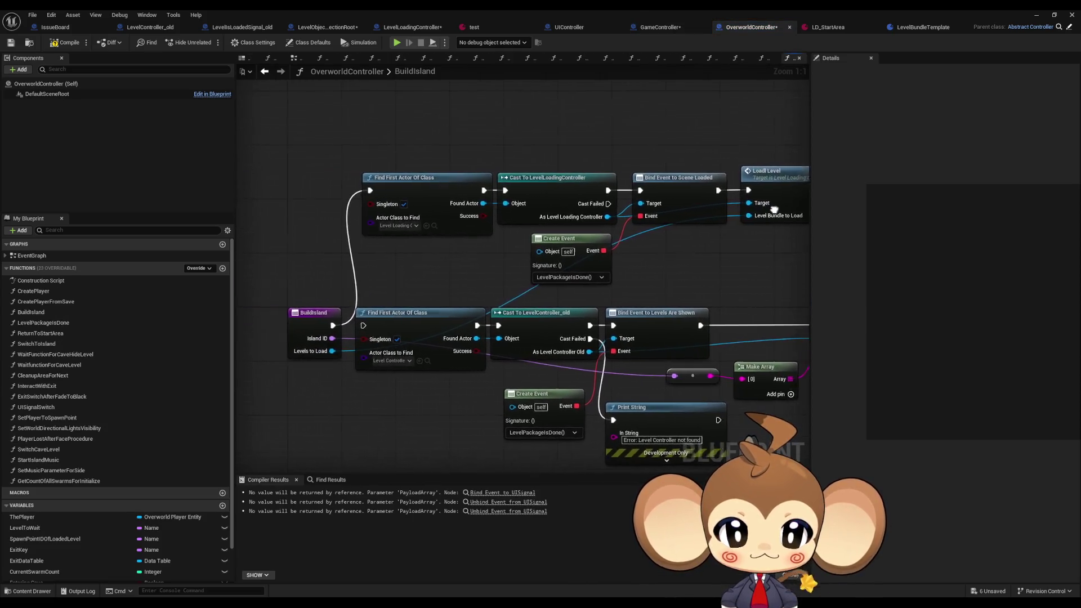
{"action": "double_click", "coordinate": [633, 292]}
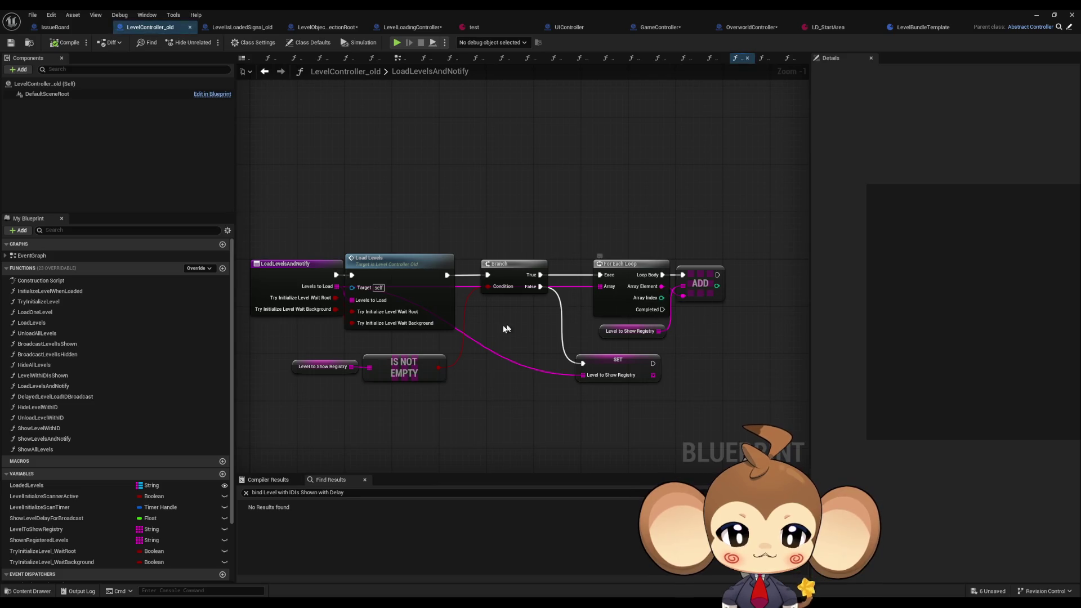
- Open LoadLevels and then LoadOneLevel, inspecting its three Create Event nodes and the Is Valid node
{"action": "double_click", "coordinate": [438, 267]}
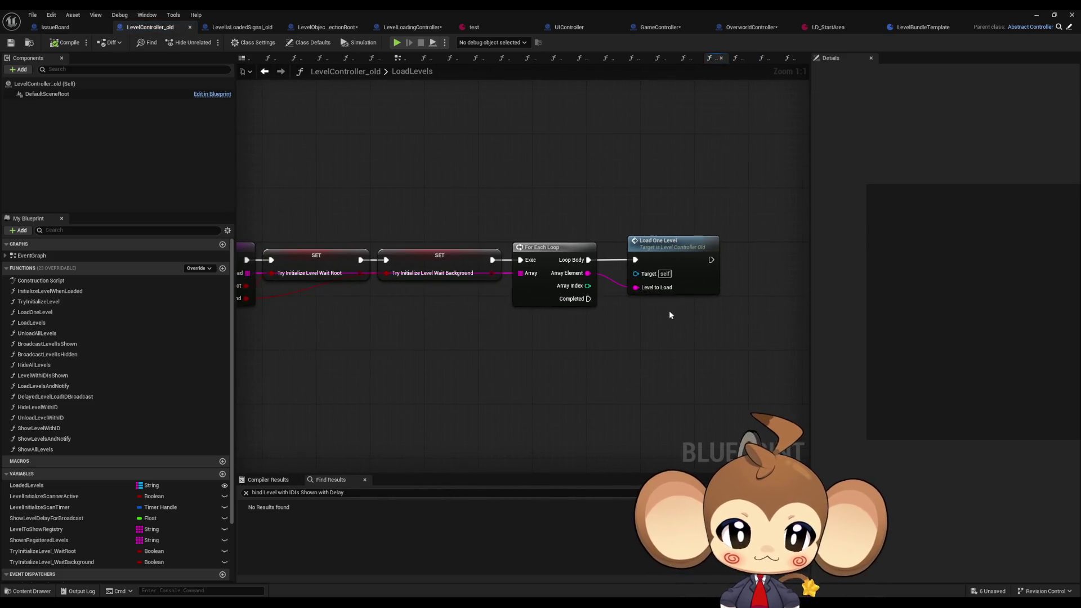
{"action": "double_click", "coordinate": [672, 253]}
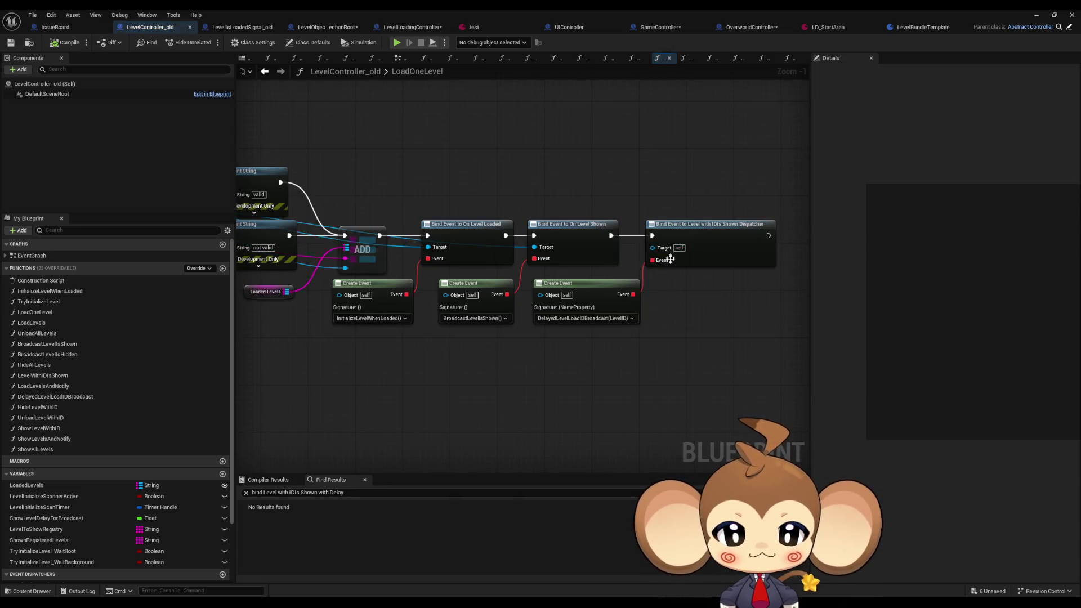
{"action": "left_click_drag", "start_coordinate": [508, 354], "coordinate": [394, 315]}
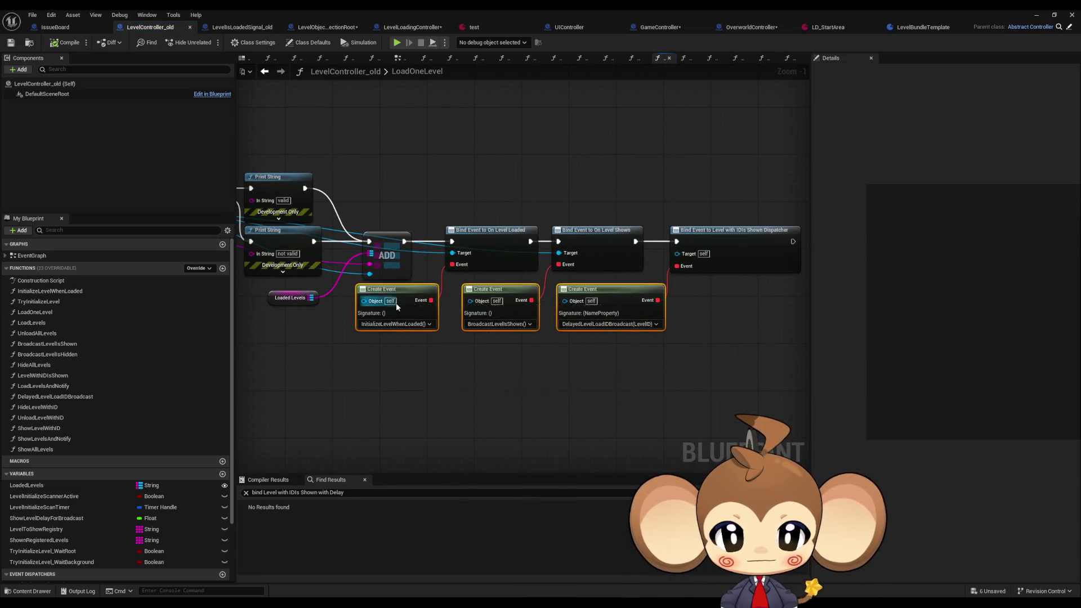
{"action": "left_click_drag", "start_coordinate": [603, 399], "coordinate": [756, 419]}
{"action": "left_click_drag", "start_coordinate": [511, 211], "coordinate": [500, 207]}
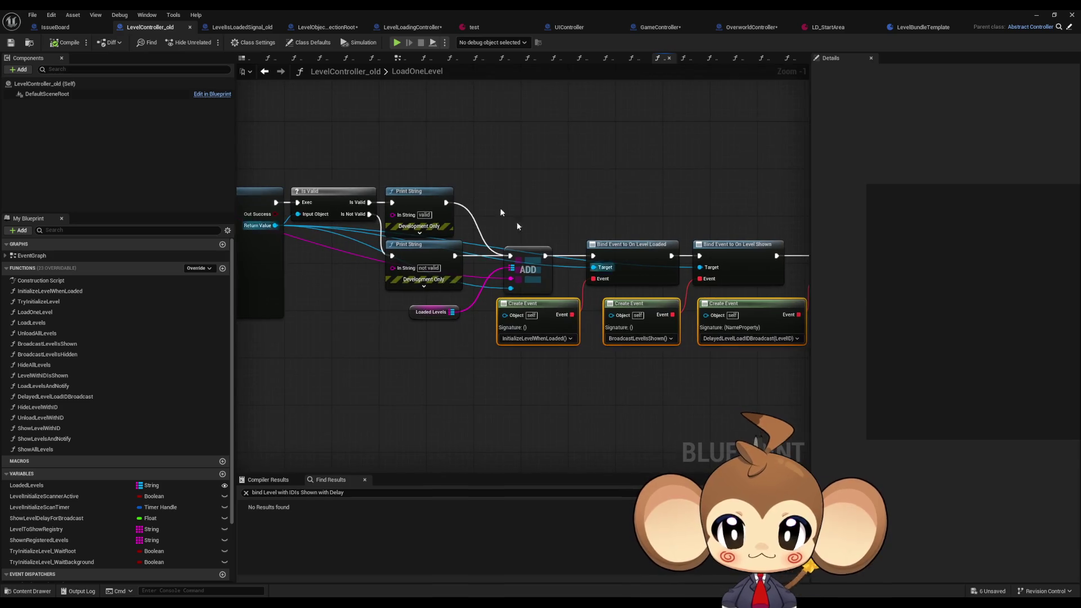
- Compare LoadOneLevel with LevelObjectCollectionRoot's navmesh initialize graph, ending on LevelObjectCollectionRoot
{"action": "left_click", "coordinate": [339, 30]}
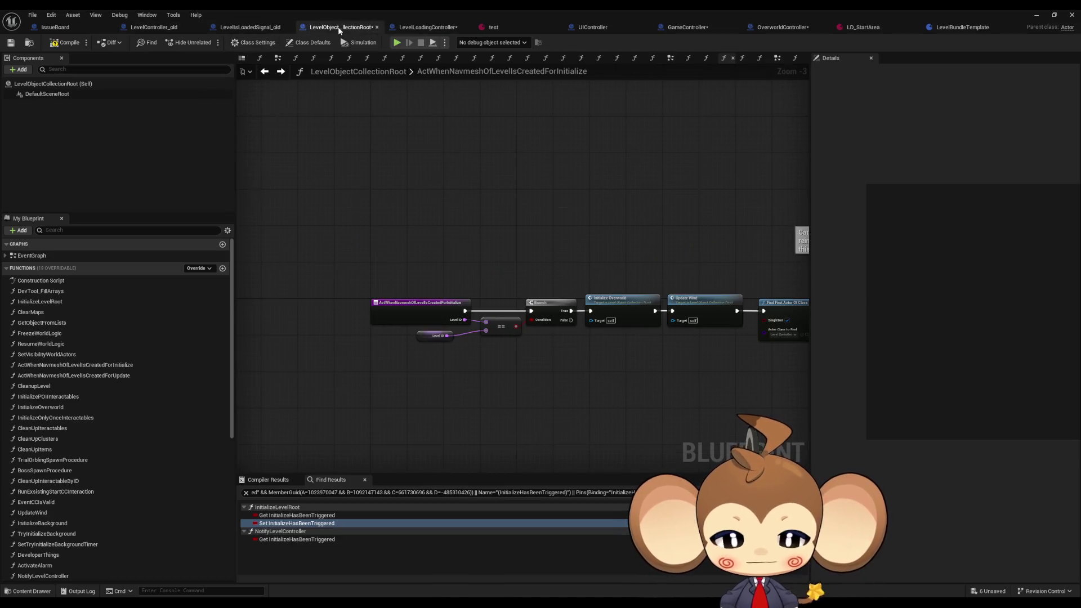
{"action": "mouse_move", "coordinate": [406, 237]}
{"action": "left_mouse_down"}
{"action": "mouse_move", "coordinate": [140, 212]}
{"action": "mouse_move", "coordinate": [419, 236]}
{"action": "left_mouse_up"}
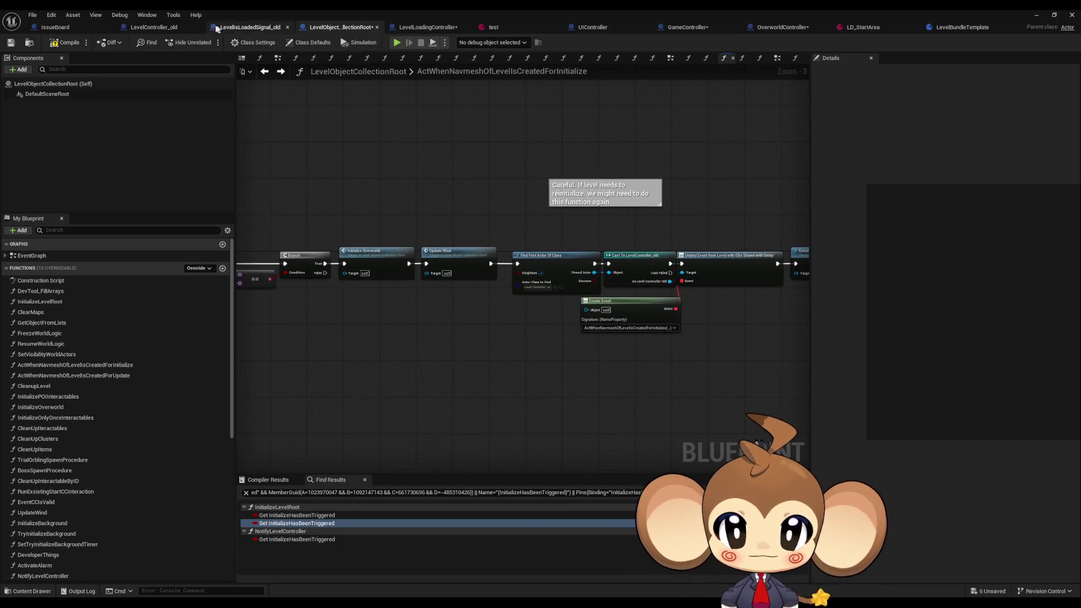
{"action": "left_click", "coordinate": [182, 28]}
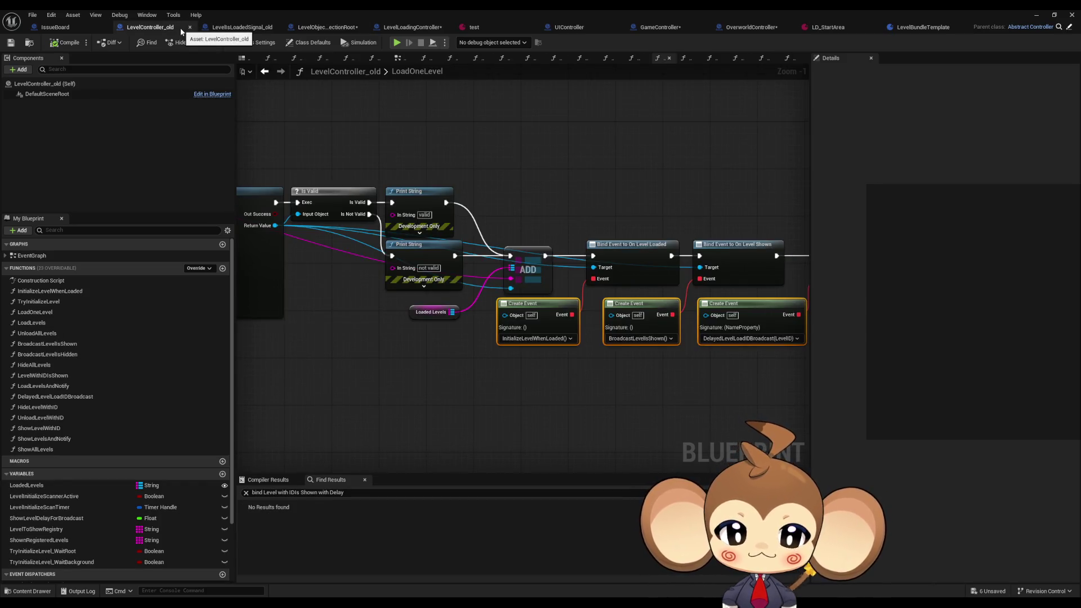
{"action": "left_click_drag", "start_coordinate": [494, 110], "coordinate": [401, 110]}
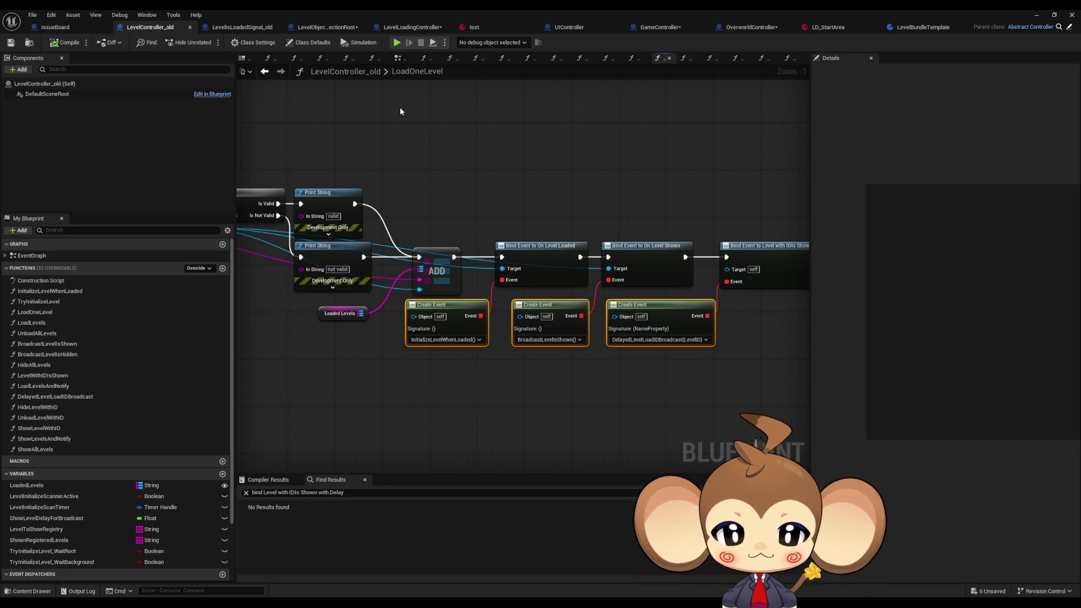
{"action": "left_click", "coordinate": [368, 137]}
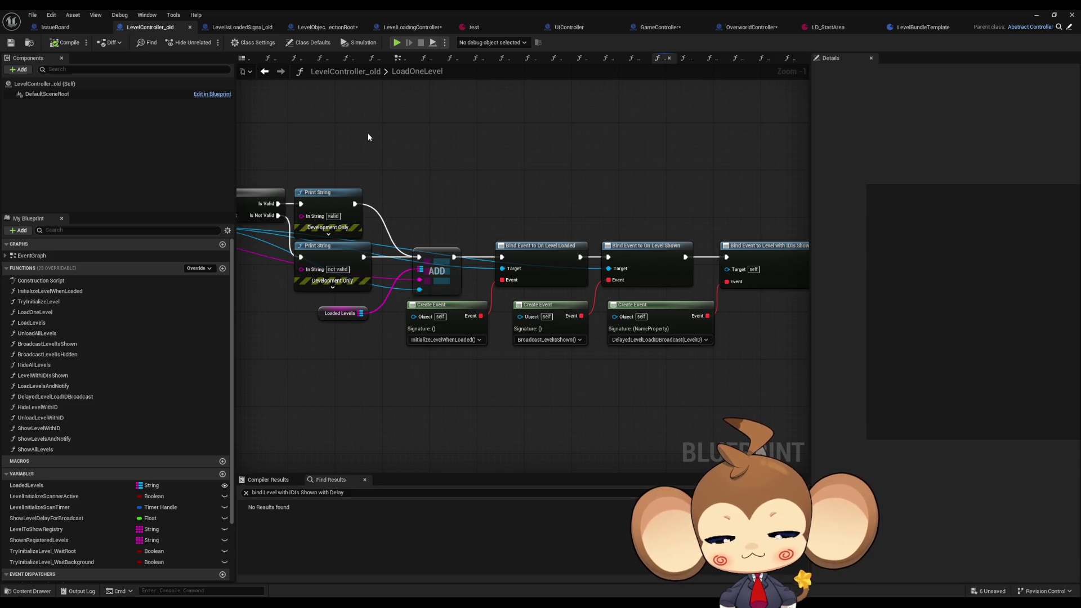
{"action": "left_click", "coordinate": [326, 27]}
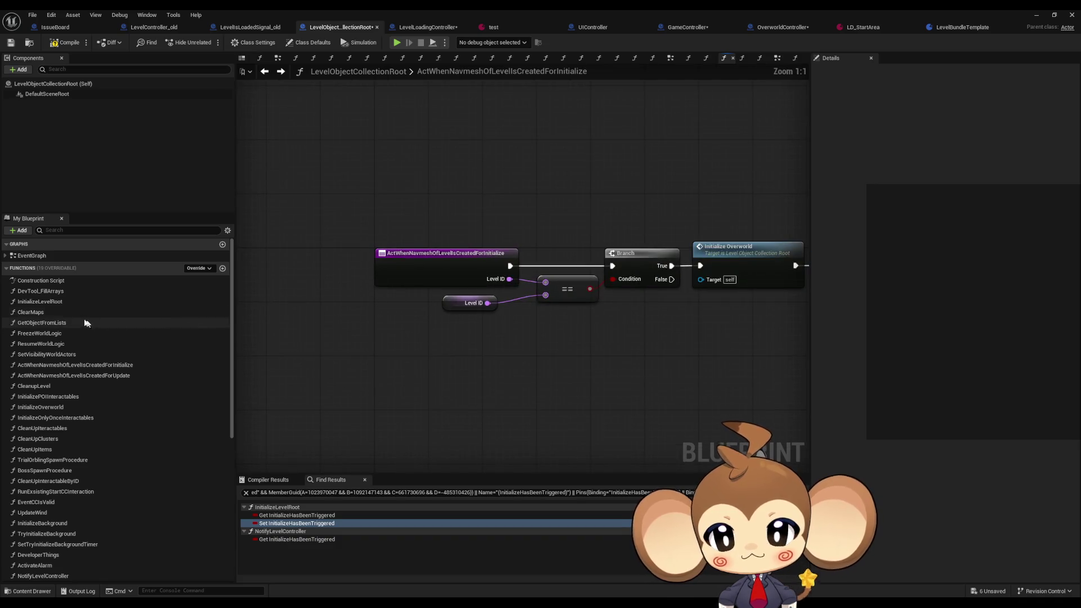
- Review LevelLoadingController's LoadLevel graph, including its loop, SET and Load Level Instance nodes
{"action": "left_click", "coordinate": [417, 27]}
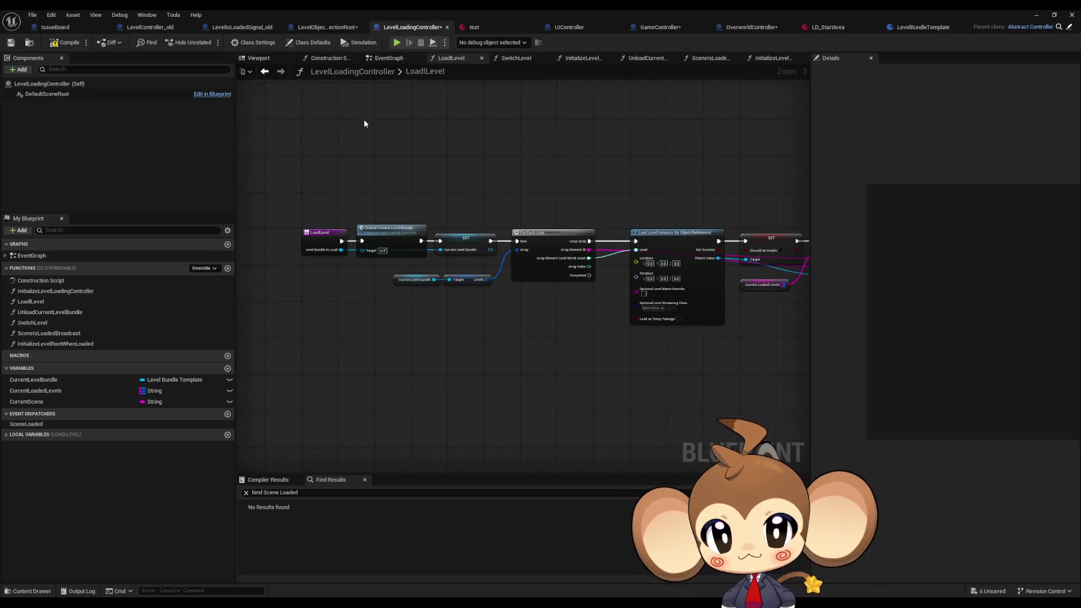
{"action": "double_click", "coordinate": [39, 302]}
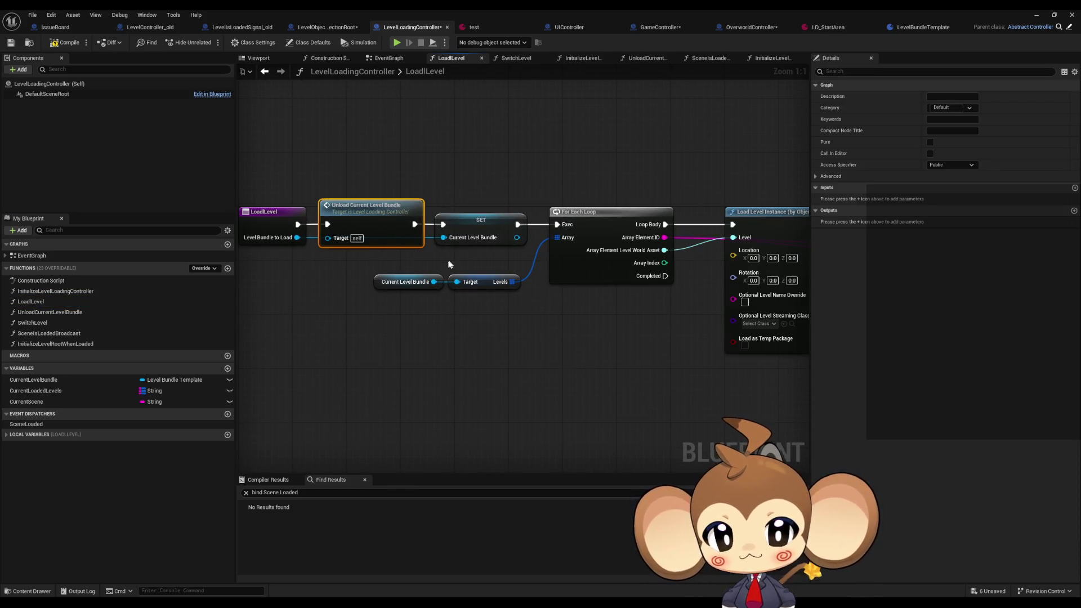
{"action": "mouse_move", "coordinate": [443, 262]}
{"action": "left_mouse_down"}
{"action": "mouse_move", "coordinate": [176, 255]}
{"action": "mouse_move", "coordinate": [246, 253]}
{"action": "left_mouse_up"}
{"action": "mouse_move", "coordinate": [403, 229]}
{"action": "left_mouse_down"}
{"action": "mouse_move", "coordinate": [669, 236]}
{"action": "mouse_move", "coordinate": [777, 226]}
{"action": "left_mouse_up"}
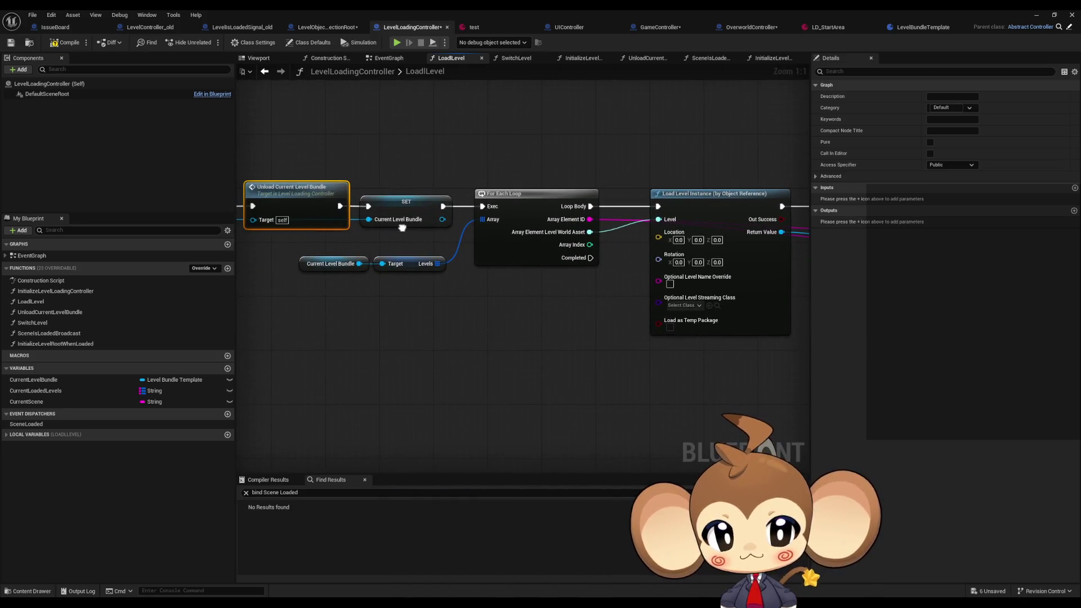
{"action": "left_click_drag", "start_coordinate": [403, 229], "coordinate": [584, 267]}
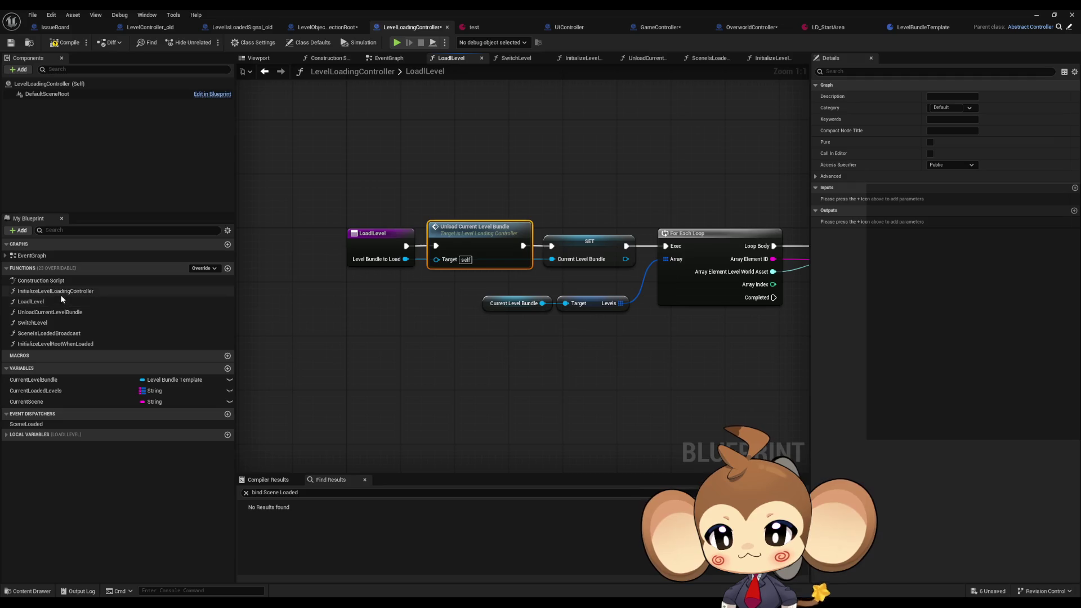
- Look through the UnloadCurrentLevelBundle, SwitchLevel and InitializeLevelLoadingController graphs, then go back to LoadLevel
{"action": "double_click", "coordinate": [60, 312]}
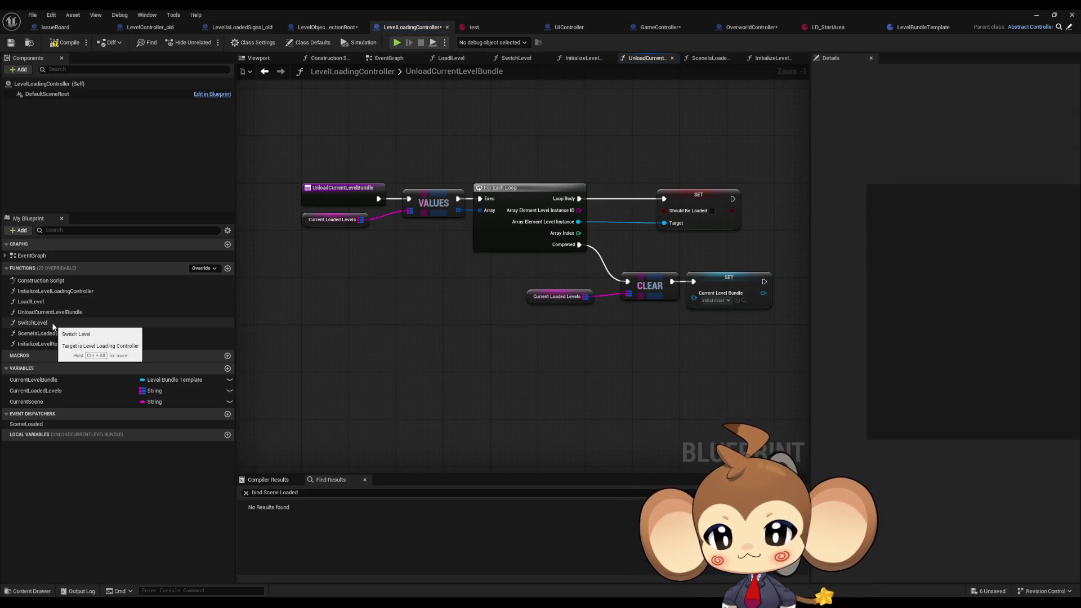
{"action": "double_click", "coordinate": [53, 326]}
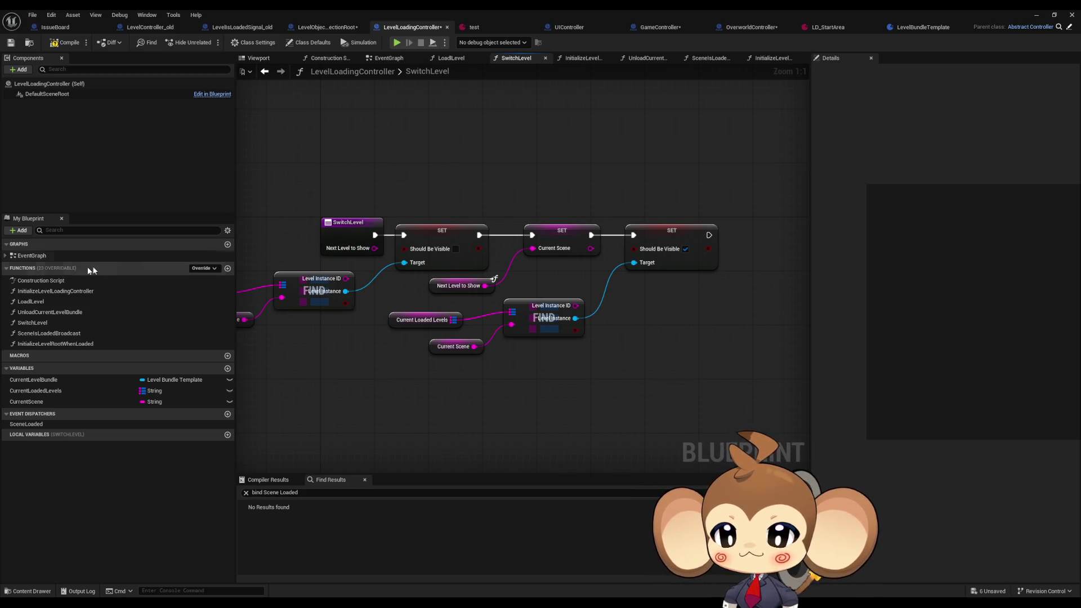
{"action": "double_click", "coordinate": [30, 291]}
{"action": "double_click", "coordinate": [29, 302]}
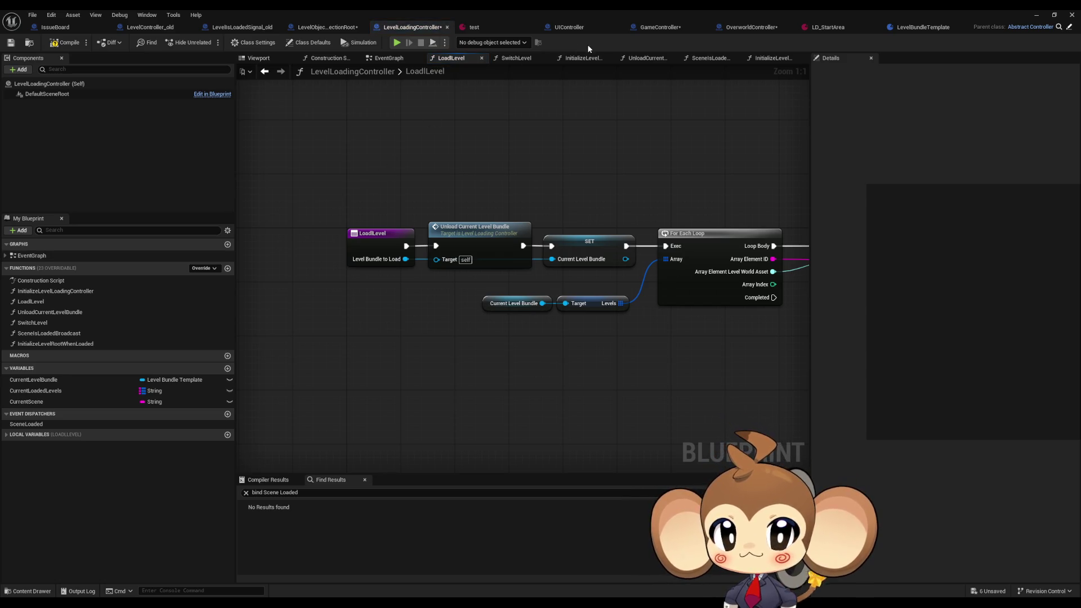
- Open OverworldController's BuildIsland from GameController and locate its Load Level call
{"action": "left_click", "coordinate": [658, 27]}
{"action": "double_click", "coordinate": [466, 213]}
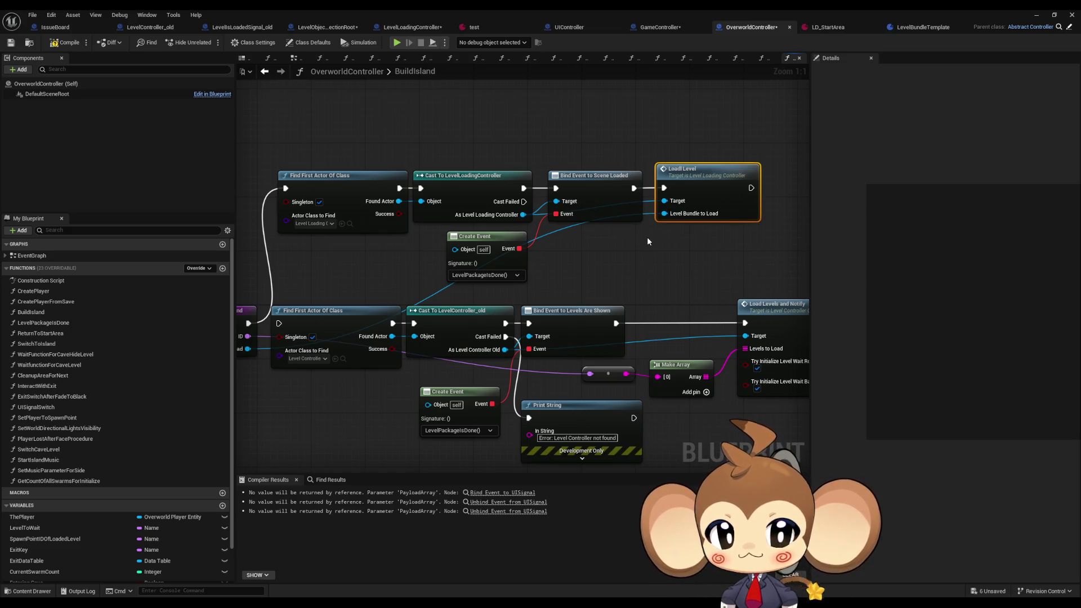
{"action": "mouse_move", "coordinate": [643, 246]}
{"action": "left_mouse_down"}
{"action": "mouse_move", "coordinate": [471, 252]}
{"action": "mouse_move", "coordinate": [378, 294]}
{"action": "mouse_move", "coordinate": [383, 325]}
{"action": "mouse_move", "coordinate": [442, 311]}
{"action": "left_mouse_up"}
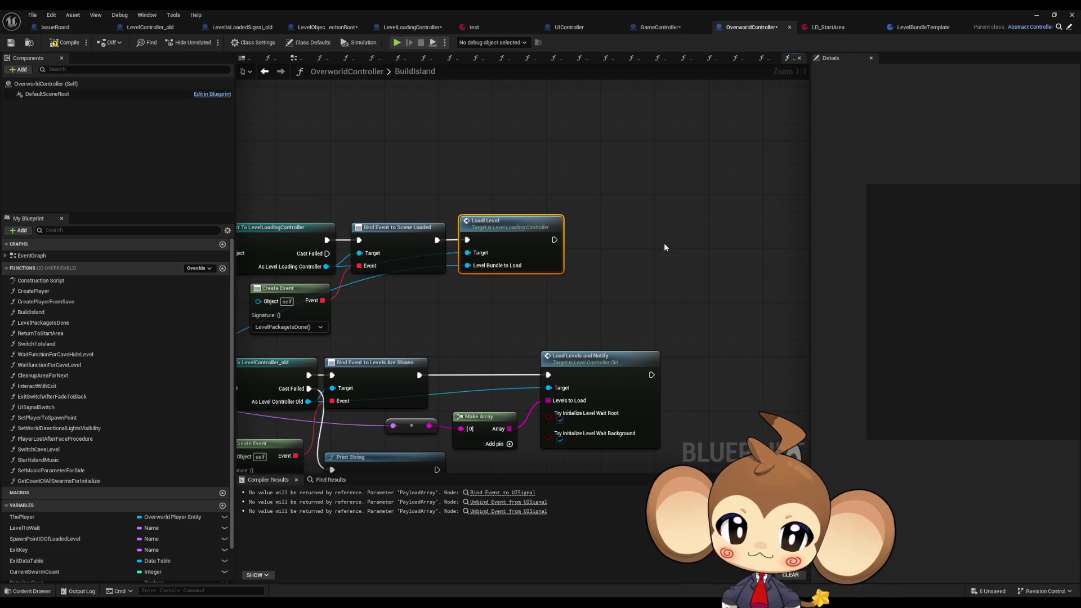
{"action": "left_click_drag", "start_coordinate": [501, 271], "coordinate": [562, 274]}
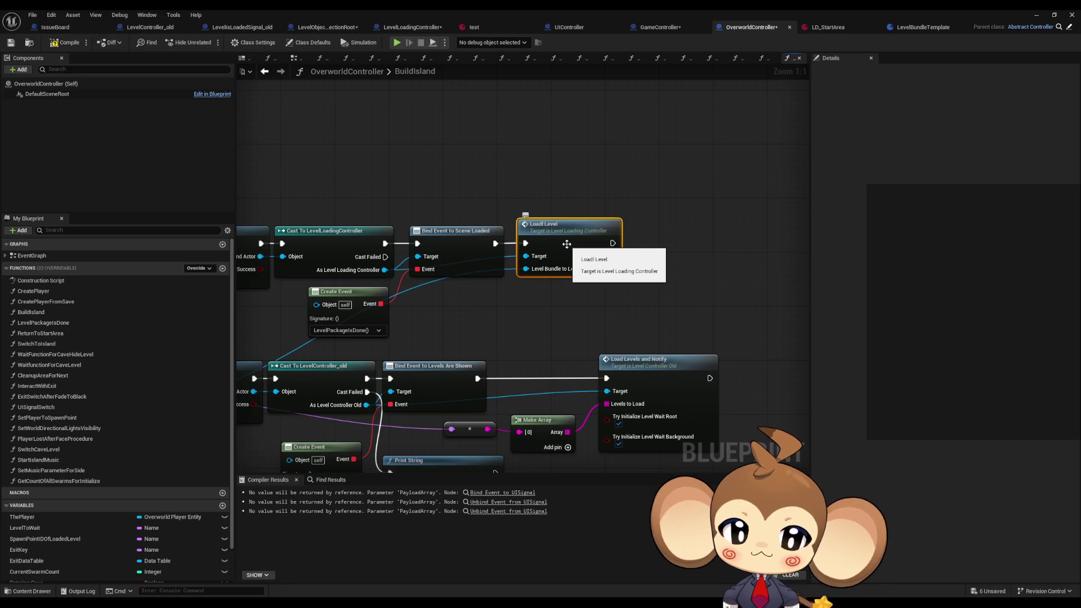
{"action": "left_click_drag", "start_coordinate": [652, 285], "coordinate": [753, 232]}
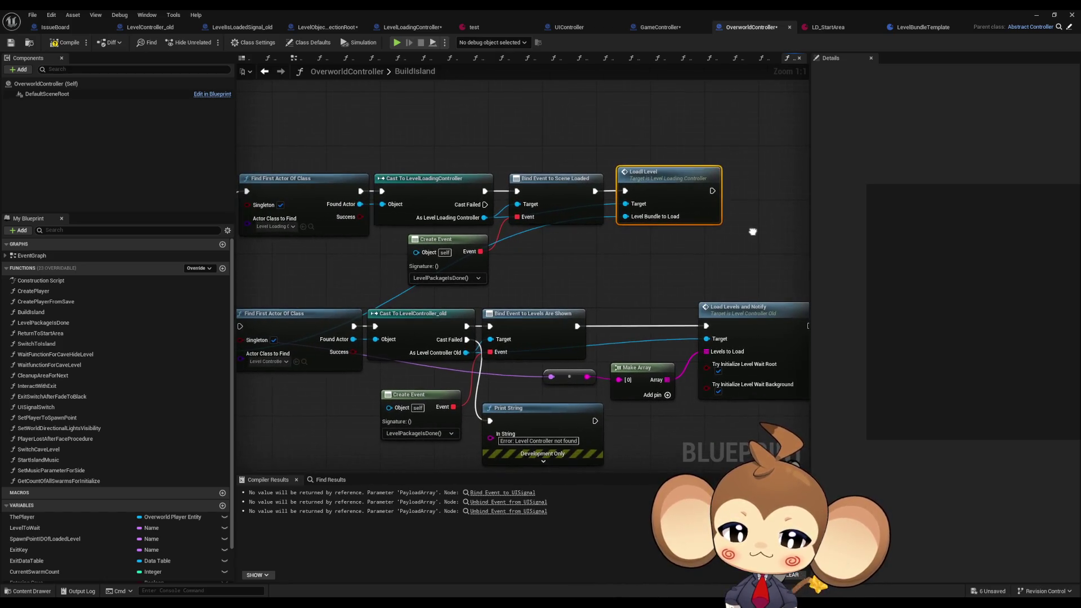
- Inspect the Load Level definition's Load Level Instance node, then return to the BuildIsland graph
{"action": "double_click", "coordinate": [670, 186]}
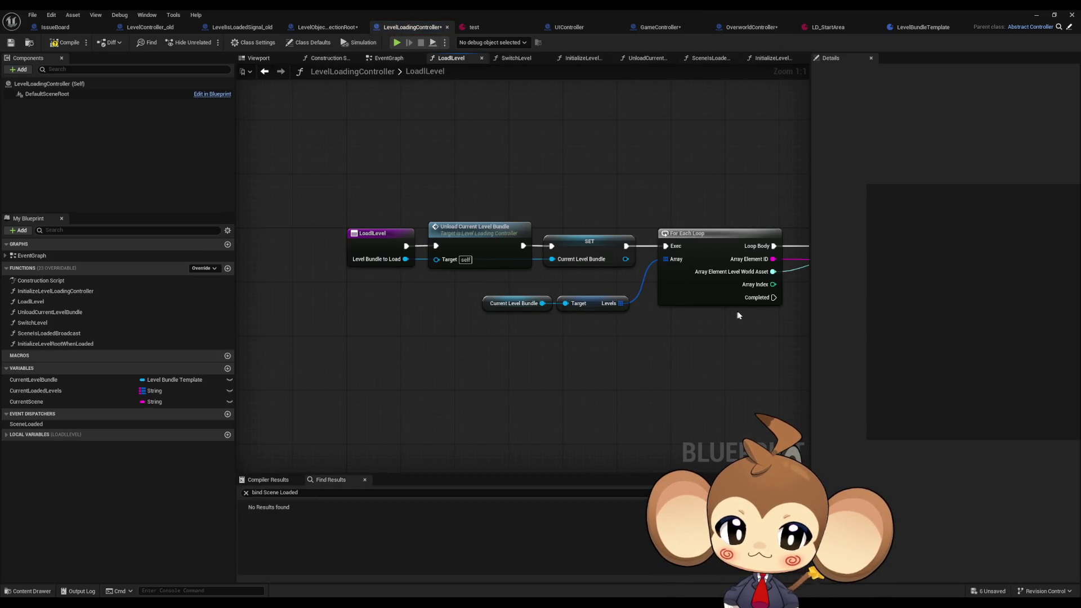
{"action": "left_click_drag", "start_coordinate": [724, 318], "coordinate": [572, 311]}
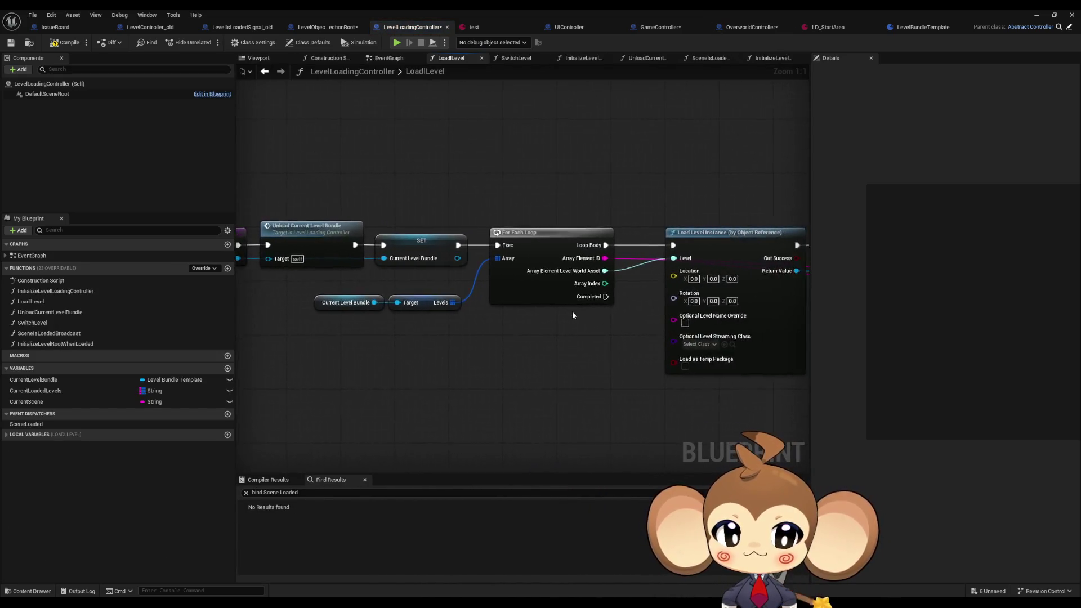
{"action": "scroll", "coordinate": [572, 310], "scroll_direction": "down", "scroll_amount": 3}
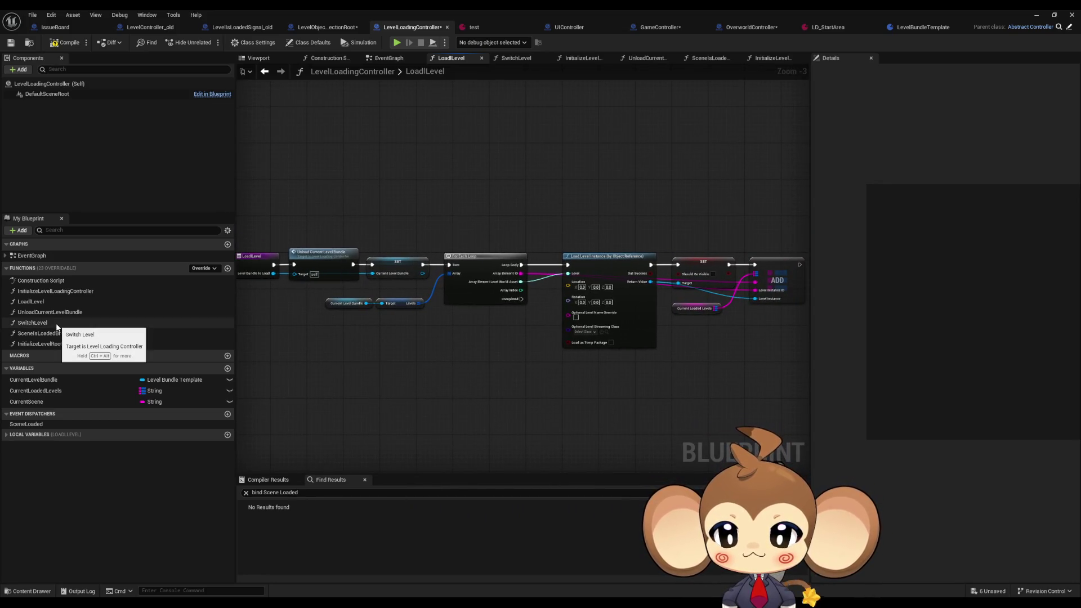
{"action": "left_click", "coordinate": [264, 71]}
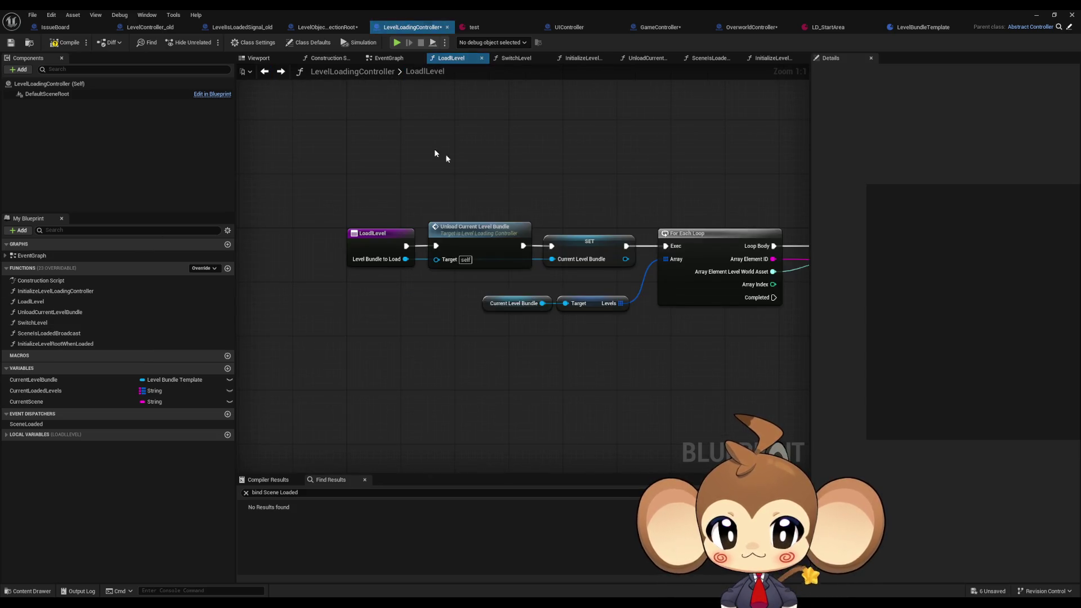
{"action": "left_click", "coordinate": [278, 72]}
{"action": "left_click", "coordinate": [750, 28]}
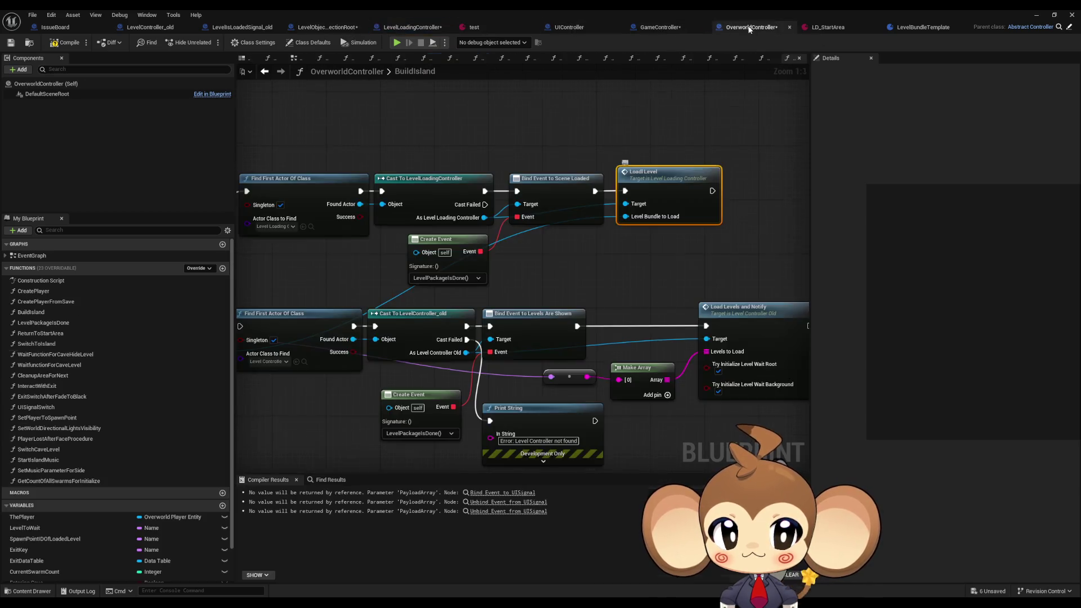
{"action": "mouse_move", "coordinate": [703, 165]}
{"action": "left_mouse_down"}
{"action": "mouse_move", "coordinate": [593, 265]}
{"action": "mouse_move", "coordinate": [658, 265]}
{"action": "mouse_move", "coordinate": [674, 277]}
{"action": "mouse_move", "coordinate": [552, 278]}
{"action": "left_mouse_up"}
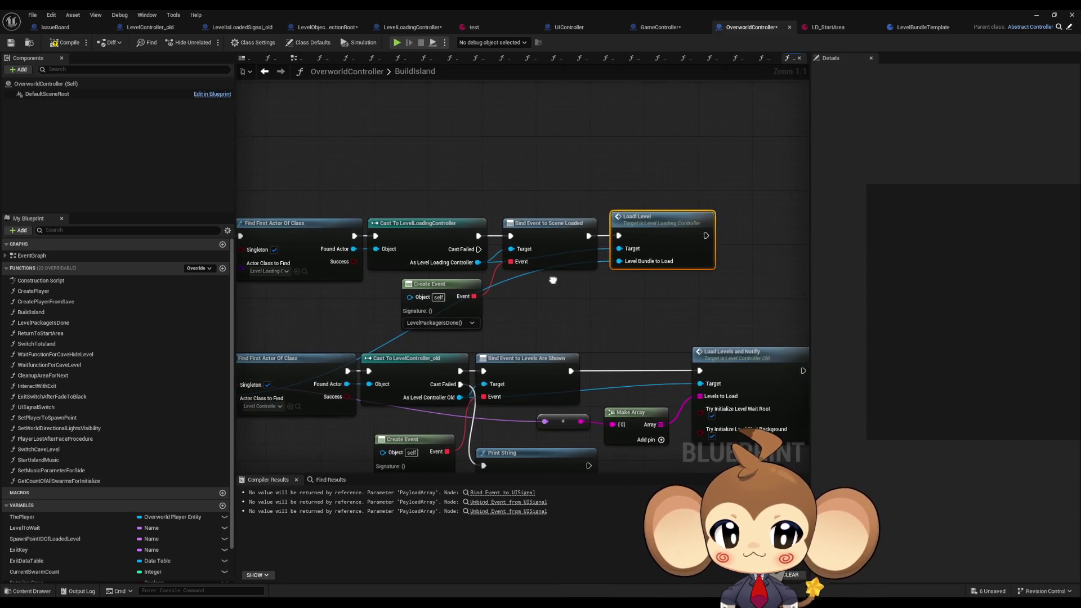
- Add a Switch Level call off As Level Loading Controller, placed beside Load Level
{"action": "left_click_drag", "start_coordinate": [476, 257], "coordinate": [639, 309]}
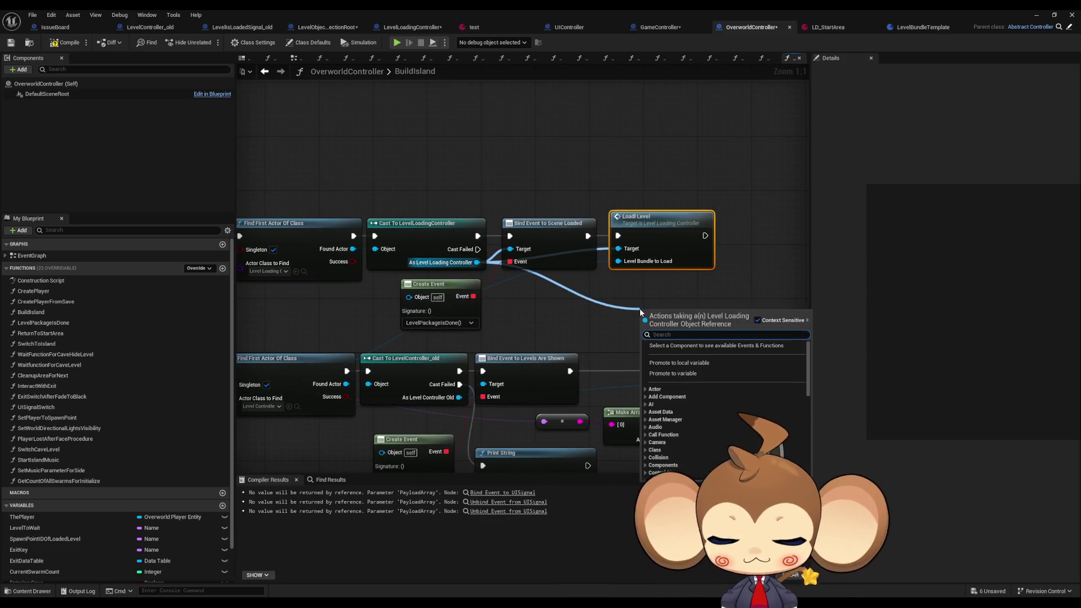
{"action": "type", "text": "switch"}
{"action": "key", "text": "Return"}
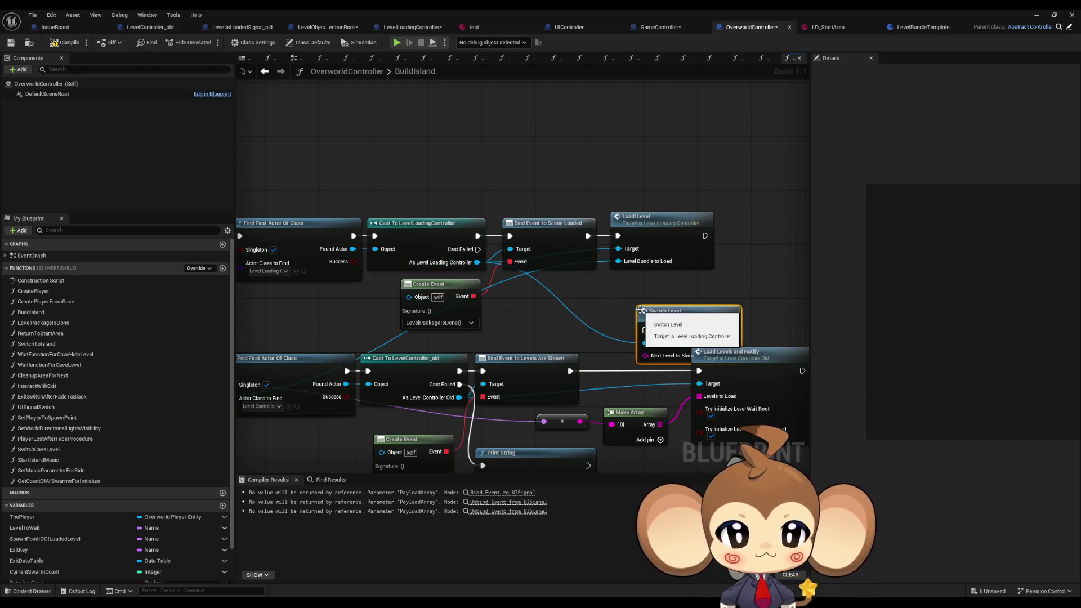
{"action": "mouse_move", "coordinate": [667, 310]}
{"action": "left_mouse_down"}
{"action": "mouse_move", "coordinate": [775, 251]}
{"action": "mouse_move", "coordinate": [767, 222]}
{"action": "left_mouse_up"}
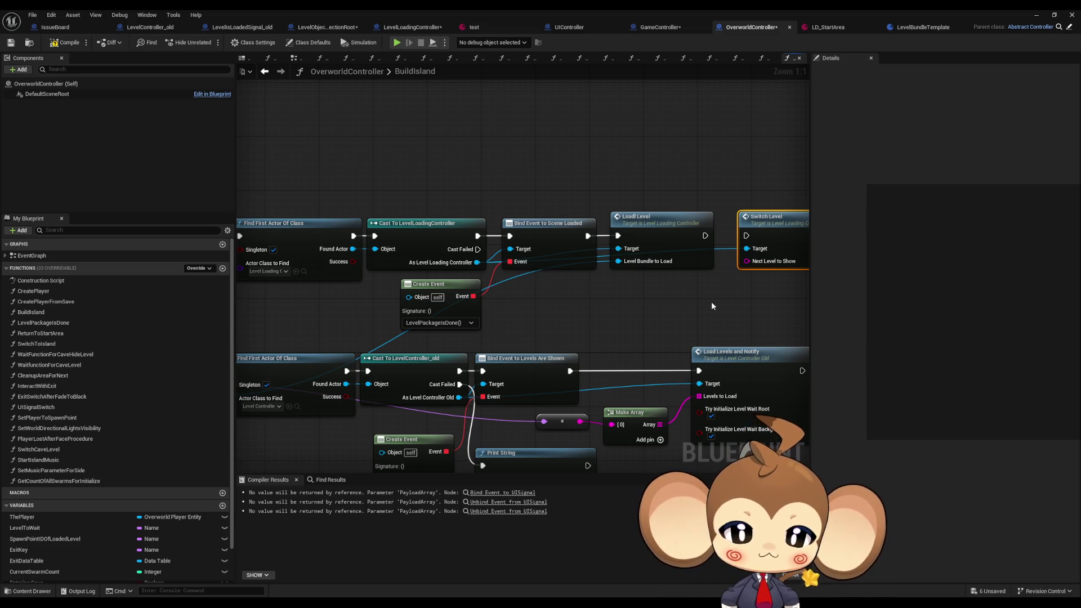
- Add a getter for the bundle's Levels array feeding a new GET node below Load Level
{"action": "mouse_move", "coordinate": [611, 295]}
{"action": "left_mouse_down"}
{"action": "mouse_move", "coordinate": [520, 293]}
{"action": "mouse_move", "coordinate": [799, 289]}
{"action": "mouse_move", "coordinate": [627, 295]}
{"action": "left_mouse_up"}
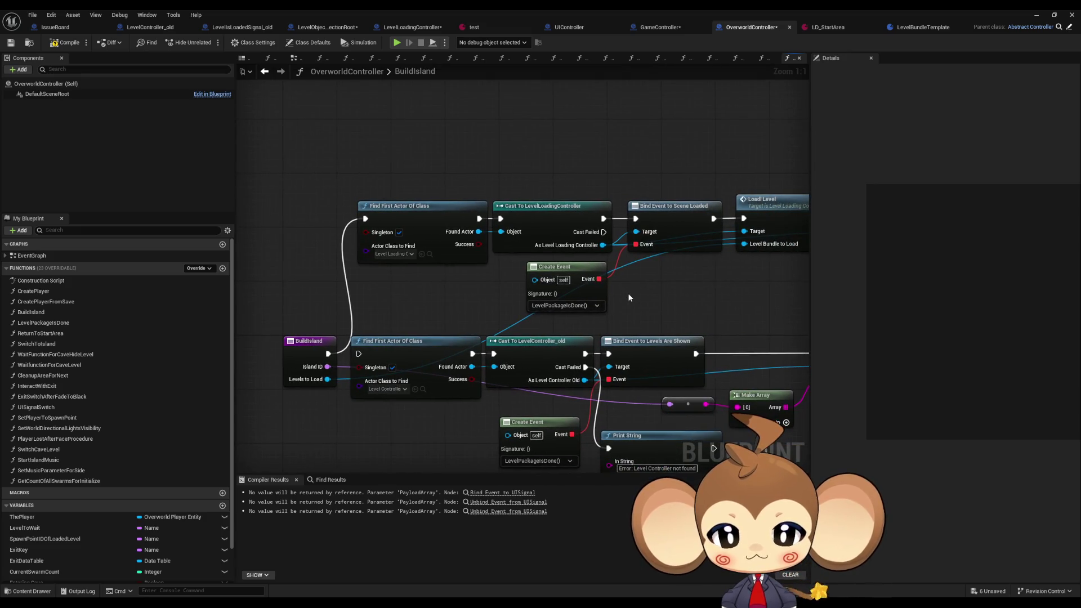
{"action": "left_click", "coordinate": [316, 344]}
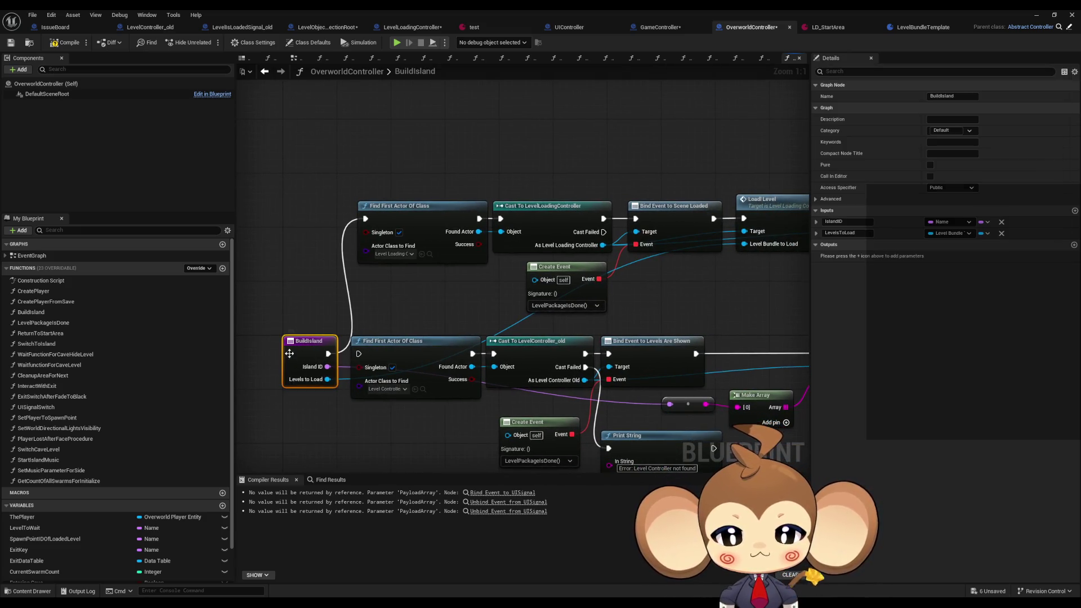
{"action": "mouse_move", "coordinate": [330, 382]}
{"action": "left_mouse_down"}
{"action": "mouse_move", "coordinate": [281, 397]}
{"action": "mouse_move", "coordinate": [774, 325]}
{"action": "mouse_move", "coordinate": [551, 290]}
{"action": "left_mouse_up"}
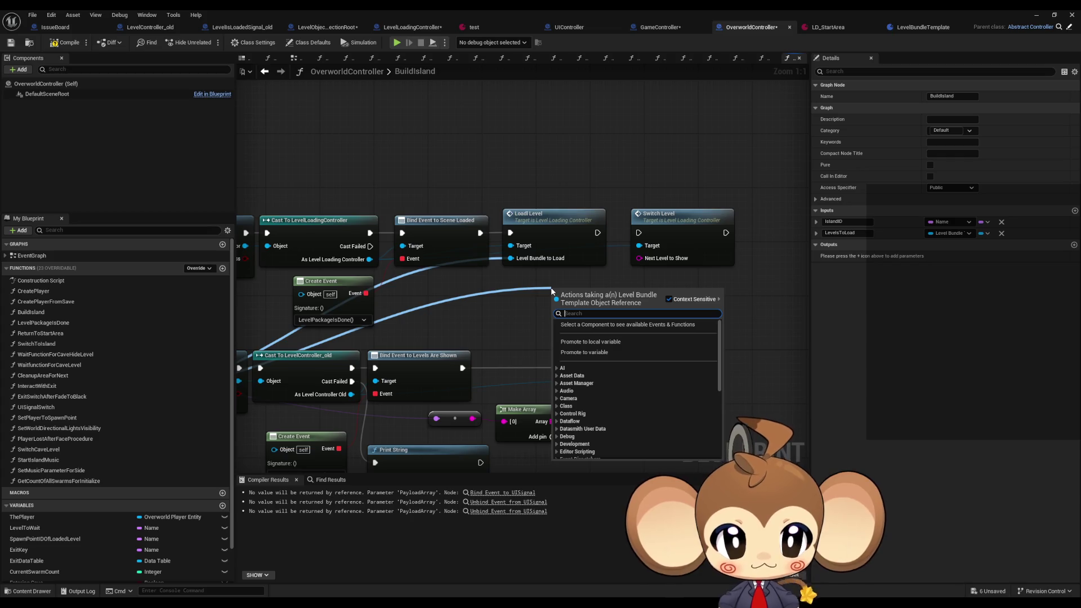
{"action": "type", "text": "get"}
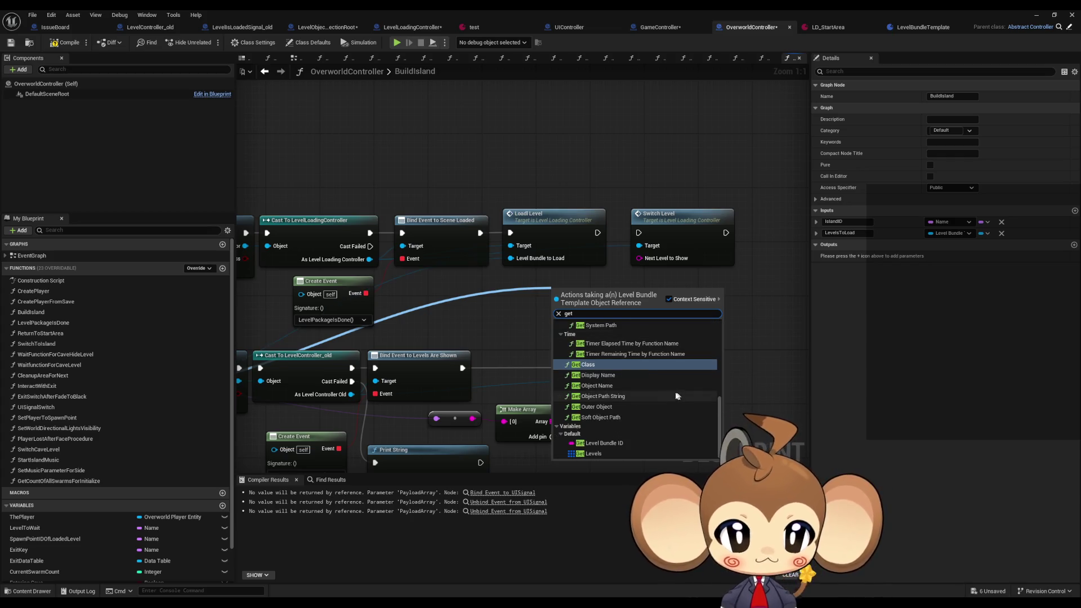
{"action": "left_click", "coordinate": [606, 454]}
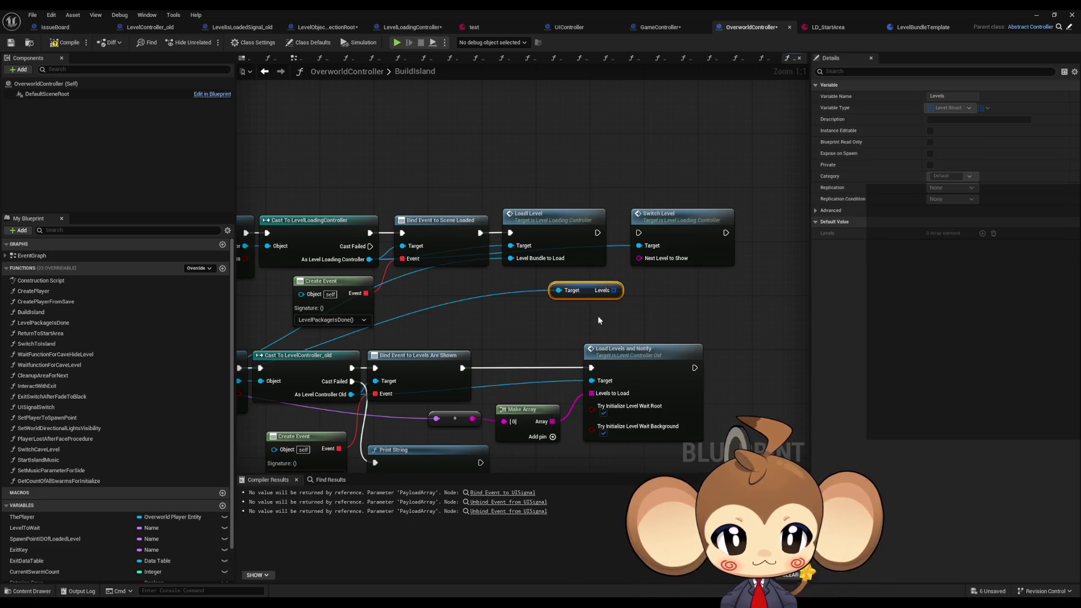
{"action": "mouse_move", "coordinate": [625, 293]}
{"action": "left_mouse_down"}
{"action": "mouse_move", "coordinate": [533, 294]}
{"action": "mouse_move", "coordinate": [586, 299]}
{"action": "mouse_move", "coordinate": [546, 303]}
{"action": "left_mouse_up"}
{"action": "left_click", "coordinate": [624, 345]}
{"action": "left_click", "coordinate": [518, 290]}
{"action": "left_click", "coordinate": [610, 303], "text": "ctrl"}
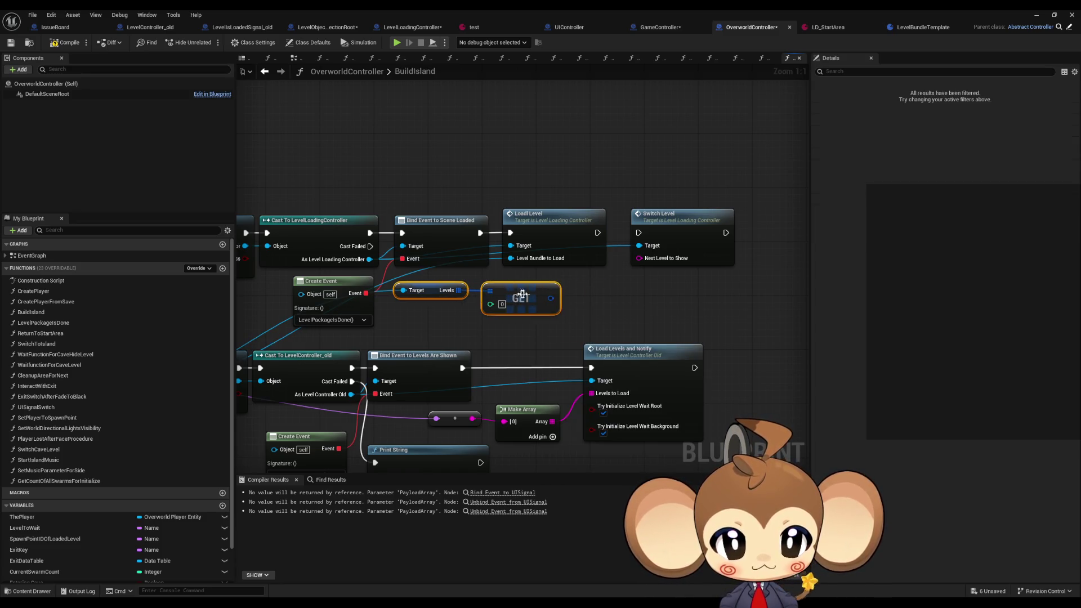
- Split the GET output, wire its ID into Next Level to Show, and run Switch Level after Load Level
{"action": "right_click", "coordinate": [546, 303]}
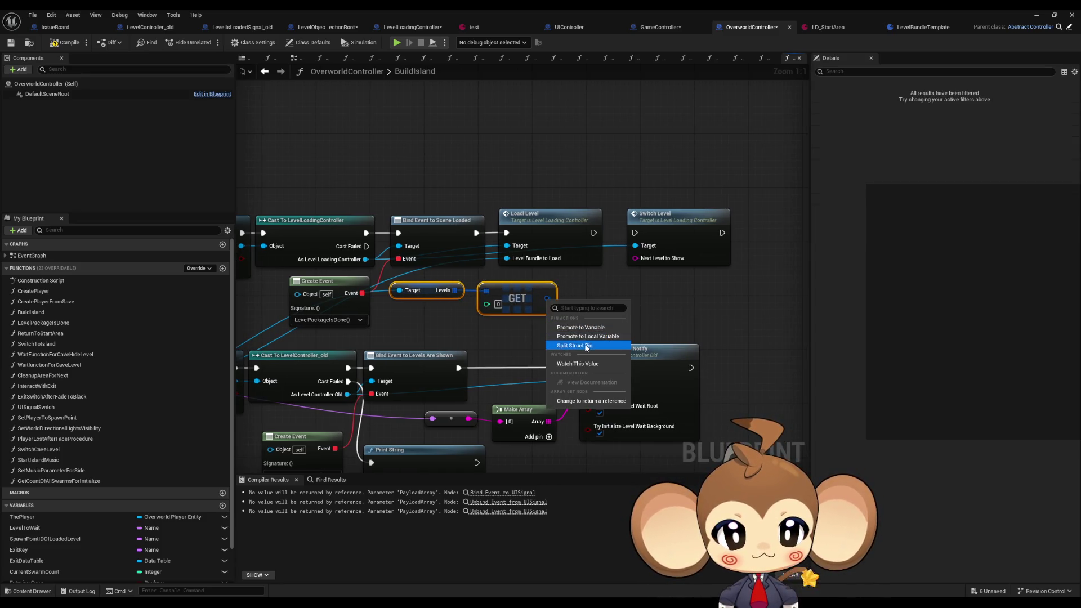
{"action": "left_click", "coordinate": [580, 346]}
{"action": "right_click", "coordinate": [550, 307]}
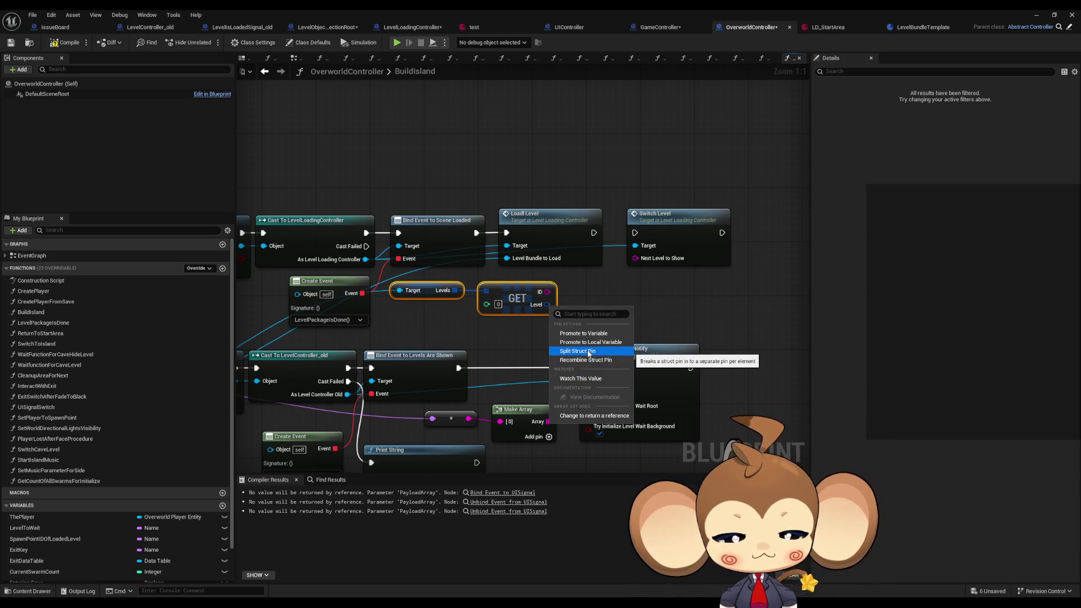
{"action": "left_click", "coordinate": [565, 291]}
{"action": "mouse_move", "coordinate": [546, 292]}
{"action": "left_mouse_down"}
{"action": "mouse_move", "coordinate": [635, 258]}
{"action": "mouse_move", "coordinate": [593, 233]}
{"action": "left_mouse_up"}
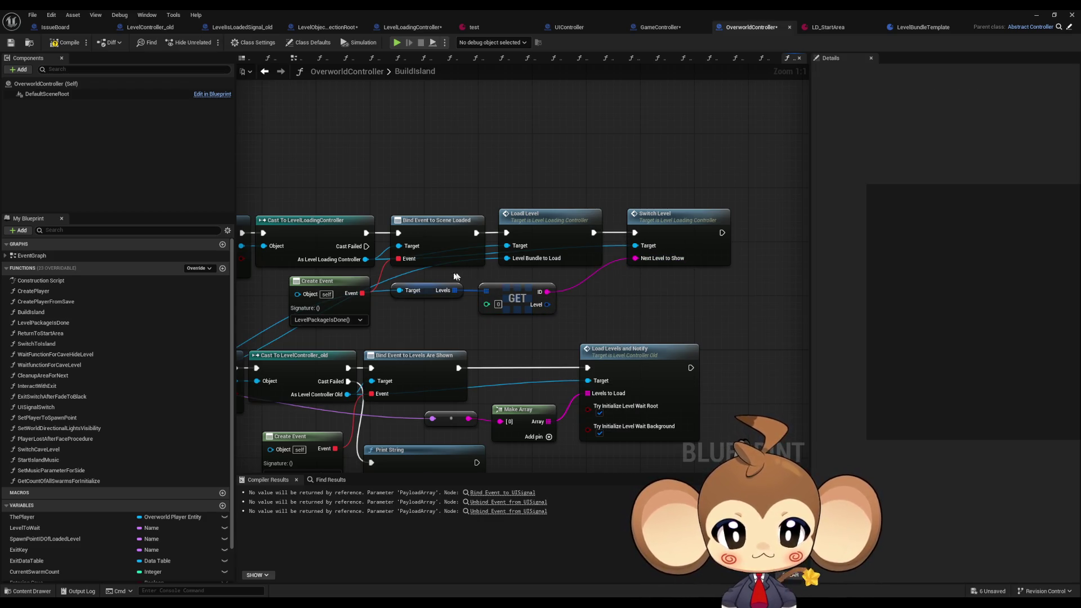
{"action": "left_click_drag", "start_coordinate": [388, 307], "coordinate": [552, 285]}
{"action": "left_click", "coordinate": [538, 342]}
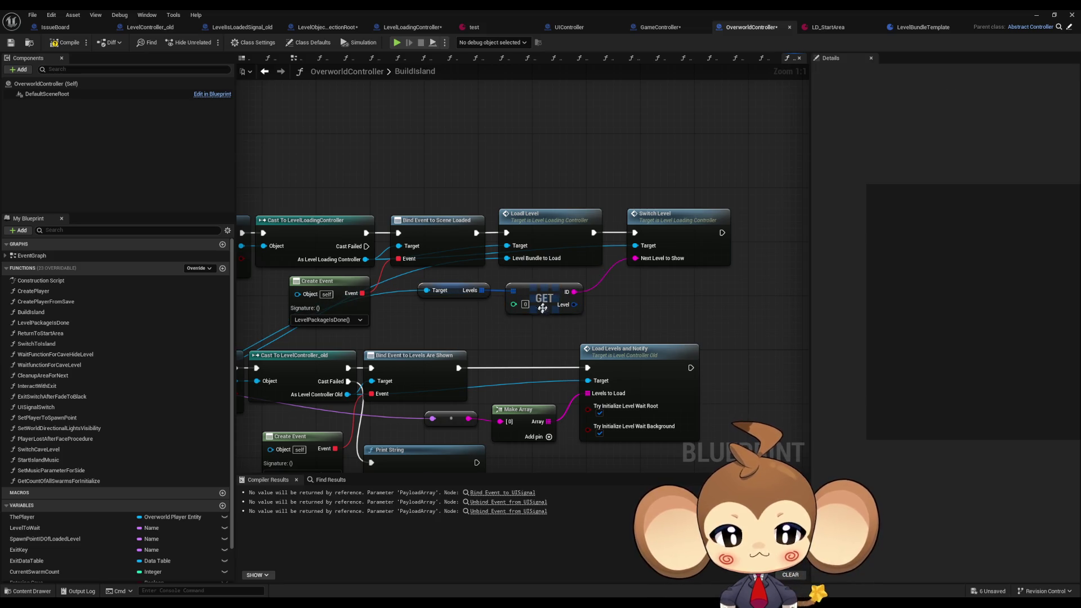
- Recombine the GET pin, add a Break Level Struct with Level hidden, and wire ID to Next Level to Show
{"action": "right_click", "coordinate": [571, 305]}
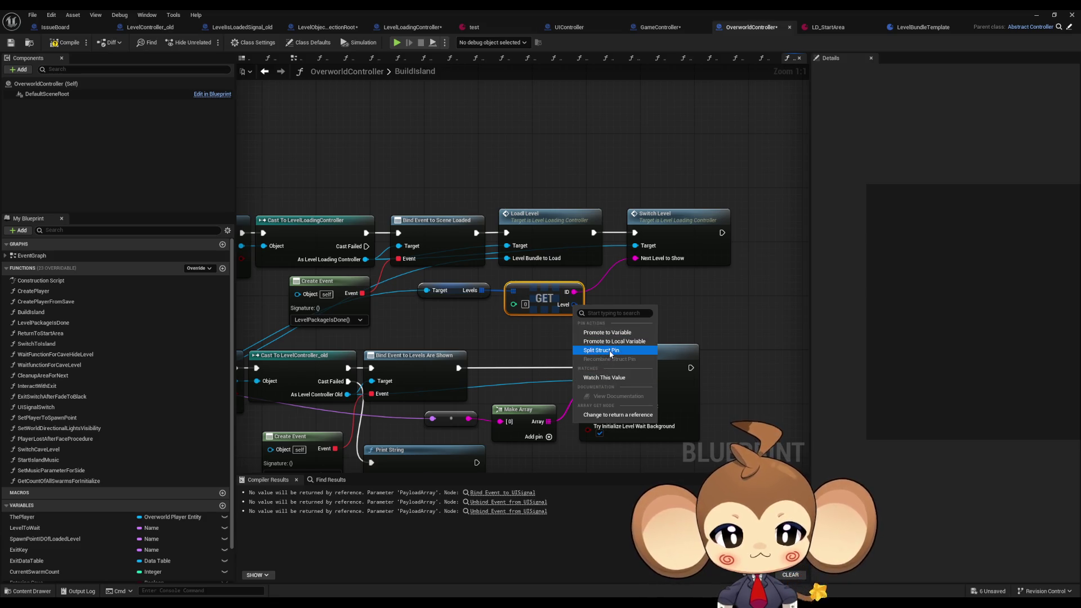
{"action": "left_click", "coordinate": [647, 297]}
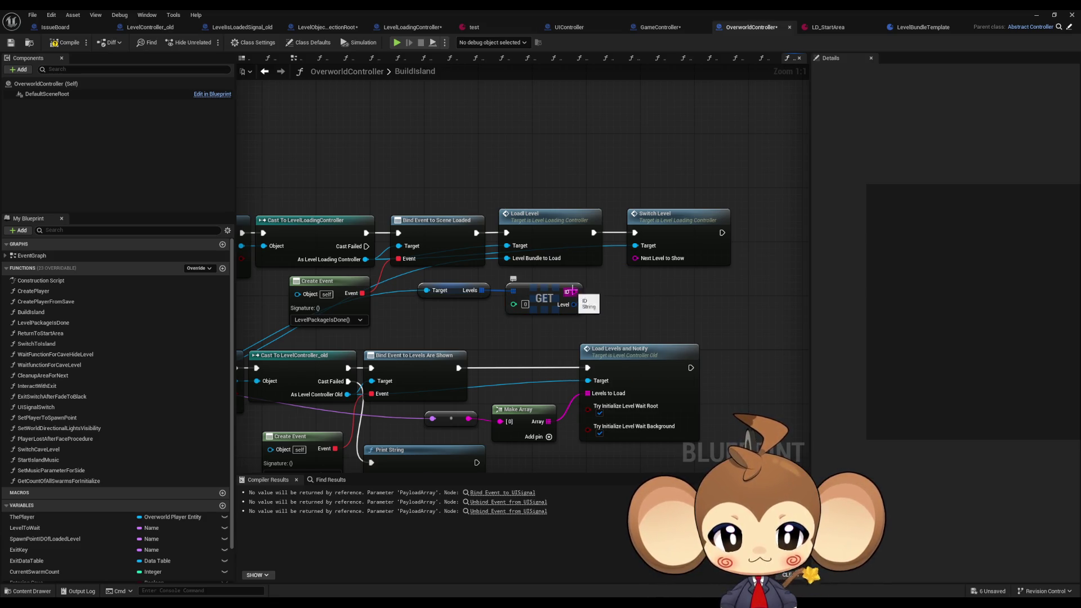
{"action": "right_click", "coordinate": [572, 291]}
{"action": "left_click", "coordinate": [647, 336]}
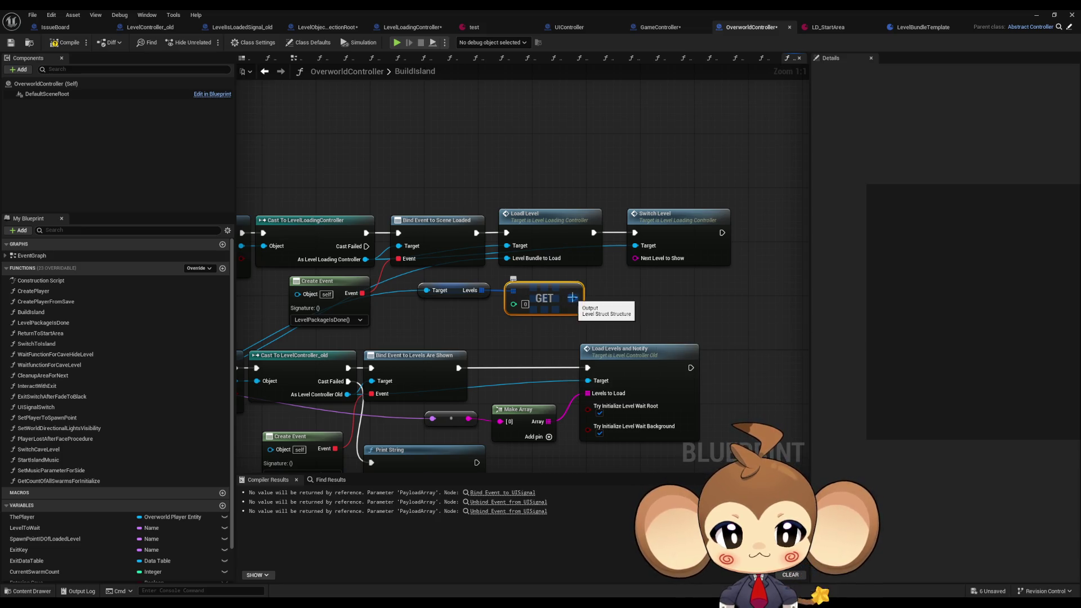
{"action": "left_click_drag", "start_coordinate": [572, 298], "coordinate": [601, 299]}
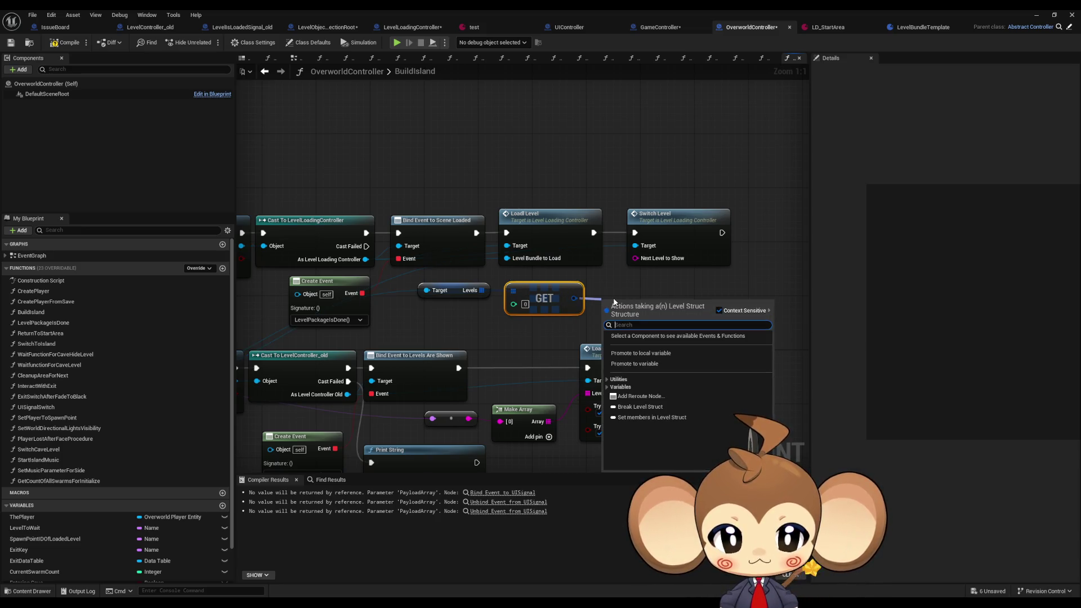
{"action": "type", "text": "brea"}
{"action": "left_click", "coordinate": [651, 336]}
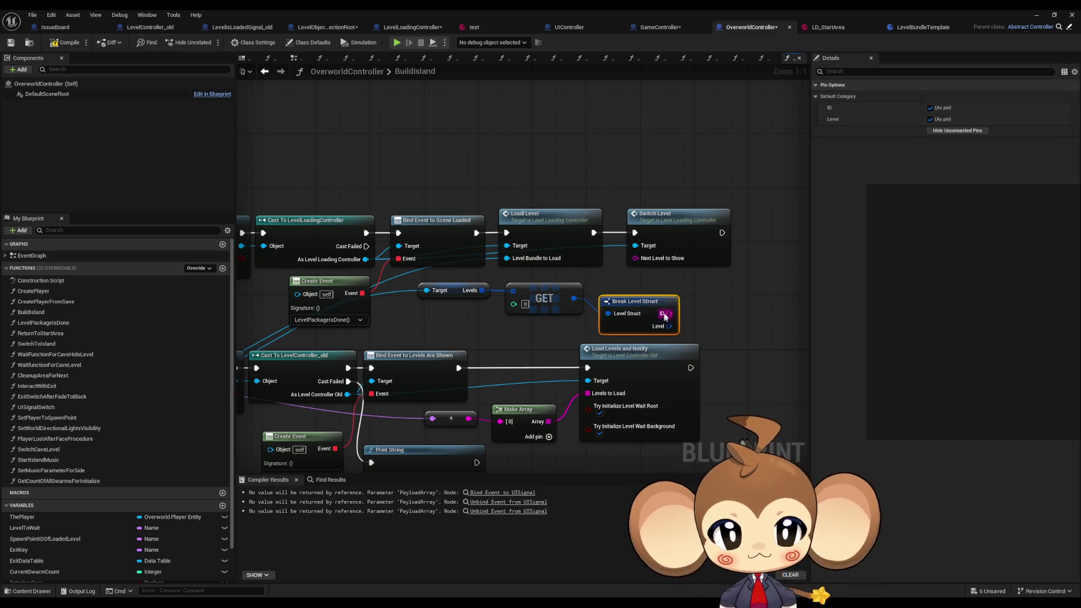
{"action": "left_click", "coordinate": [930, 118]}
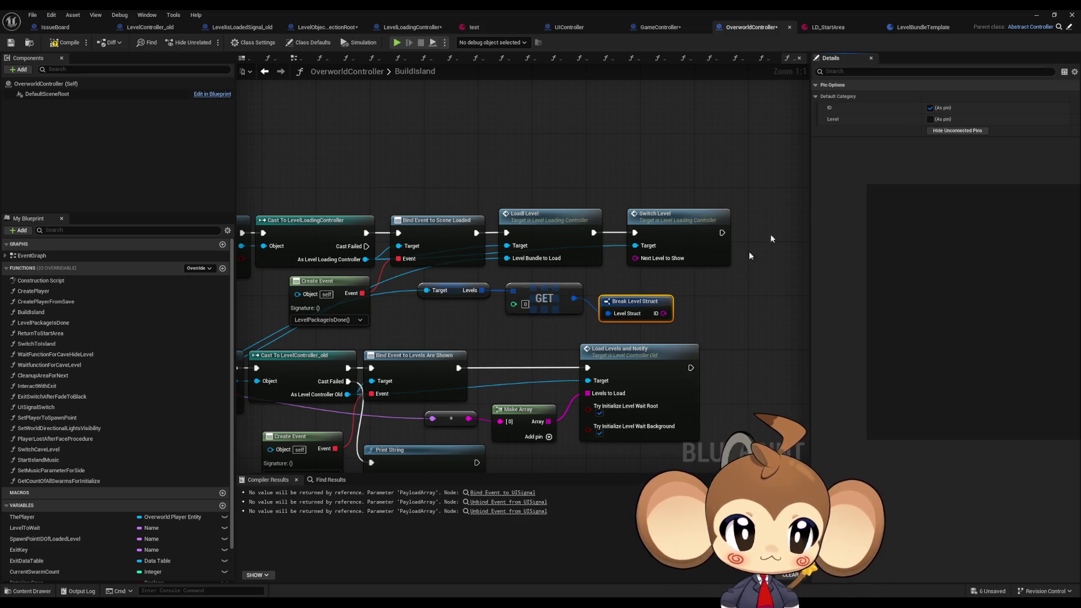
{"action": "left_click_drag", "start_coordinate": [660, 313], "coordinate": [635, 258]}
- Arrange the Break Level Struct beneath the GET node and tidy the graph view
{"action": "mouse_move", "coordinate": [633, 301]}
{"action": "left_mouse_down"}
{"action": "mouse_move", "coordinate": [543, 323]}
{"action": "mouse_move", "coordinate": [540, 290]}
{"action": "mouse_move", "coordinate": [536, 326]}
{"action": "mouse_move", "coordinate": [514, 306]}
{"action": "left_mouse_up"}
{"action": "left_click", "coordinate": [648, 290]}
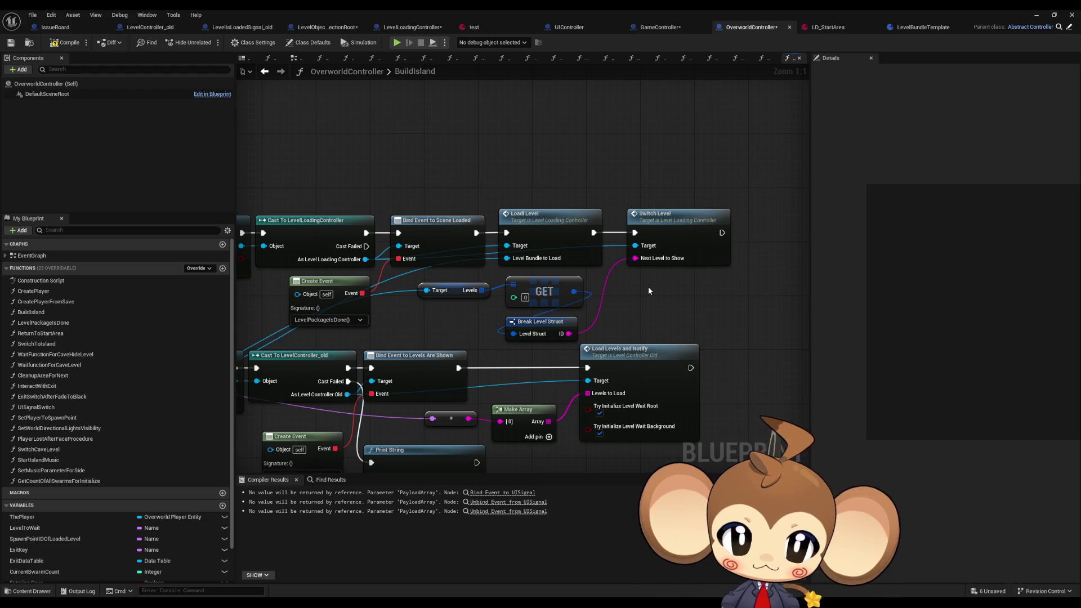
{"action": "mouse_move", "coordinate": [649, 290]}
{"action": "left_mouse_down"}
{"action": "mouse_move", "coordinate": [620, 288]}
{"action": "mouse_move", "coordinate": [614, 273]}
{"action": "mouse_move", "coordinate": [629, 286]}
{"action": "left_mouse_up"}
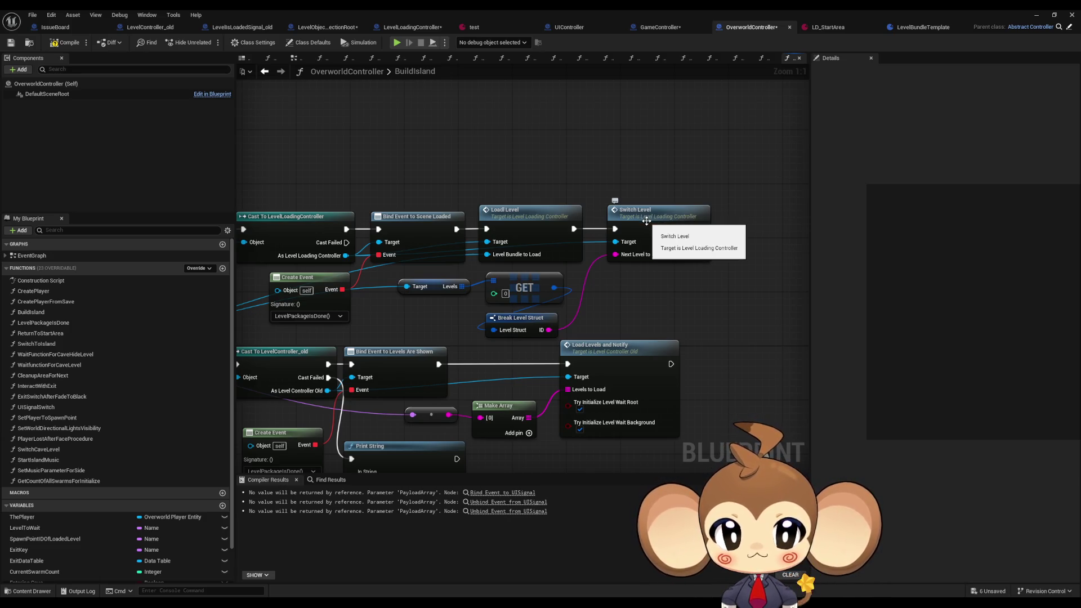
{"action": "left_click_drag", "start_coordinate": [647, 220], "coordinate": [605, 227]}
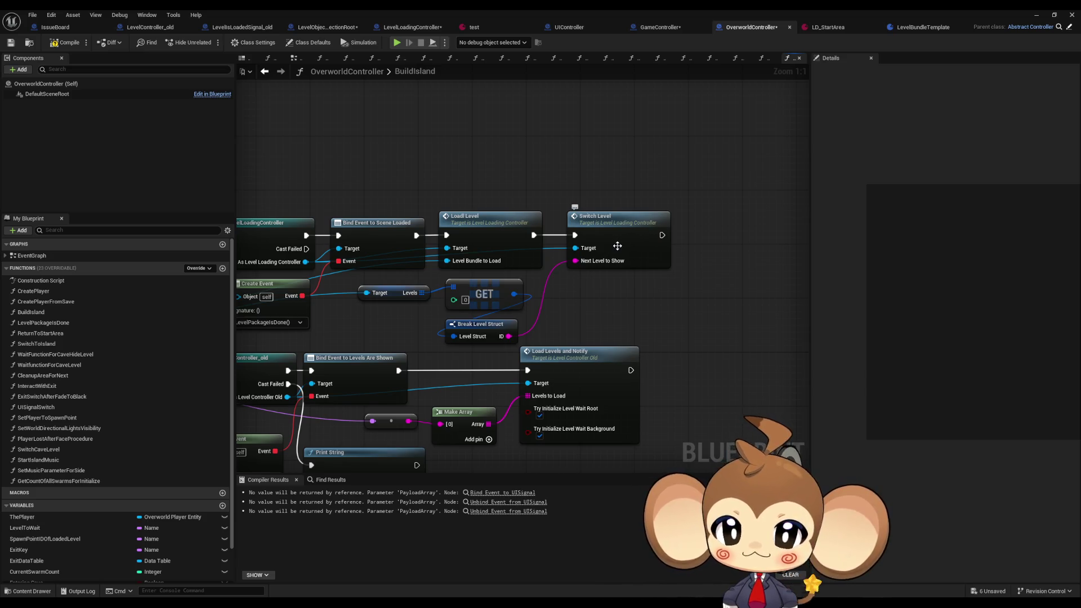
{"action": "left_click_drag", "start_coordinate": [617, 246], "coordinate": [663, 242]}
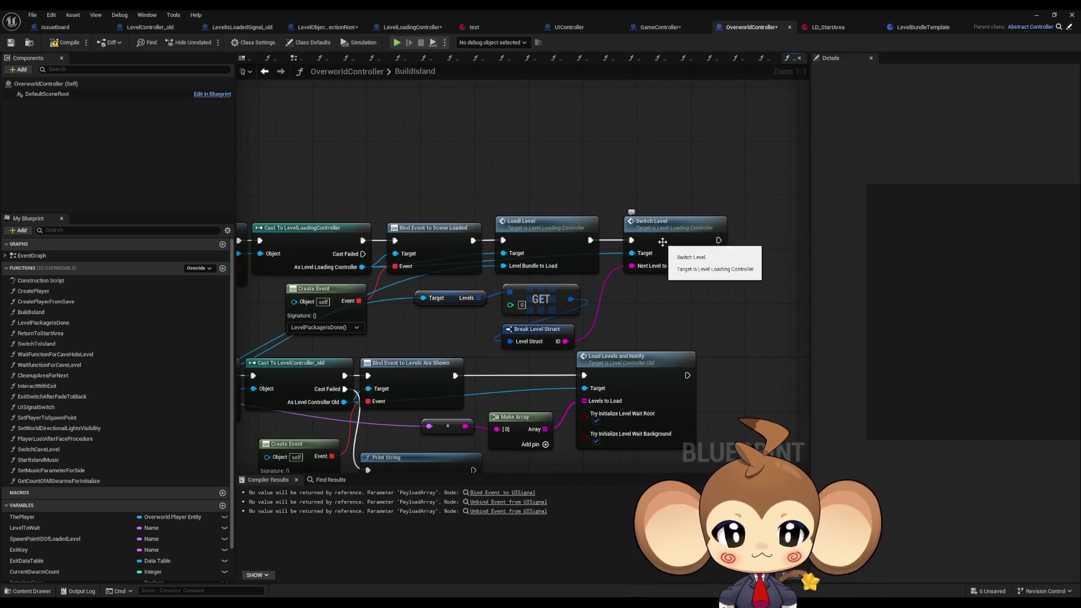
- In SwitchLevel, append a Set Timer by Event after the last SET, with Time 0.1
{"action": "double_click", "coordinate": [663, 242]}
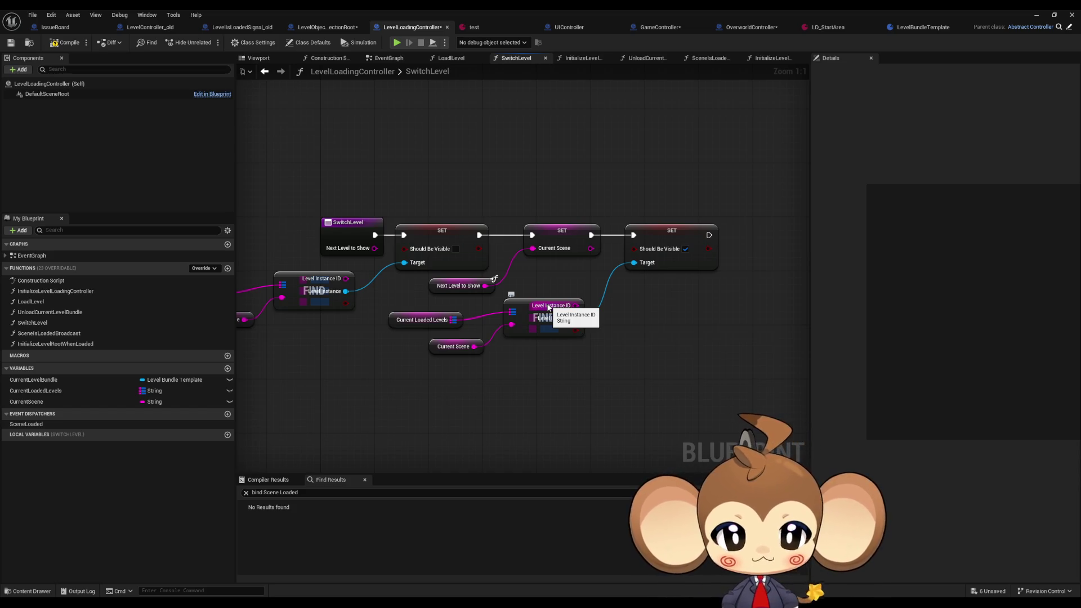
{"action": "left_click_drag", "start_coordinate": [547, 307], "coordinate": [475, 308]}
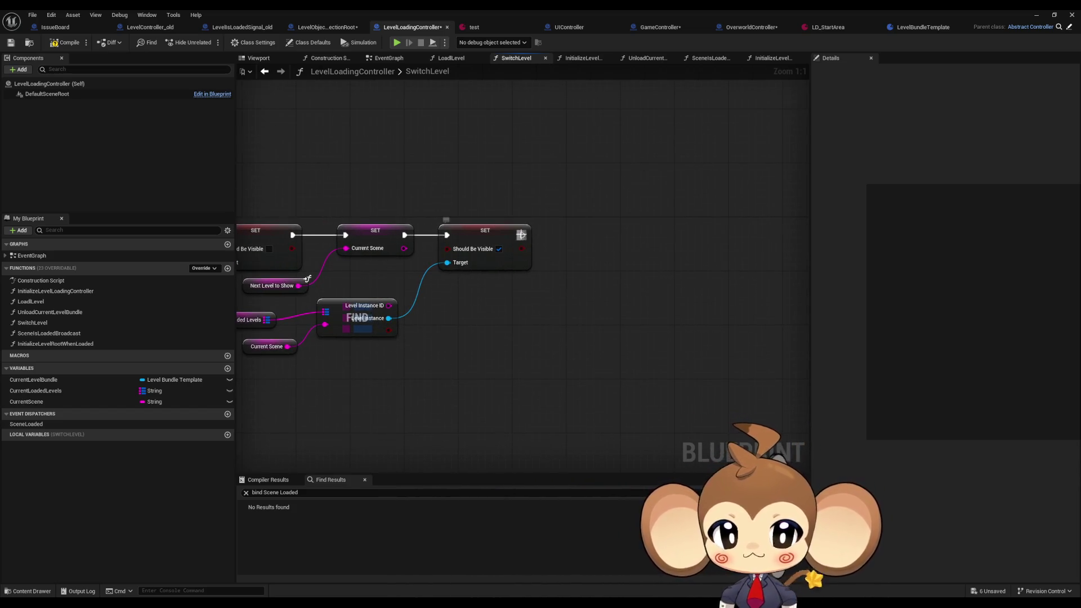
{"action": "left_click_drag", "start_coordinate": [521, 235], "coordinate": [586, 237]}
{"action": "type", "text": "set tim"}
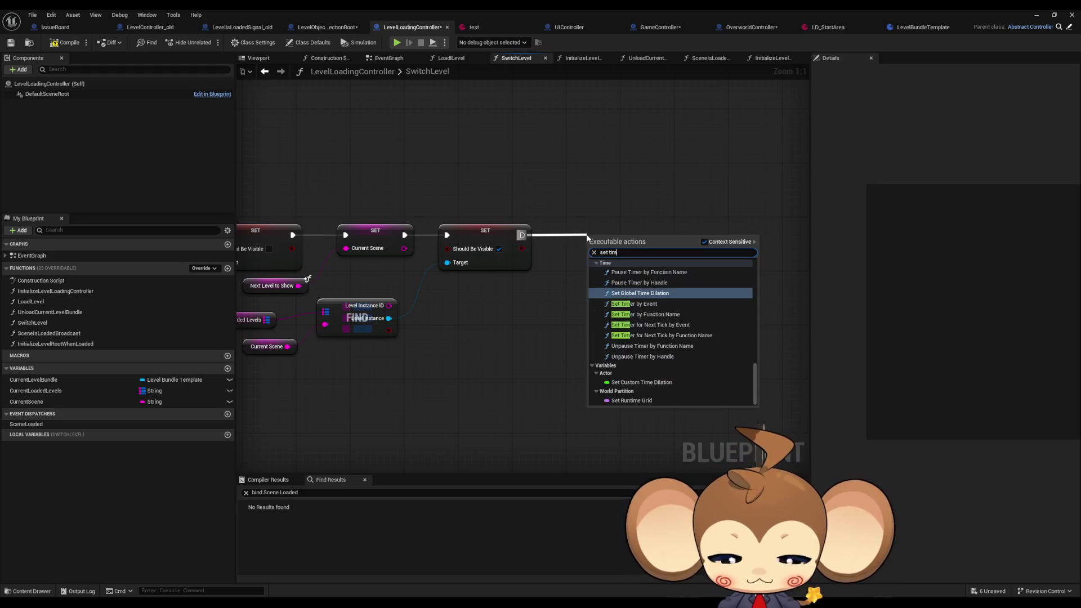
{"action": "key", "text": "BackSpace"}
{"action": "key", "text": "BackSpace"}
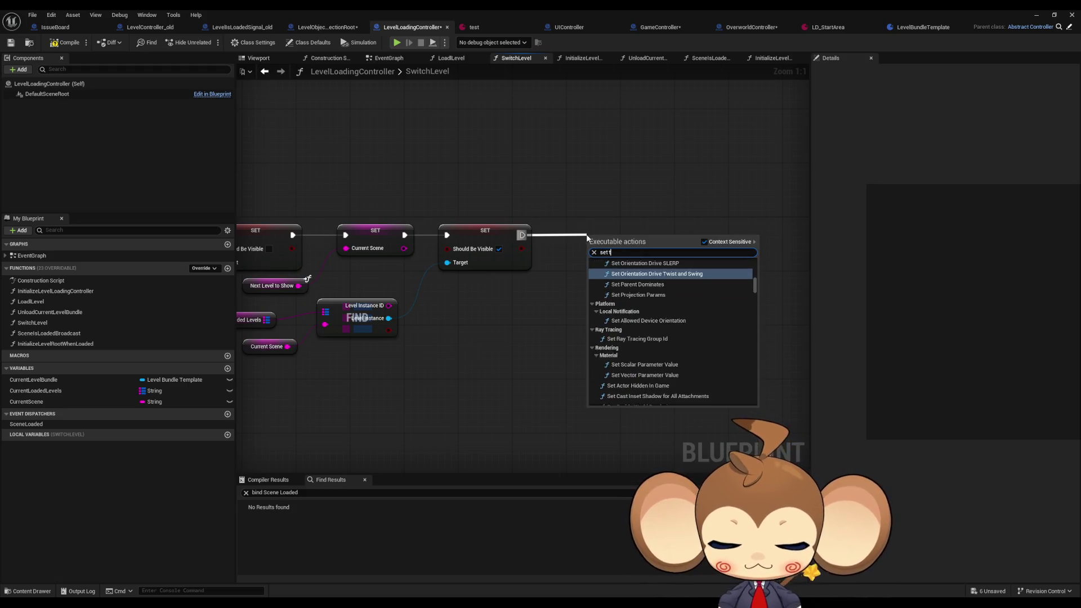
{"action": "type", "text": "imer"}
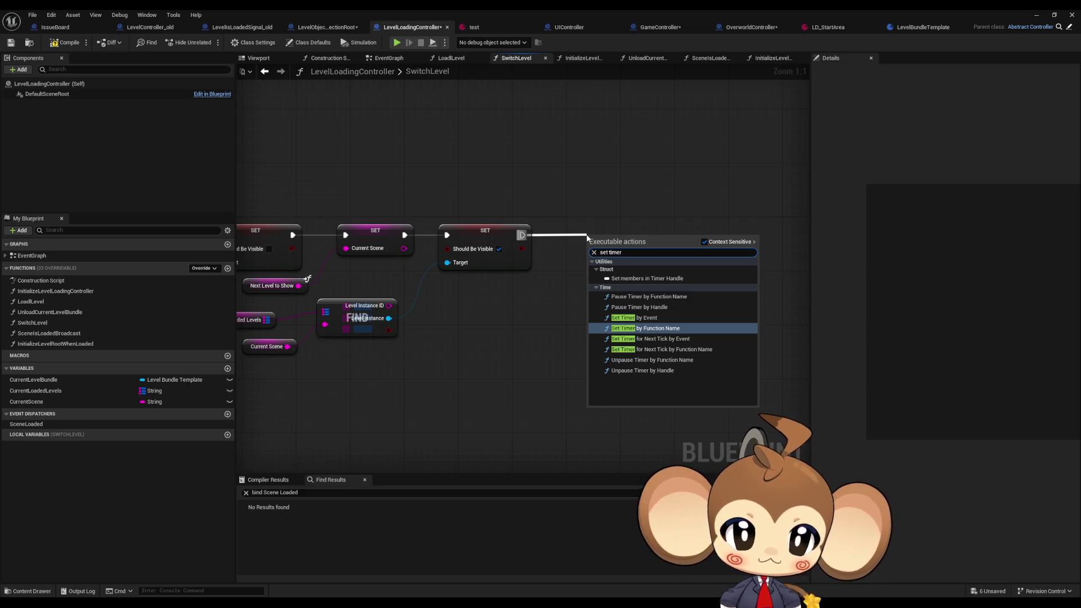
{"action": "key", "text": "Up"}
{"action": "key", "text": "Return"}
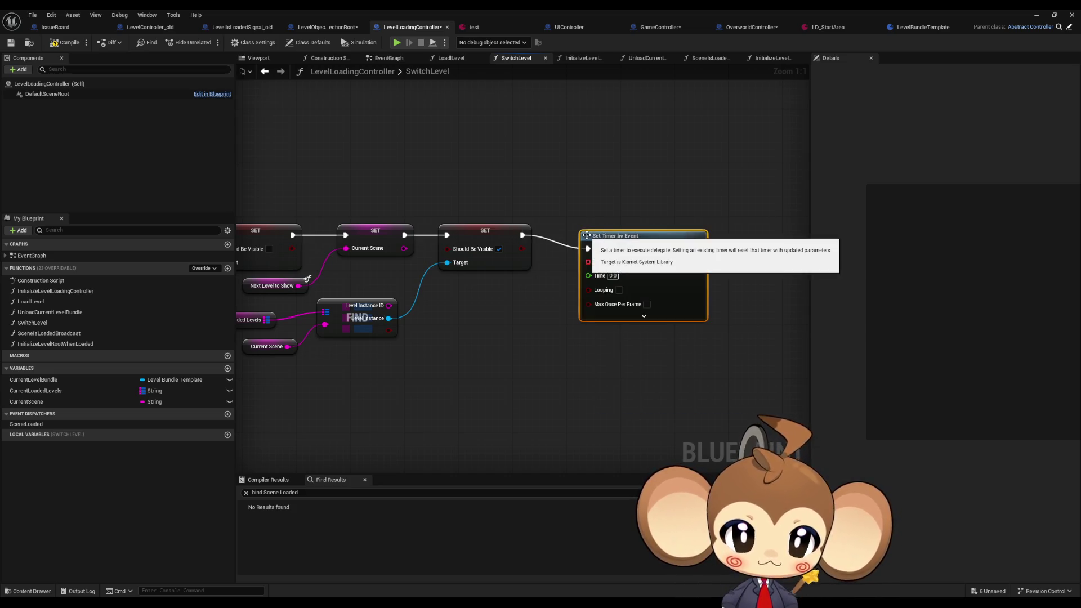
{"action": "left_click_drag", "start_coordinate": [586, 235], "coordinate": [572, 222]}
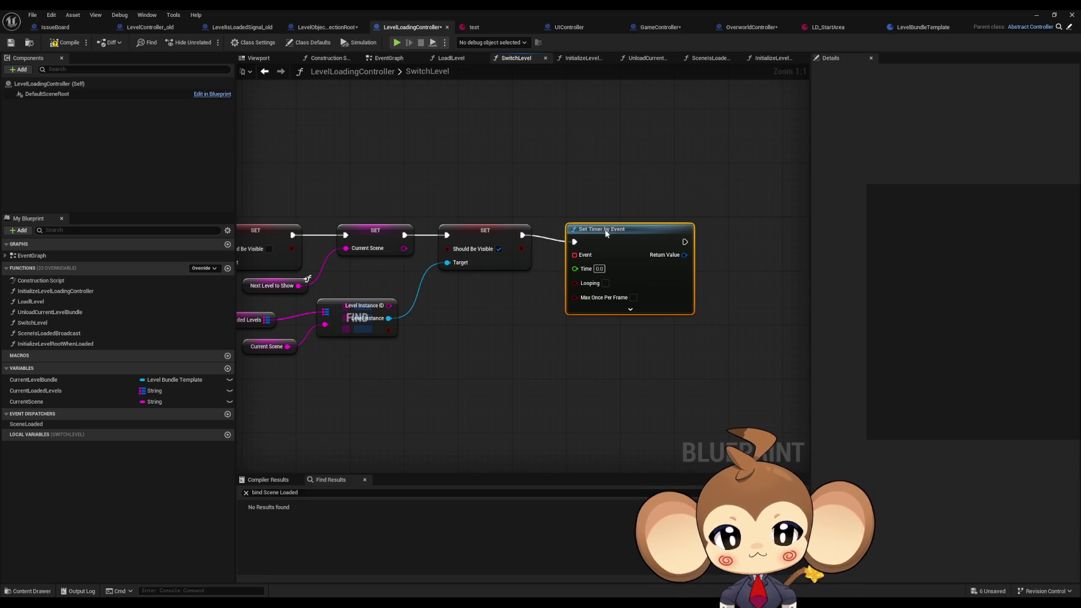
{"action": "left_click", "coordinate": [598, 262]}
{"action": "type", "text": "0.1"}
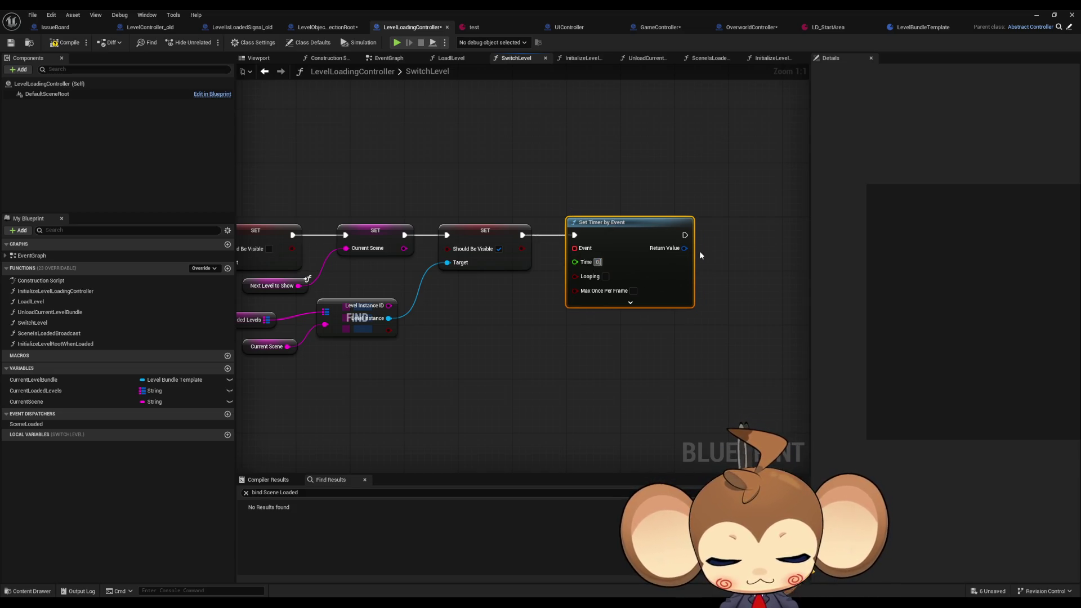
{"action": "double_click", "coordinate": [68, 345]}
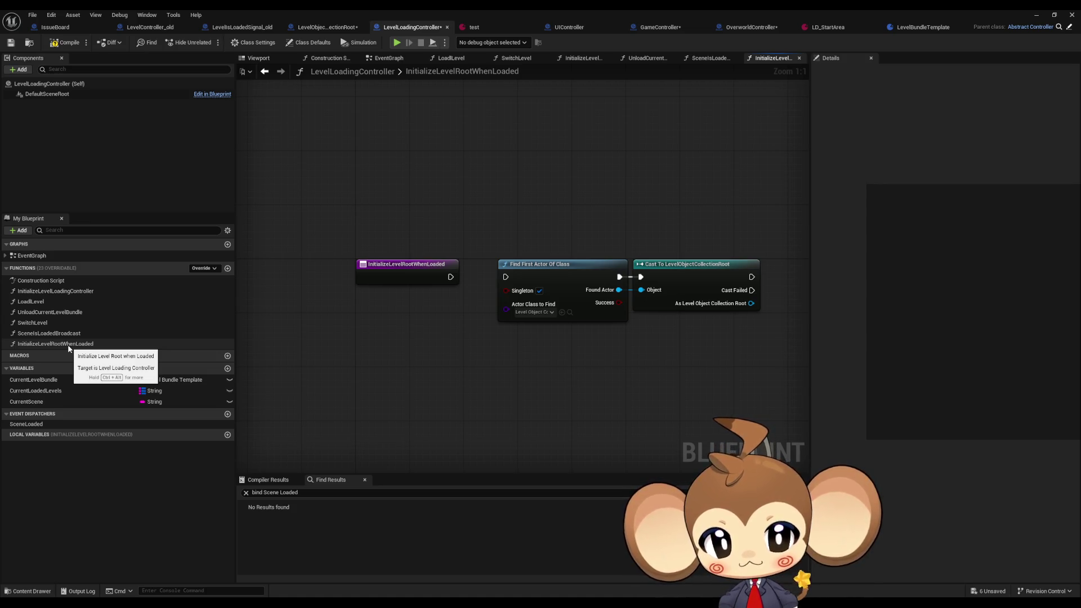
- Check InitializeLevelRootWhenLoaded's properties, then move through the blueprints to LevelController_old's LoadOneLevel
{"action": "left_click", "coordinate": [68, 344]}
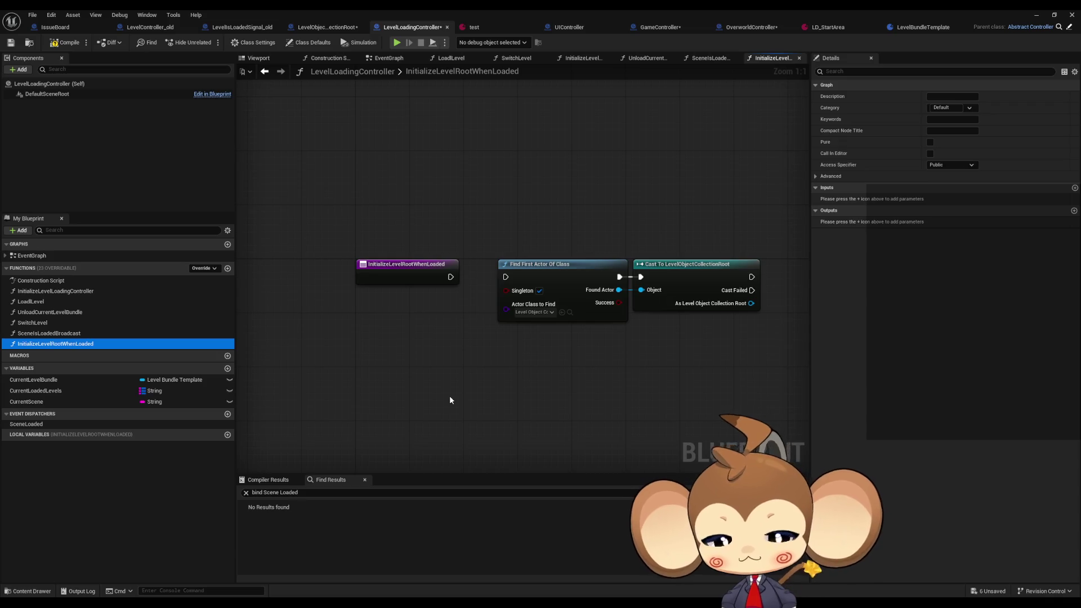
{"action": "left_click", "coordinate": [327, 27]}
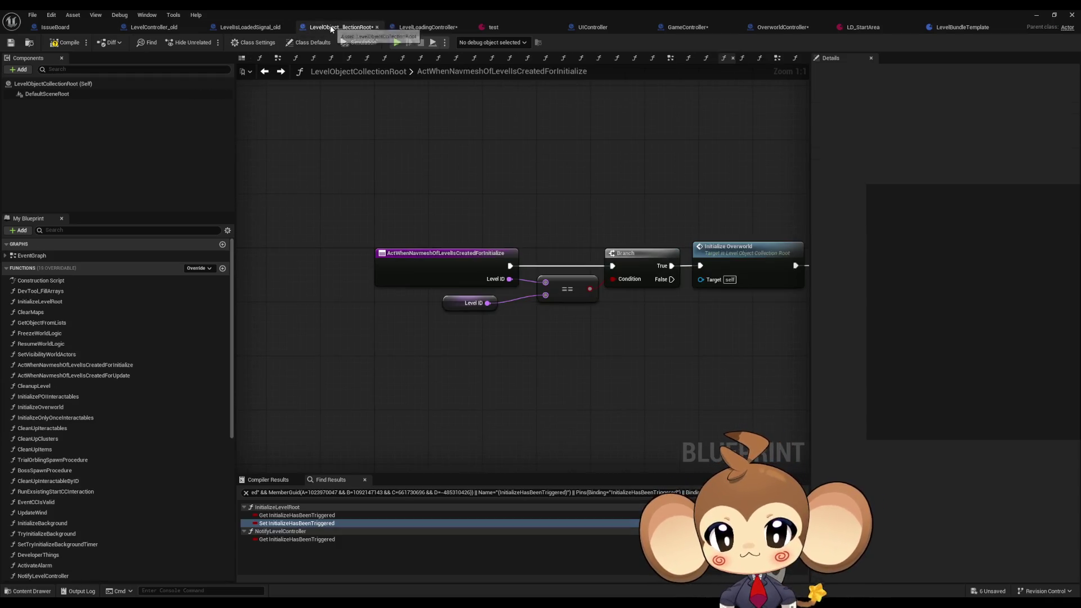
{"action": "left_click", "coordinate": [241, 28]}
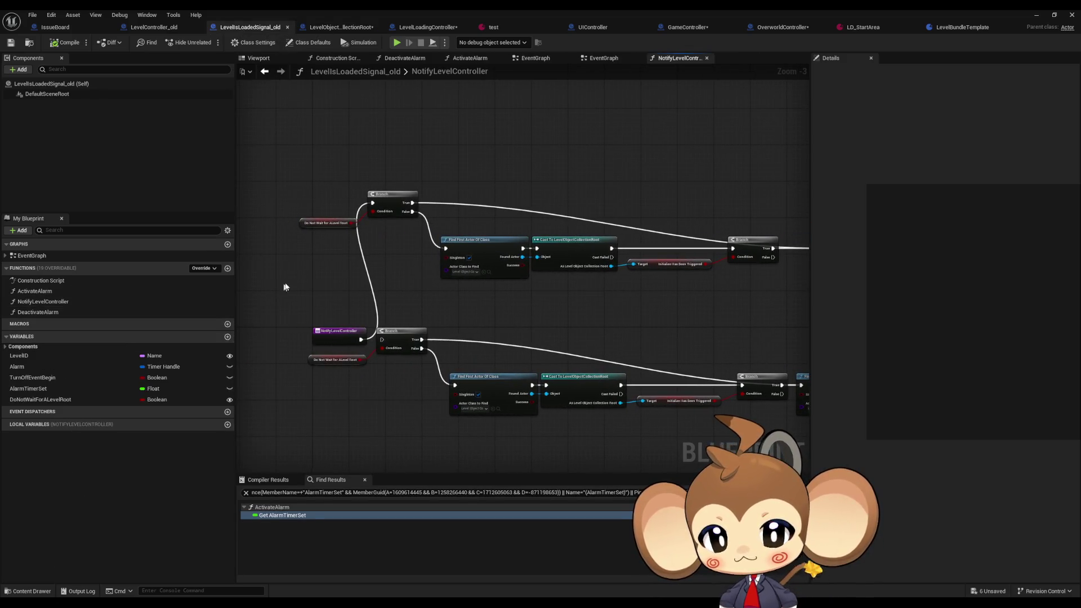
{"action": "left_click", "coordinate": [160, 32]}
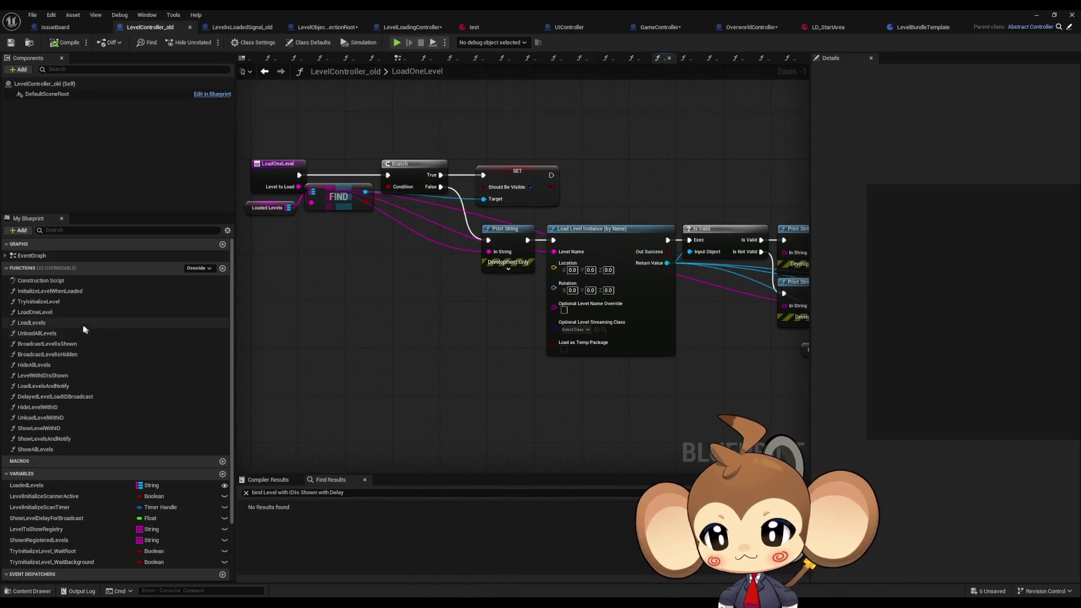
- Go from InitializeLevelWhenLoaded and TryInitializeLevel into the InitializeLevelRoot function through its Initialize Level Root call
{"action": "double_click", "coordinate": [74, 292]}
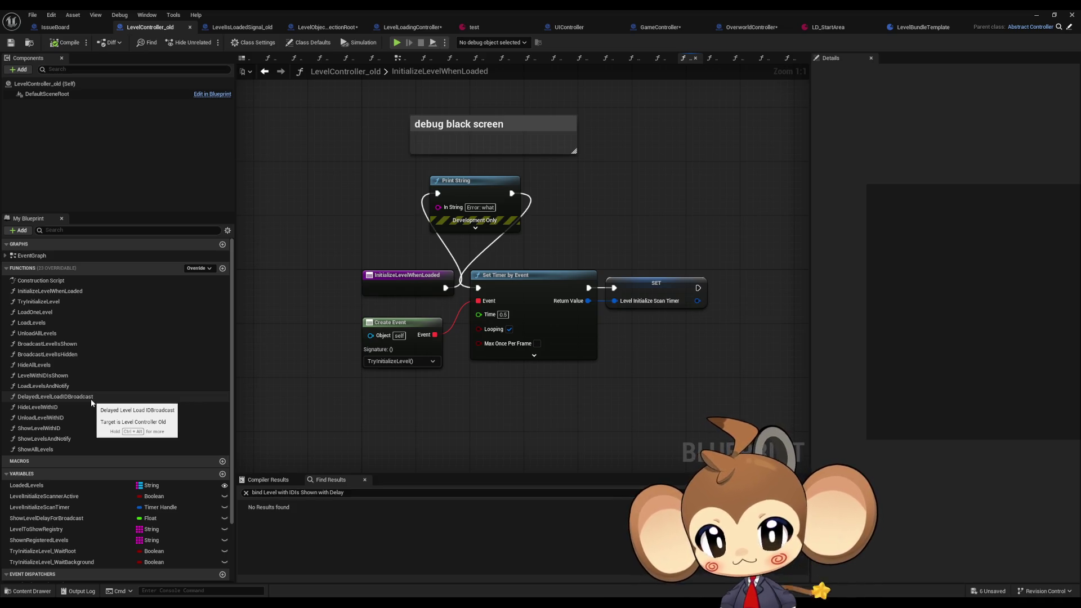
{"action": "double_click", "coordinate": [214, 302]}
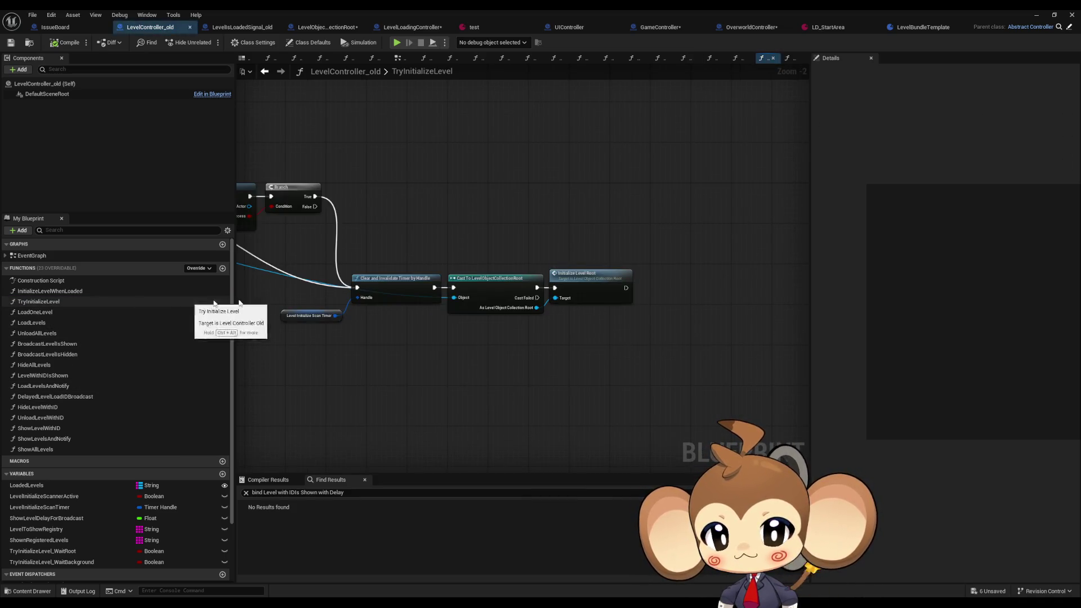
{"action": "left_click", "coordinate": [657, 292]}
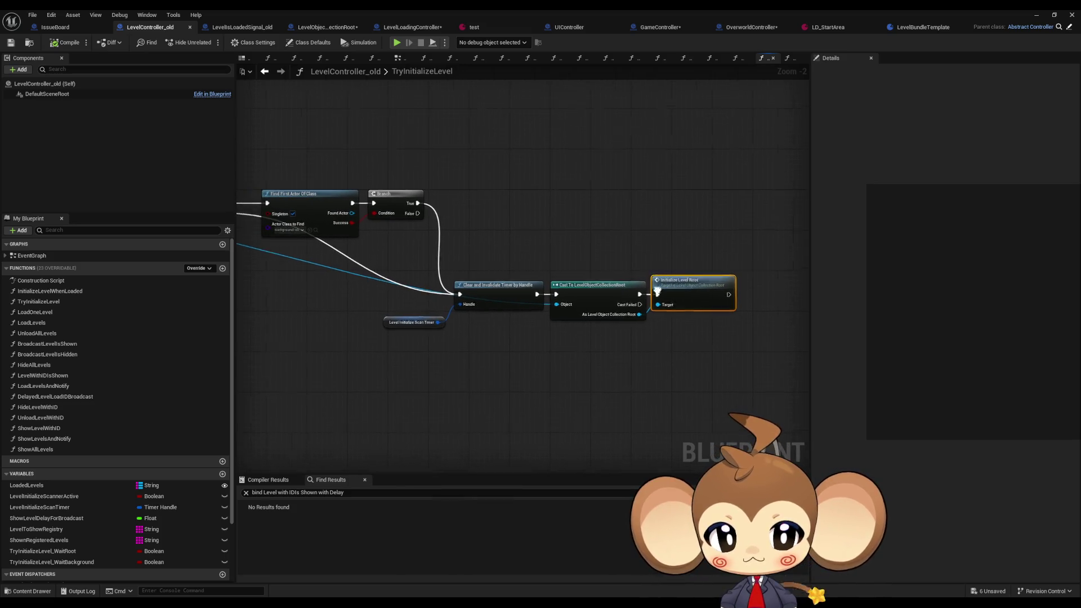
{"action": "left_click_drag", "start_coordinate": [657, 291], "coordinate": [919, 305]}
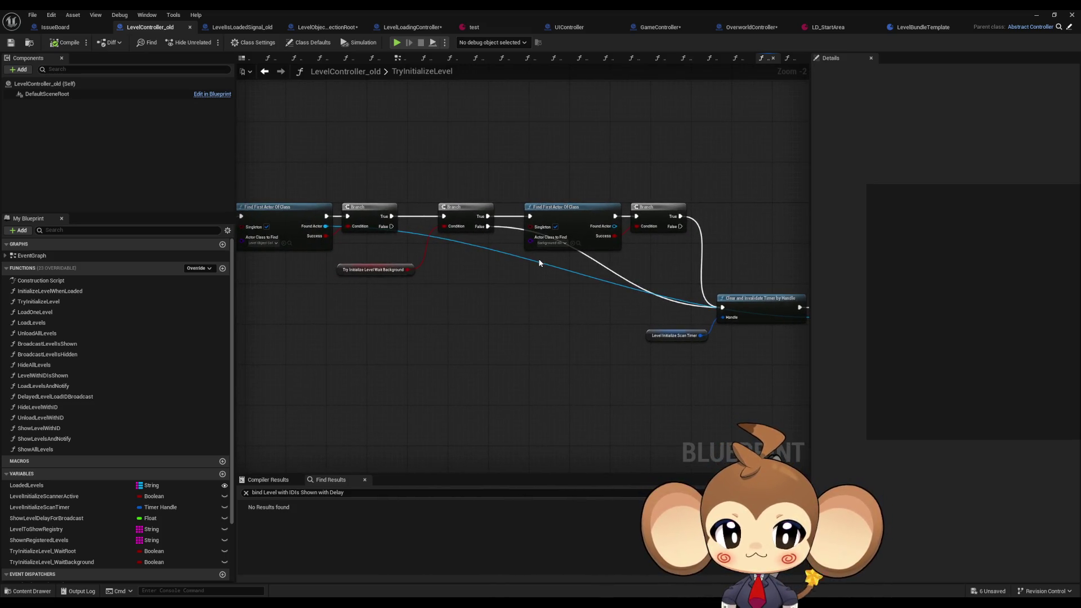
{"action": "mouse_move", "coordinate": [540, 262]}
{"action": "left_mouse_down"}
{"action": "mouse_move", "coordinate": [362, 249]}
{"action": "mouse_move", "coordinate": [1011, 317]}
{"action": "left_mouse_up"}
{"action": "scroll", "coordinate": [439, 324], "scroll_direction": "up", "scroll_amount": 2}
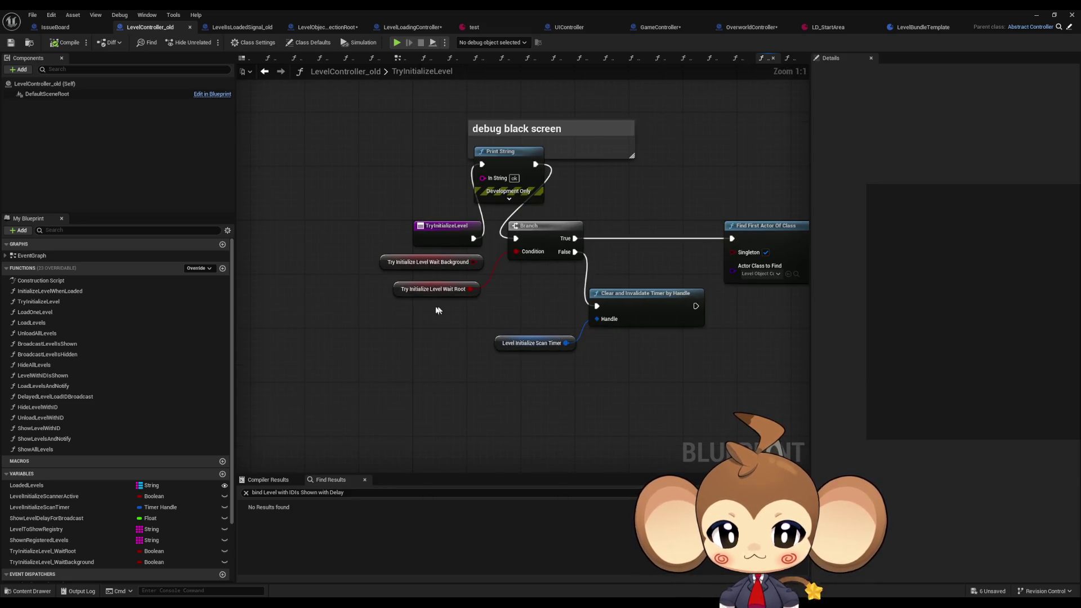
{"action": "scroll", "coordinate": [445, 304], "scroll_direction": "down", "scroll_amount": 2}
{"action": "mouse_move", "coordinate": [449, 303]}
{"action": "left_mouse_down"}
{"action": "mouse_move", "coordinate": [276, 282]}
{"action": "mouse_move", "coordinate": [242, 242]}
{"action": "left_mouse_up"}
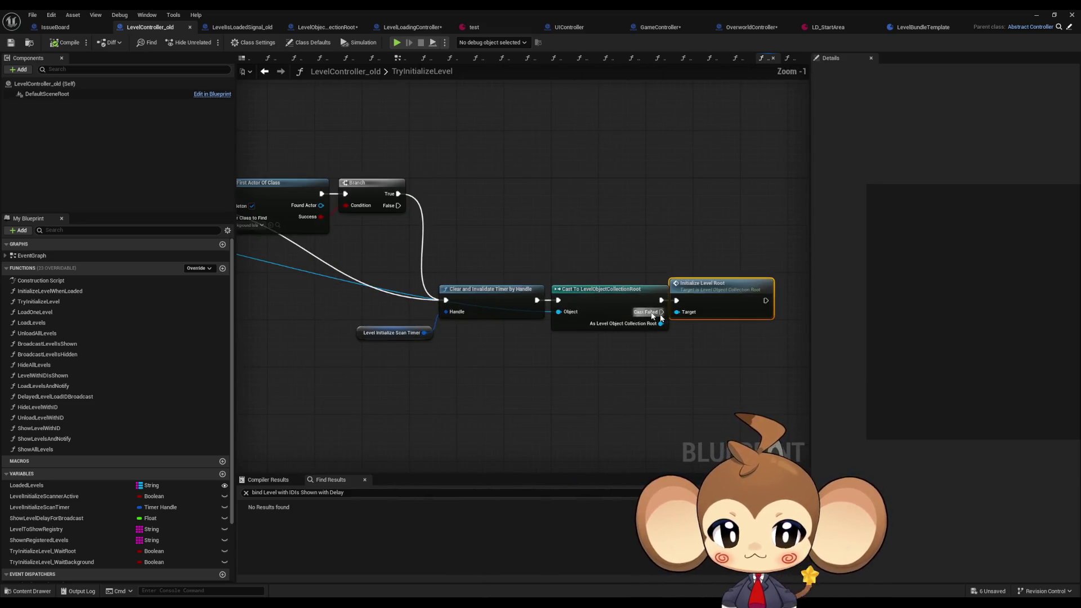
{"action": "double_click", "coordinate": [686, 291]}
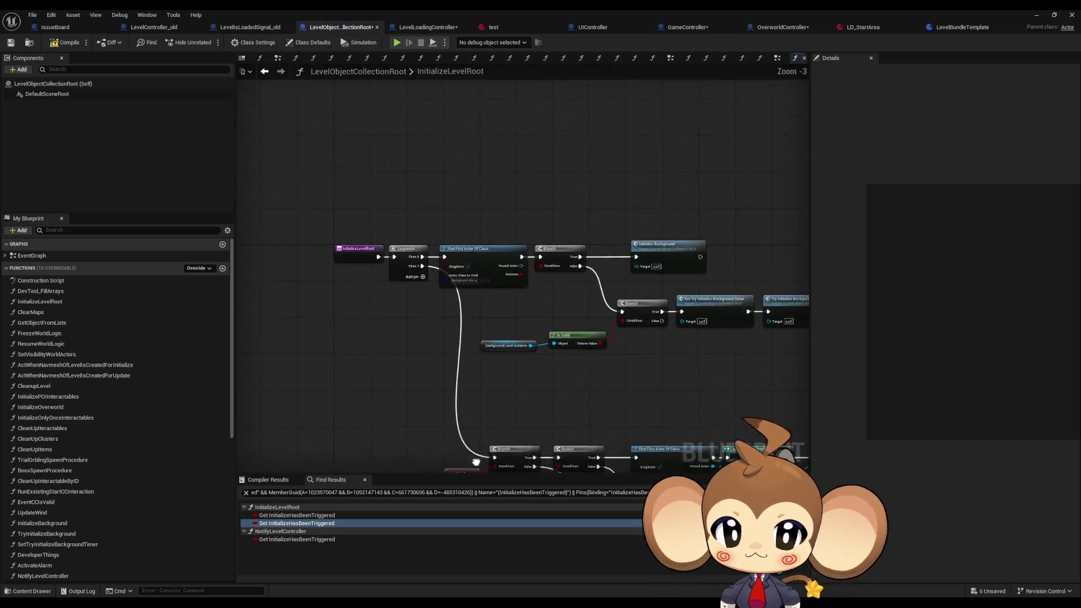
{"action": "mouse_move", "coordinate": [490, 377]}
{"action": "left_mouse_down"}
{"action": "mouse_move", "coordinate": [385, 323]}
{"action": "mouse_move", "coordinate": [416, 243]}
{"action": "left_mouse_up"}
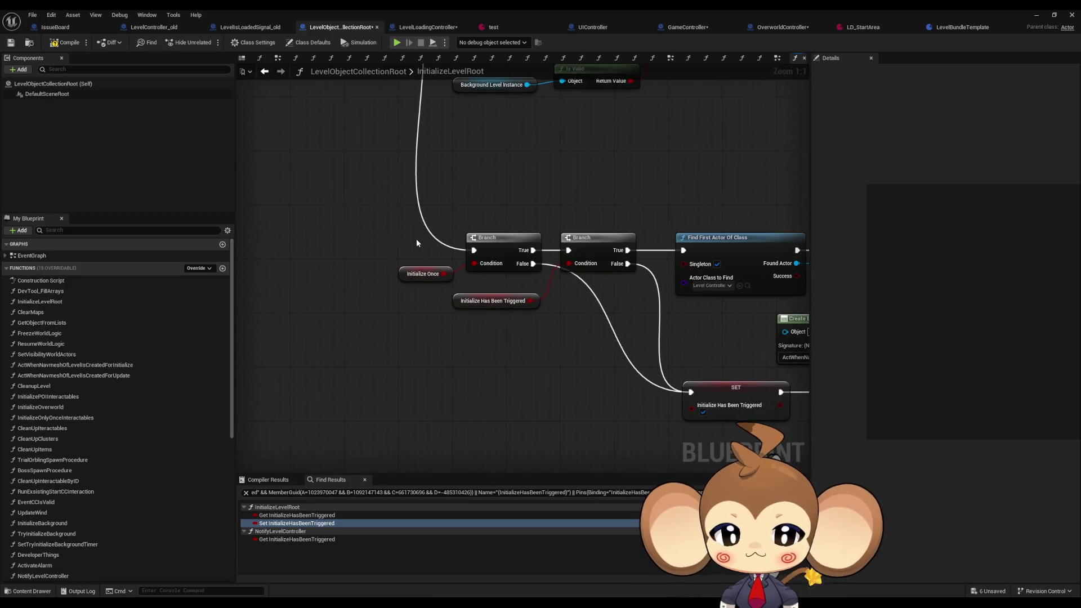
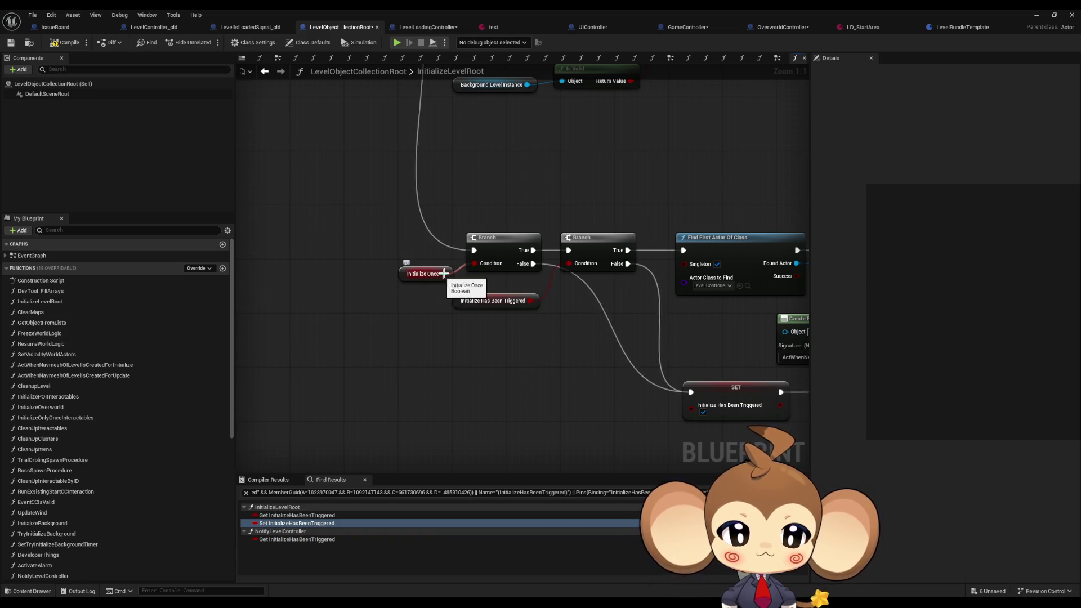
- Survey the LevelObjectCollectionRoot initialization graph, then switch to the LevelLoadingController blueprint
{"action": "left_click_drag", "start_coordinate": [591, 350], "coordinate": [480, 335]}
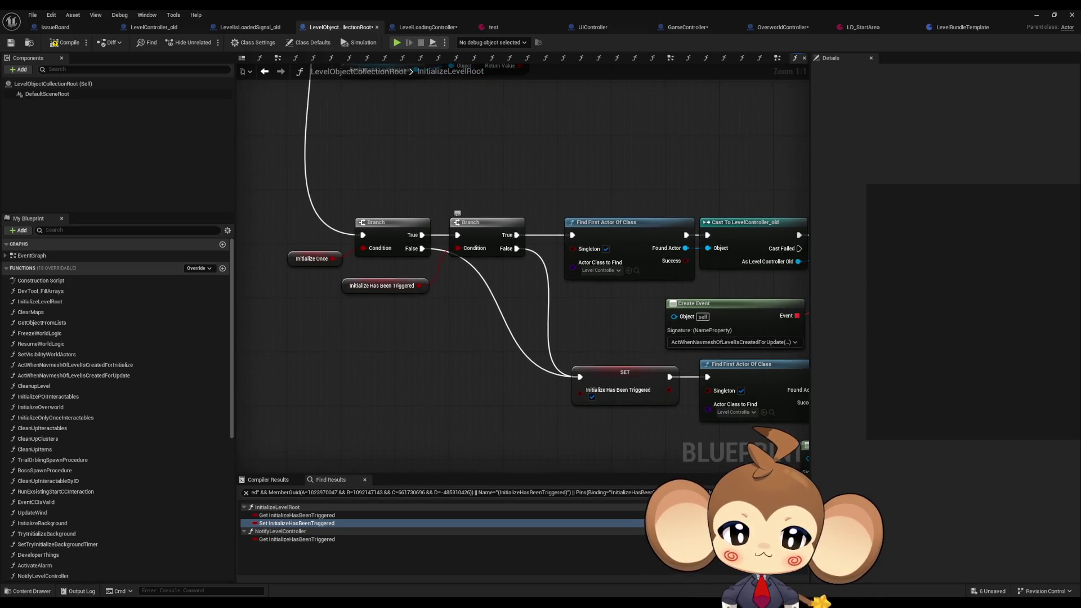
{"action": "mouse_move", "coordinate": [459, 235]}
{"action": "left_mouse_down"}
{"action": "mouse_move", "coordinate": [424, 183]}
{"action": "mouse_move", "coordinate": [458, 168]}
{"action": "mouse_move", "coordinate": [645, 298]}
{"action": "left_mouse_up"}
{"action": "mouse_move", "coordinate": [731, 317]}
{"action": "left_mouse_down"}
{"action": "mouse_move", "coordinate": [610, 243]}
{"action": "mouse_move", "coordinate": [571, 244]}
{"action": "left_mouse_up"}
{"action": "scroll", "coordinate": [606, 249], "scroll_direction": "down", "scroll_amount": 3}
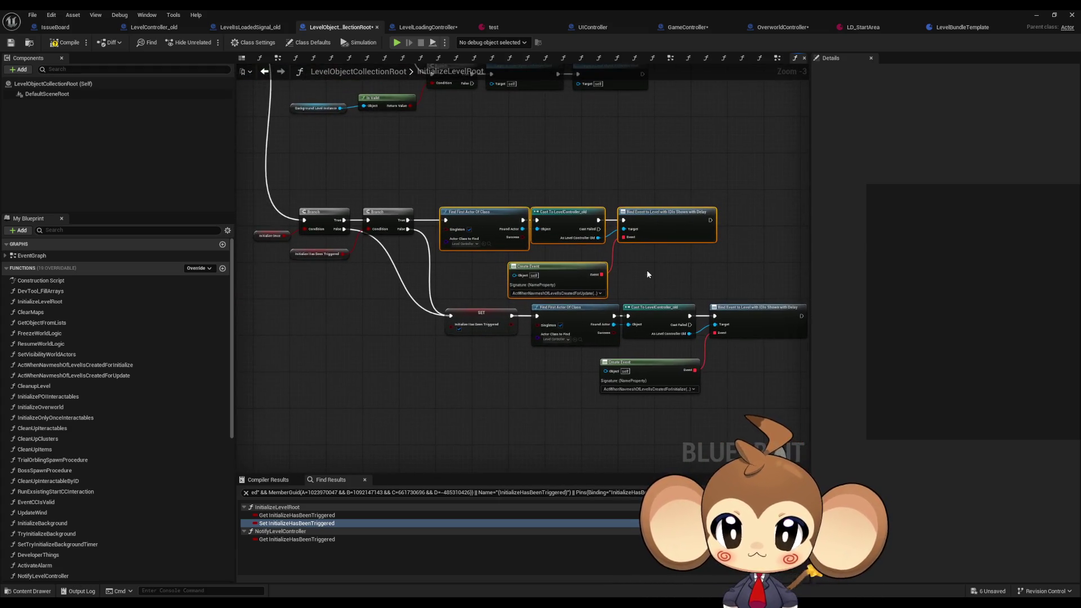
{"action": "mouse_move", "coordinate": [383, 197]}
{"action": "left_mouse_down"}
{"action": "mouse_move", "coordinate": [529, 328]}
{"action": "mouse_move", "coordinate": [512, 304]}
{"action": "mouse_move", "coordinate": [508, 347]}
{"action": "left_mouse_up"}
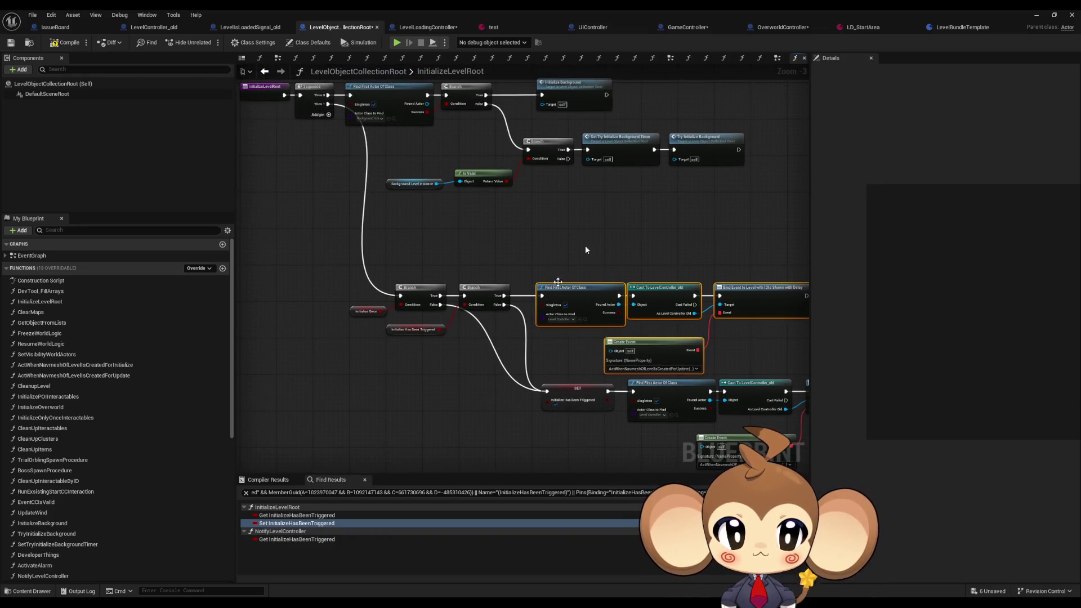
{"action": "left_click", "coordinate": [431, 27]}
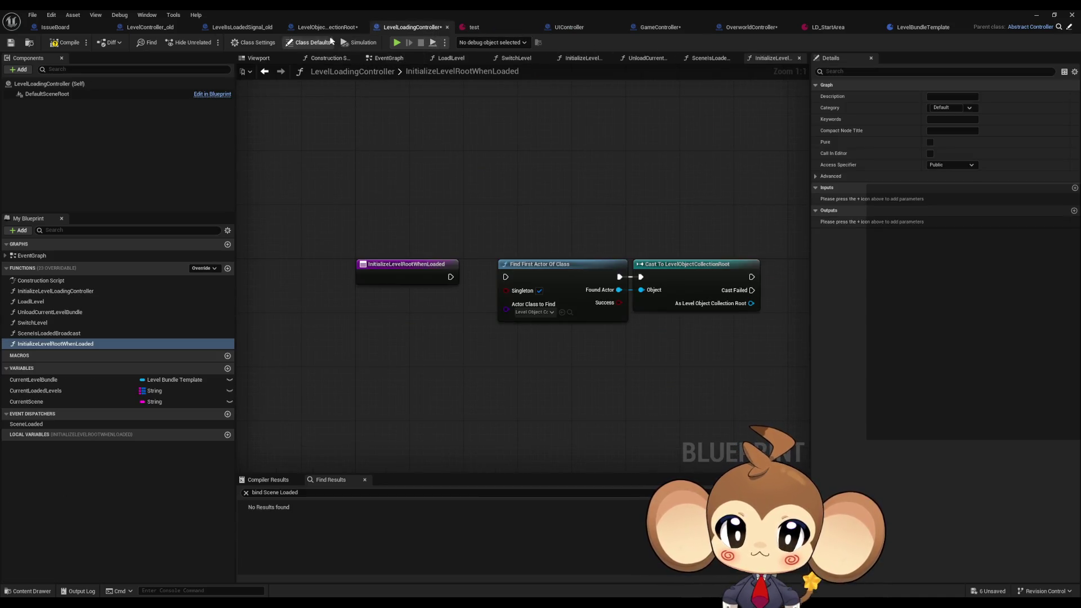
- Check the LevelController_old and LevelObjectCollectionRoot blueprints, then return to LevelLoadingController
{"action": "left_click", "coordinate": [172, 32]}
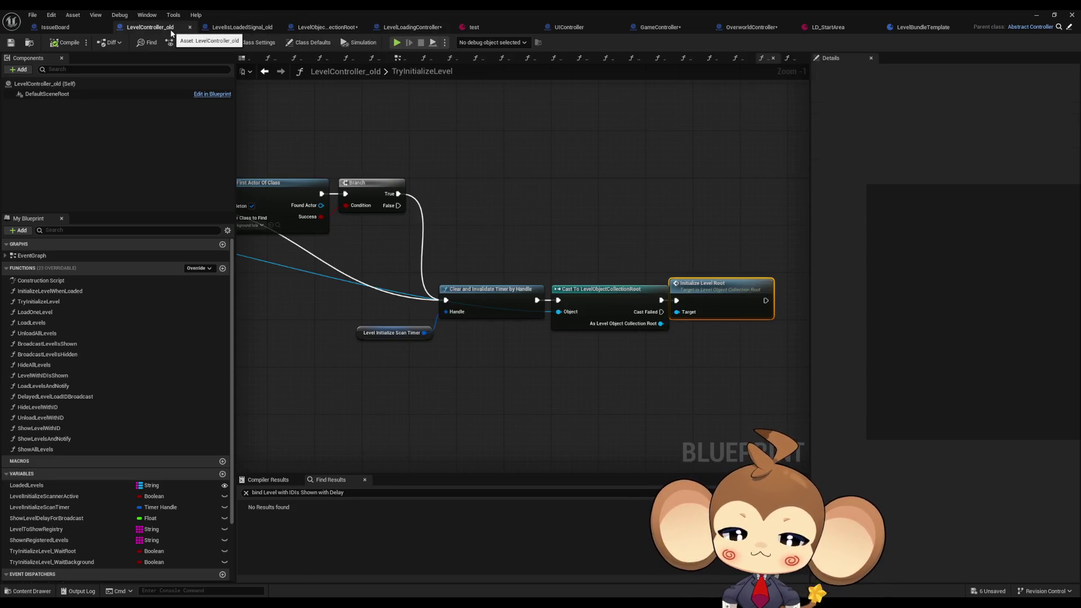
{"action": "left_click", "coordinate": [407, 28]}
{"action": "left_click", "coordinate": [329, 27]}
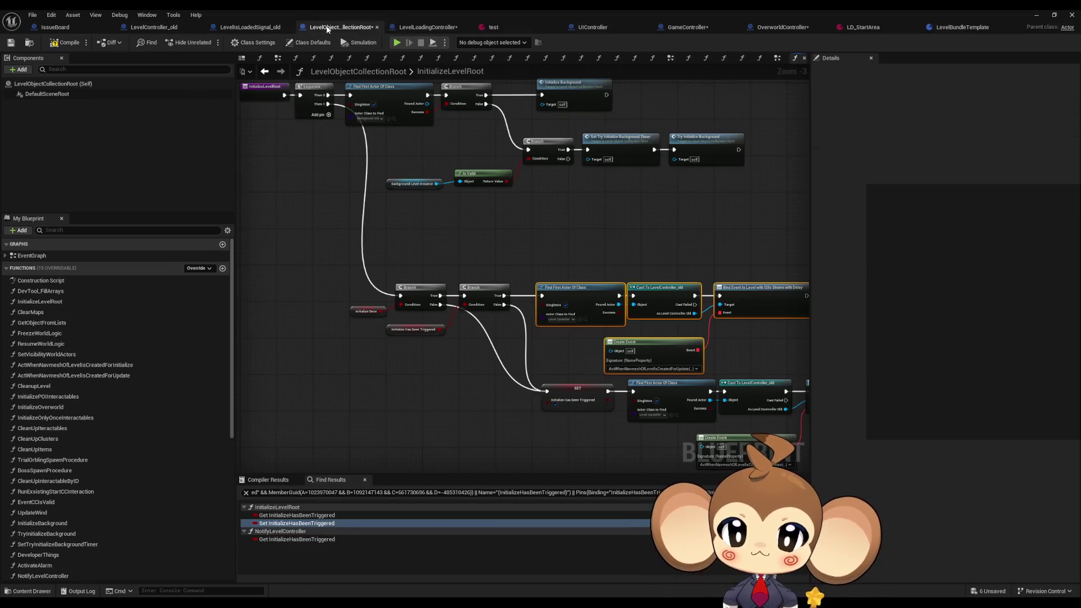
{"action": "left_click", "coordinate": [400, 27]}
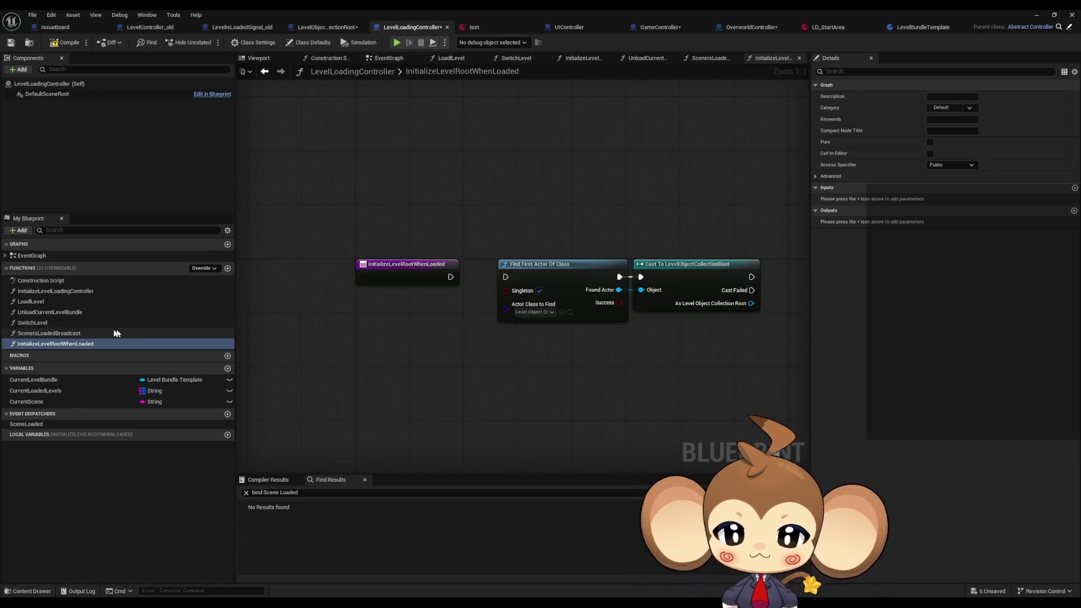
- Open the SwitchLevel function graph and bring its Set Timer by Event node into view
{"action": "double_click", "coordinate": [56, 332]}
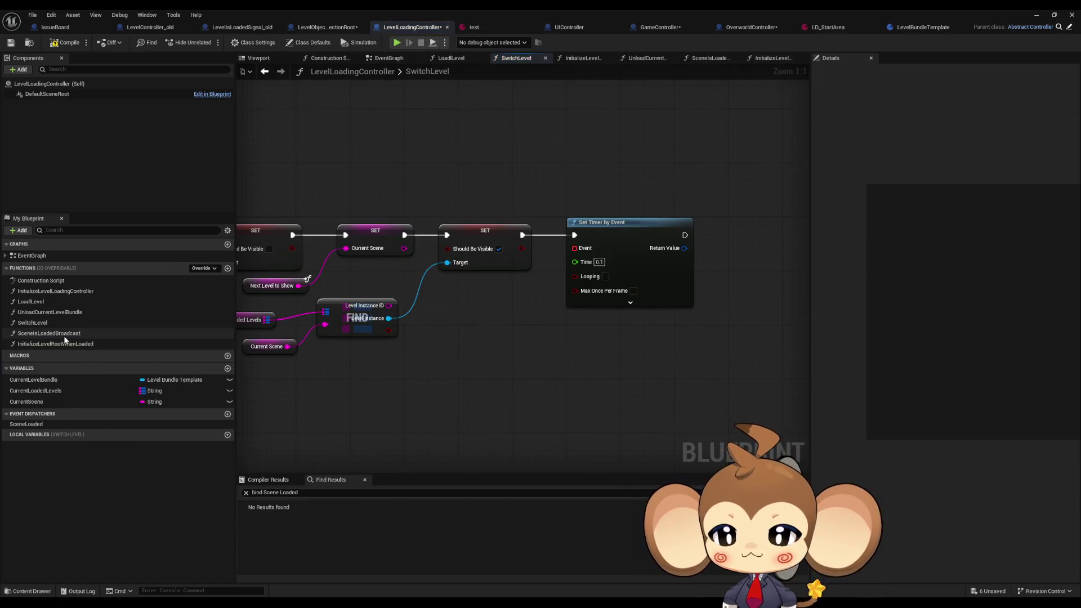
{"action": "double_click", "coordinate": [34, 322]}
{"action": "left_click", "coordinate": [66, 333]}
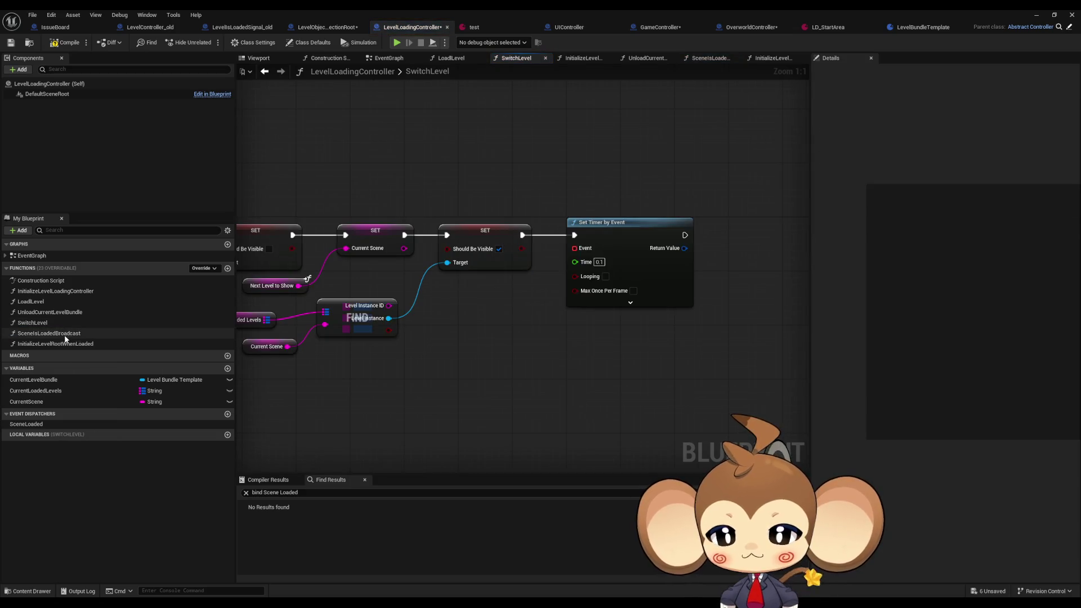
{"action": "double_click", "coordinate": [66, 336]}
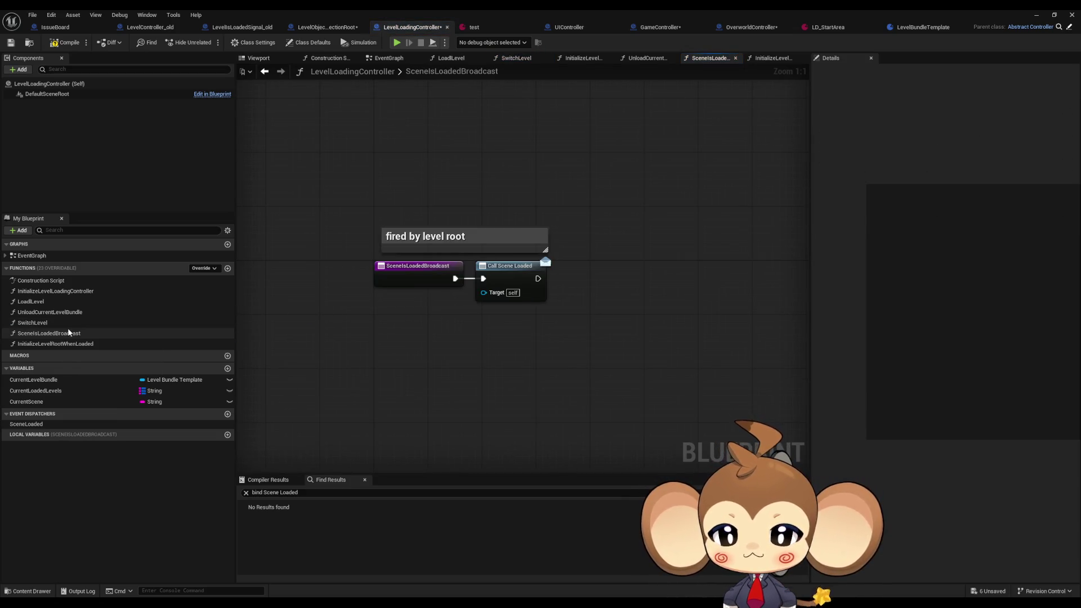
{"action": "double_click", "coordinate": [50, 323]}
{"action": "left_click_drag", "start_coordinate": [501, 333], "coordinate": [437, 333]}
{"action": "left_click_drag", "start_coordinate": [542, 243], "coordinate": [463, 326]}
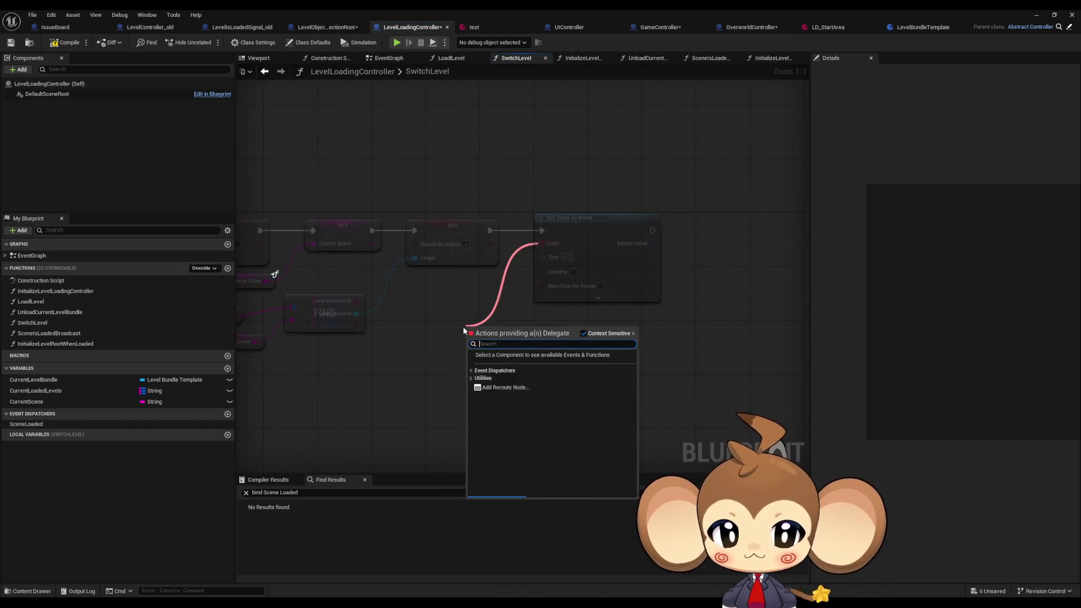
- Feed the timer's Event pin from a Create Event bound to InitializeLevelRootWhenLoaded
{"action": "left_click", "coordinate": [498, 361]}
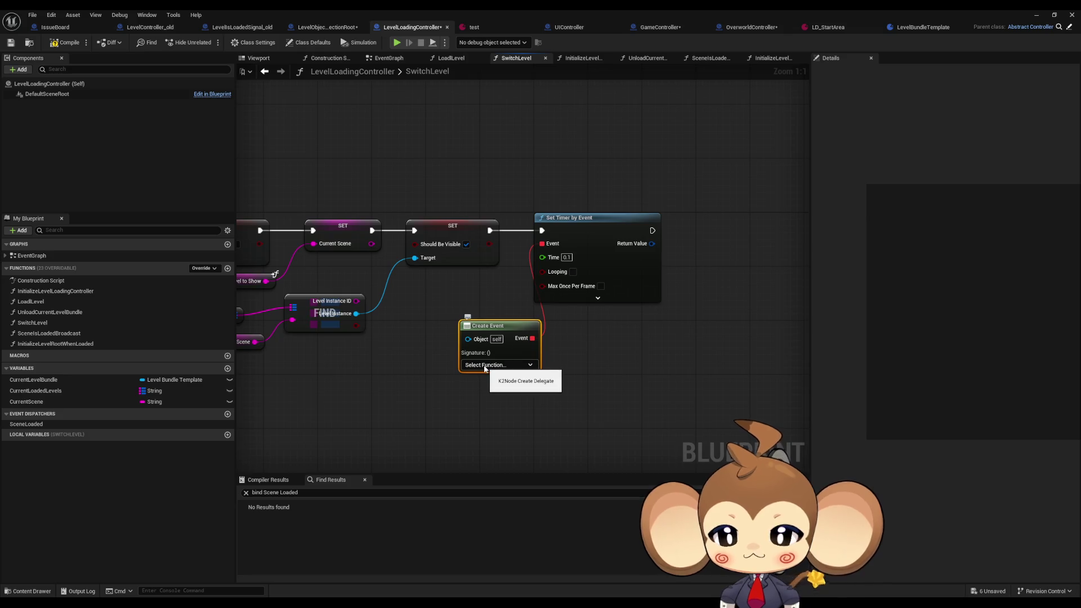
{"action": "left_click", "coordinate": [484, 365]}
{"action": "type", "text": "init"}
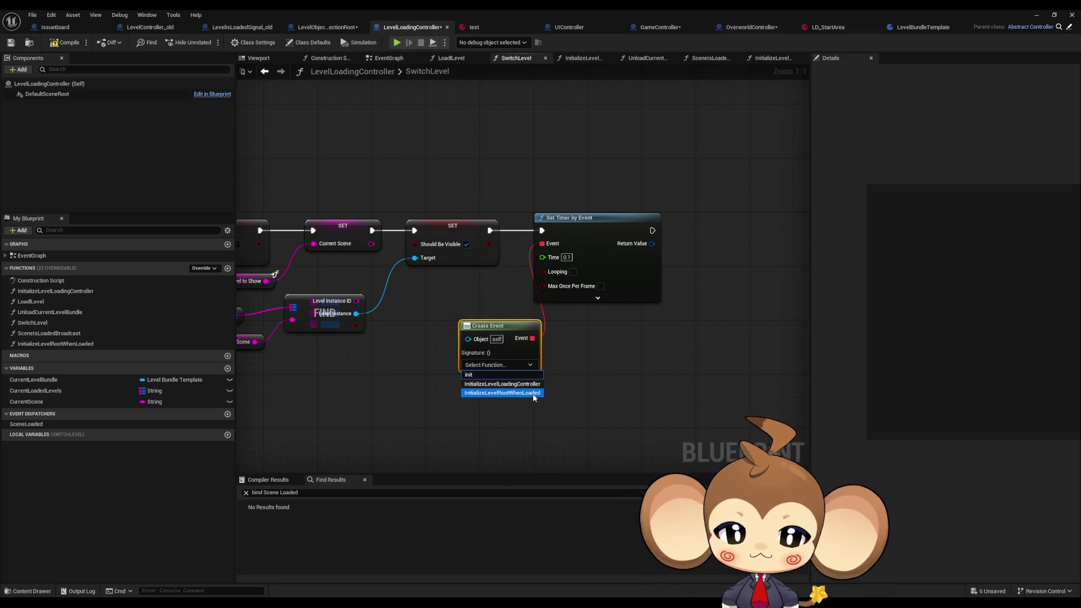
{"action": "left_click", "coordinate": [533, 394]}
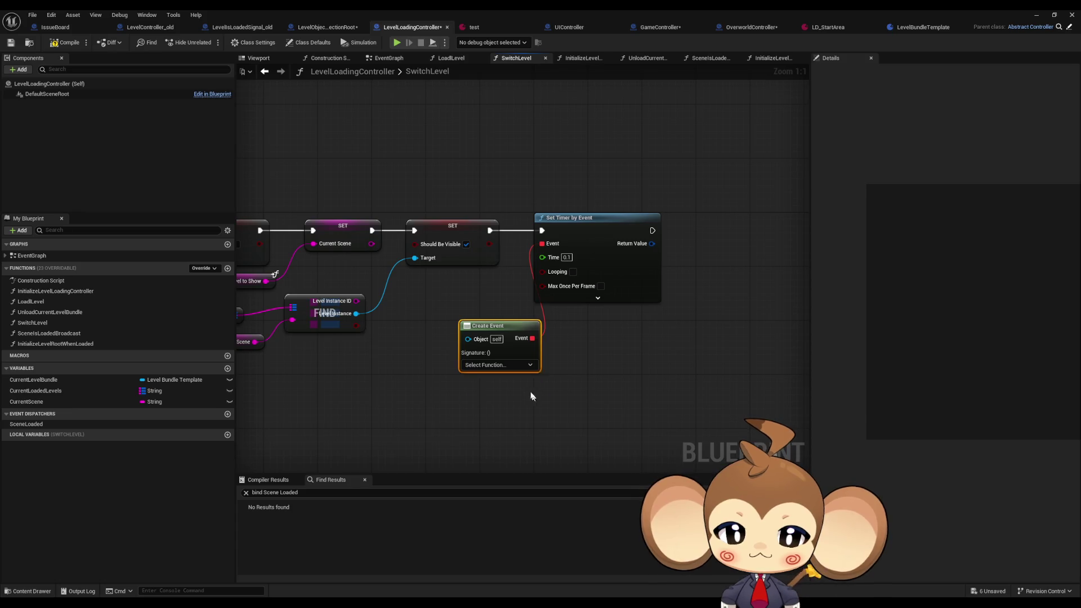
{"action": "left_click_drag", "start_coordinate": [468, 318], "coordinate": [420, 312]}
- Rename the InitializeLevelRootWhenLoaded function to InitializeLevelRootWhenShown
{"action": "left_click", "coordinate": [94, 343]}
{"action": "key", "text": "F2"}
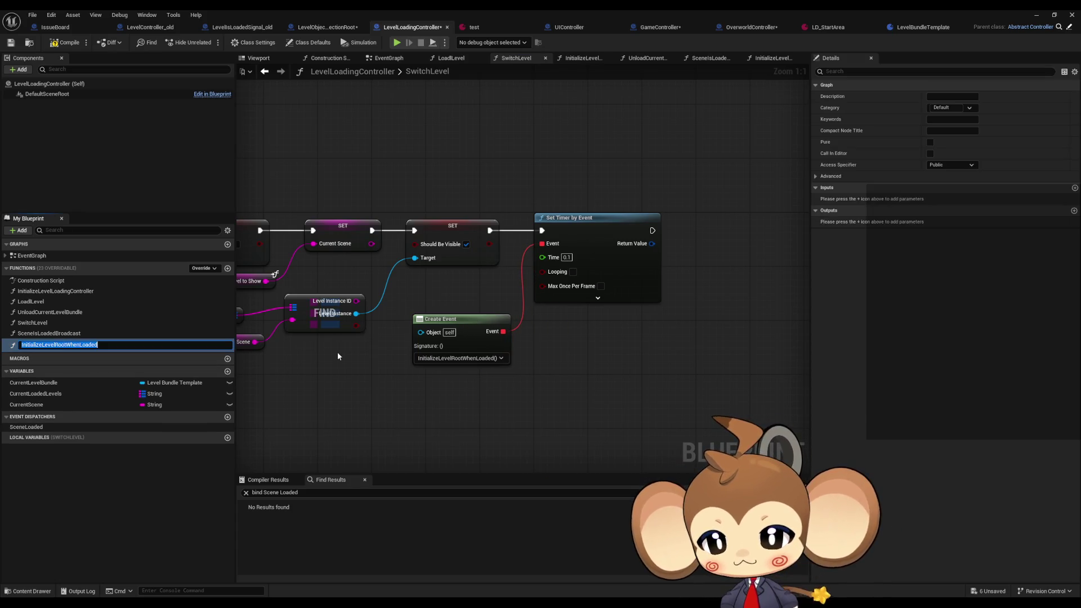
{"action": "key", "text": "End"}
{"action": "key", "text": "BackSpace"}
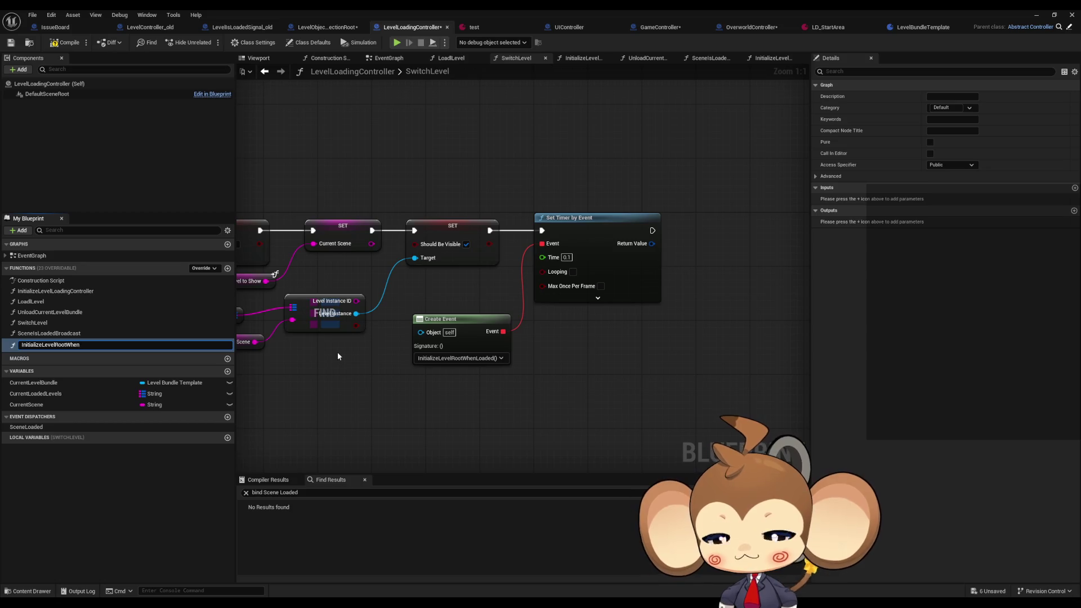
{"action": "type", "text": "Shown"}
{"action": "key", "text": "Return"}
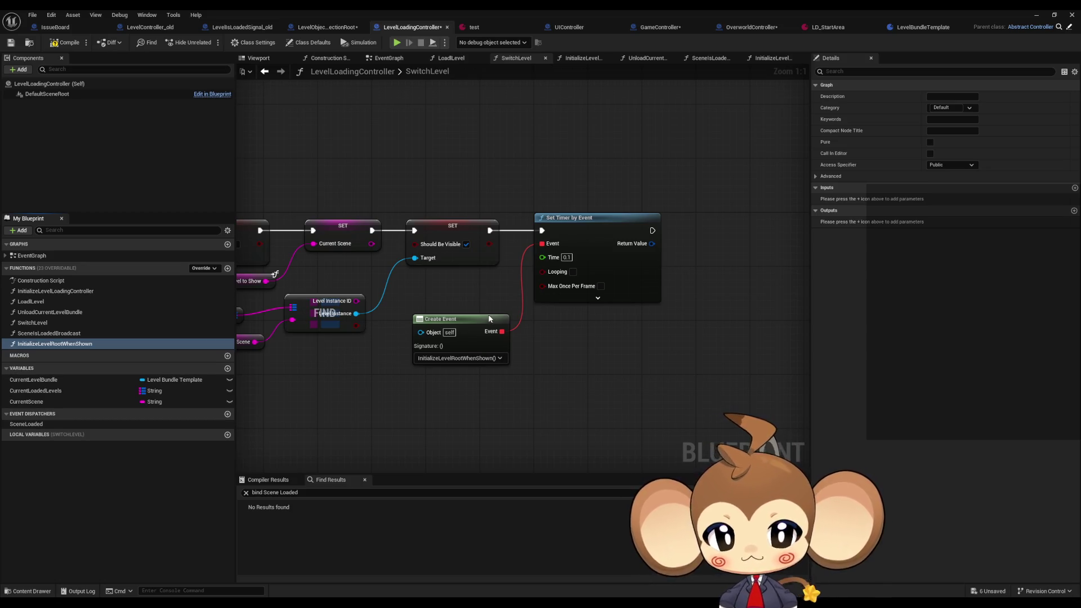
{"action": "mouse_move", "coordinate": [487, 322]}
{"action": "left_mouse_down"}
{"action": "mouse_move", "coordinate": [480, 309]}
{"action": "mouse_move", "coordinate": [398, 312]}
{"action": "mouse_move", "coordinate": [767, 307]}
{"action": "left_mouse_up"}
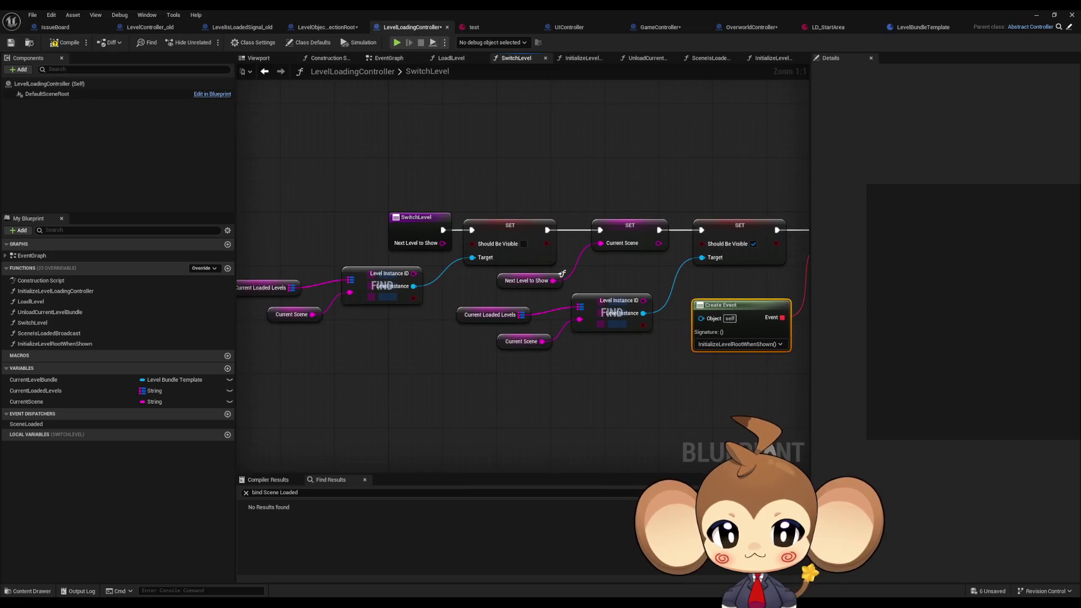
- Promote the timer's Return Value to a new RootScanTimer variable
{"action": "left_click_drag", "start_coordinate": [562, 274], "coordinate": [158, 278]}
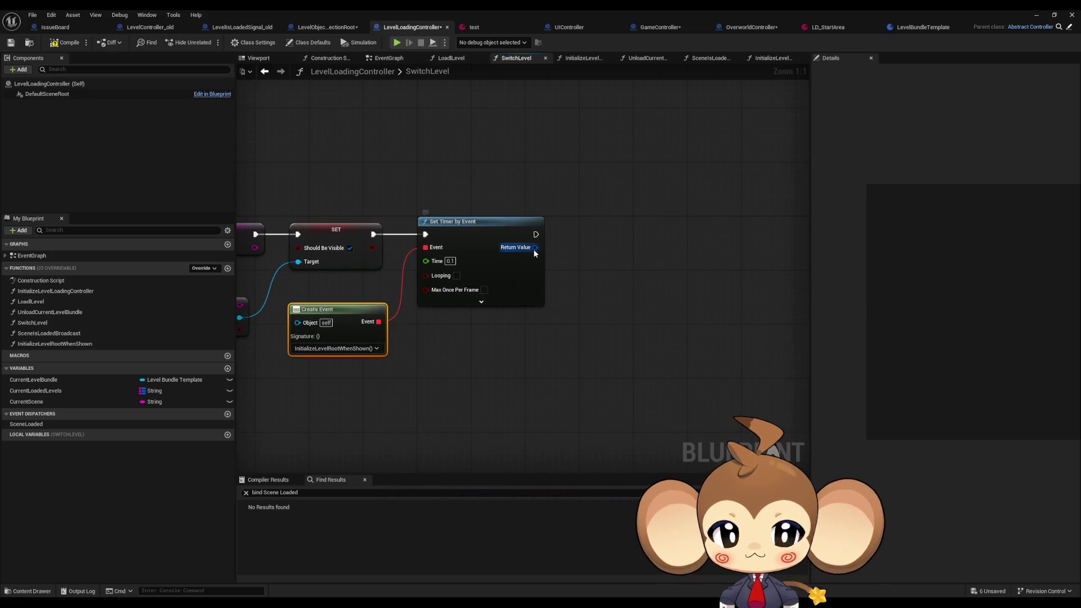
{"action": "left_click_drag", "start_coordinate": [533, 247], "coordinate": [571, 247]}
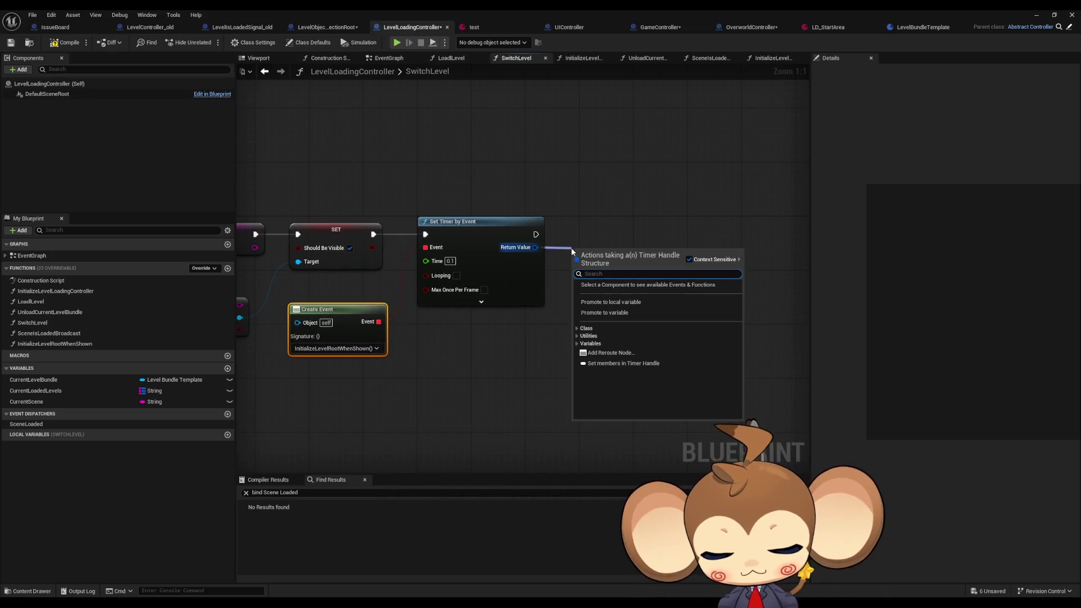
{"action": "type", "text": "pro"}
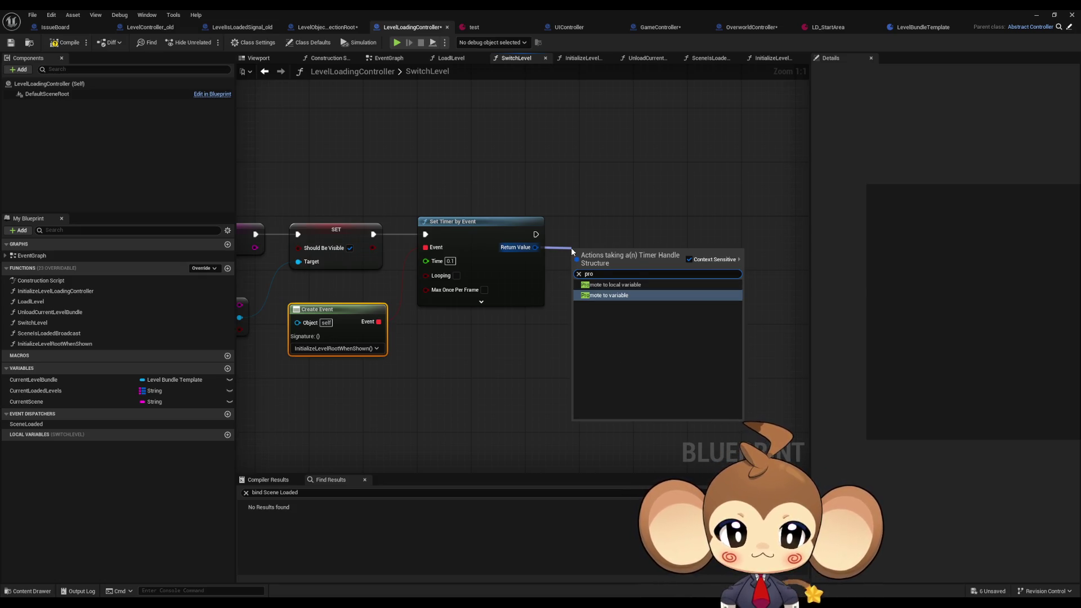
{"action": "key", "text": "Return"}
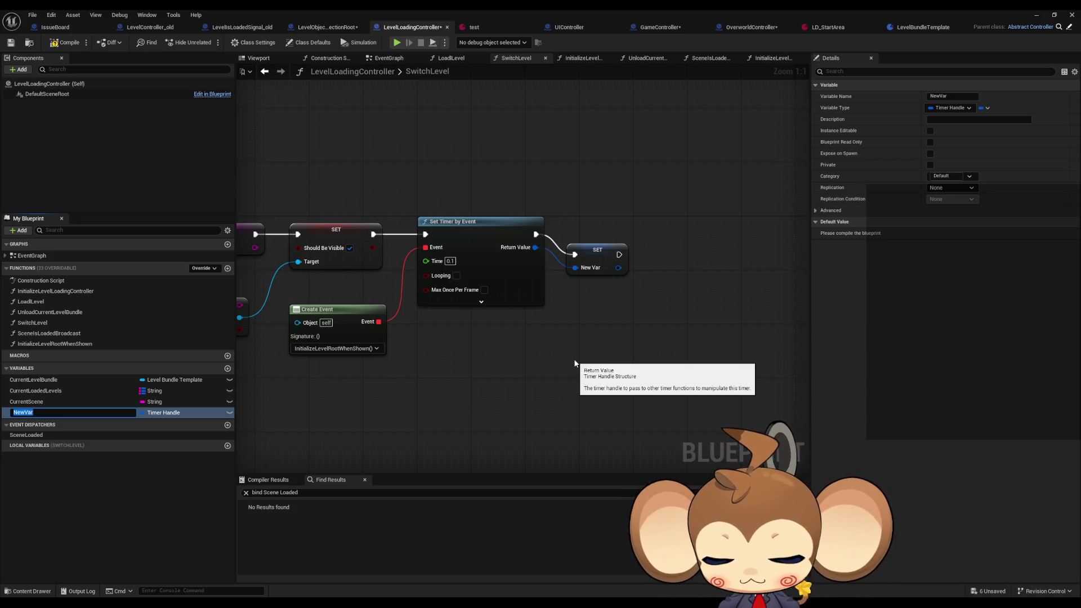
{"action": "type", "text": "RootScanT"}
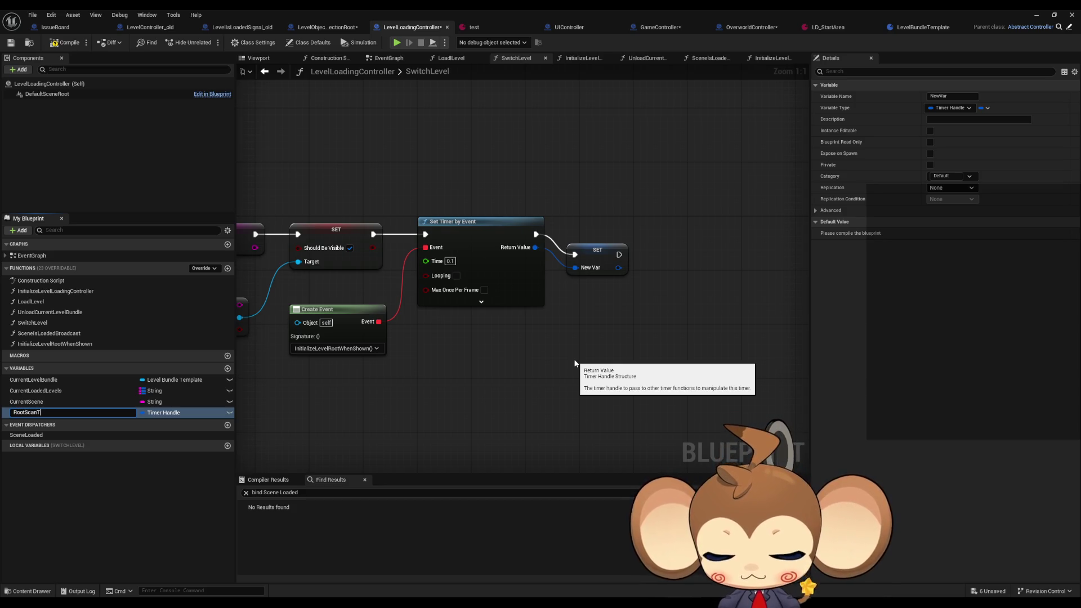
{"action": "type", "text": "imer"}
{"action": "key", "text": "Return"}
{"action": "left_click_drag", "start_coordinate": [587, 250], "coordinate": [573, 230]}
{"action": "left_click", "coordinate": [510, 312]}
{"action": "left_click_drag", "start_coordinate": [510, 312], "coordinate": [570, 318]}
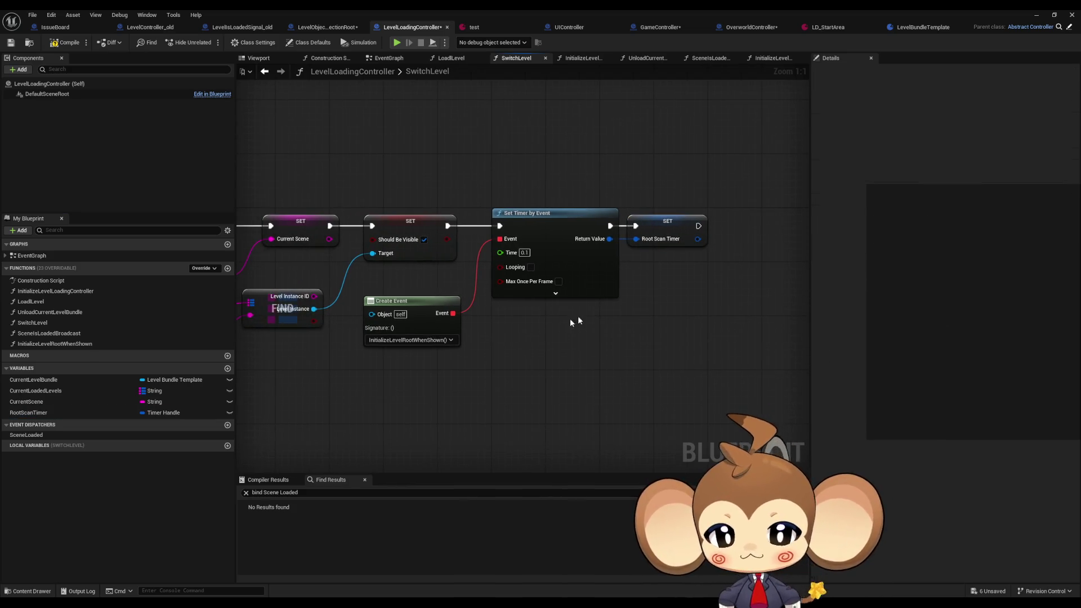
{"action": "double_click", "coordinate": [81, 343]}
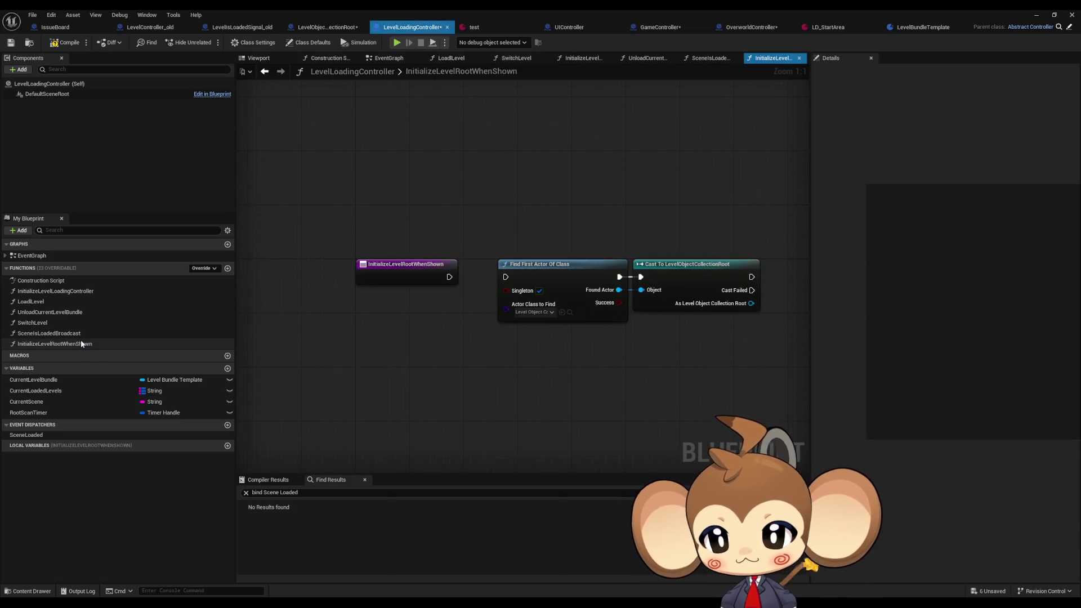
- Add a Clear and Invalidate Timer by Handle node fed by a Root Scan Timer getter
{"action": "left_click", "coordinate": [56, 412]}
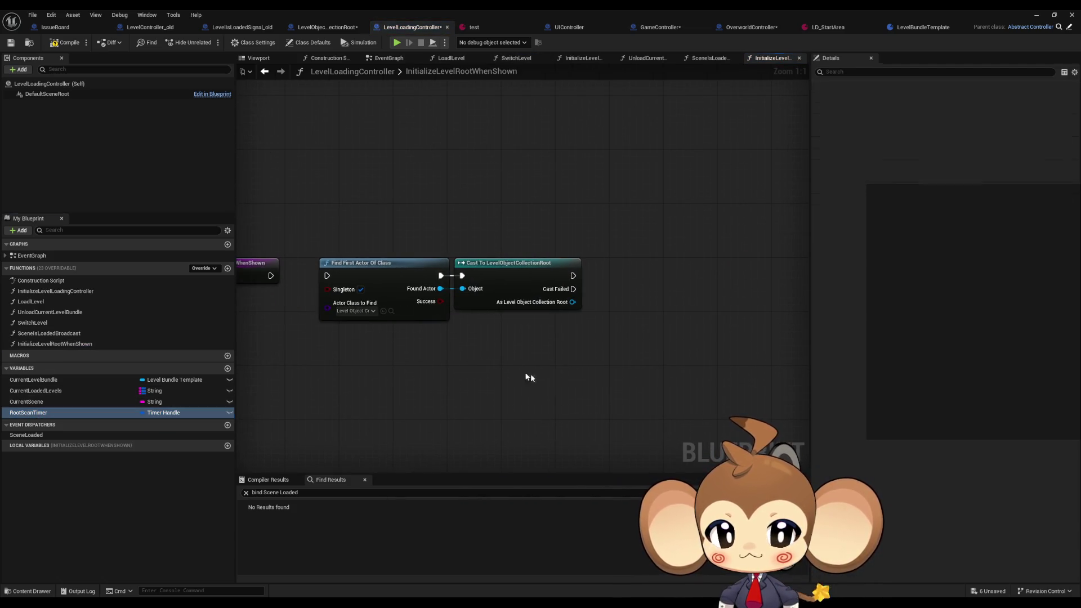
{"action": "mouse_move", "coordinate": [529, 377]}
{"action": "left_mouse_down"}
{"action": "mouse_move", "coordinate": [515, 372]}
{"action": "mouse_move", "coordinate": [615, 377]}
{"action": "left_mouse_up"}
{"action": "type", "text": "inval"}
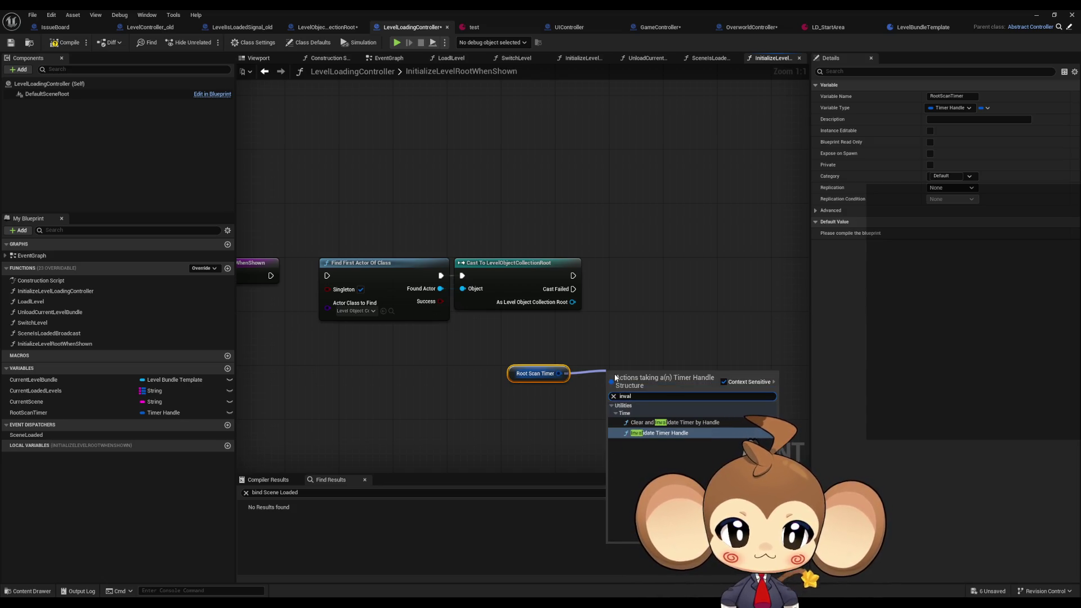
{"action": "key", "text": "Up"}
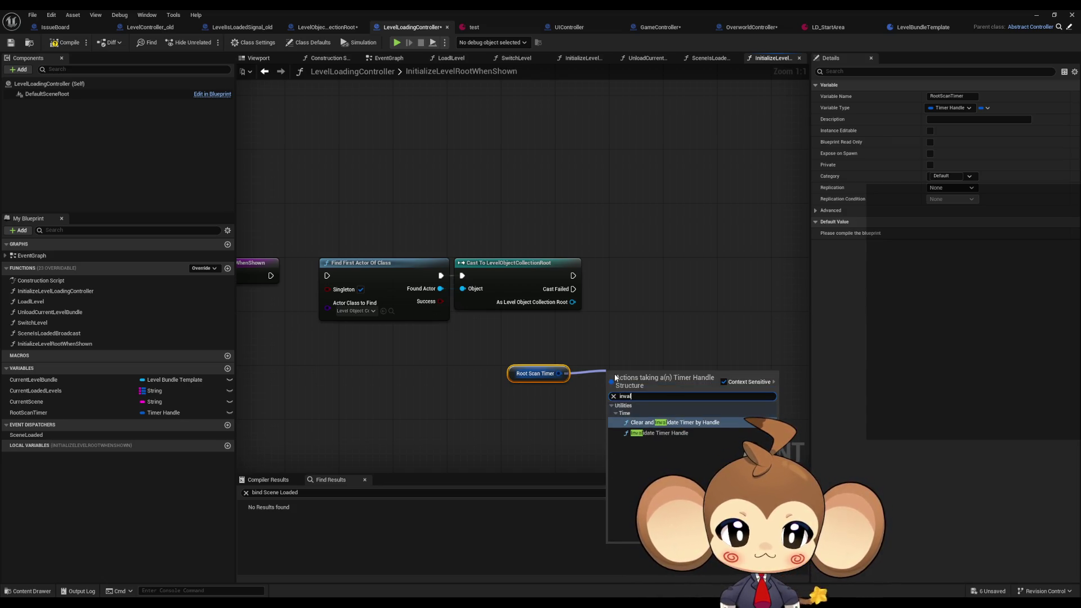
{"action": "key", "text": "Return"}
- Wire the function entry into Find First Actor Of Class and clear the timer right after the cast
{"action": "left_click_drag", "start_coordinate": [445, 338], "coordinate": [513, 339]}
{"action": "left_click_drag", "start_coordinate": [395, 276], "coordinate": [340, 277]}
{"action": "left_click_drag", "start_coordinate": [578, 274], "coordinate": [571, 275]}
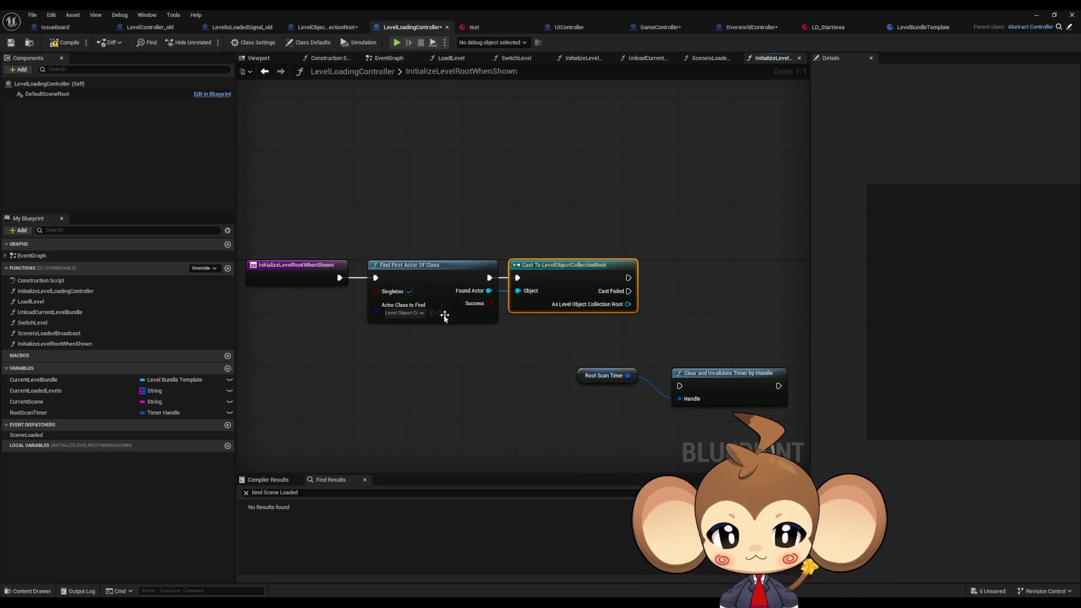
{"action": "left_click_drag", "start_coordinate": [618, 316], "coordinate": [490, 315]}
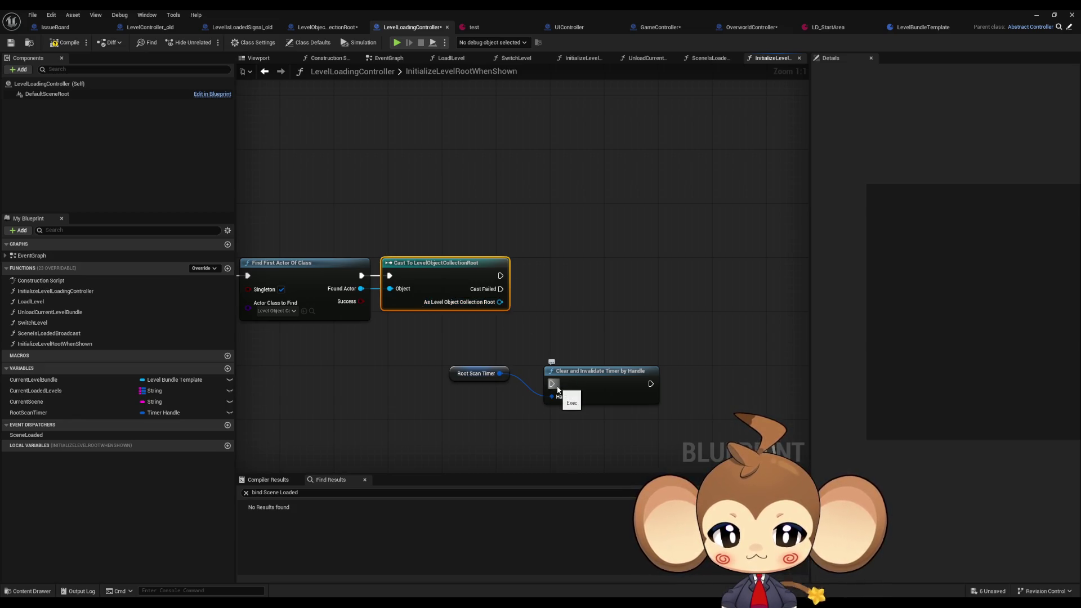
{"action": "left_click_drag", "start_coordinate": [552, 384], "coordinate": [501, 276]}
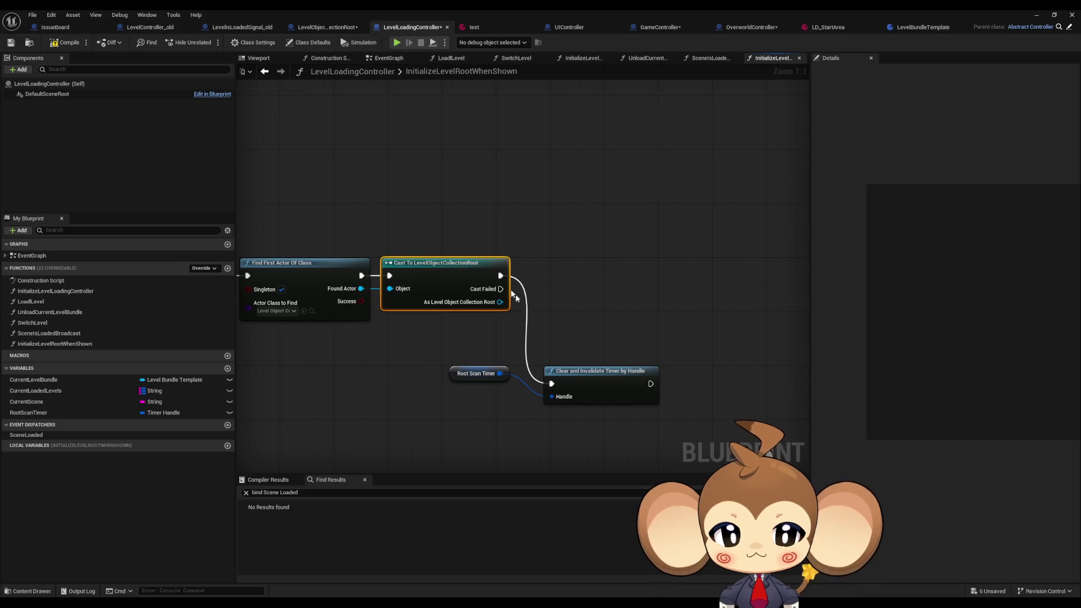
{"action": "left_click_drag", "start_coordinate": [584, 383], "coordinate": [564, 275]}
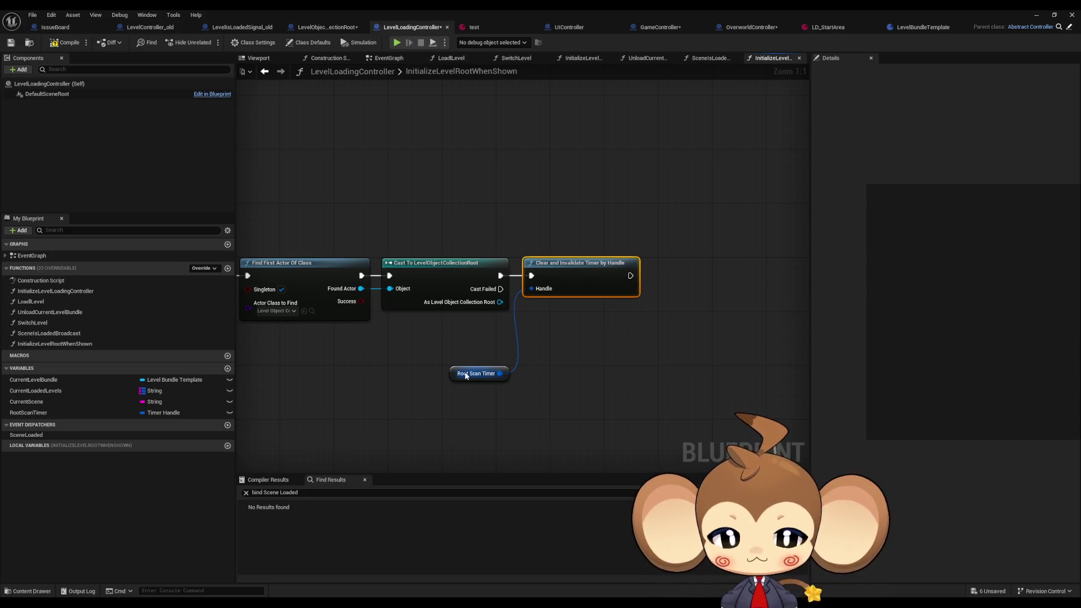
{"action": "left_click_drag", "start_coordinate": [464, 374], "coordinate": [458, 327]}
{"action": "left_click", "coordinate": [560, 376]}
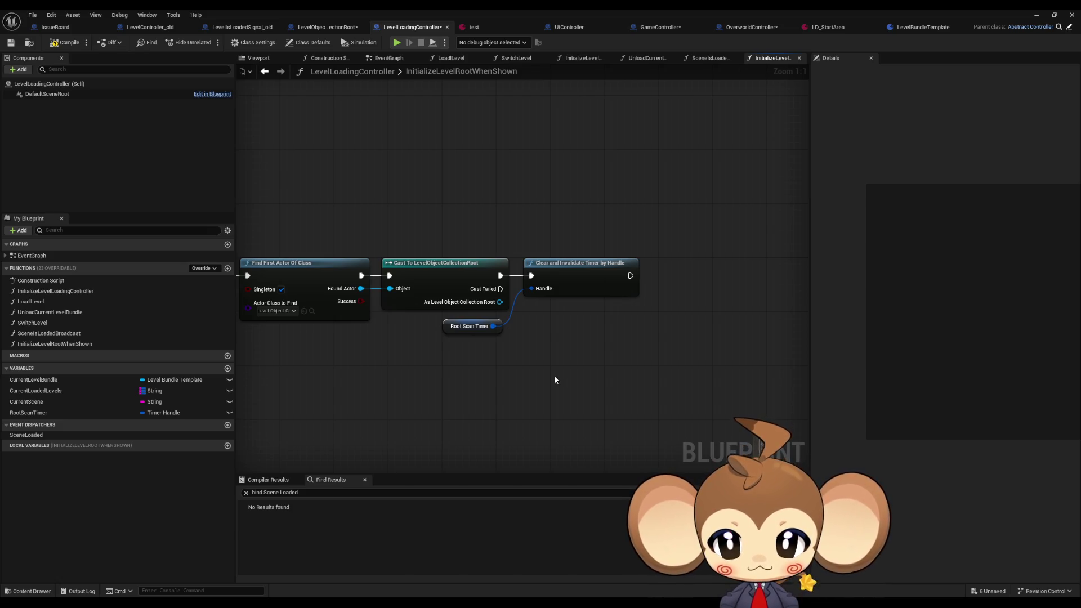
- Compare against SwitchLevel and the old LevelController blueprint, then return to InitializeLevelRootWhenShown
{"action": "double_click", "coordinate": [42, 320]}
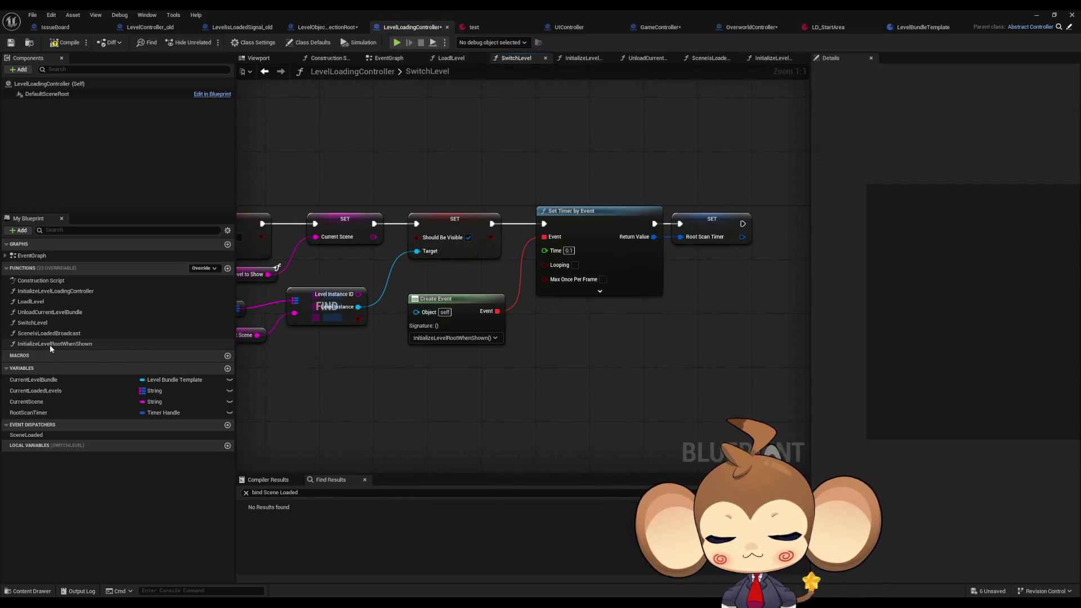
{"action": "double_click", "coordinate": [54, 343]}
{"action": "left_click_drag", "start_coordinate": [601, 292], "coordinate": [572, 293]}
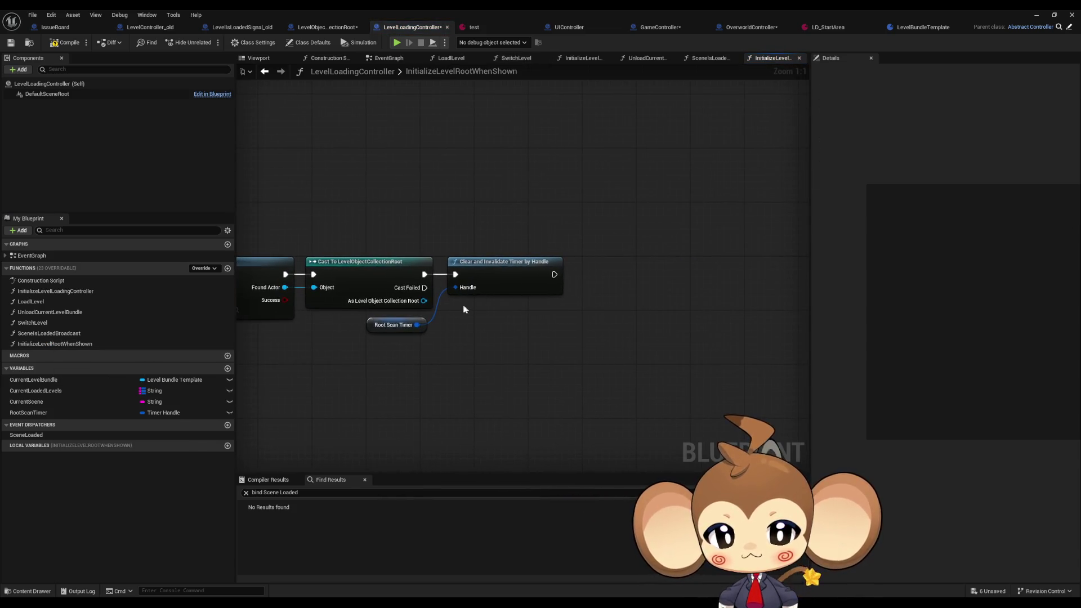
{"action": "mouse_move", "coordinate": [421, 306]}
{"action": "left_mouse_down"}
{"action": "mouse_move", "coordinate": [664, 294]}
{"action": "mouse_move", "coordinate": [498, 296]}
{"action": "mouse_move", "coordinate": [595, 307]}
{"action": "left_mouse_up"}
{"action": "type", "text": "init"}
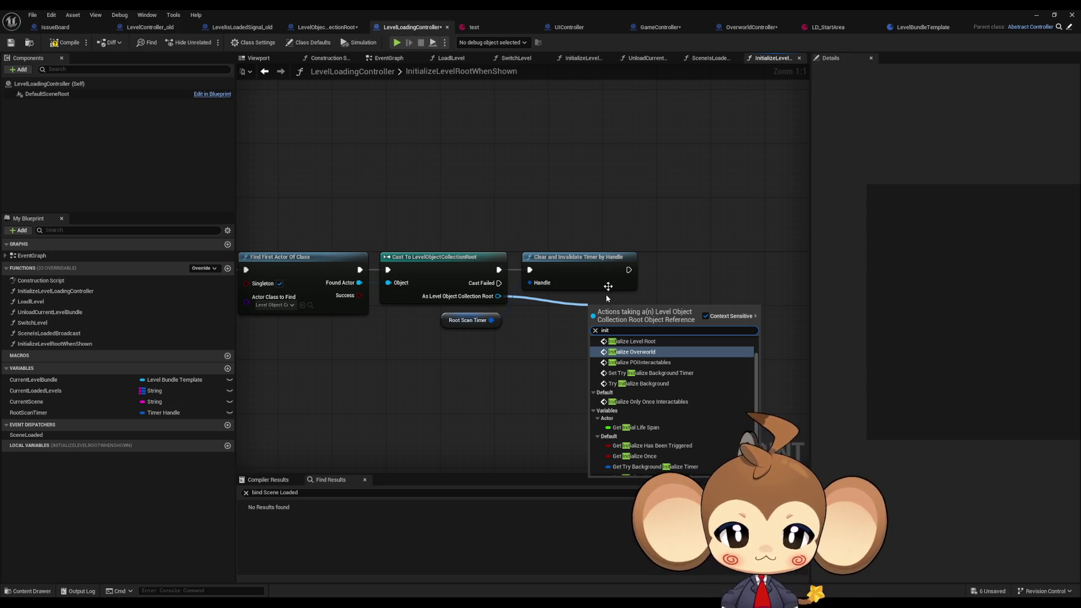
{"action": "left_click", "coordinate": [150, 27]}
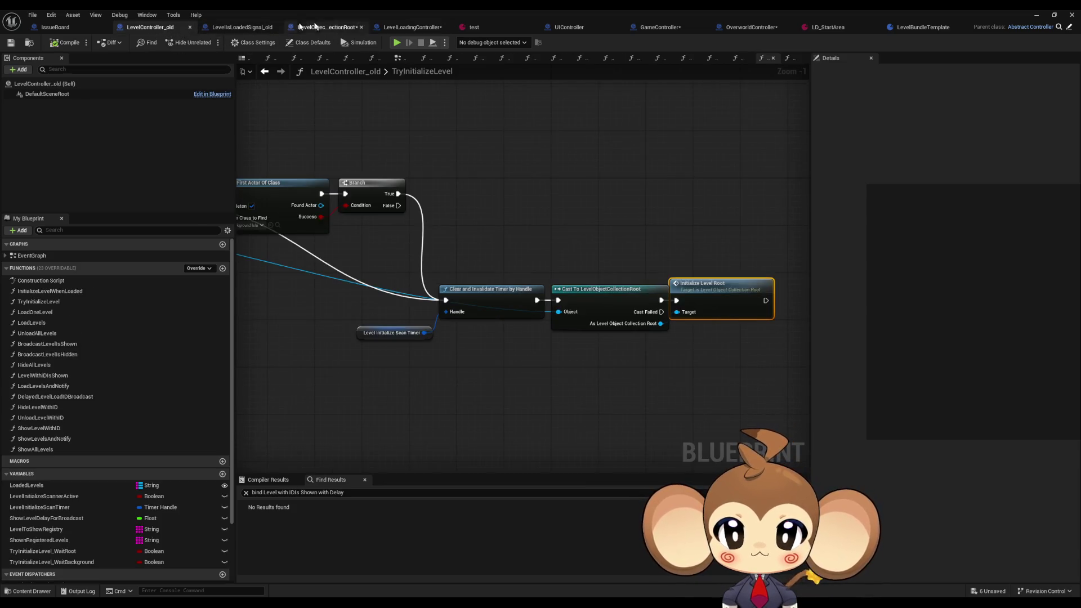
{"action": "left_click", "coordinate": [387, 27]}
- Call Initialize Level Root on the cast's collection root, running after the timer is cleared
{"action": "left_click_drag", "start_coordinate": [497, 296], "coordinate": [546, 314]}
{"action": "type", "text": "in"}
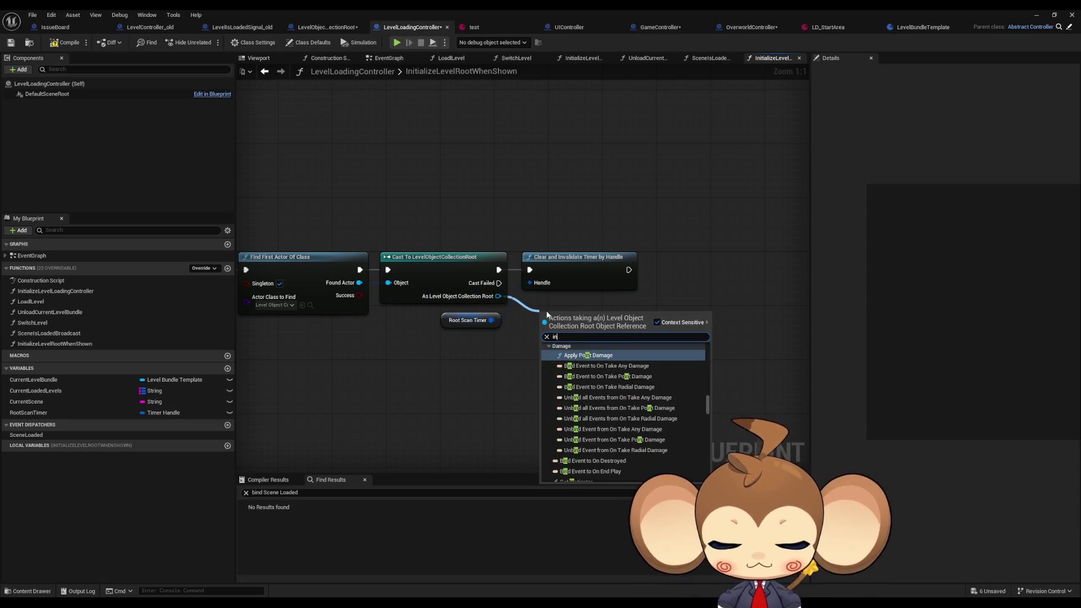
{"action": "type", "text": "i level"}
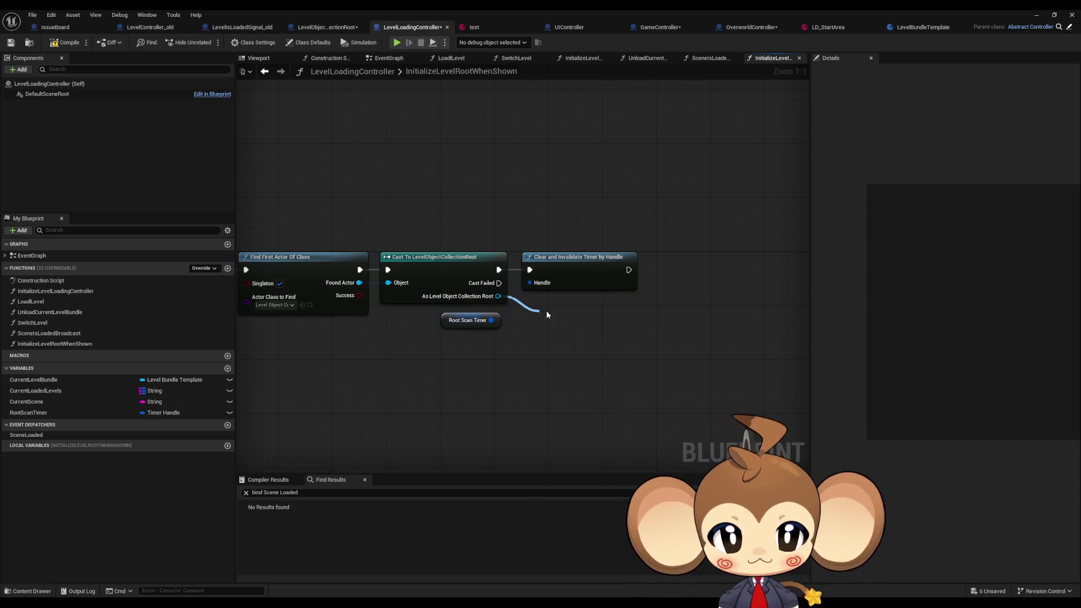
{"action": "key", "text": "Return"}
{"action": "mouse_move", "coordinate": [629, 270]}
{"action": "left_mouse_down"}
{"action": "mouse_move", "coordinate": [635, 261]}
{"action": "mouse_move", "coordinate": [543, 330]}
{"action": "mouse_move", "coordinate": [689, 270]}
{"action": "left_mouse_up"}
{"action": "mouse_move", "coordinate": [501, 335]}
{"action": "left_mouse_down"}
{"action": "mouse_move", "coordinate": [695, 332]}
{"action": "mouse_move", "coordinate": [442, 329]}
{"action": "left_mouse_up"}
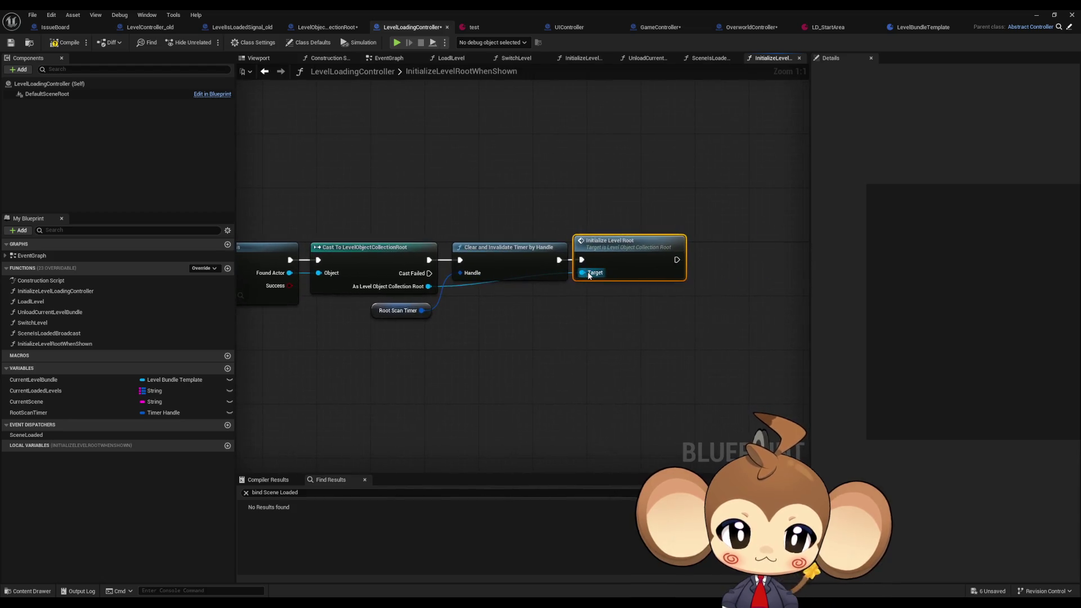
- Open Initialize Level Root's implementation graph and look it over
{"action": "double_click", "coordinate": [609, 250]}
{"action": "mouse_move", "coordinate": [609, 250]}
{"action": "left_mouse_down"}
{"action": "mouse_move", "coordinate": [662, 289]}
{"action": "mouse_move", "coordinate": [502, 200]}
{"action": "left_mouse_up"}
{"action": "scroll", "coordinate": [611, 450], "scroll_direction": "up", "scroll_amount": 3}
{"action": "scroll", "coordinate": [608, 446], "scroll_direction": "down", "scroll_amount": 2}
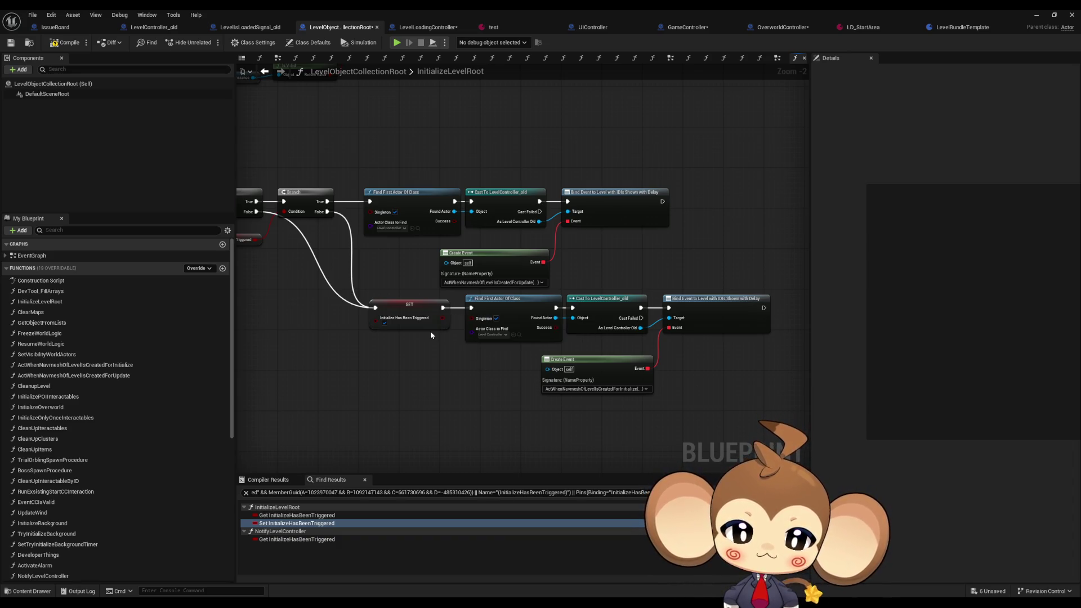
{"action": "mouse_move", "coordinate": [430, 334]}
{"action": "left_mouse_down"}
{"action": "mouse_move", "coordinate": [417, 321]}
{"action": "mouse_move", "coordinate": [567, 387]}
{"action": "left_mouse_up"}
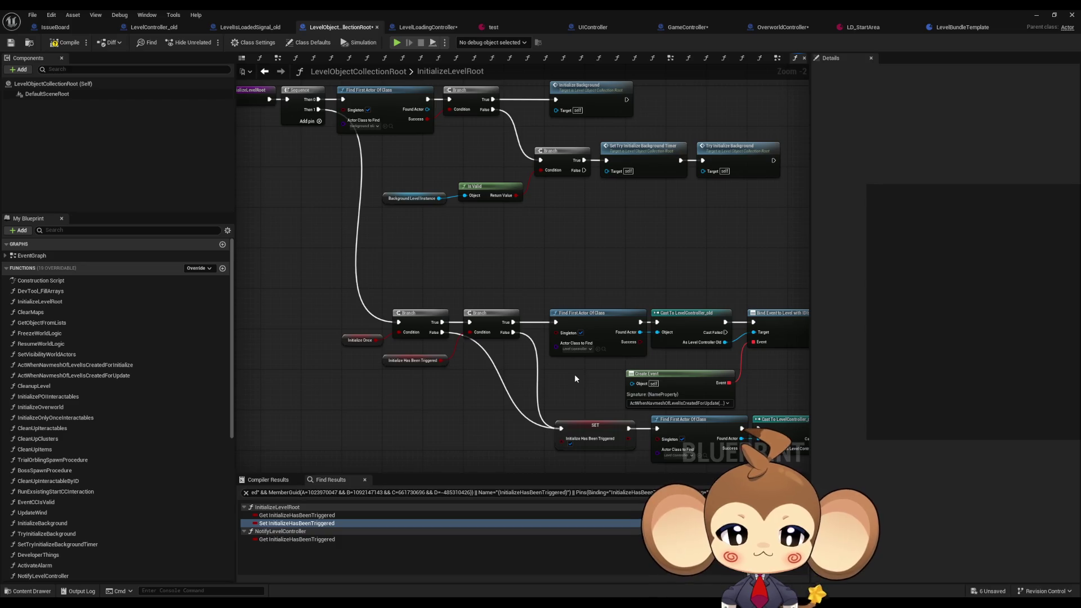
{"action": "left_click_drag", "start_coordinate": [575, 378], "coordinate": [566, 372]}
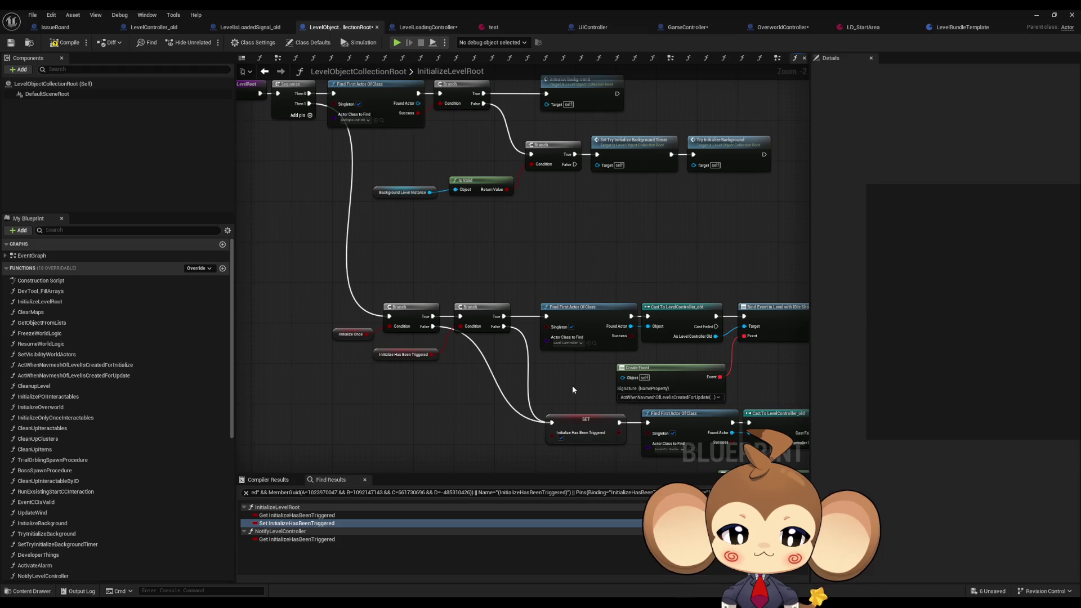
{"action": "left_click_drag", "start_coordinate": [572, 385], "coordinate": [543, 377]}
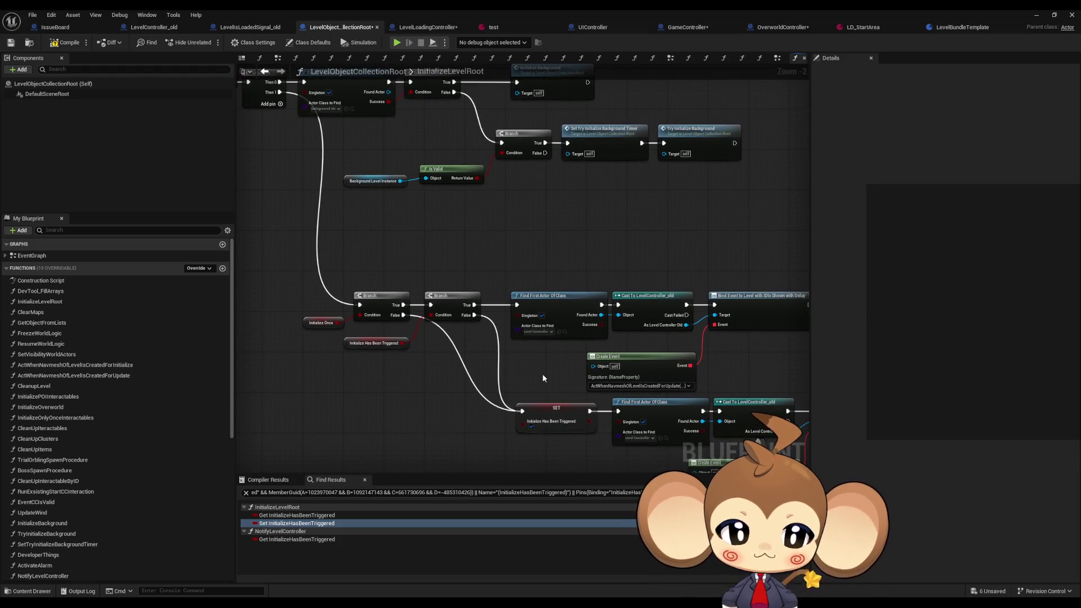
{"action": "left_click_drag", "start_coordinate": [550, 394], "coordinate": [697, 351]}
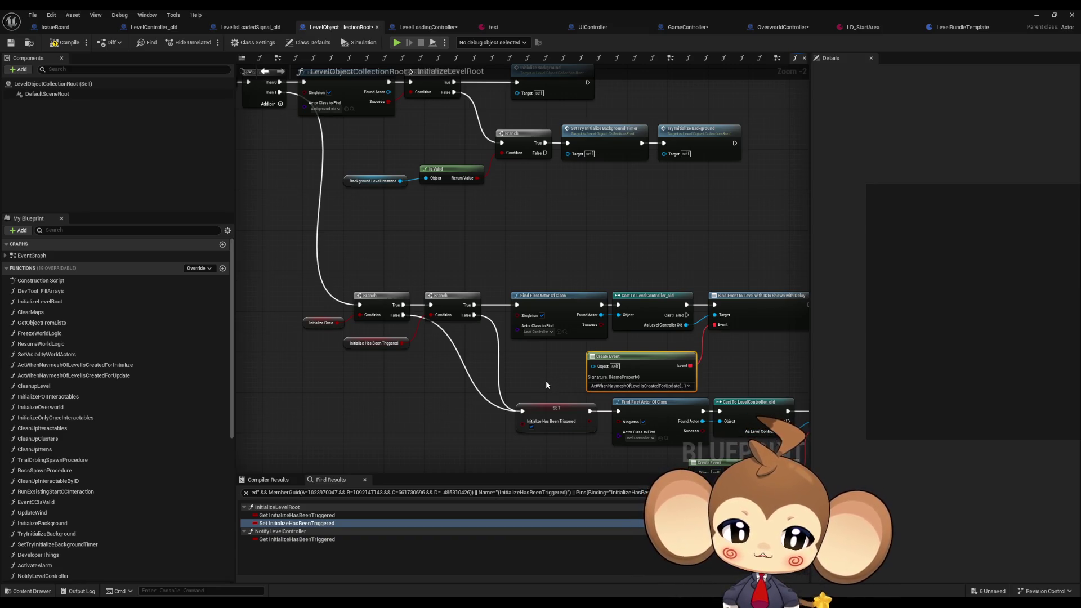
{"action": "left_click_drag", "start_coordinate": [546, 381], "coordinate": [499, 380]}
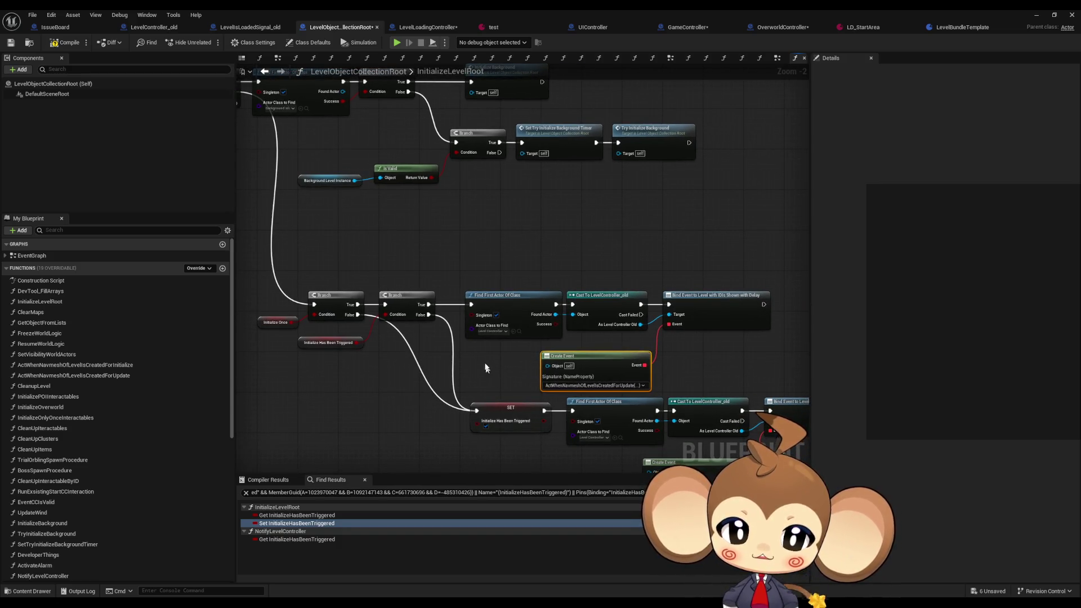
{"action": "mouse_move", "coordinate": [499, 384]}
{"action": "left_mouse_down"}
{"action": "mouse_move", "coordinate": [549, 384]}
{"action": "mouse_move", "coordinate": [437, 363]}
{"action": "left_mouse_up"}
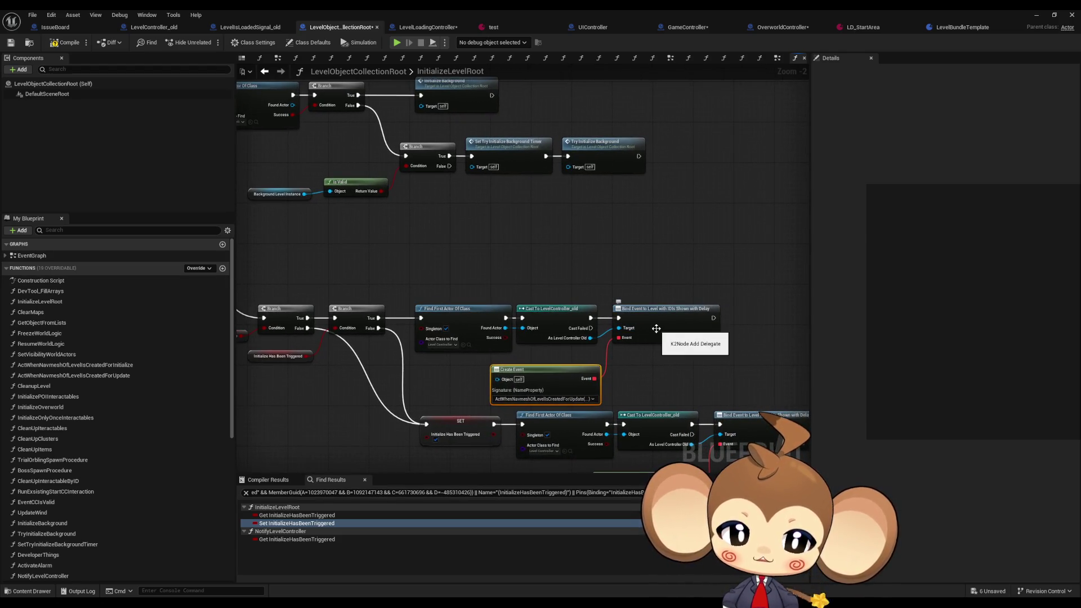
{"action": "scroll", "coordinate": [154, 439], "scroll_direction": "down", "scroll_amount": 5}
{"action": "scroll", "coordinate": [154, 438], "scroll_direction": "down", "scroll_amount": 3}
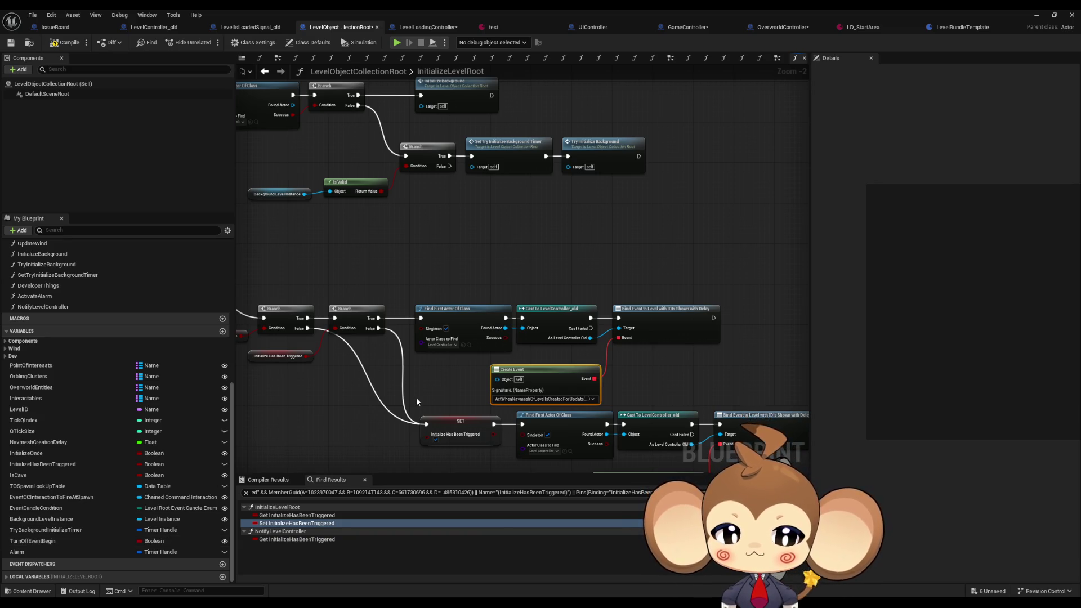
{"action": "scroll", "coordinate": [678, 337], "scroll_direction": "up", "scroll_amount": 2}
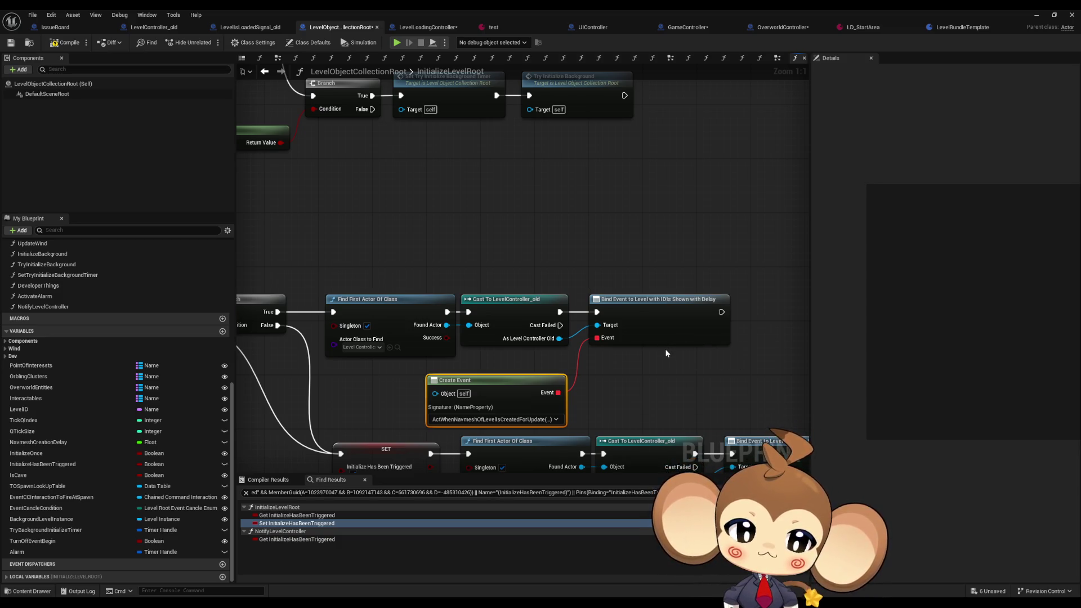
{"action": "scroll", "coordinate": [101, 411], "scroll_direction": "up", "scroll_amount": 6}
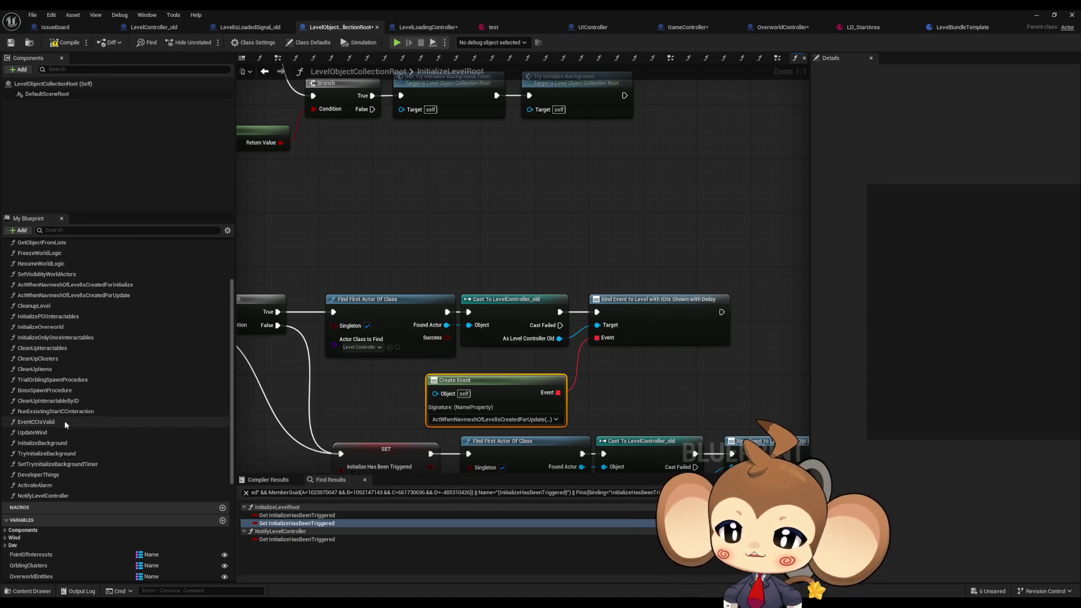
{"action": "scroll", "coordinate": [59, 431], "scroll_direction": "up", "scroll_amount": 1}
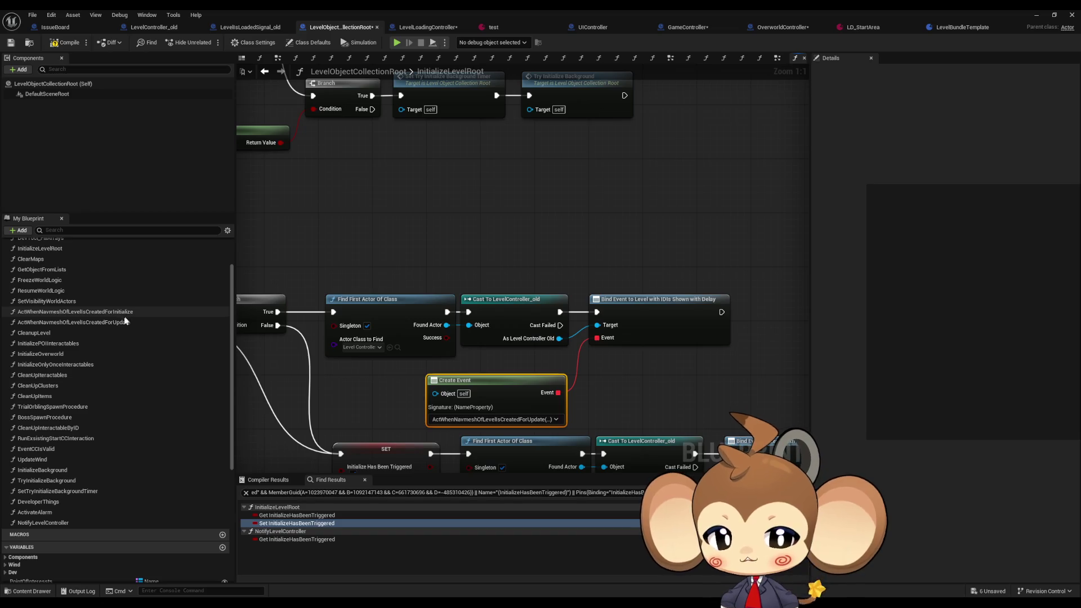
- Drop ActWhenNavmeshOfLevelIsCreatedForUpdate and ForInitialize call nodes into the InitializeLevelRoot graph
{"action": "mouse_move", "coordinate": [125, 321]}
{"action": "left_mouse_down"}
{"action": "mouse_move", "coordinate": [397, 269]}
{"action": "mouse_move", "coordinate": [459, 235]}
{"action": "left_mouse_up"}
{"action": "left_click_drag", "start_coordinate": [73, 311], "coordinate": [674, 321]}
{"action": "scroll", "coordinate": [608, 352], "scroll_direction": "down", "scroll_amount": 4}
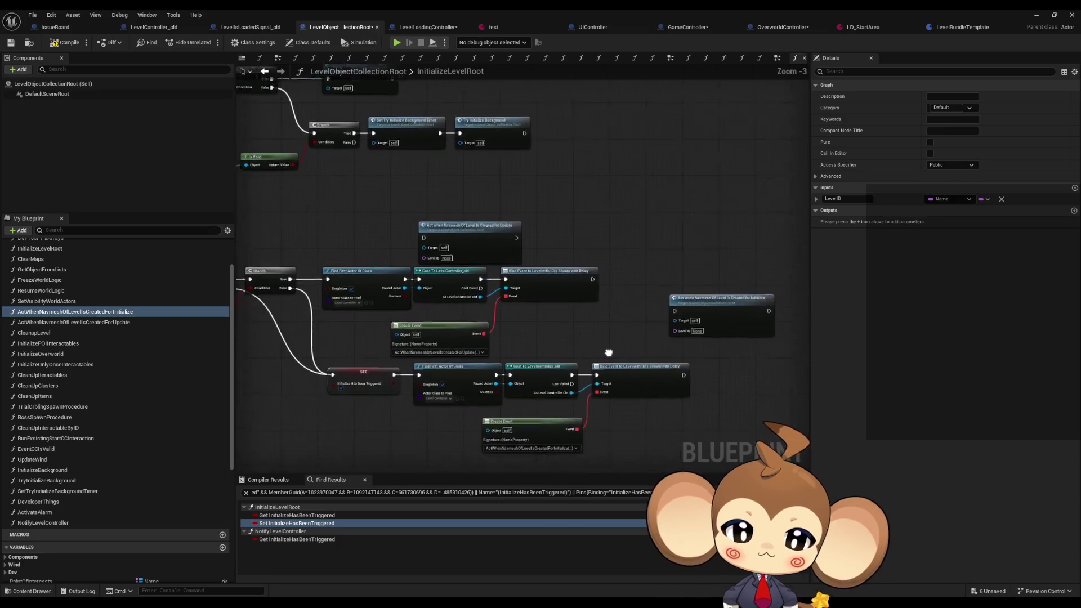
{"action": "left_click_drag", "start_coordinate": [608, 353], "coordinate": [685, 333]}
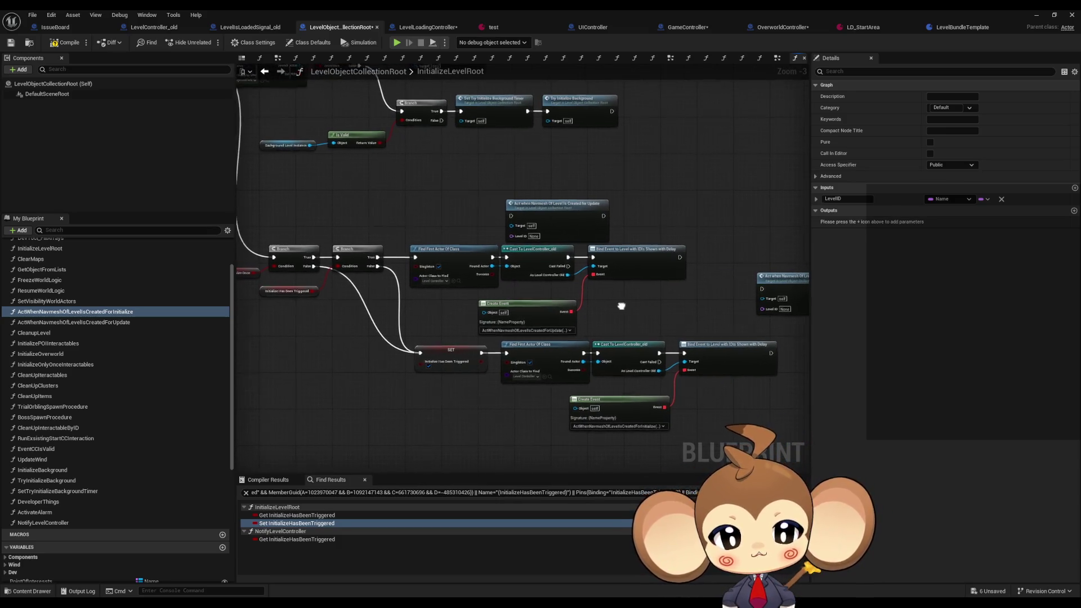
{"action": "left_click_drag", "start_coordinate": [618, 307], "coordinate": [623, 315]}
{"action": "left_click", "coordinate": [552, 220]}
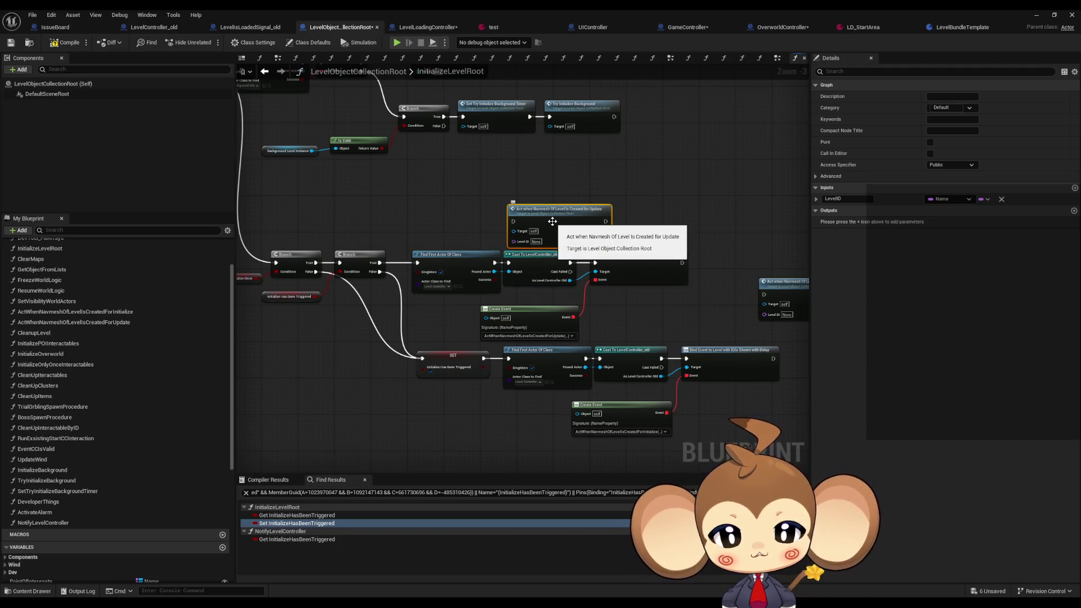
- Inspect the ActWhenNavmeshOfLevelIsCreatedForUpdate graph, then return to InitializeLevelRoot
{"action": "double_click", "coordinate": [553, 221]}
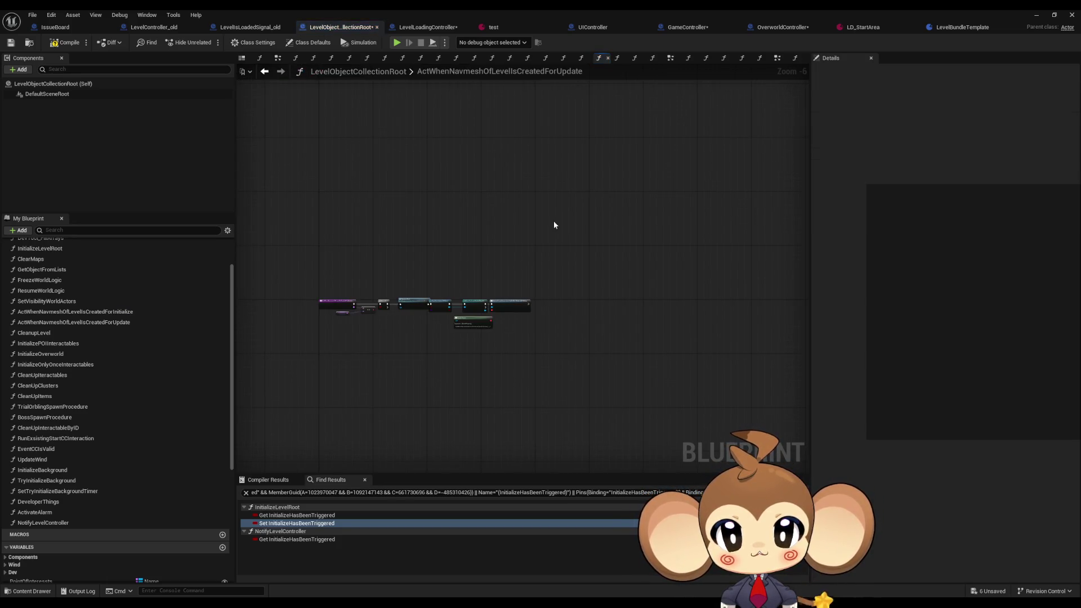
{"action": "scroll", "coordinate": [382, 321], "scroll_direction": "up", "scroll_amount": 5}
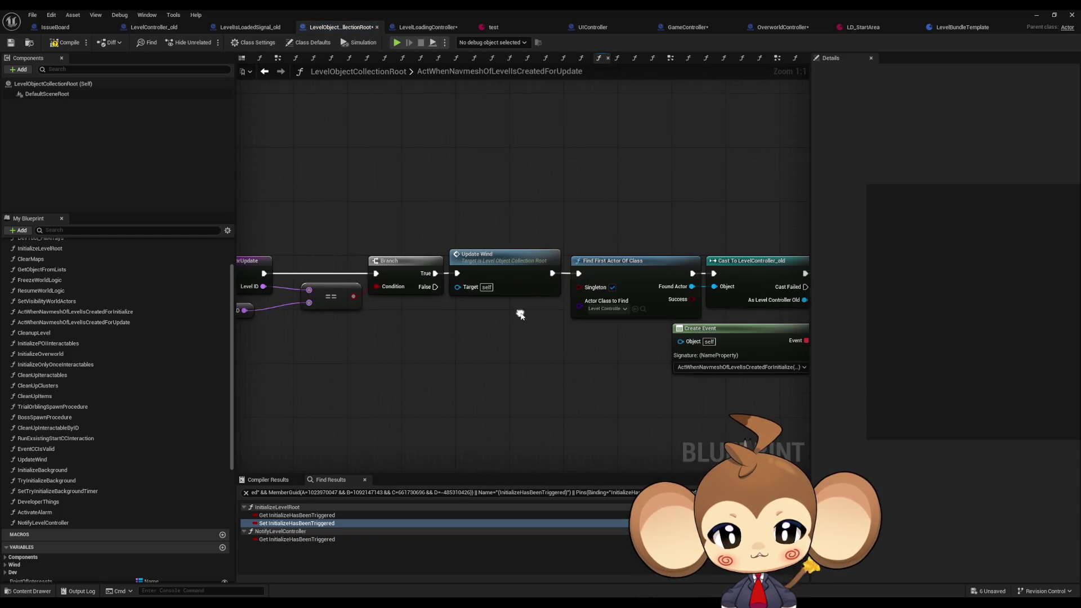
{"action": "mouse_move", "coordinate": [516, 313]}
{"action": "left_mouse_down"}
{"action": "mouse_move", "coordinate": [303, 306]}
{"action": "mouse_move", "coordinate": [552, 308]}
{"action": "left_mouse_up"}
{"action": "left_click", "coordinate": [264, 72]}
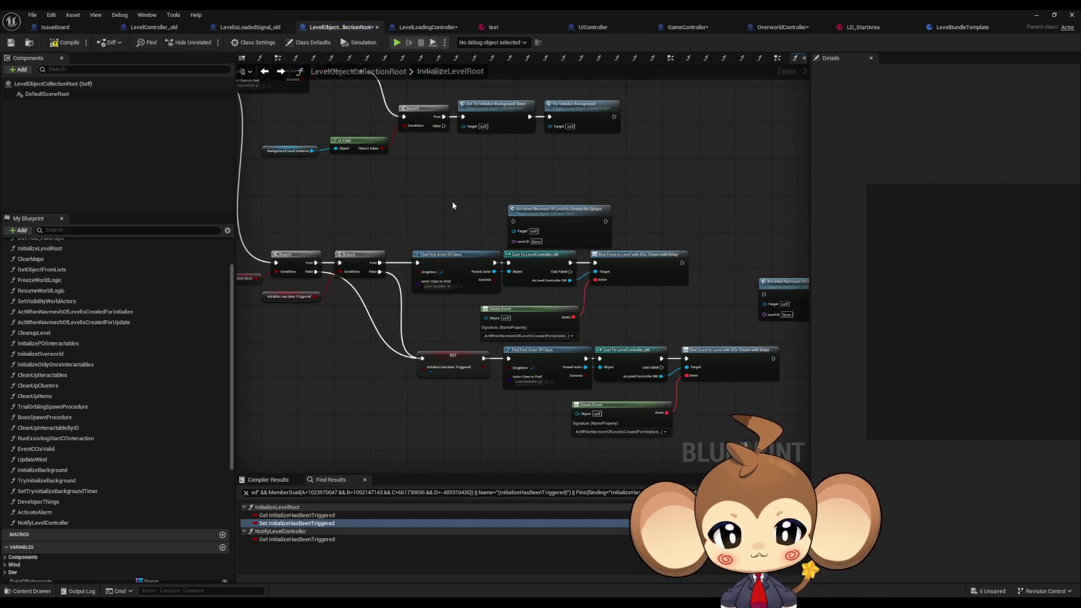
{"action": "scroll", "coordinate": [453, 204], "scroll_direction": "down", "scroll_amount": 2}
{"action": "left_click_drag", "start_coordinate": [453, 204], "coordinate": [476, 235]}
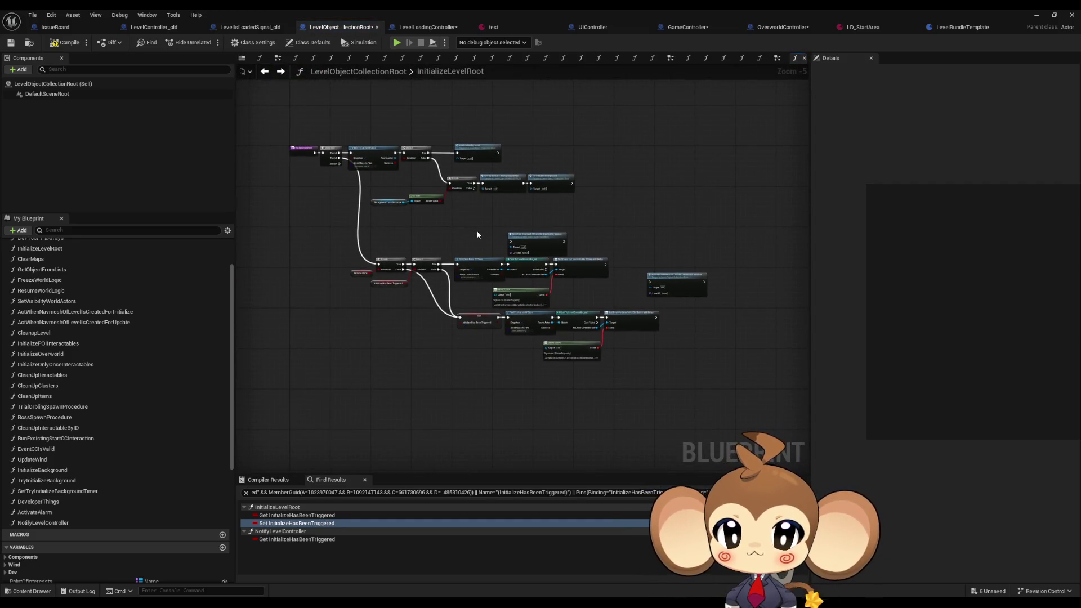
{"action": "scroll", "coordinate": [462, 239], "scroll_direction": "up", "scroll_amount": 1}
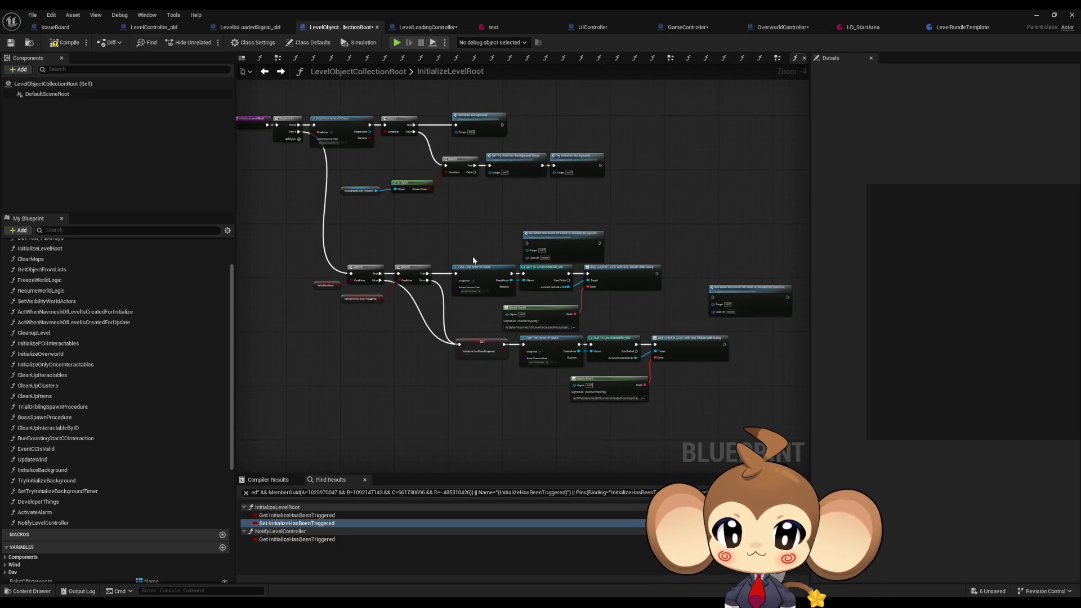
{"action": "scroll", "coordinate": [475, 265], "scroll_direction": "up", "scroll_amount": 1}
{"action": "scroll", "coordinate": [498, 229], "scroll_direction": "up", "scroll_amount": 2}
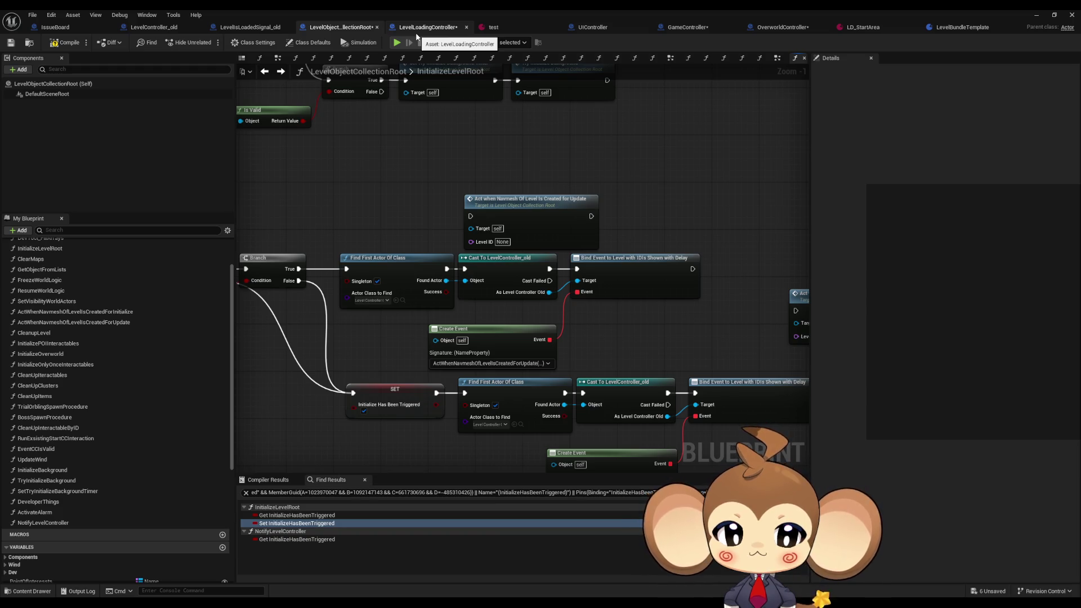
{"action": "left_click", "coordinate": [417, 33]}
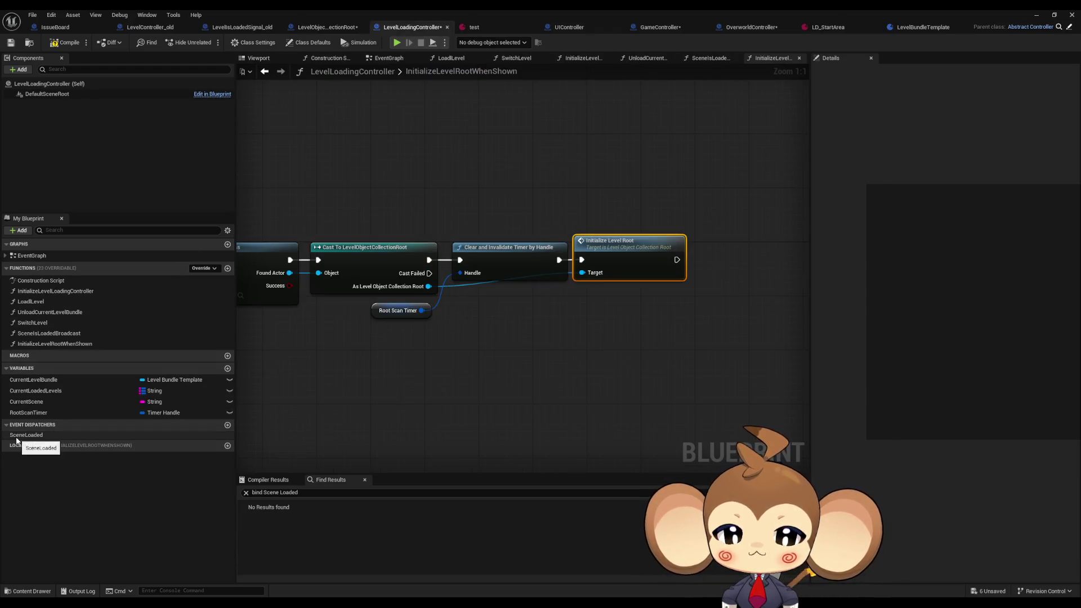
{"action": "left_click", "coordinate": [160, 28]}
{"action": "scroll", "coordinate": [73, 442], "scroll_direction": "down", "scroll_amount": 3}
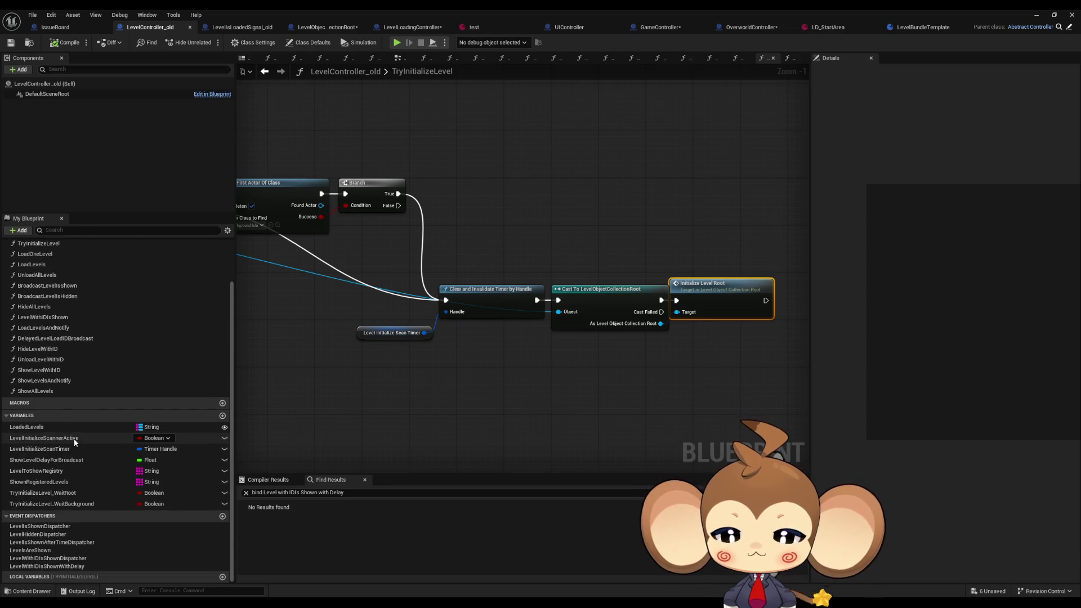
{"action": "left_click", "coordinate": [84, 566]}
{"action": "right_click", "coordinate": [83, 568]}
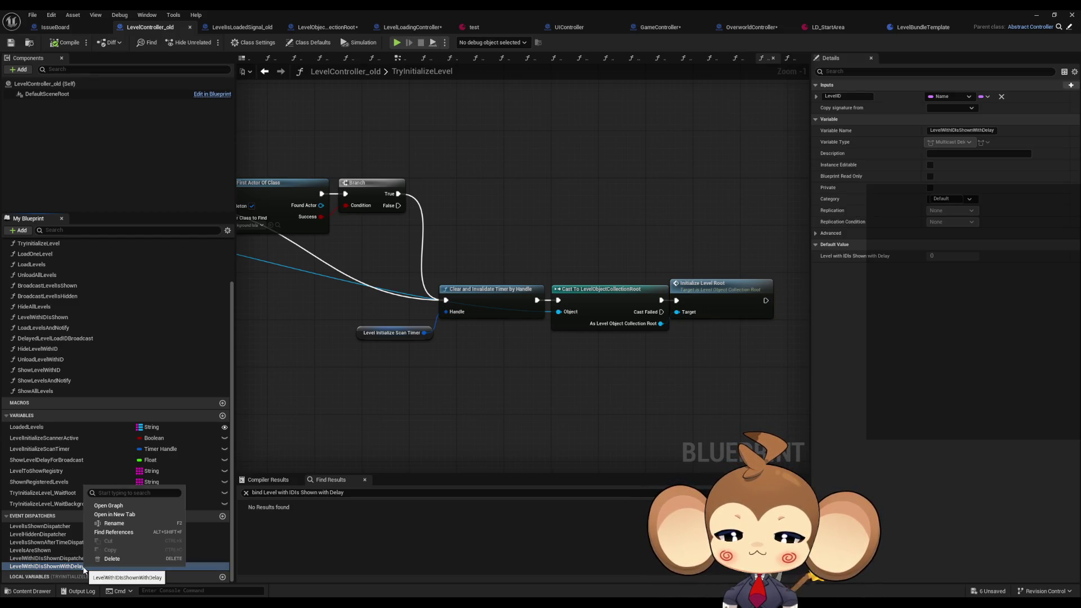
{"action": "left_click", "coordinate": [117, 533]}
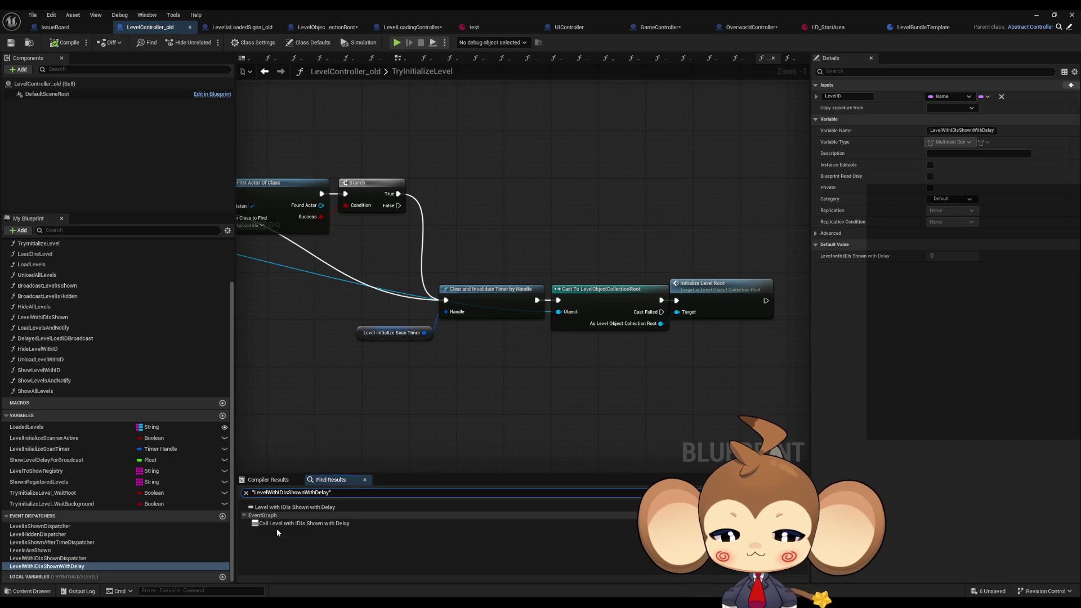
{"action": "left_click", "coordinate": [276, 524]}
{"action": "left_click", "coordinate": [271, 250]}
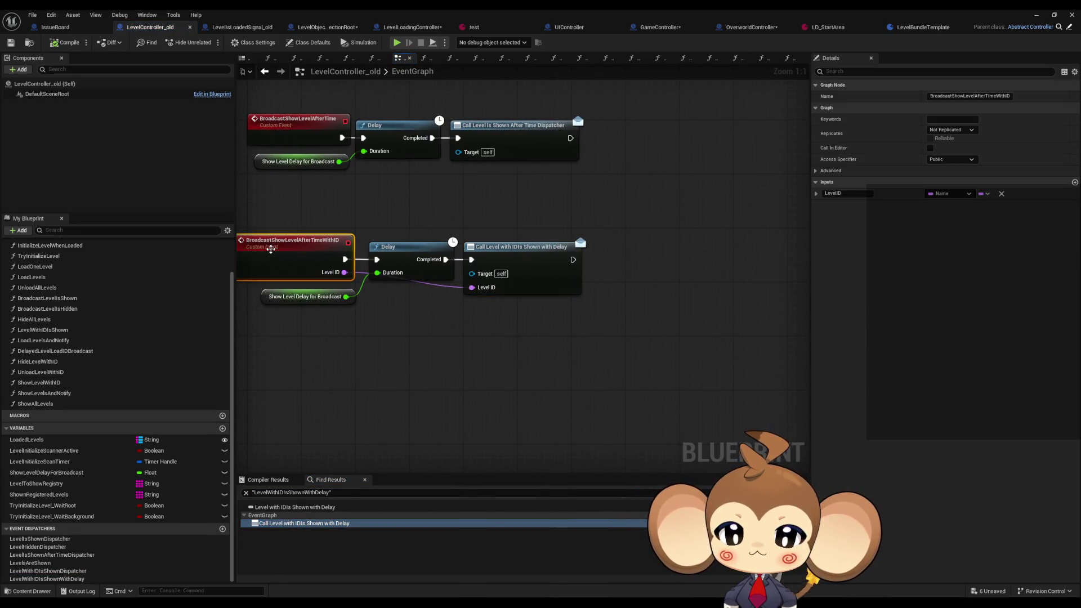
{"action": "right_click", "coordinate": [271, 250]}
{"action": "mouse_move", "coordinate": [321, 340]}
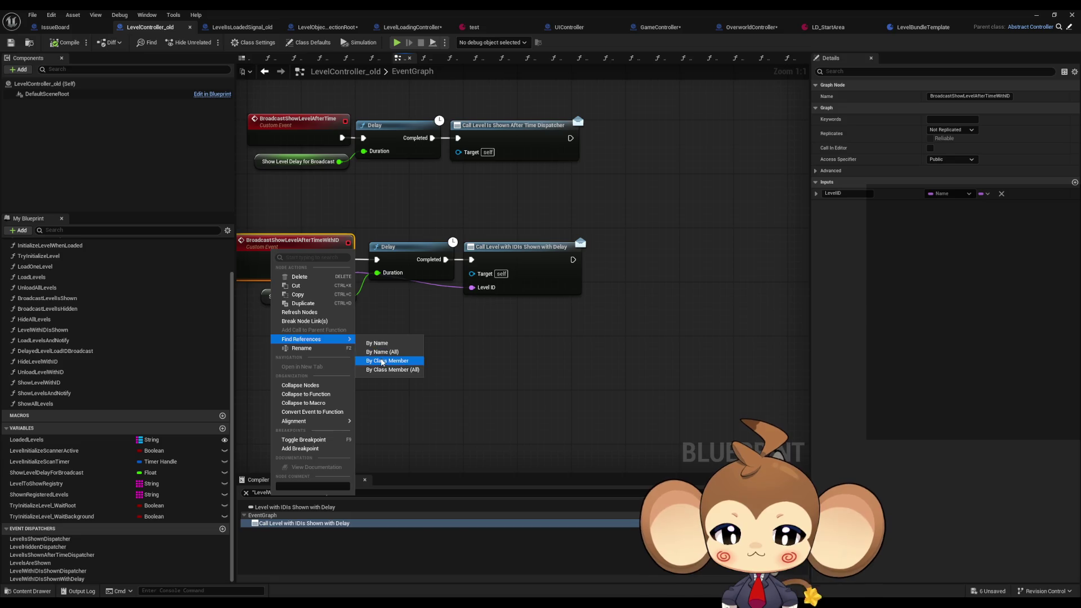
{"action": "left_click", "coordinate": [382, 360]}
{"action": "left_click", "coordinate": [271, 540]}
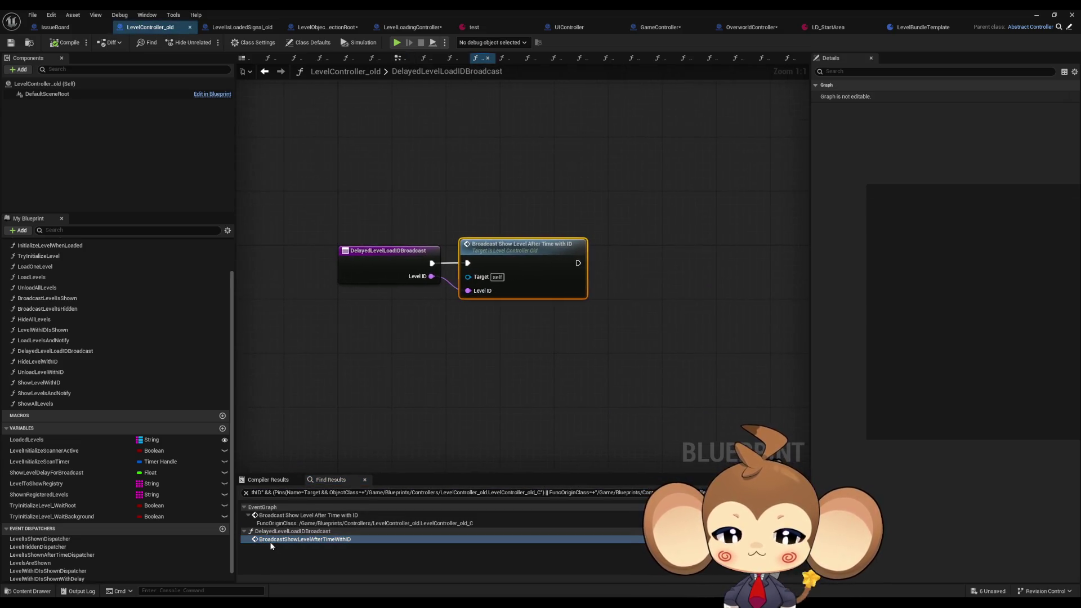
{"action": "left_click", "coordinate": [363, 268]}
{"action": "right_click", "coordinate": [369, 262]}
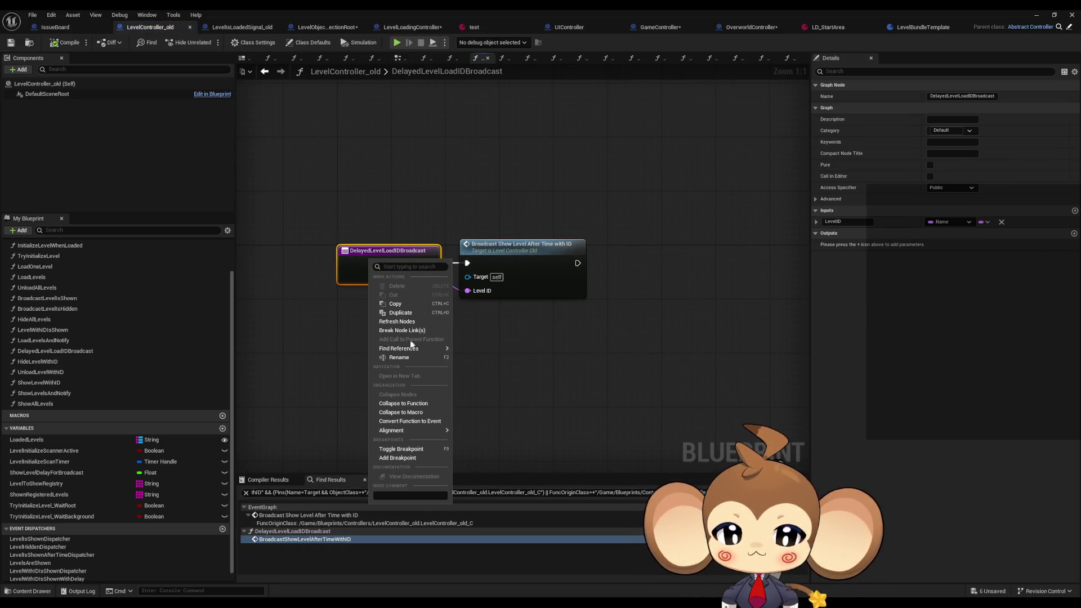
{"action": "mouse_move", "coordinate": [400, 349]}
{"action": "left_click", "coordinate": [483, 370]}
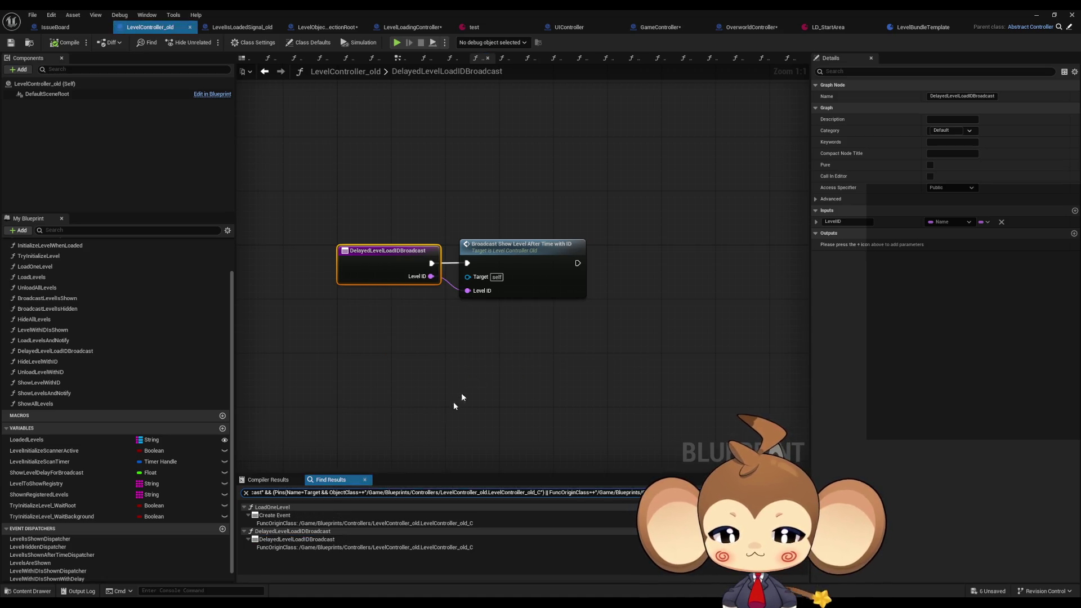
{"action": "left_click", "coordinate": [283, 539]}
{"action": "left_click", "coordinate": [275, 515]}
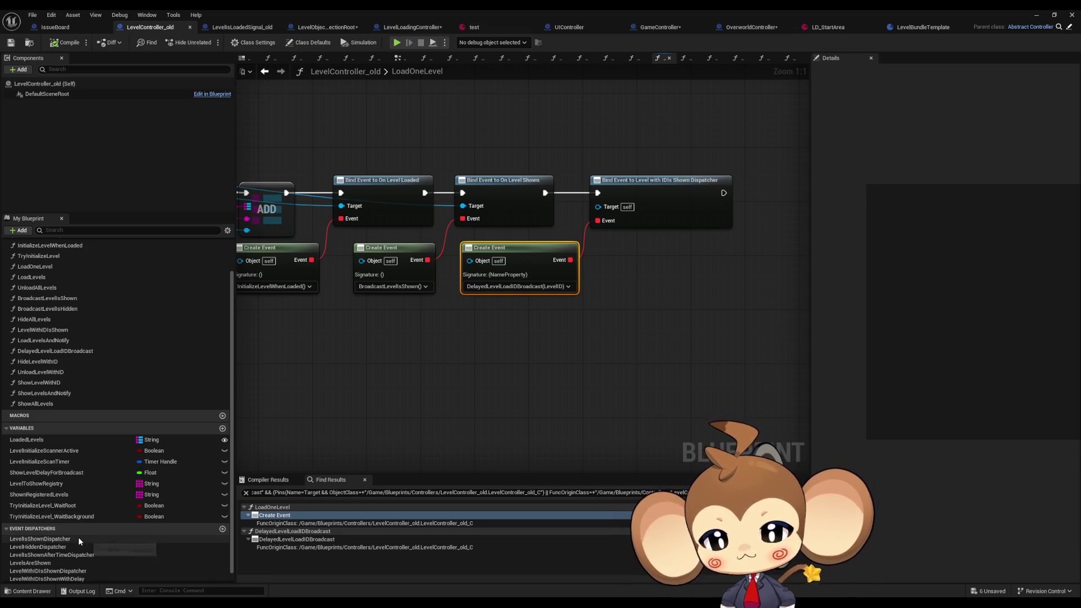
{"action": "right_click", "coordinate": [92, 573]}
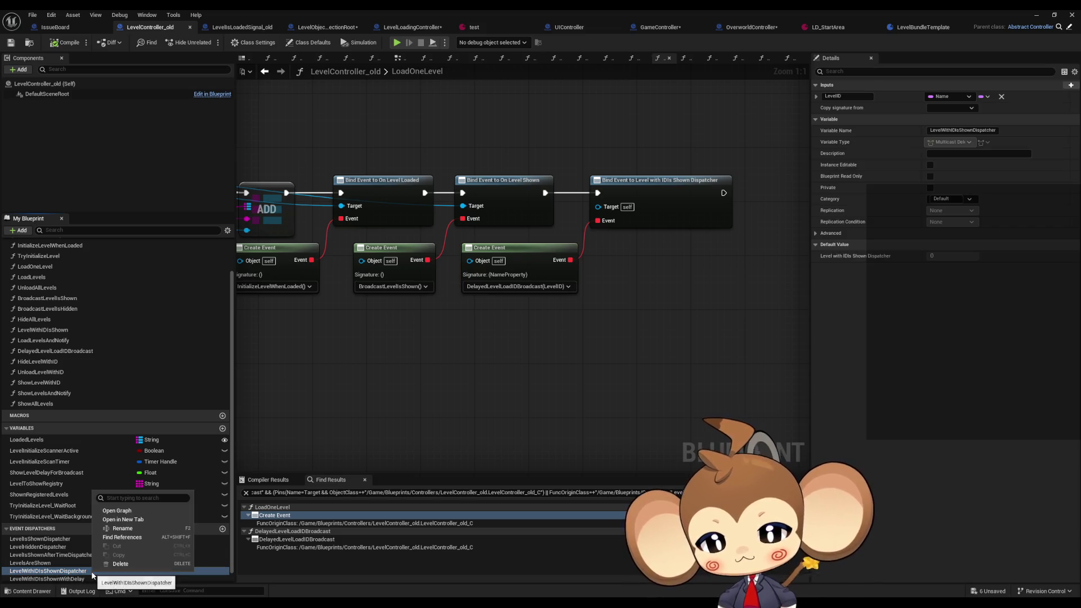
{"action": "left_click", "coordinate": [172, 537]}
{"action": "double_click", "coordinate": [294, 541]}
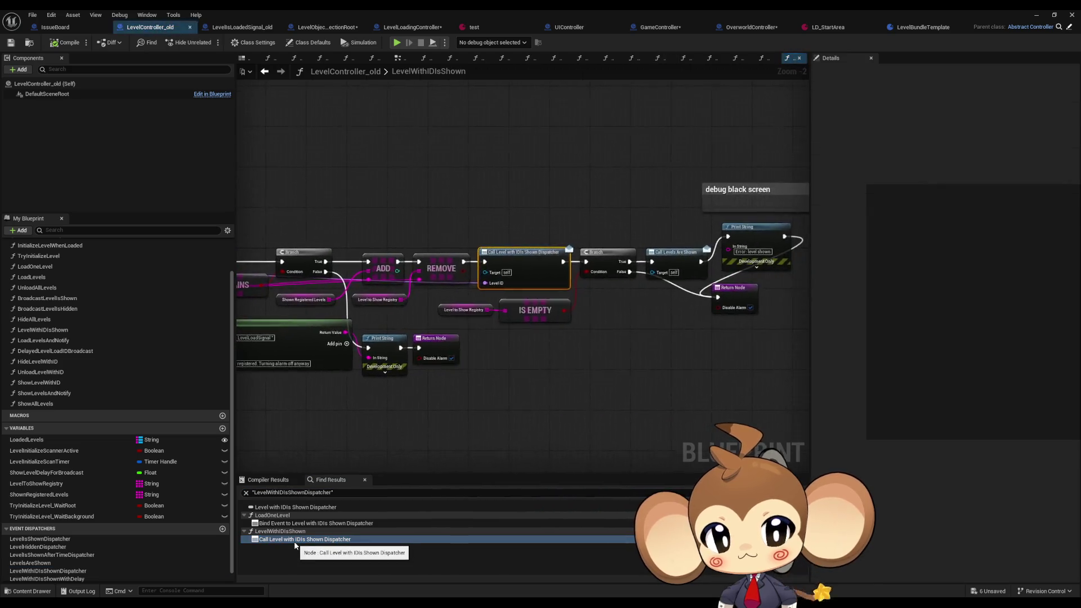
{"action": "mouse_move", "coordinate": [362, 382]}
{"action": "left_mouse_down"}
{"action": "mouse_move", "coordinate": [796, 380]}
{"action": "mouse_move", "coordinate": [377, 350]}
{"action": "left_mouse_up"}
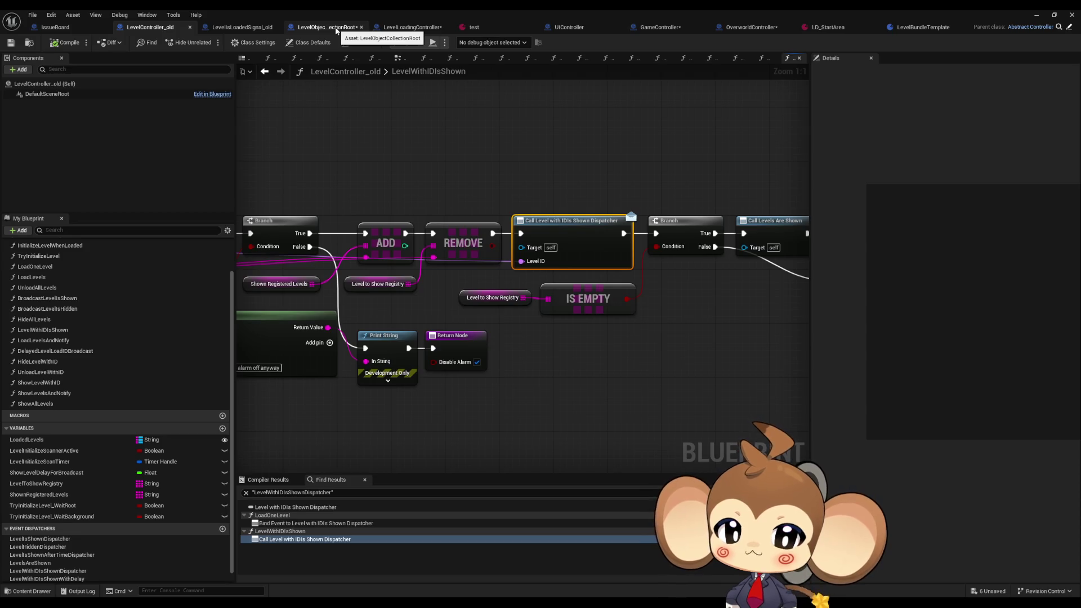
{"action": "left_click", "coordinate": [336, 29]}
{"action": "mouse_move", "coordinate": [532, 198]}
{"action": "left_mouse_down"}
{"action": "mouse_move", "coordinate": [432, 199]}
{"action": "mouse_move", "coordinate": [554, 205]}
{"action": "left_mouse_up"}
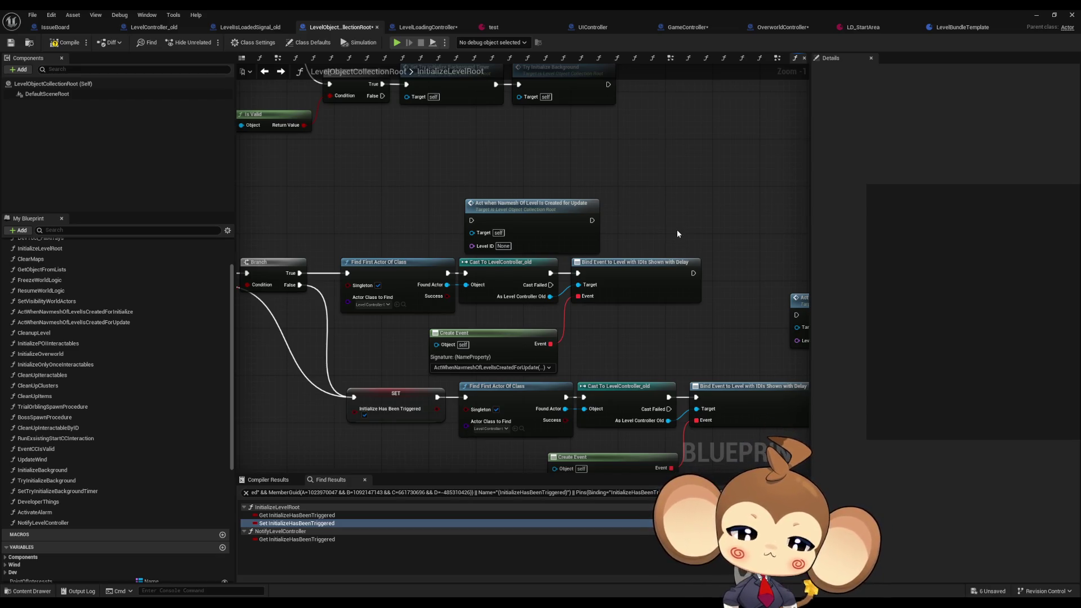
- Lower the navmesh-for-Initialize call beside its binding and nudge the Update call right
{"action": "scroll", "coordinate": [673, 233], "scroll_direction": "down", "scroll_amount": 2}
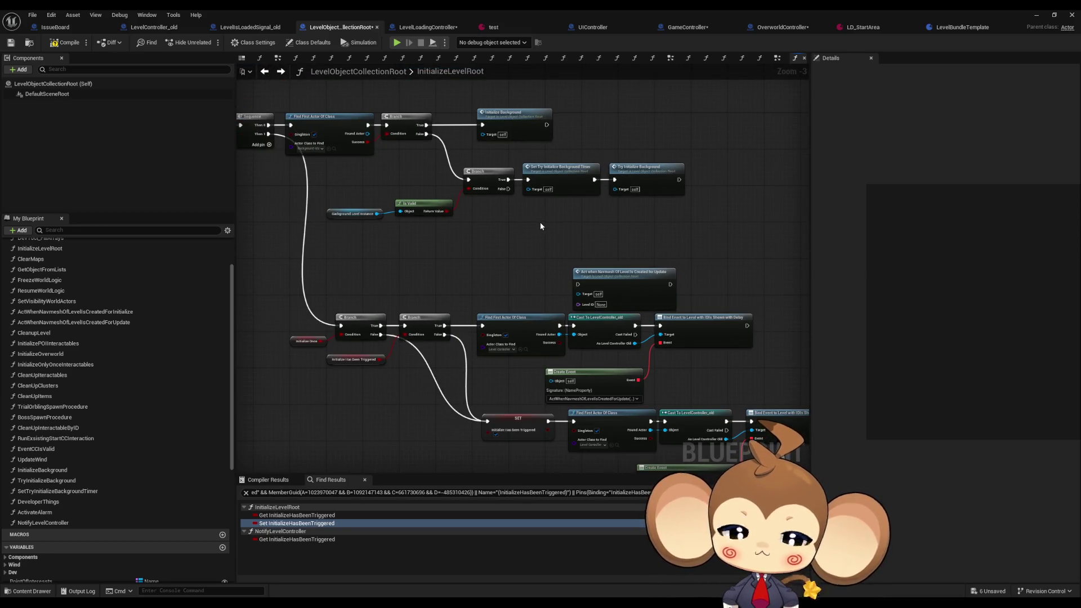
{"action": "mouse_move", "coordinate": [540, 227]}
{"action": "left_mouse_down"}
{"action": "mouse_move", "coordinate": [676, 235]}
{"action": "mouse_move", "coordinate": [468, 222]}
{"action": "left_mouse_up"}
{"action": "mouse_move", "coordinate": [749, 345]}
{"action": "left_mouse_down"}
{"action": "mouse_move", "coordinate": [619, 255]}
{"action": "mouse_move", "coordinate": [647, 325]}
{"action": "left_mouse_up"}
{"action": "left_click", "coordinate": [427, 181]}
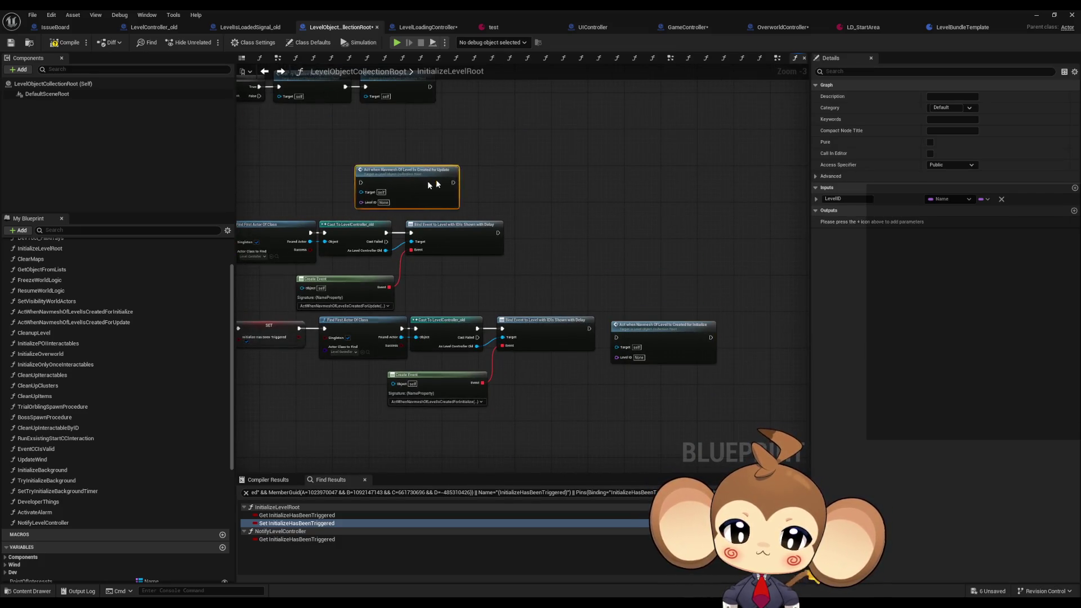
{"action": "left_click_drag", "start_coordinate": [428, 180], "coordinate": [560, 184]}
- Review ActWhenNavmeshOfLevelIsCreatedForUpdate's Branch, cast and unbind logic, then switch to GameController
{"action": "double_click", "coordinate": [560, 184]}
{"action": "left_click_drag", "start_coordinate": [494, 200], "coordinate": [674, 207]}
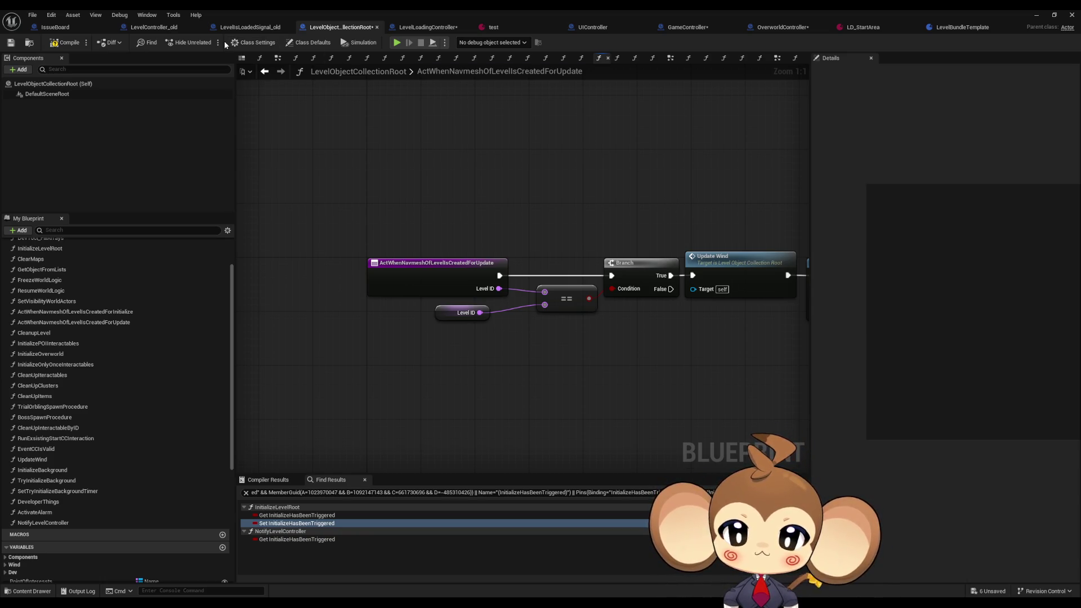
{"action": "left_click_drag", "start_coordinate": [671, 179], "coordinate": [560, 181]}
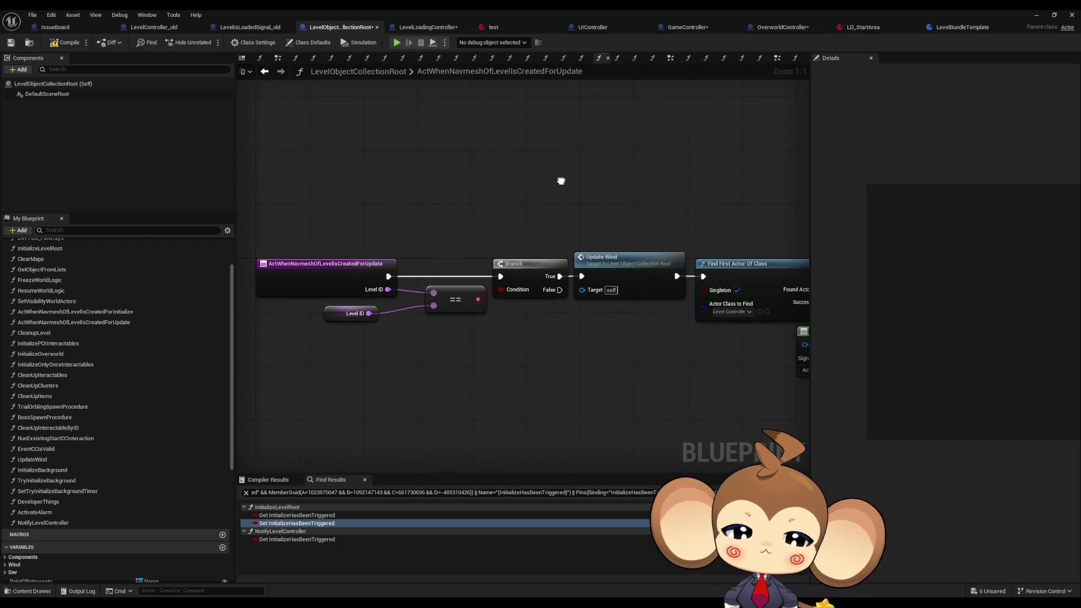
{"action": "left_click_drag", "start_coordinate": [662, 180], "coordinate": [463, 158]}
{"action": "left_click_drag", "start_coordinate": [637, 169], "coordinate": [493, 152]}
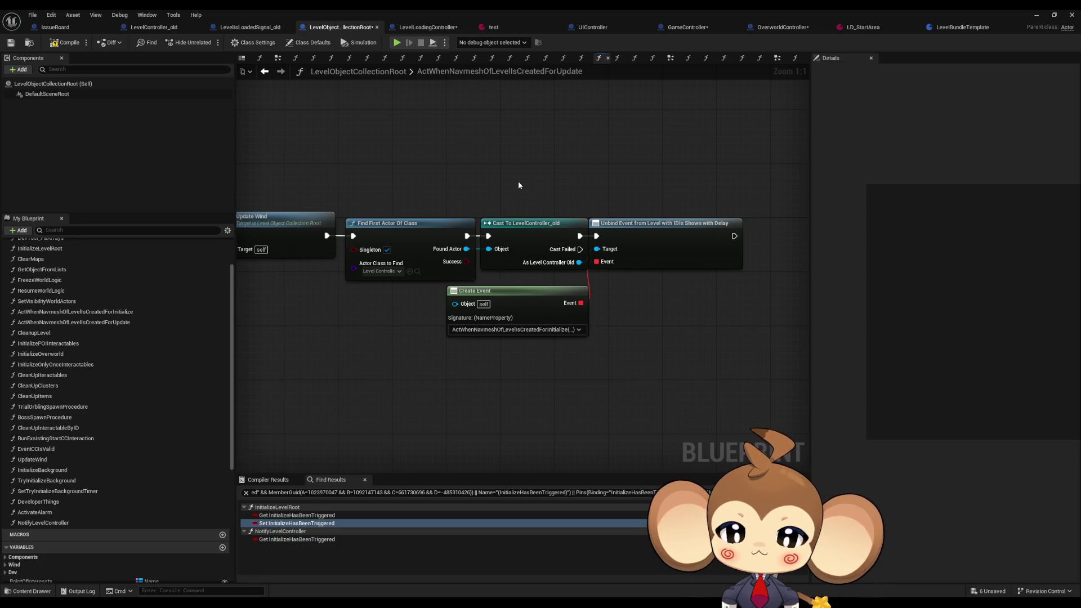
{"action": "key", "text": "Home"}
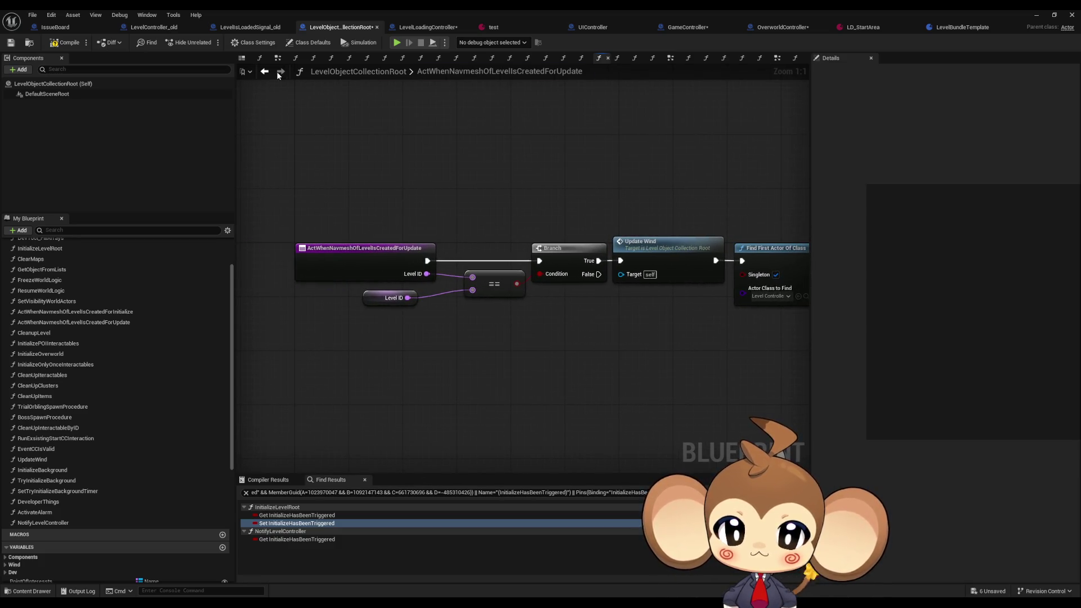
{"action": "left_click", "coordinate": [264, 71]}
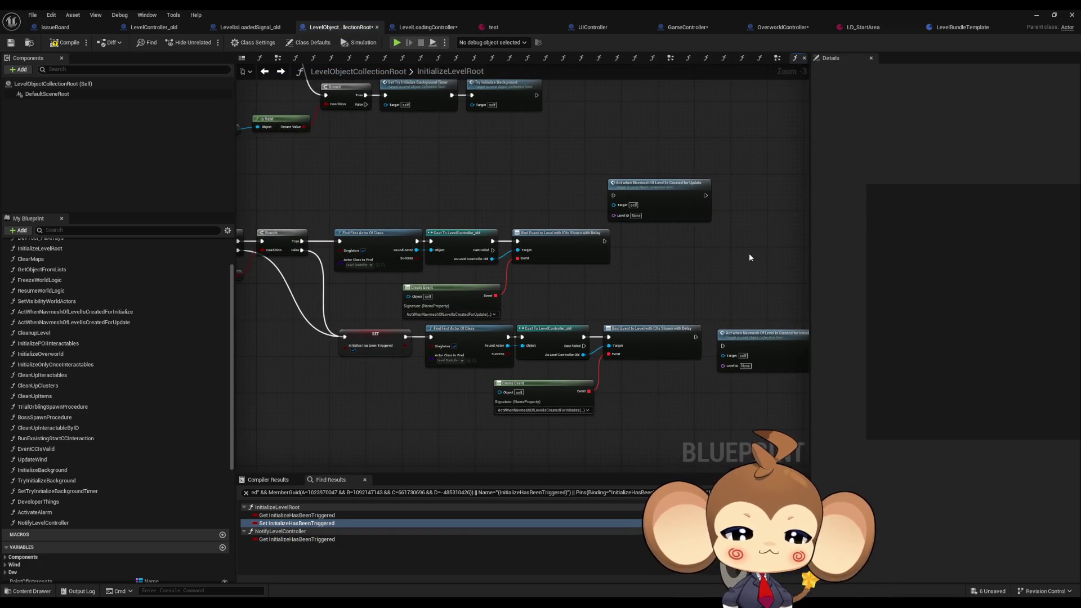
{"action": "key", "text": "Home"}
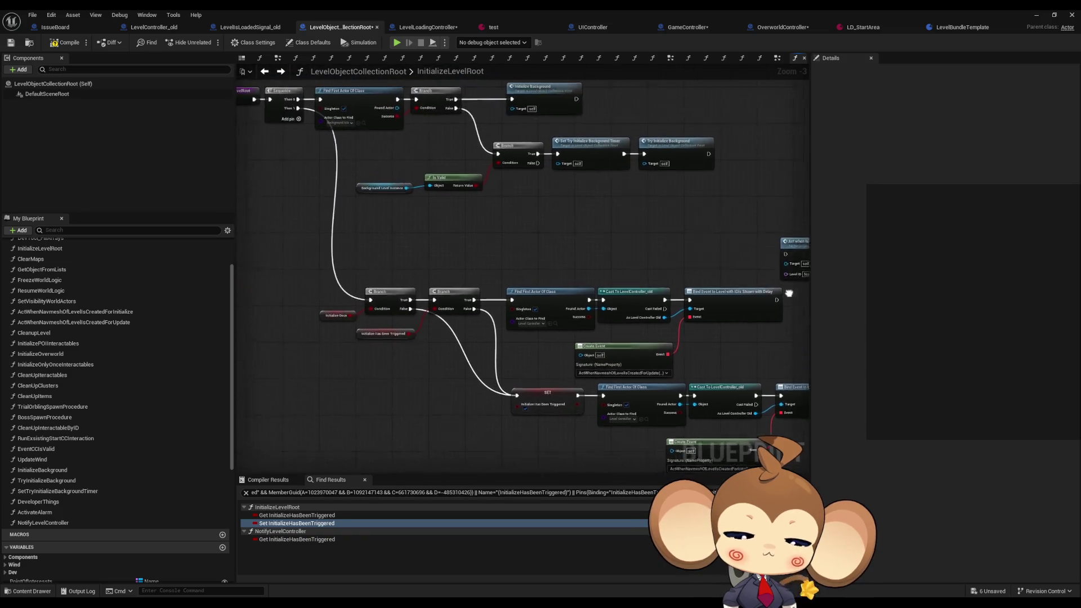
{"action": "left_click", "coordinate": [686, 27]}
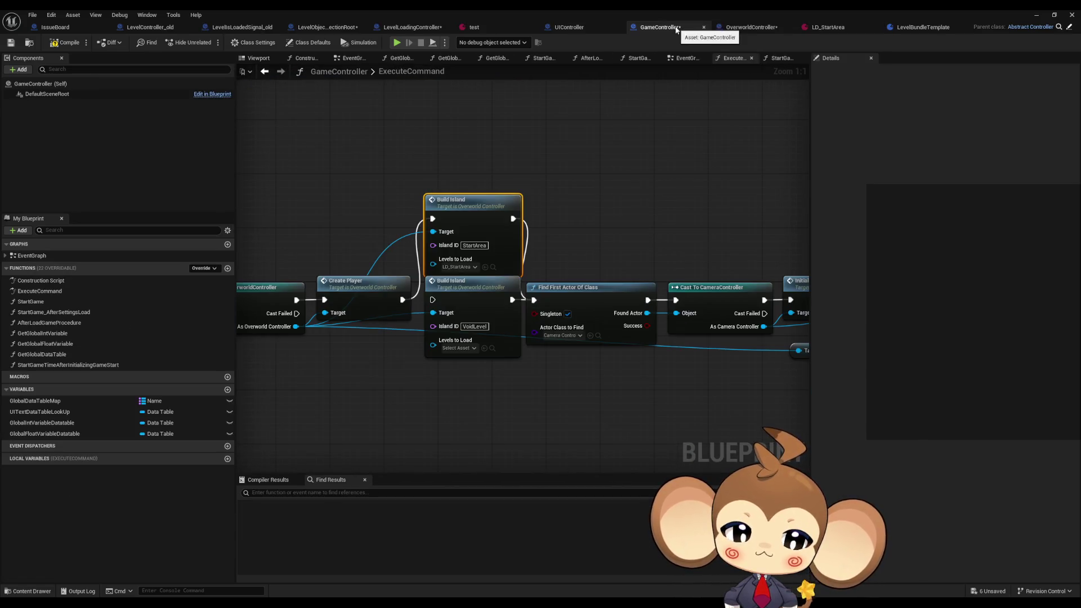
- Trace BuildIsland into SwitchLevel and InitializeLevelRootWhenShown, then open the InitializeLevelRoot graph
{"action": "double_click", "coordinate": [476, 207]}
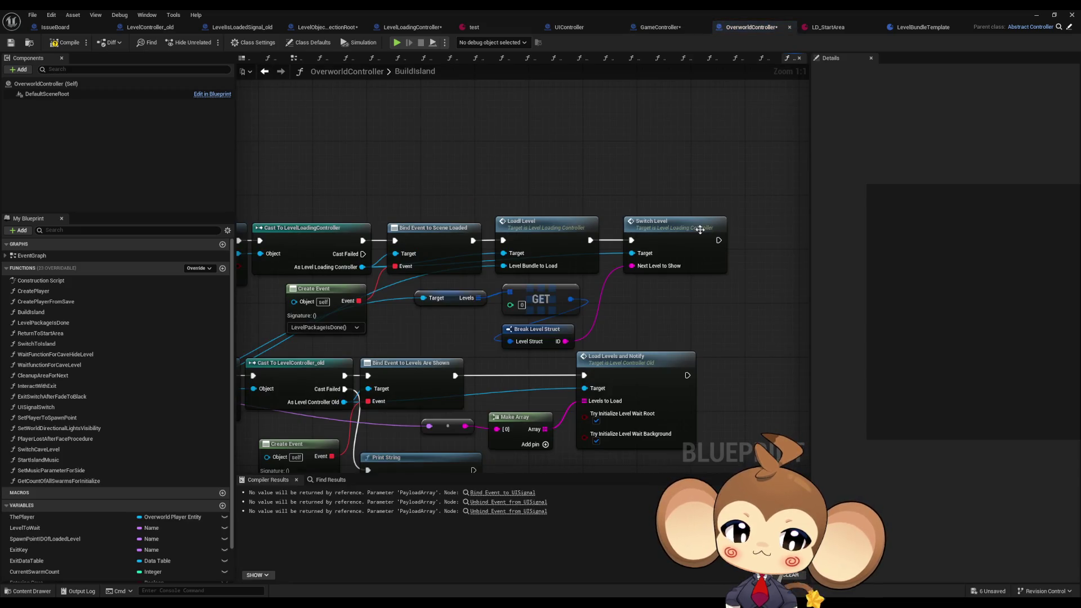
{"action": "left_click", "coordinate": [670, 237]}
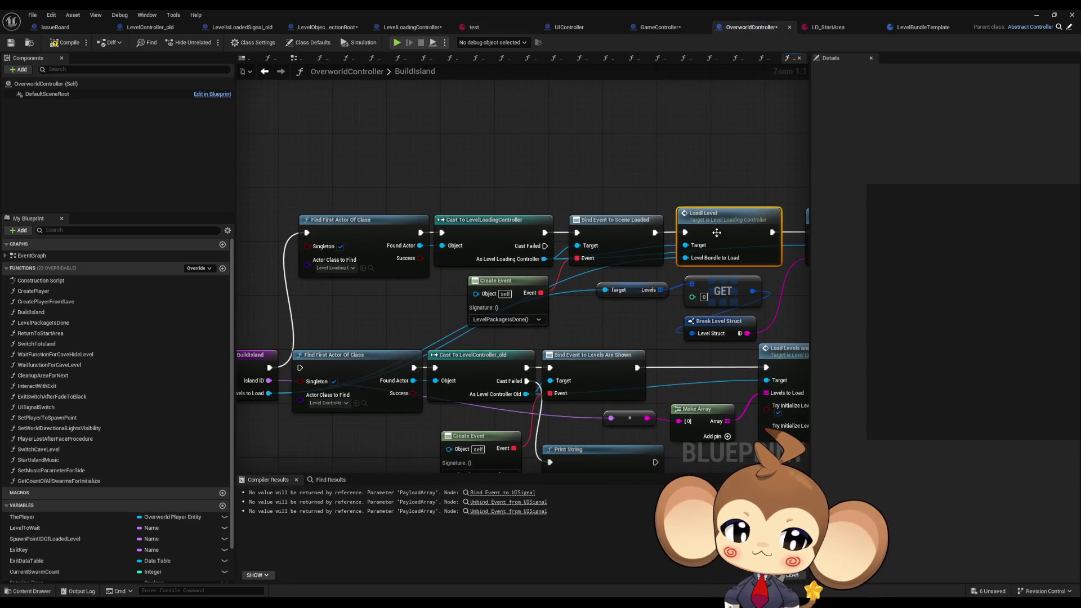
{"action": "left_click", "coordinate": [454, 225]}
{"action": "double_click", "coordinate": [585, 212]}
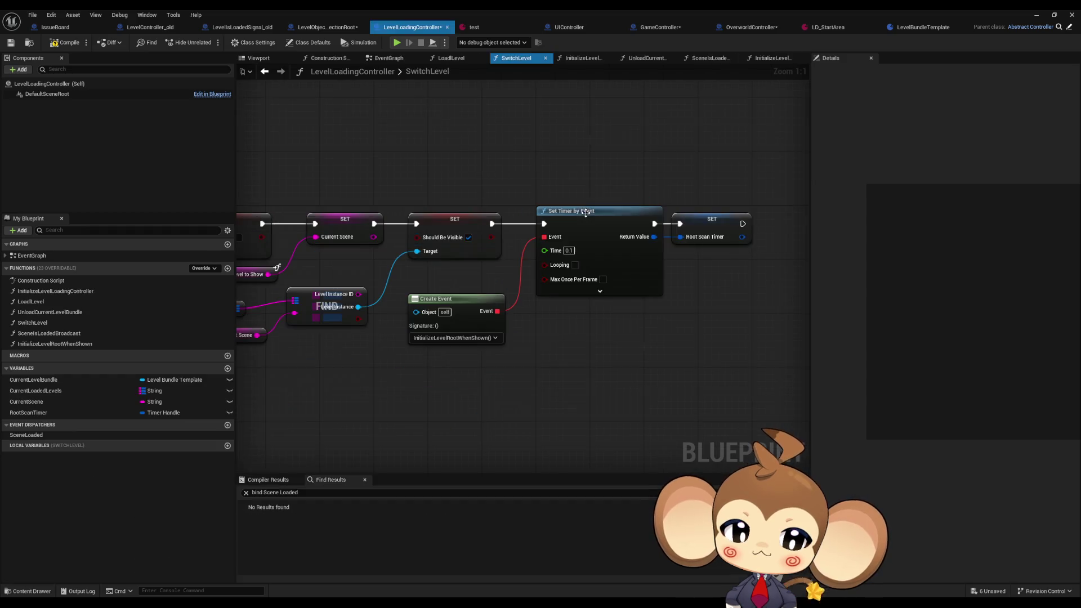
{"action": "left_click_drag", "start_coordinate": [486, 259], "coordinate": [488, 258]}
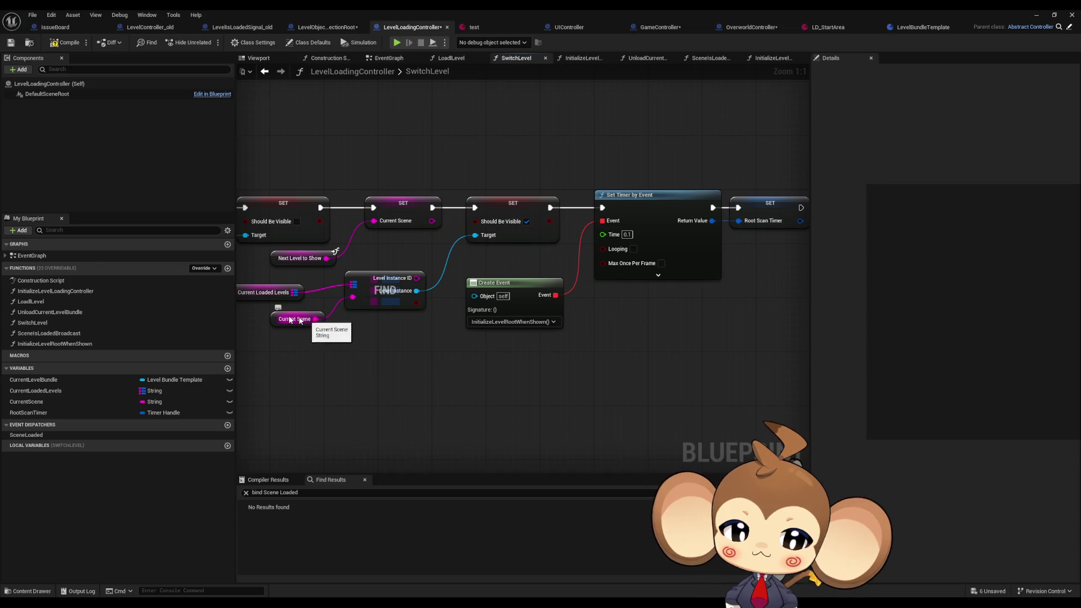
{"action": "double_click", "coordinate": [97, 343]}
{"action": "scroll", "coordinate": [505, 330], "scroll_direction": "down", "scroll_amount": 3}
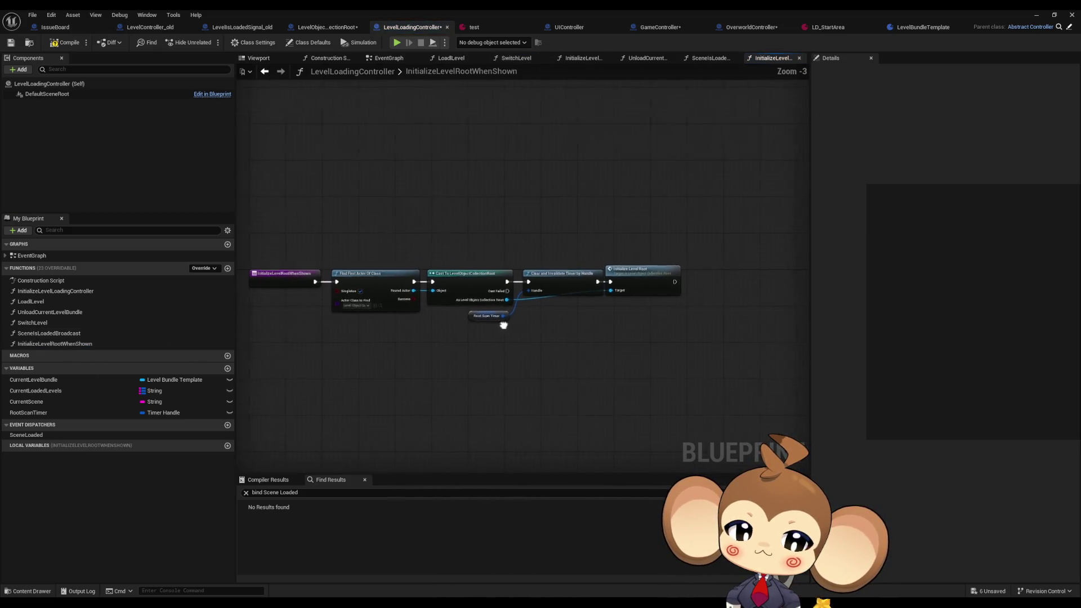
{"action": "scroll", "coordinate": [584, 319], "scroll_direction": "up", "scroll_amount": 3}
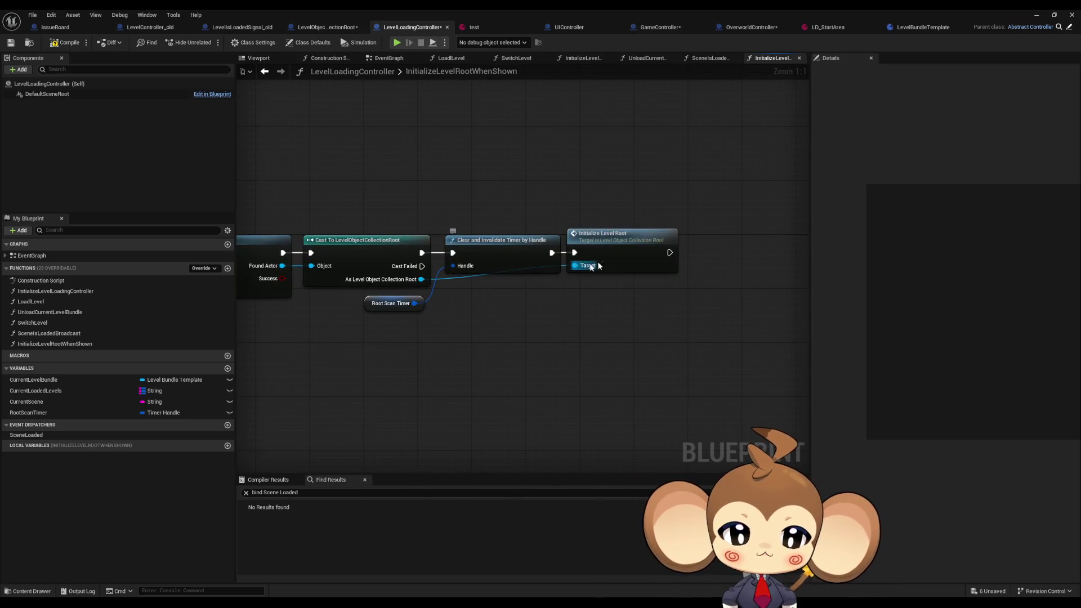
{"action": "double_click", "coordinate": [622, 250]}
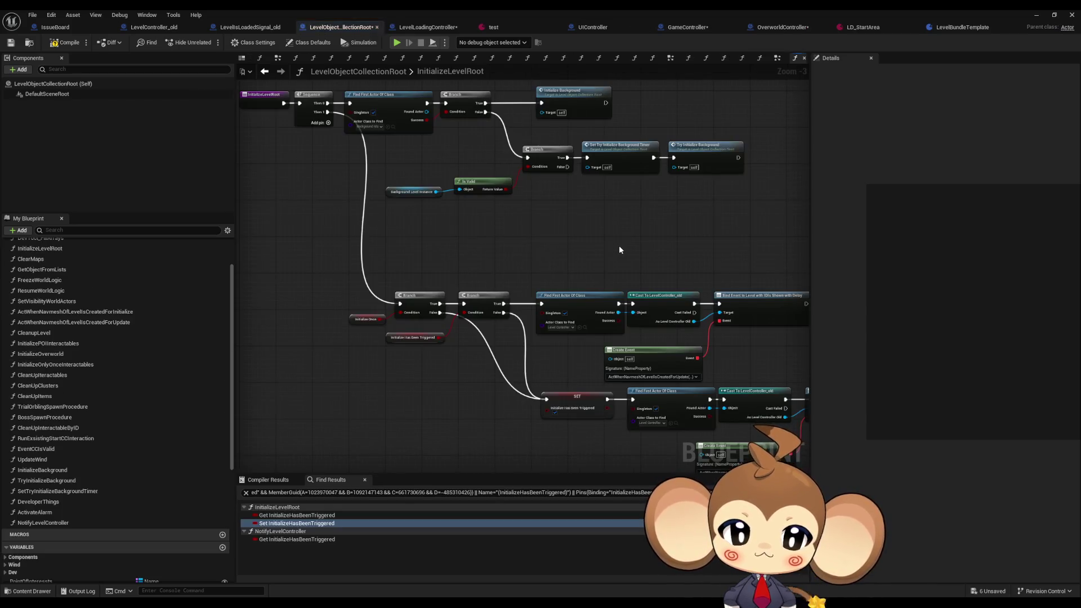
- Run the ActWhenNavmeshOfLevelIsCreatedForUpdate call from the Branch's True output
{"action": "scroll", "coordinate": [619, 259], "scroll_direction": "down", "scroll_amount": 2}
{"action": "scroll", "coordinate": [644, 268], "scroll_direction": "up", "scroll_amount": 2}
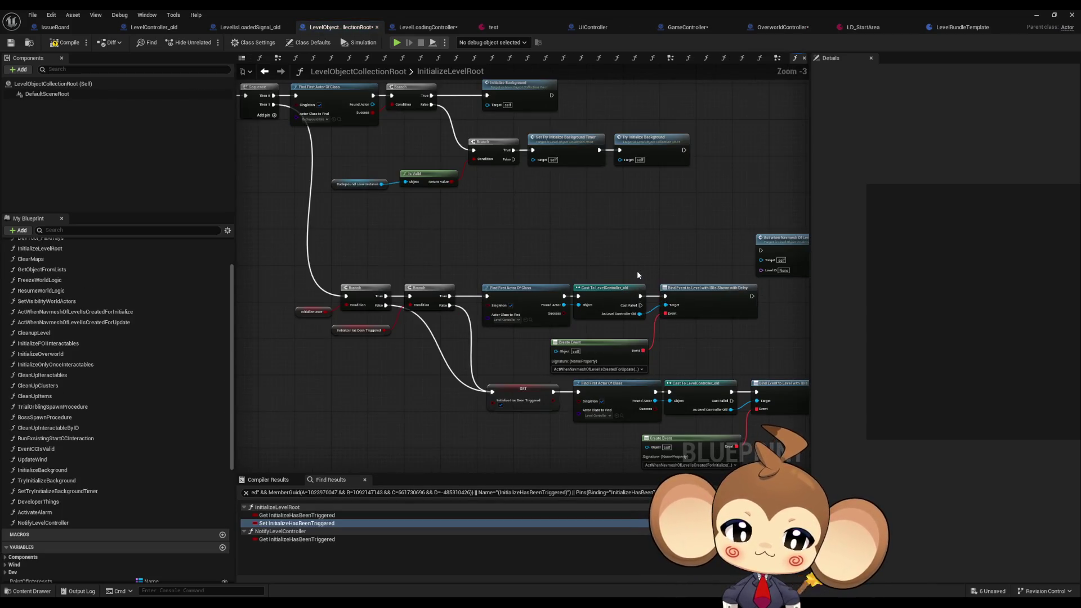
{"action": "left_click_drag", "start_coordinate": [707, 243], "coordinate": [467, 237]}
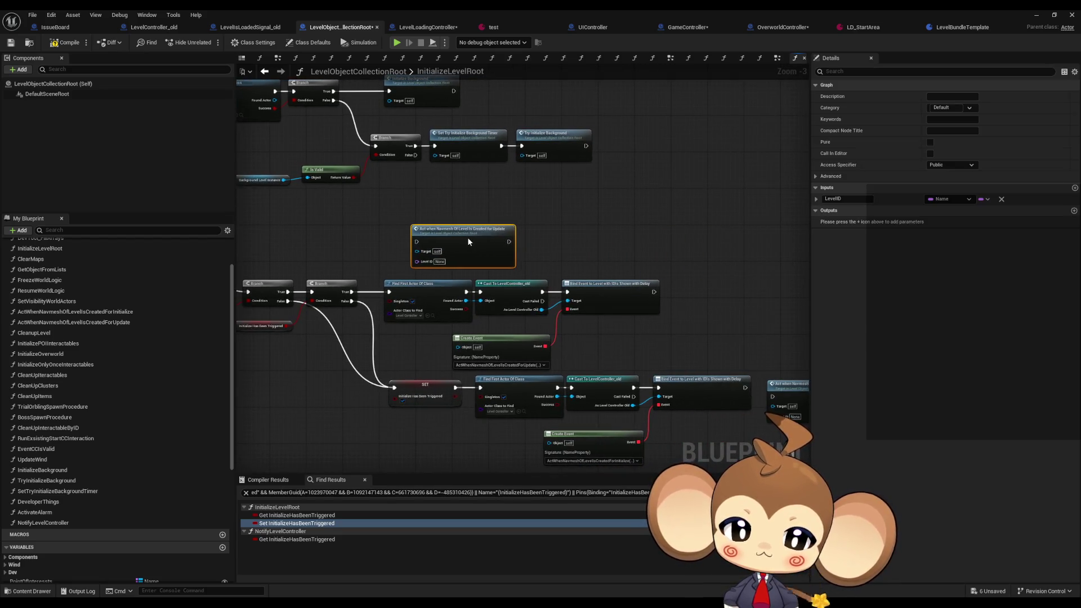
{"action": "scroll", "coordinate": [464, 248], "scroll_direction": "up", "scroll_amount": 2}
{"action": "left_click_drag", "start_coordinate": [416, 311], "coordinate": [496, 304]}
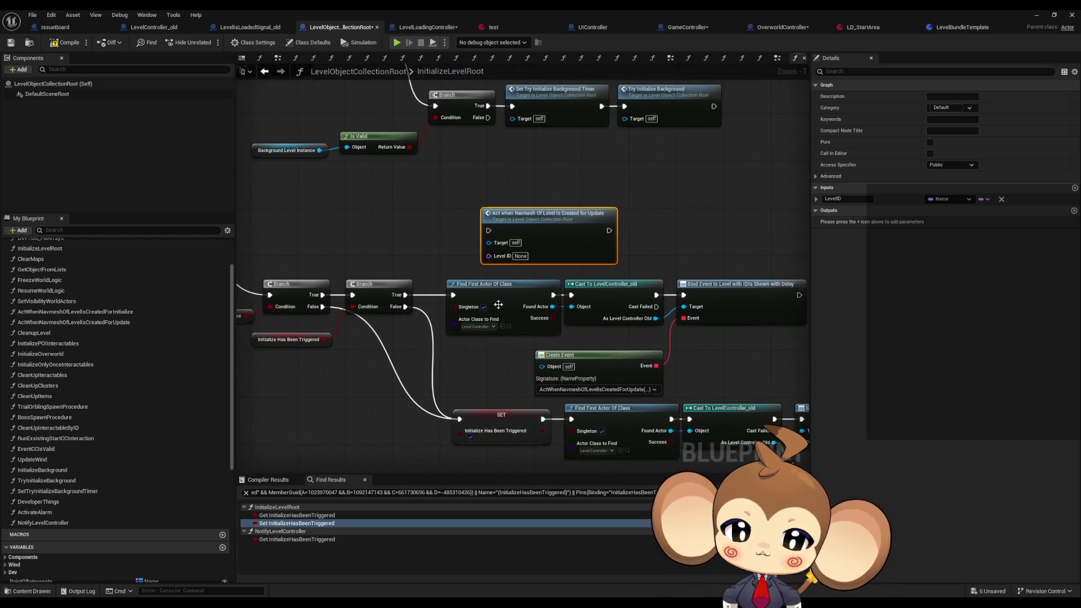
{"action": "left_click_drag", "start_coordinate": [404, 295], "coordinate": [488, 230]}
- Place the ActWhenNavmeshOfLevelIsCreatedForInitialize call below SET and run it after SET
{"action": "mouse_move", "coordinate": [602, 323]}
{"action": "left_mouse_down"}
{"action": "mouse_move", "coordinate": [411, 259]}
{"action": "mouse_move", "coordinate": [405, 240]}
{"action": "left_mouse_up"}
{"action": "mouse_move", "coordinate": [777, 340]}
{"action": "left_mouse_down"}
{"action": "mouse_move", "coordinate": [359, 370]}
{"action": "mouse_move", "coordinate": [326, 429]}
{"action": "mouse_move", "coordinate": [429, 363]}
{"action": "mouse_move", "coordinate": [411, 382]}
{"action": "left_mouse_up"}
{"action": "mouse_move", "coordinate": [448, 274]}
{"action": "left_mouse_down"}
{"action": "mouse_move", "coordinate": [388, 391]}
{"action": "mouse_move", "coordinate": [428, 357]}
{"action": "mouse_move", "coordinate": [656, 456]}
{"action": "mouse_move", "coordinate": [639, 397]}
{"action": "mouse_move", "coordinate": [560, 374]}
{"action": "mouse_move", "coordinate": [512, 244]}
{"action": "mouse_move", "coordinate": [530, 313]}
{"action": "mouse_move", "coordinate": [454, 183]}
{"action": "left_mouse_up"}
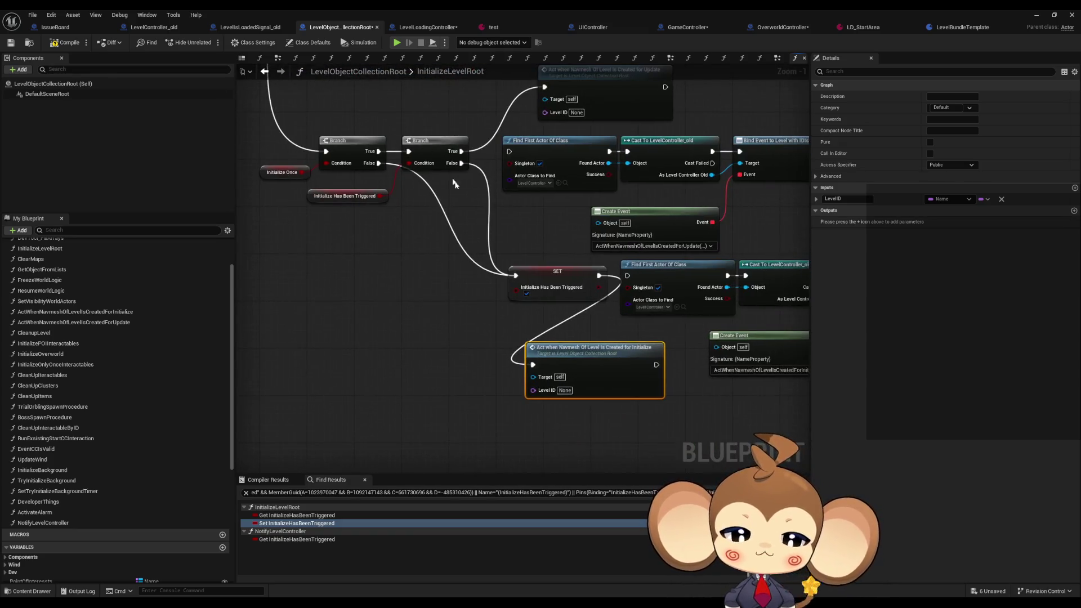
{"action": "mouse_move", "coordinate": [476, 224]}
{"action": "left_mouse_down"}
{"action": "mouse_move", "coordinate": [476, 404]}
{"action": "mouse_move", "coordinate": [454, 357]}
{"action": "mouse_move", "coordinate": [513, 343]}
{"action": "left_mouse_up"}
- In the navmesh Initialize function, wire the entry straight to Initialize Overworld
{"action": "double_click", "coordinate": [504, 352]}
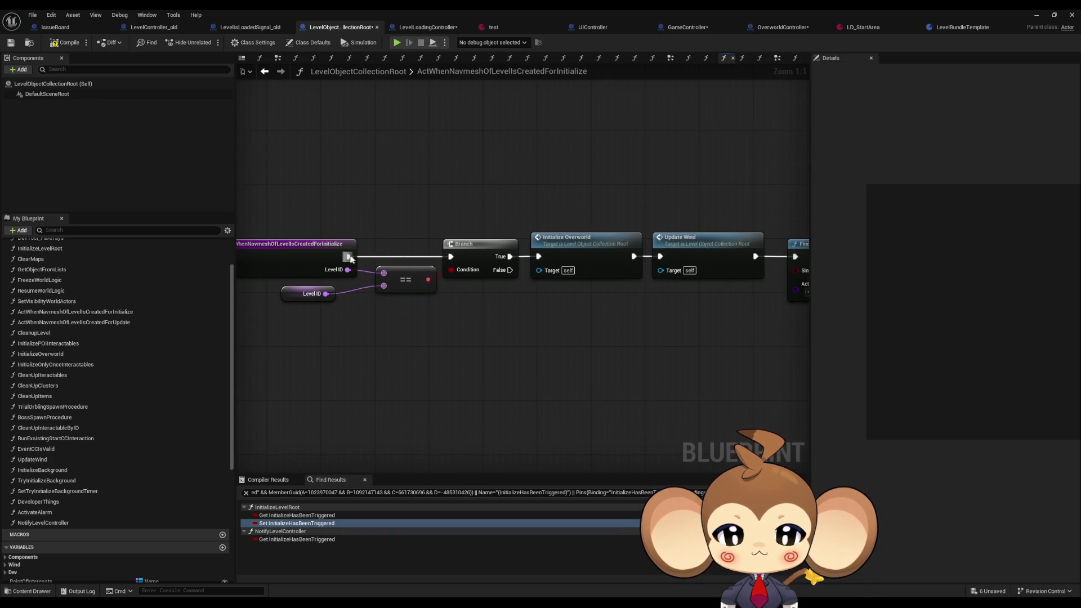
{"action": "mouse_move", "coordinate": [349, 258]}
{"action": "left_mouse_down"}
{"action": "mouse_move", "coordinate": [363, 265]}
{"action": "mouse_move", "coordinate": [386, 249]}
{"action": "mouse_move", "coordinate": [541, 258]}
{"action": "left_mouse_up"}
{"action": "key", "text": "alt+Left"}
{"action": "key", "text": "alt+Left"}
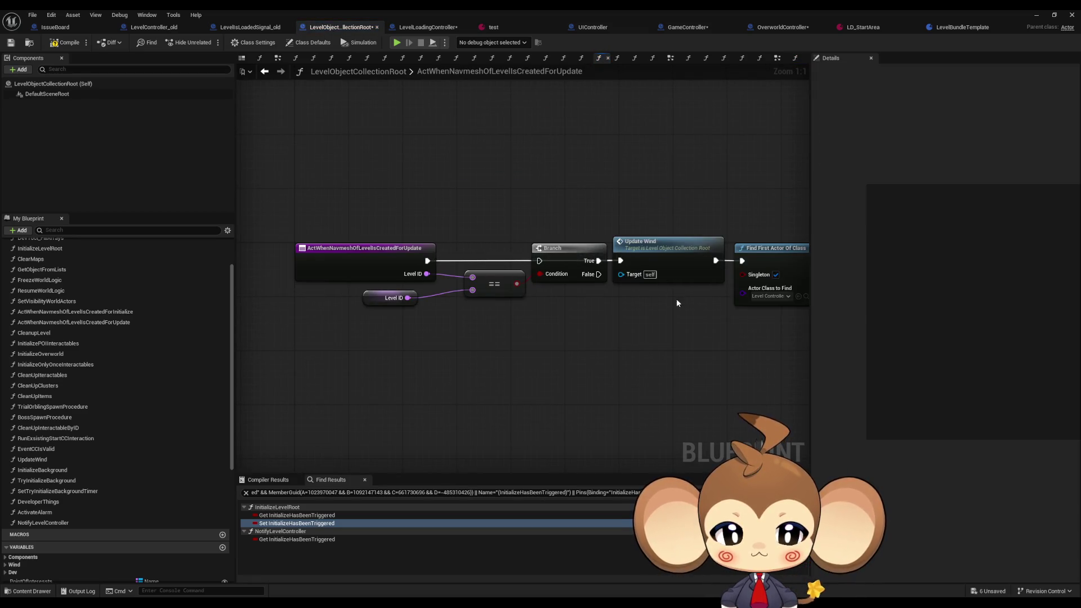
- Break Update Wind's link to the Find First Actor, Cast and Create Event chain, then go back
{"action": "left_click_drag", "start_coordinate": [676, 302], "coordinate": [410, 304]}
{"action": "left_click_drag", "start_coordinate": [536, 184], "coordinate": [755, 373]}
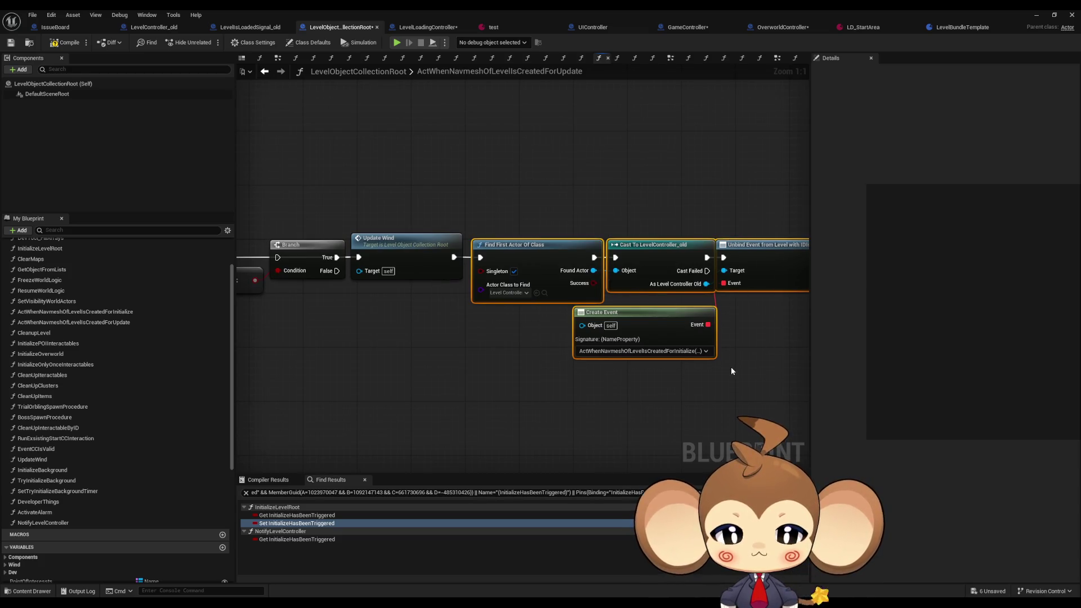
{"action": "left_click_drag", "start_coordinate": [472, 278], "coordinate": [437, 277]}
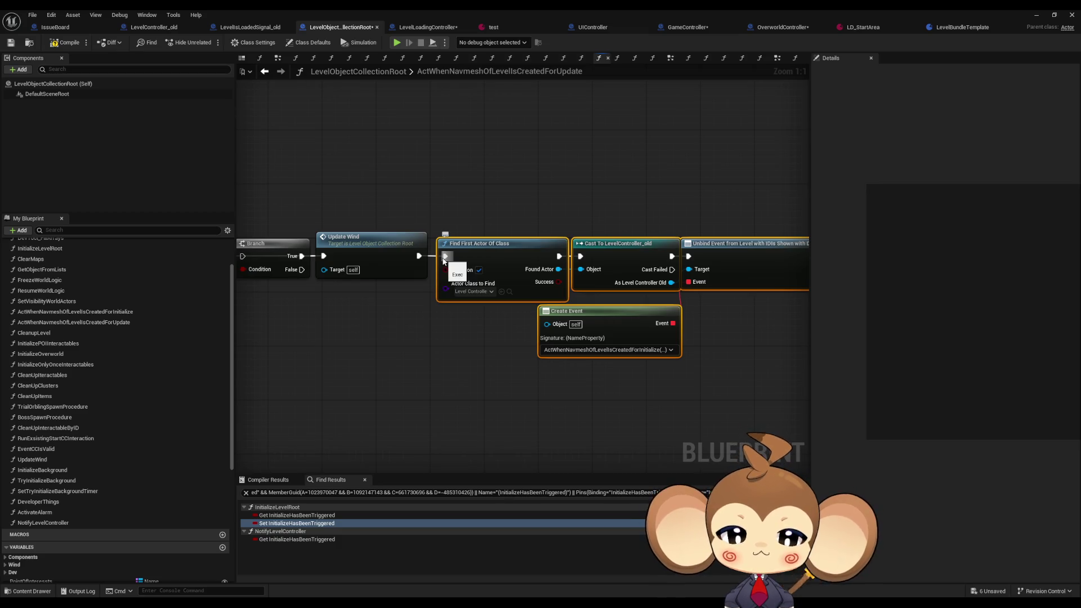
{"action": "left_click", "coordinate": [445, 256], "text": "alt"}
{"action": "left_click", "coordinate": [329, 79]}
{"action": "left_click", "coordinate": [265, 72]}
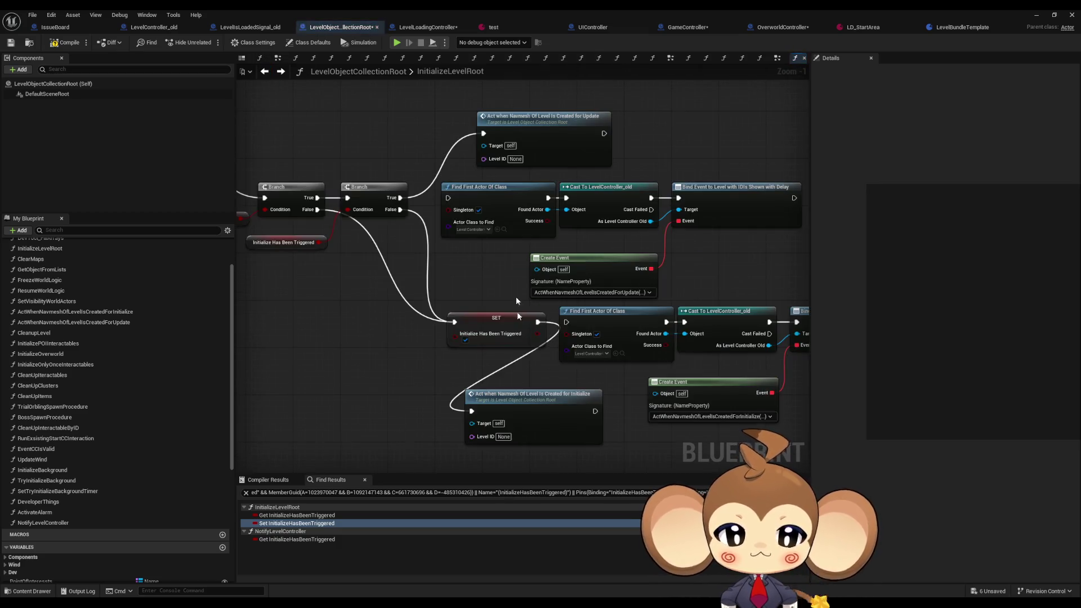
{"action": "left_click", "coordinate": [265, 72]}
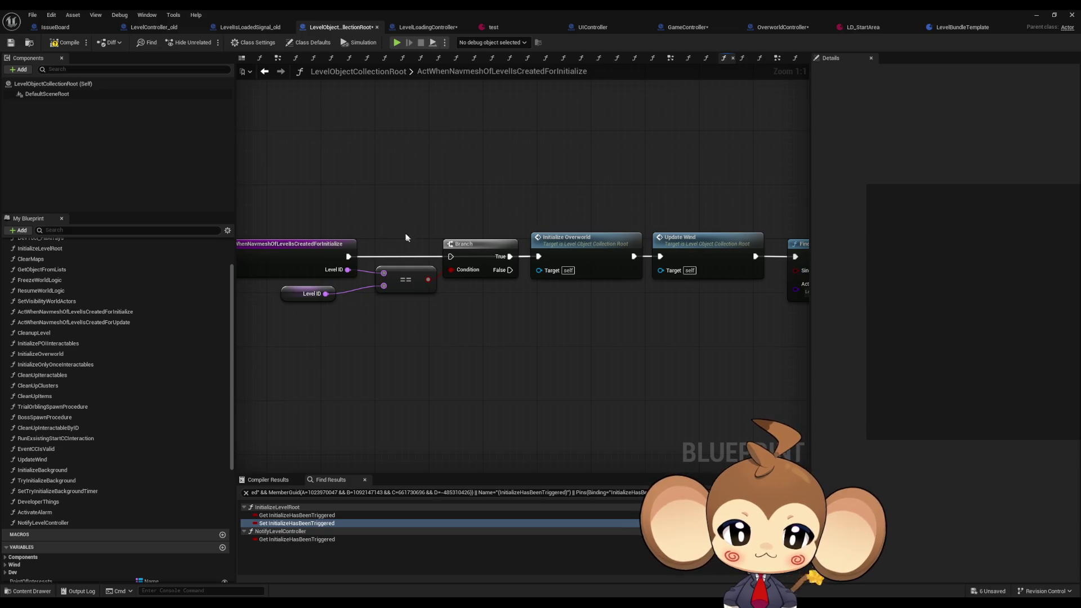
- Move the Branch and its == check lower, then check InitializeOverworld and return
{"action": "mouse_move", "coordinate": [405, 236]}
{"action": "left_mouse_down"}
{"action": "mouse_move", "coordinate": [480, 292]}
{"action": "mouse_move", "coordinate": [478, 339]}
{"action": "left_mouse_up"}
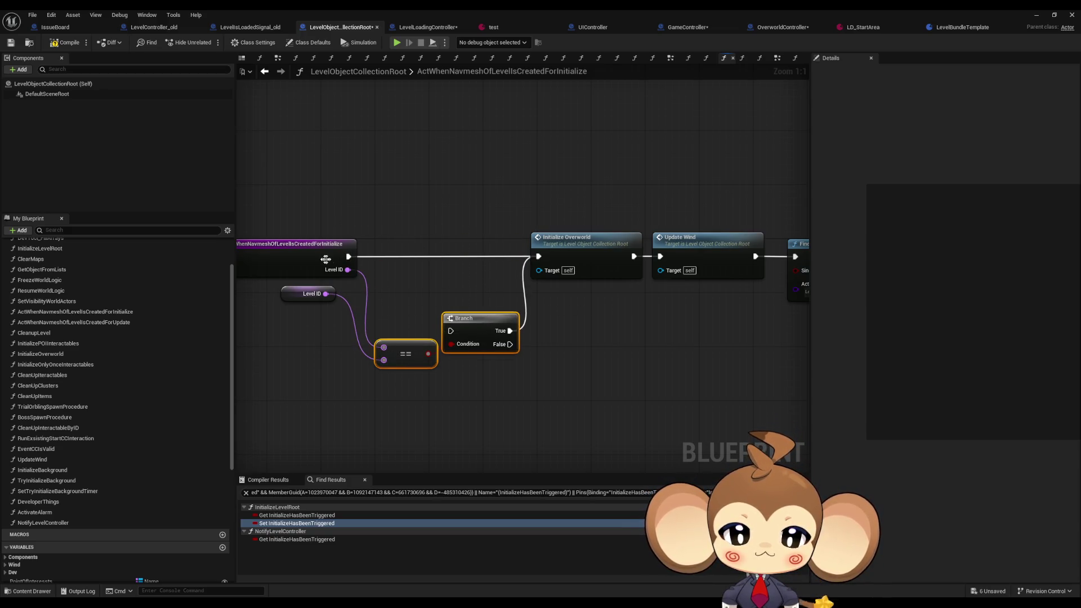
{"action": "left_click_drag", "start_coordinate": [453, 285], "coordinate": [325, 285]}
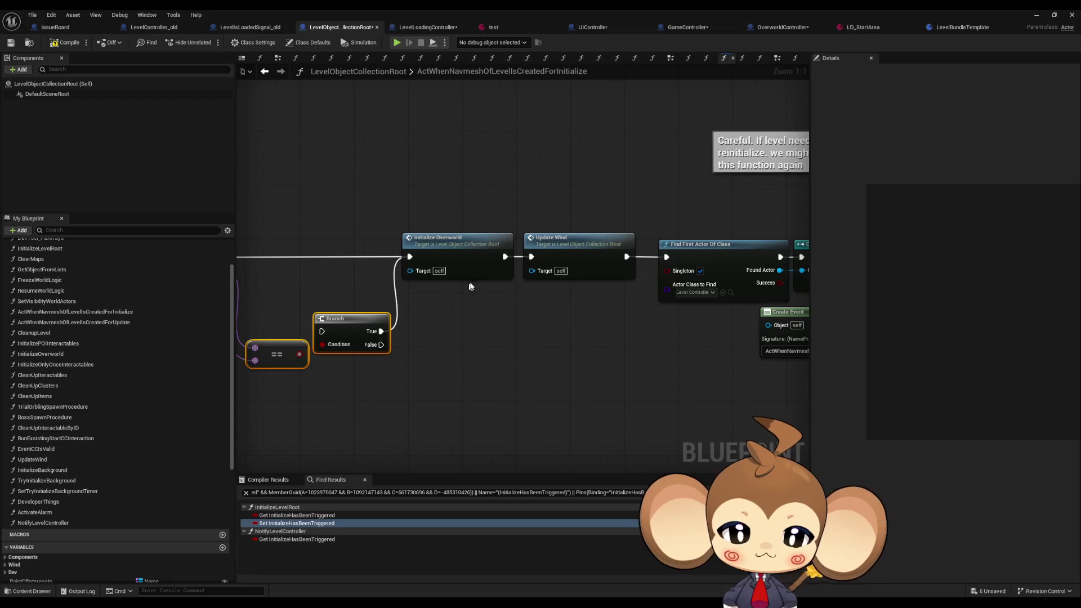
{"action": "left_click_drag", "start_coordinate": [503, 285], "coordinate": [457, 285]}
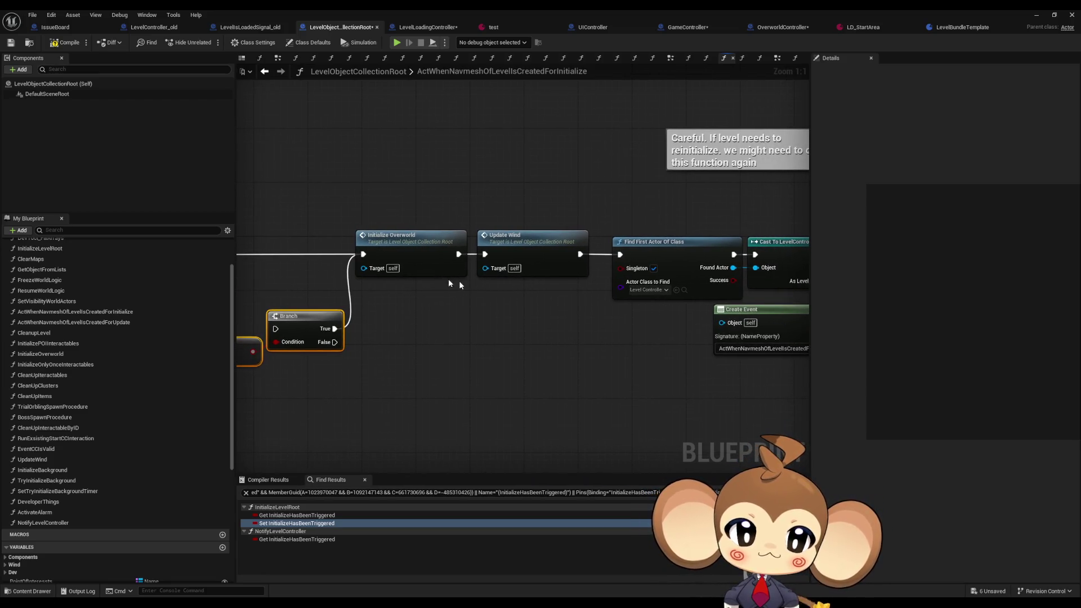
{"action": "left_click", "coordinate": [434, 270]}
{"action": "left_click_drag", "start_coordinate": [532, 304], "coordinate": [483, 291]}
{"action": "left_click_drag", "start_coordinate": [505, 218], "coordinate": [502, 210]}
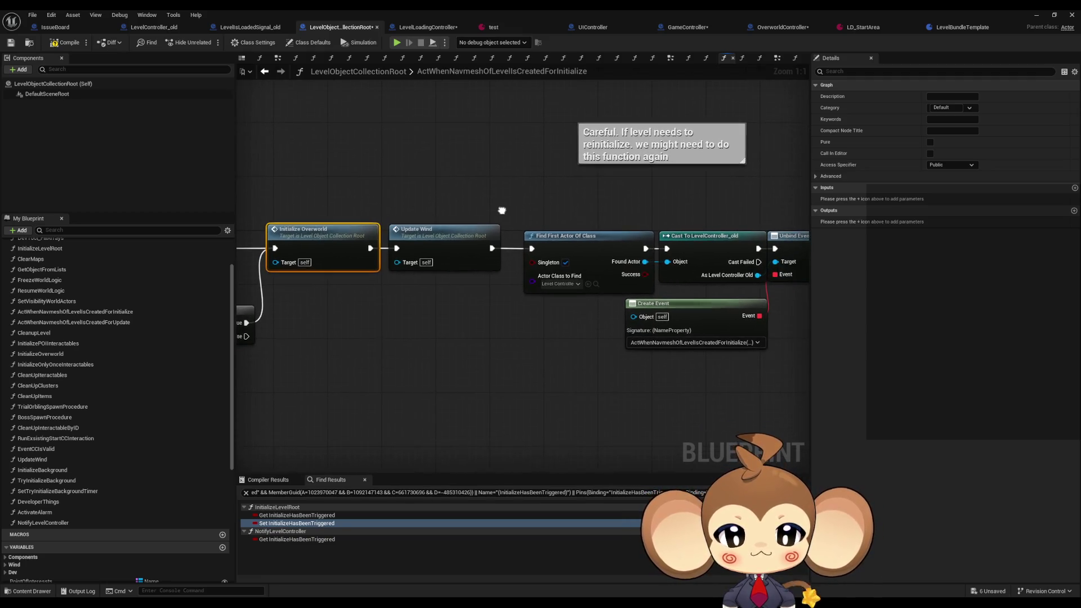
{"action": "double_click", "coordinate": [322, 237]}
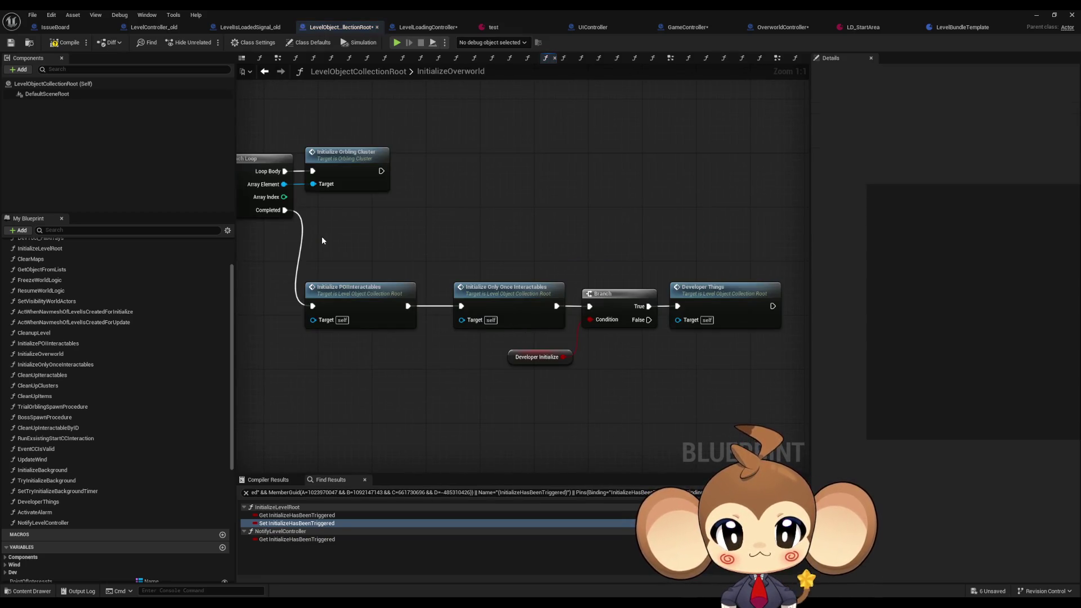
{"action": "left_click", "coordinate": [265, 71]}
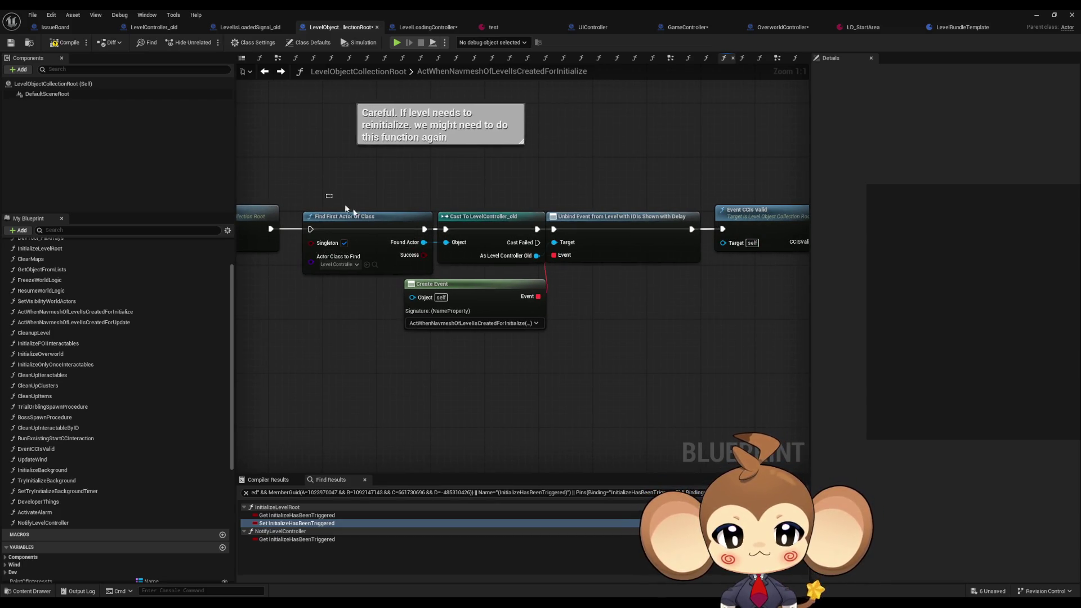
- Shift the Find First Actor and unbind nodes down about 110 px, then return to InitializeLevelRoot
{"action": "left_click_drag", "start_coordinate": [345, 208], "coordinate": [703, 292]}
{"action": "left_click_drag", "start_coordinate": [596, 230], "coordinate": [595, 290]}
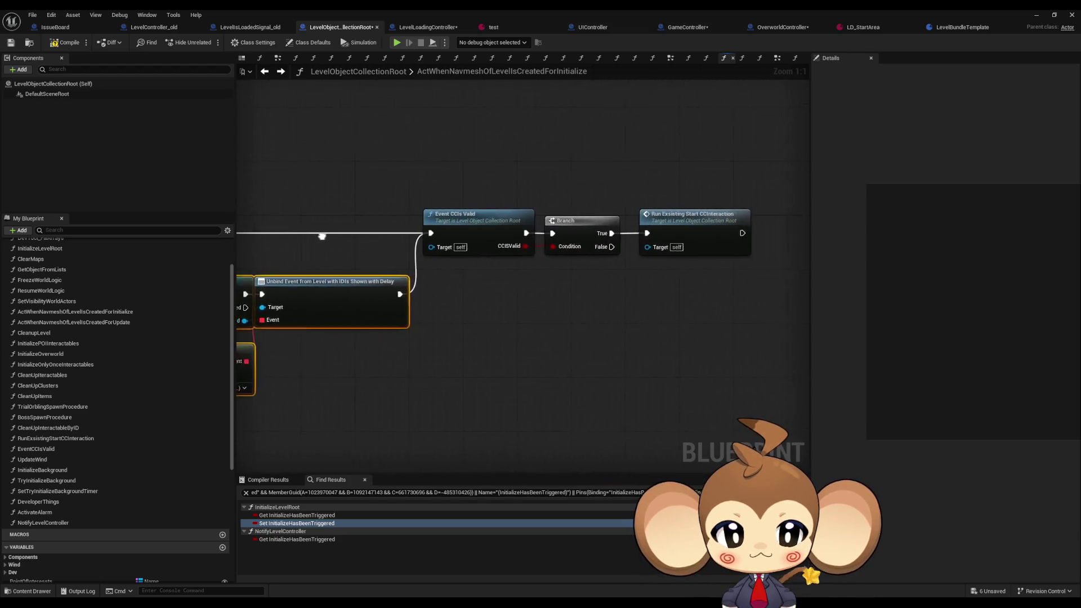
{"action": "left_click", "coordinate": [539, 330]}
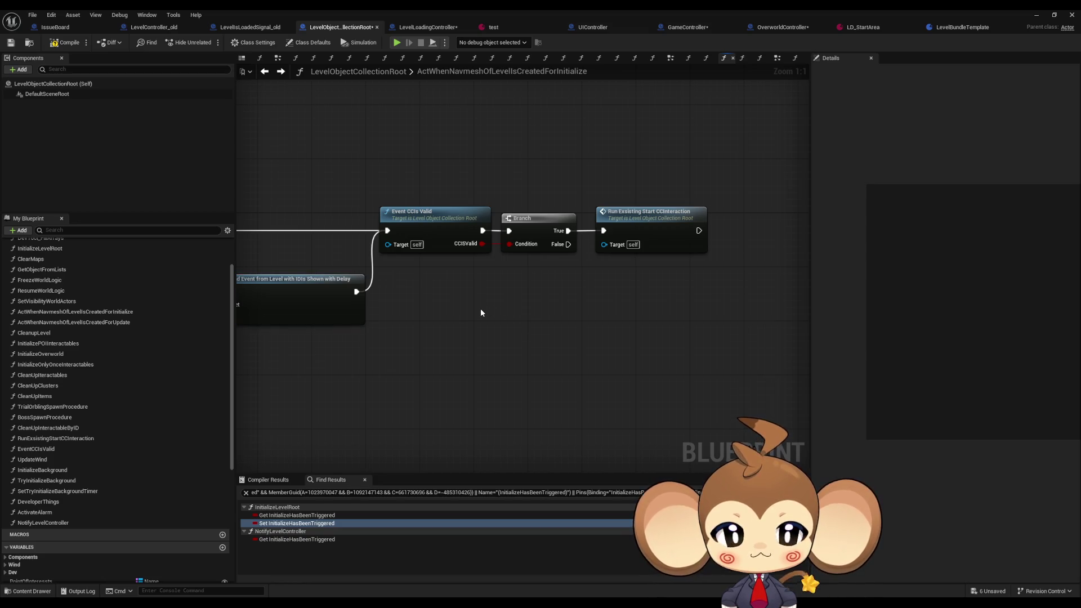
{"action": "scroll", "coordinate": [480, 308], "scroll_direction": "down", "scroll_amount": 4}
{"action": "left_click_drag", "start_coordinate": [404, 315], "coordinate": [604, 324]}
{"action": "scroll", "coordinate": [554, 313], "scroll_direction": "up", "scroll_amount": 3}
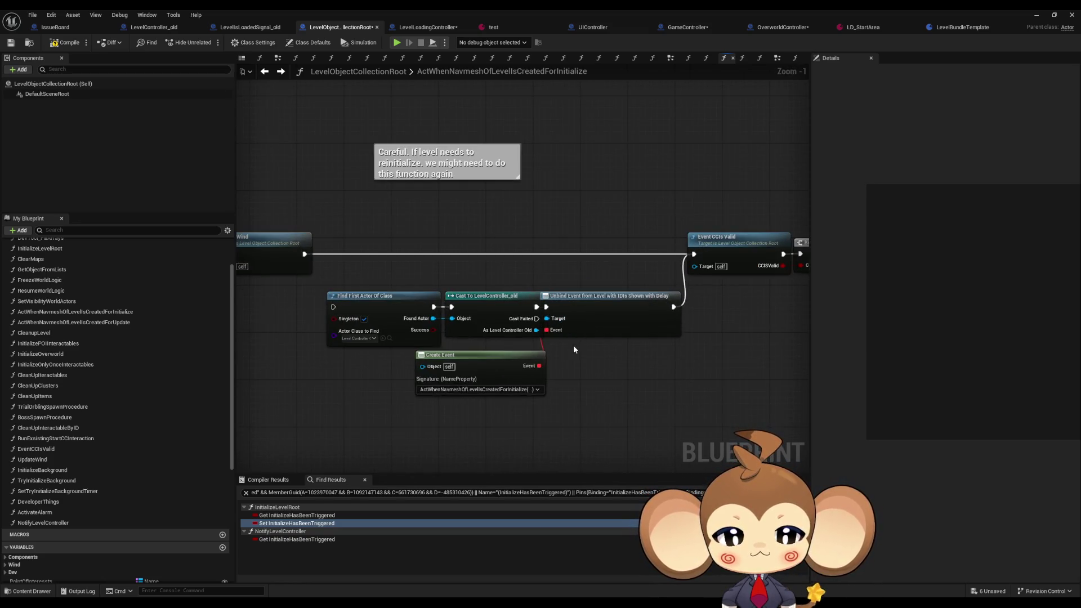
{"action": "mouse_move", "coordinate": [270, 346]}
{"action": "left_mouse_down"}
{"action": "mouse_move", "coordinate": [796, 355]}
{"action": "mouse_move", "coordinate": [600, 334]}
{"action": "left_mouse_up"}
{"action": "left_click", "coordinate": [265, 72]}
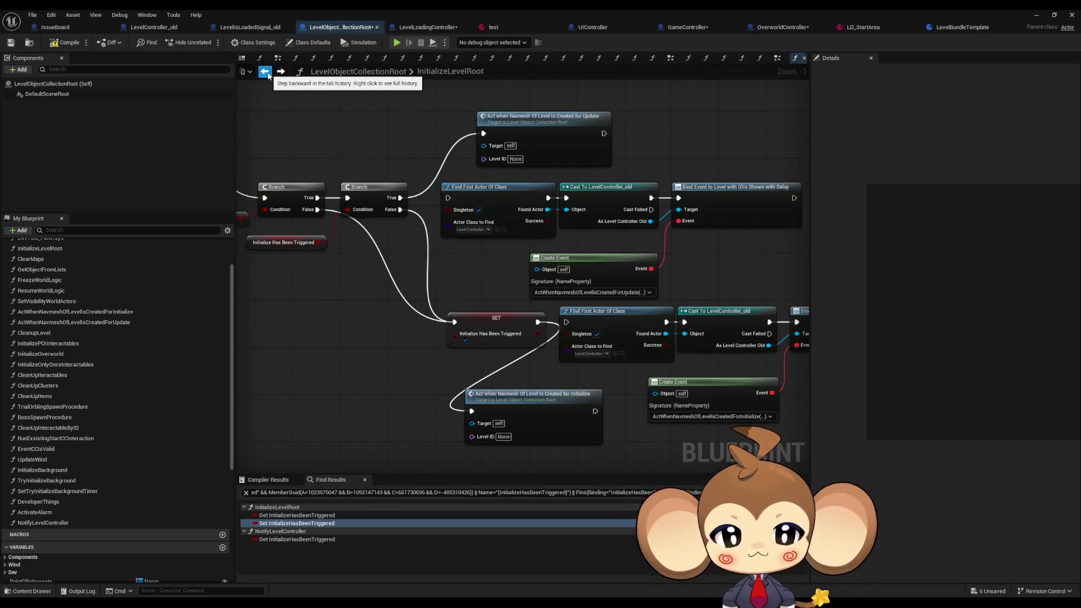
{"action": "scroll", "coordinate": [411, 238], "scroll_direction": "up", "scroll_amount": 1}
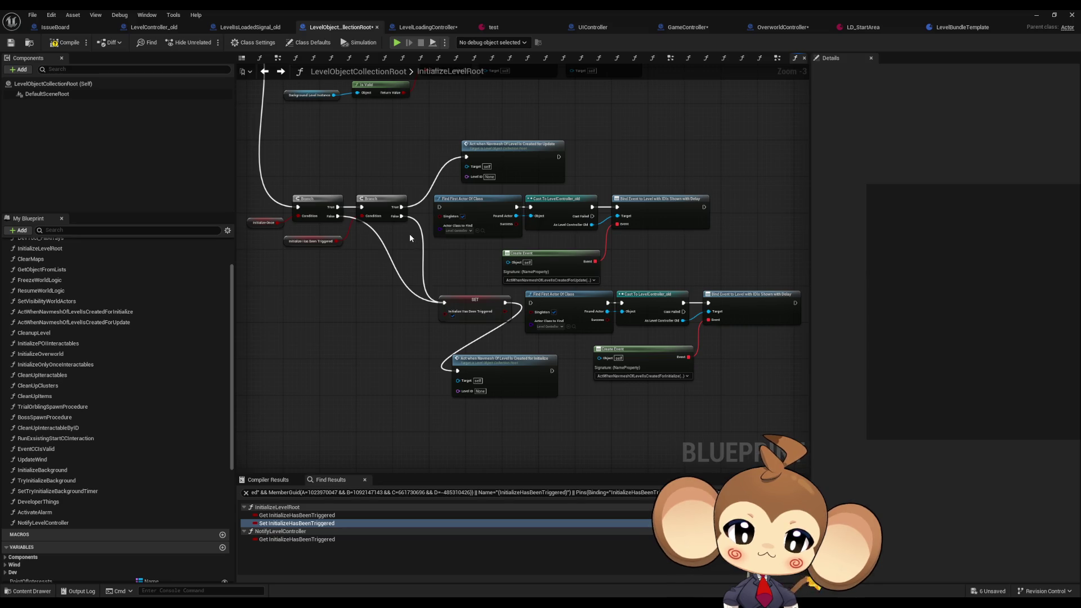
{"action": "mouse_move", "coordinate": [408, 229]}
{"action": "left_mouse_down"}
{"action": "mouse_move", "coordinate": [429, 275]}
{"action": "mouse_move", "coordinate": [483, 332]}
{"action": "left_mouse_up"}
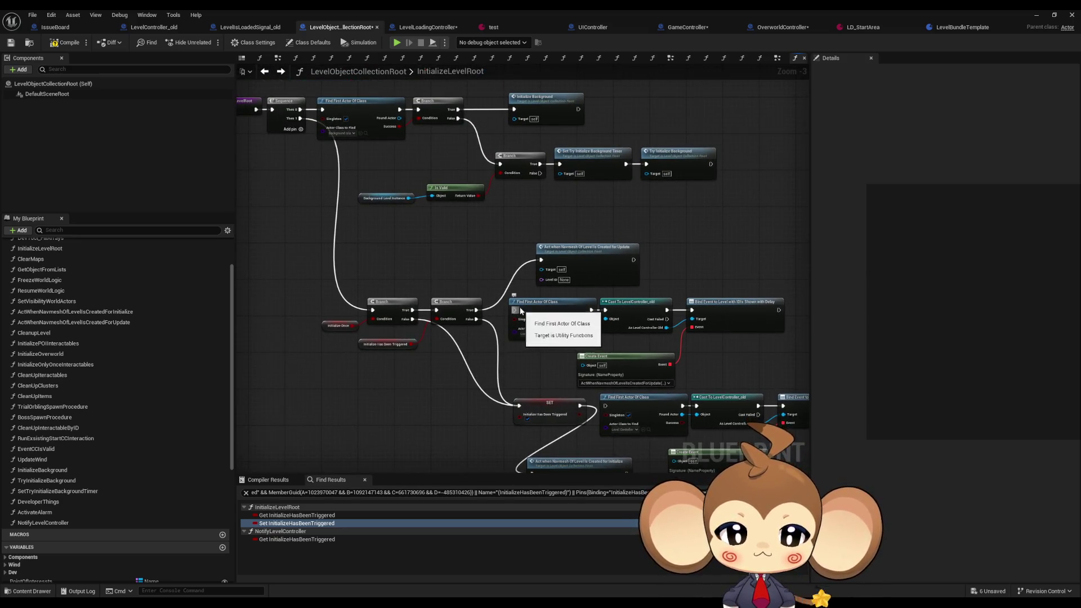
{"action": "left_click_drag", "start_coordinate": [444, 242], "coordinate": [520, 291]}
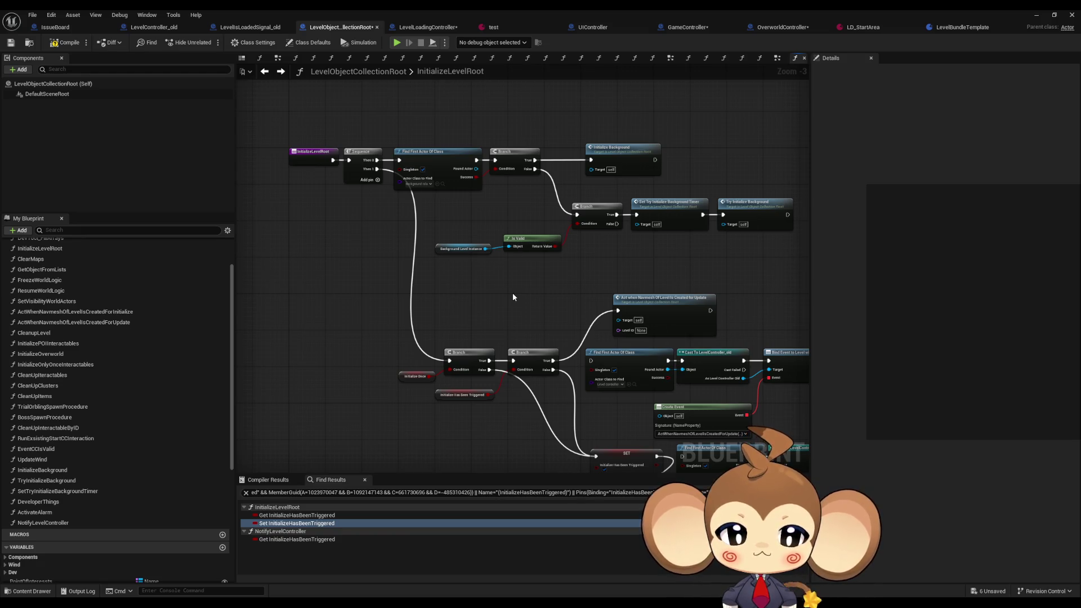
{"action": "left_click_drag", "start_coordinate": [513, 296], "coordinate": [479, 266]}
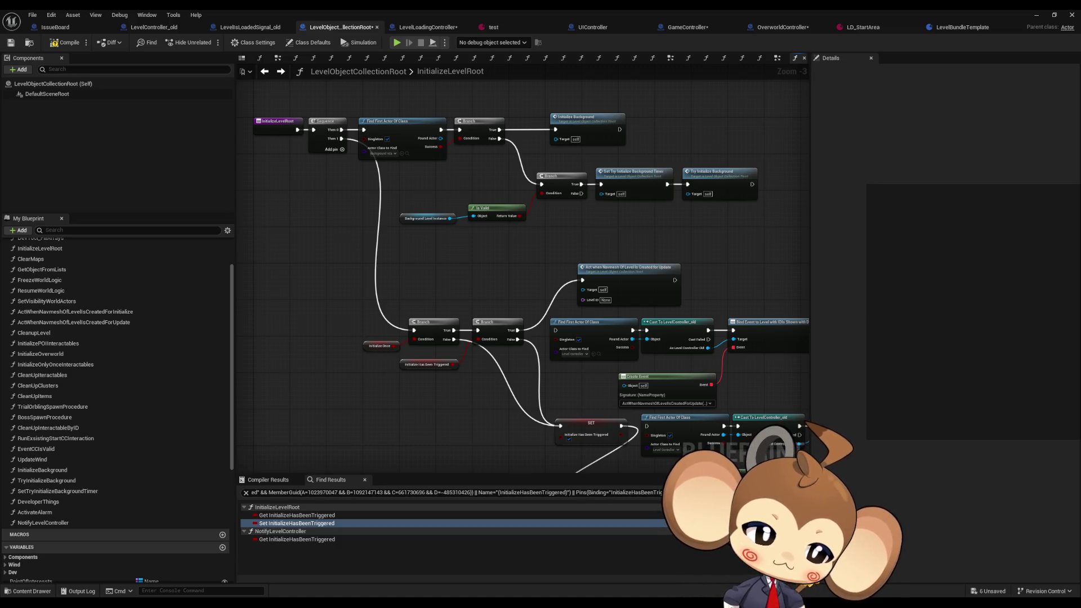
{"action": "left_click_drag", "start_coordinate": [333, 426], "coordinate": [492, 398]}
- Add a Get Navigation System node to the InitializeLevelRoot graph
{"action": "right_click", "coordinate": [493, 397]}
{"action": "type", "text": "get"}
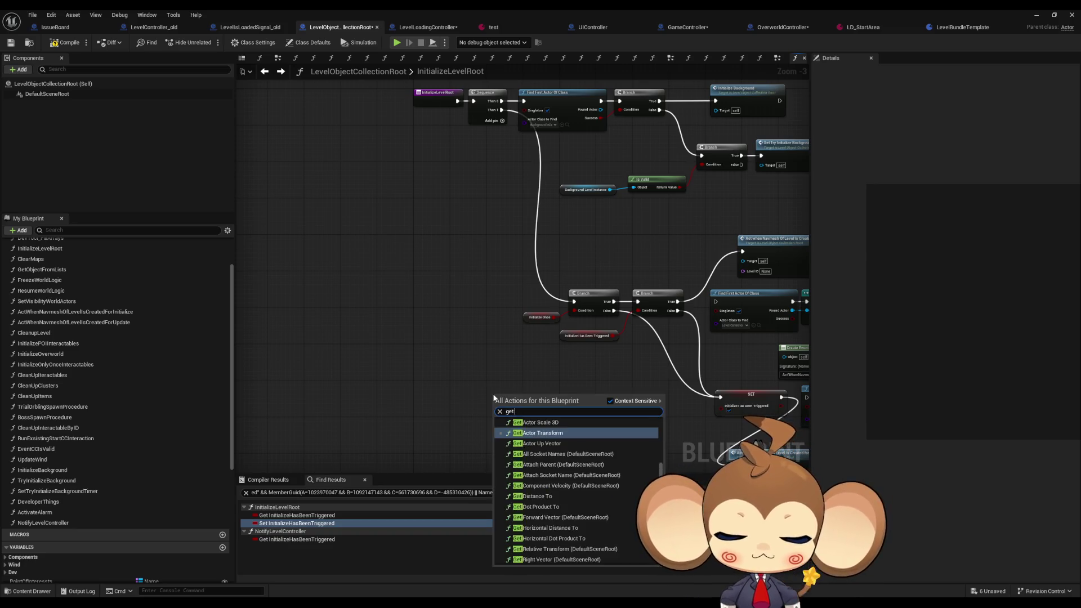
{"action": "type", "text": " nav sys"}
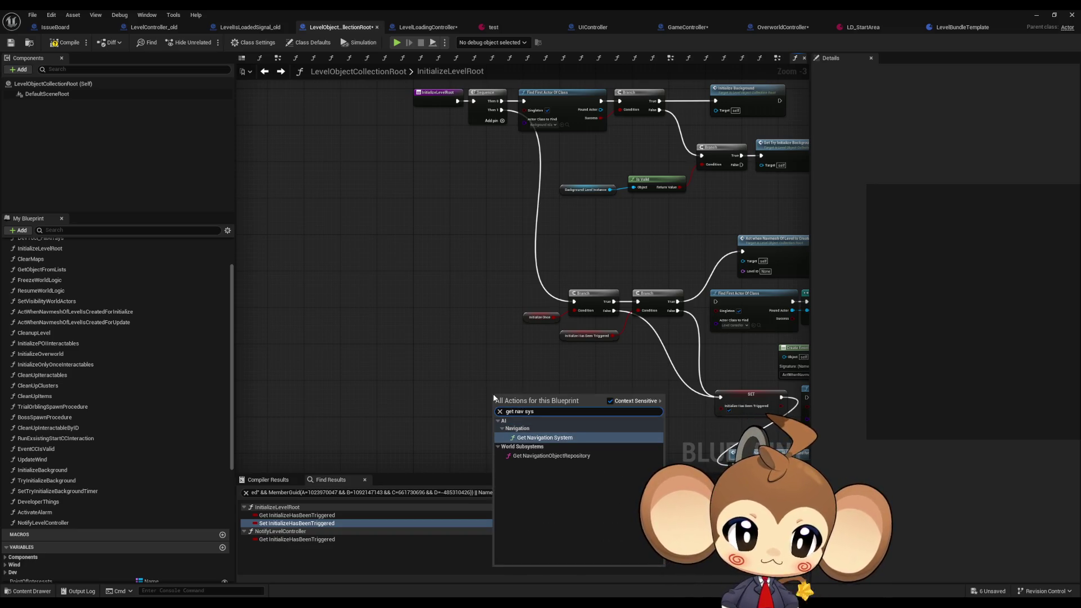
{"action": "key", "text": "Return"}
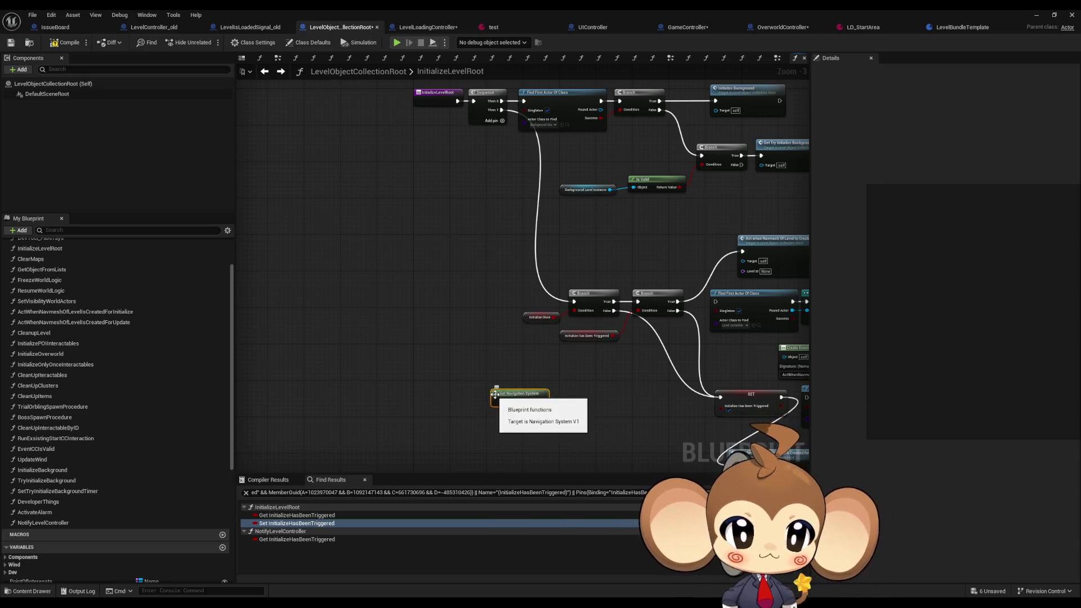
{"action": "scroll", "coordinate": [532, 413], "scroll_direction": "up", "scroll_amount": 3}
{"action": "left_click_drag", "start_coordinate": [444, 351], "coordinate": [398, 344]}
- Attach a Bind Event to OnNavigationGenerationFinished to it, then view GameController's ExecuteCommand graph
{"action": "left_click_drag", "start_coordinate": [417, 343], "coordinate": [472, 341]}
{"action": "type", "text": "bind"}
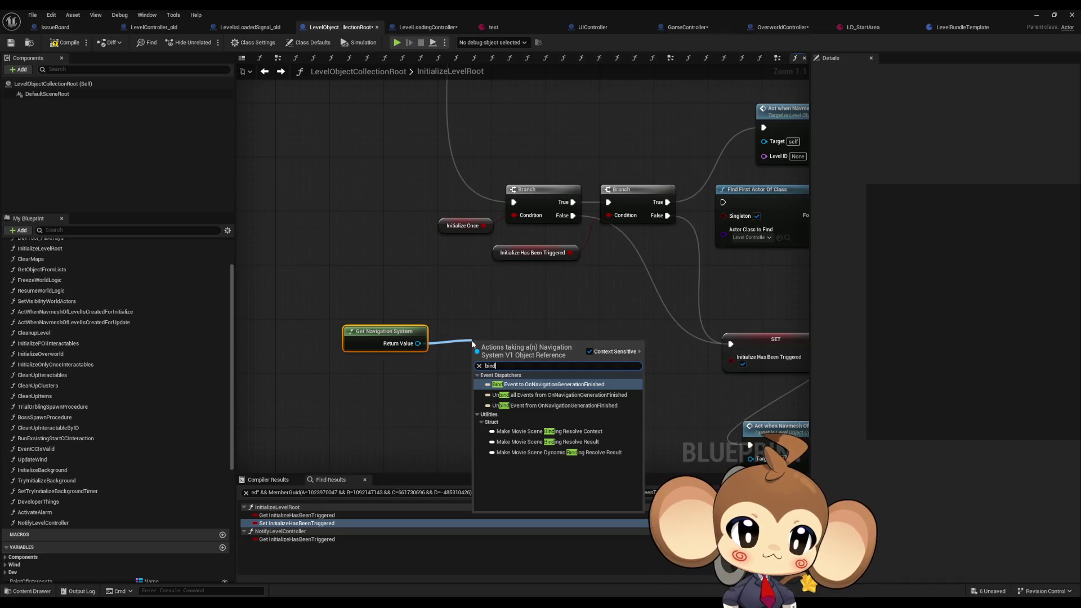
{"action": "left_click", "coordinate": [529, 385]}
{"action": "mouse_move", "coordinate": [527, 362]}
{"action": "left_mouse_down"}
{"action": "mouse_move", "coordinate": [486, 343]}
{"action": "mouse_move", "coordinate": [492, 328]}
{"action": "left_mouse_up"}
{"action": "left_click", "coordinate": [450, 417]}
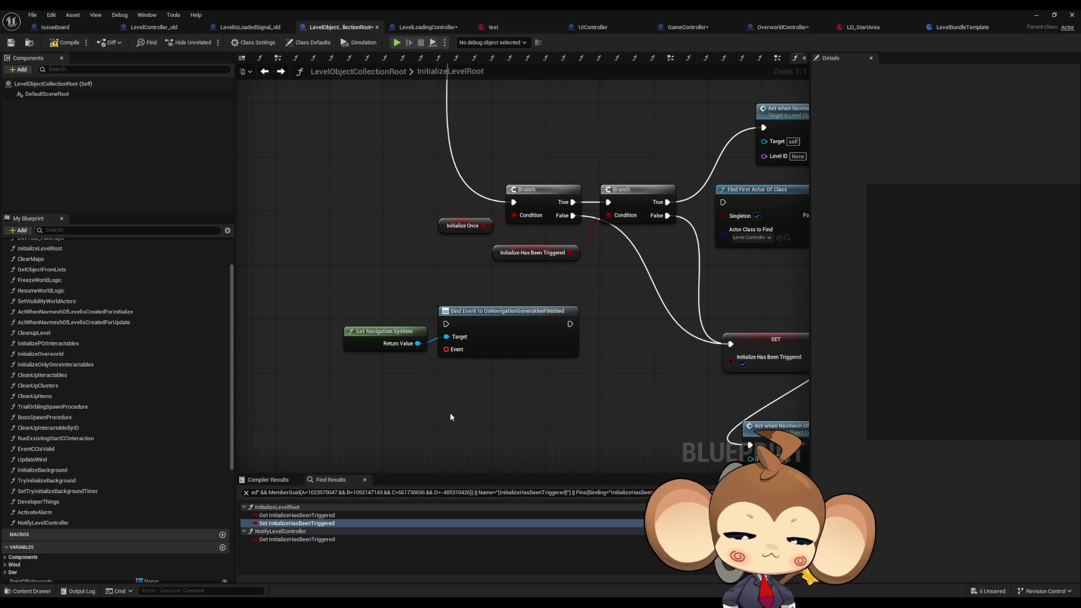
{"action": "scroll", "coordinate": [575, 342], "scroll_direction": "down", "scroll_amount": 3}
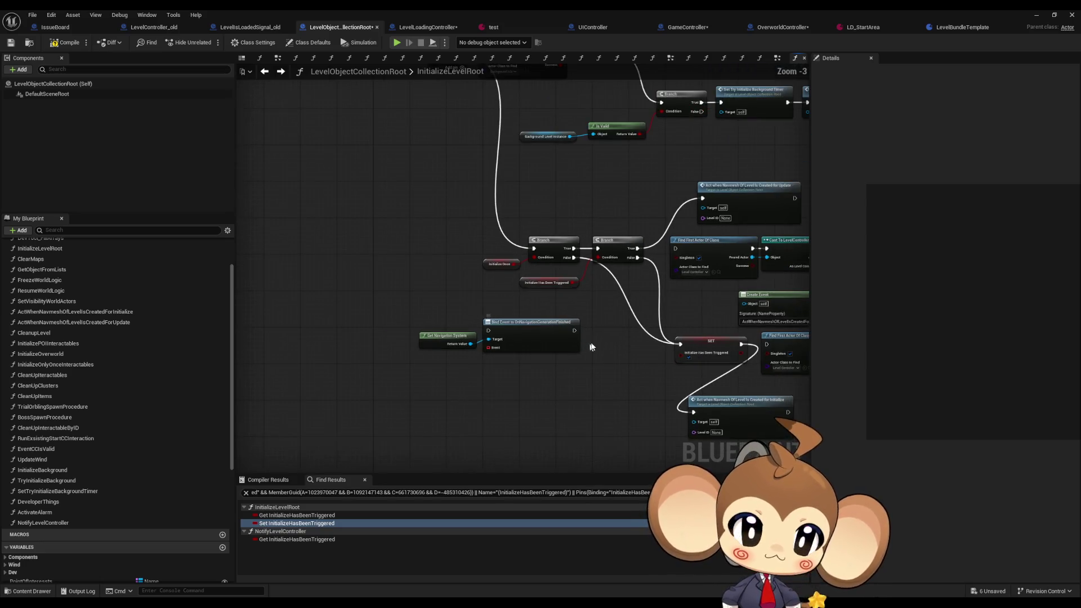
{"action": "left_click_drag", "start_coordinate": [591, 346], "coordinate": [496, 404]}
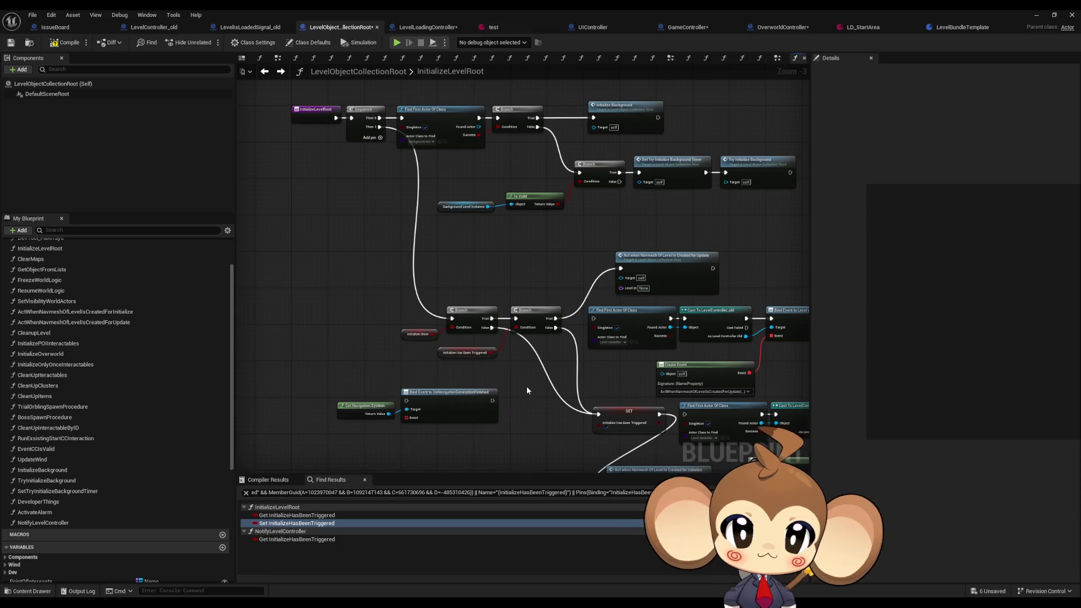
{"action": "left_click", "coordinate": [703, 27]}
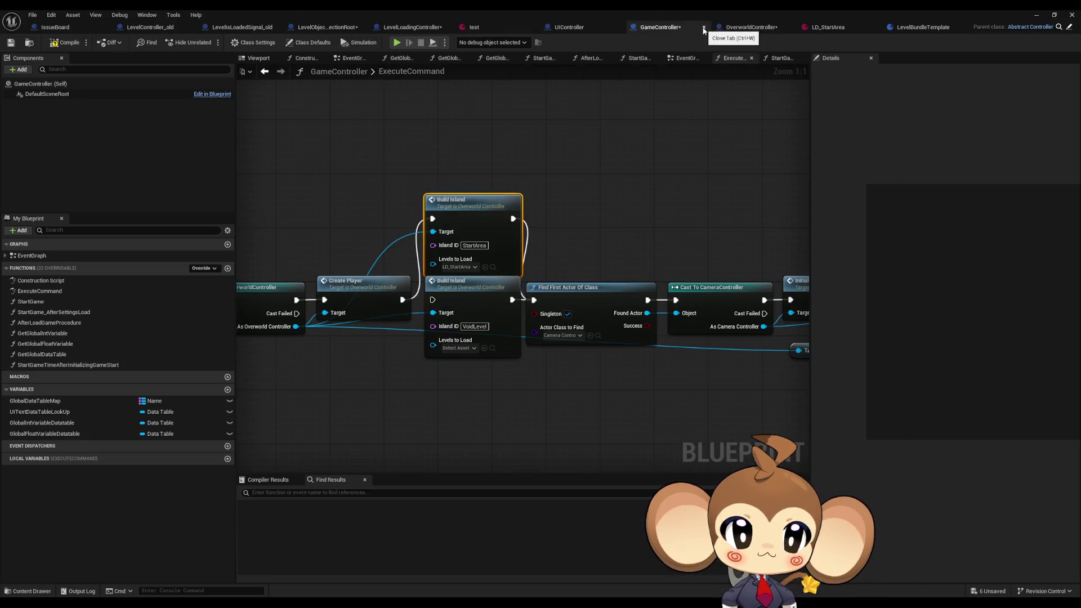
- Open BuildIsland, look over its Load Level and Switch Level nodes, and open SwitchLevel
{"action": "double_click", "coordinate": [454, 221]}
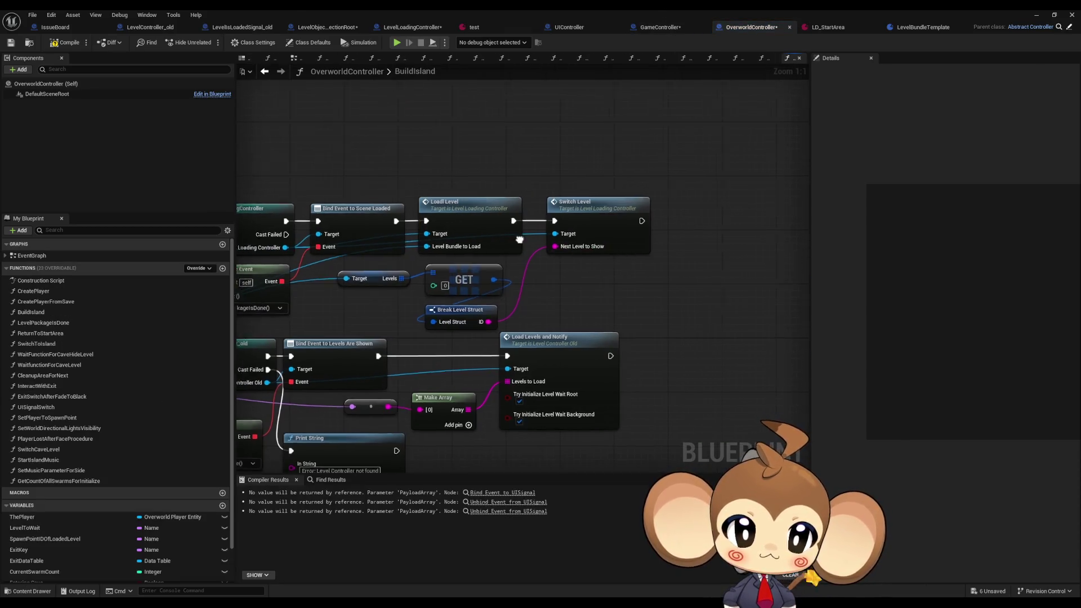
{"action": "left_click_drag", "start_coordinate": [519, 239], "coordinate": [618, 222]}
{"action": "scroll", "coordinate": [586, 228], "scroll_direction": "down", "scroll_amount": 1}
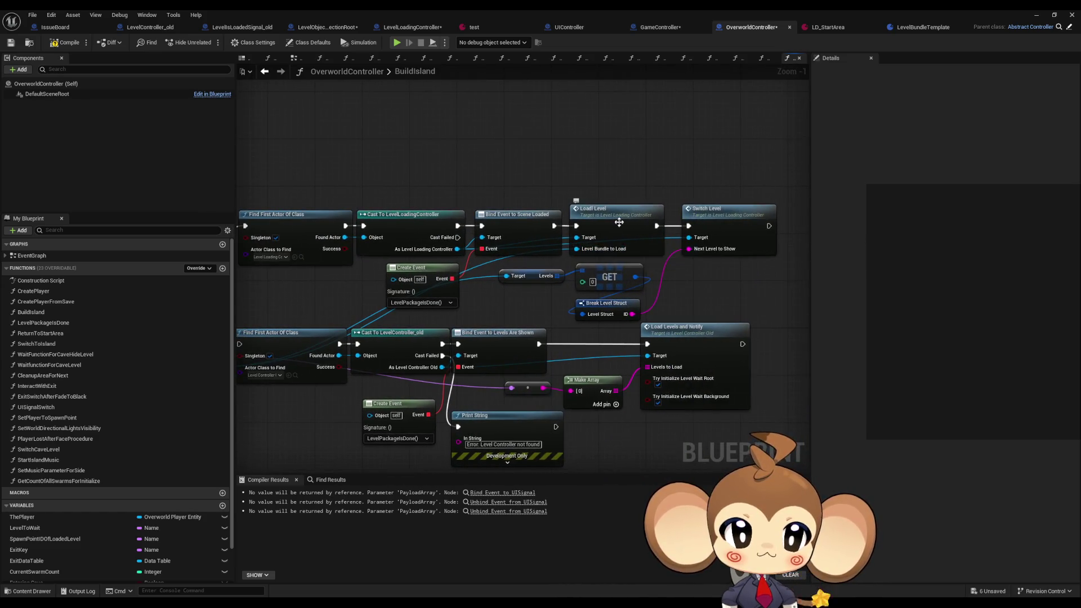
{"action": "scroll", "coordinate": [618, 222], "scroll_direction": "up", "scroll_amount": 1}
{"action": "left_click", "coordinate": [619, 222]}
{"action": "left_click", "coordinate": [720, 218]}
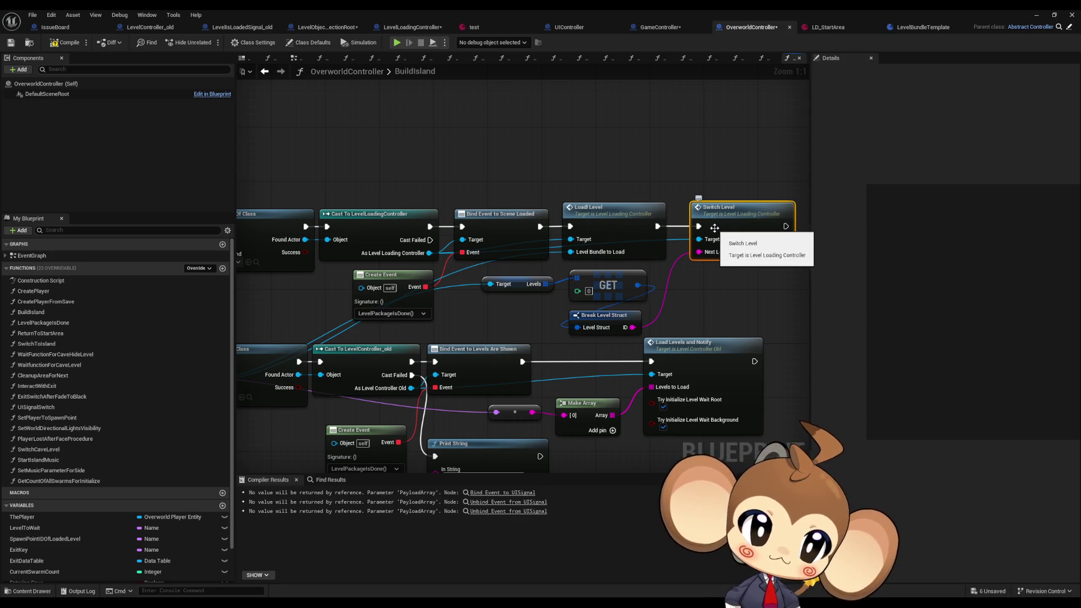
{"action": "left_click_drag", "start_coordinate": [720, 219], "coordinate": [543, 242]}
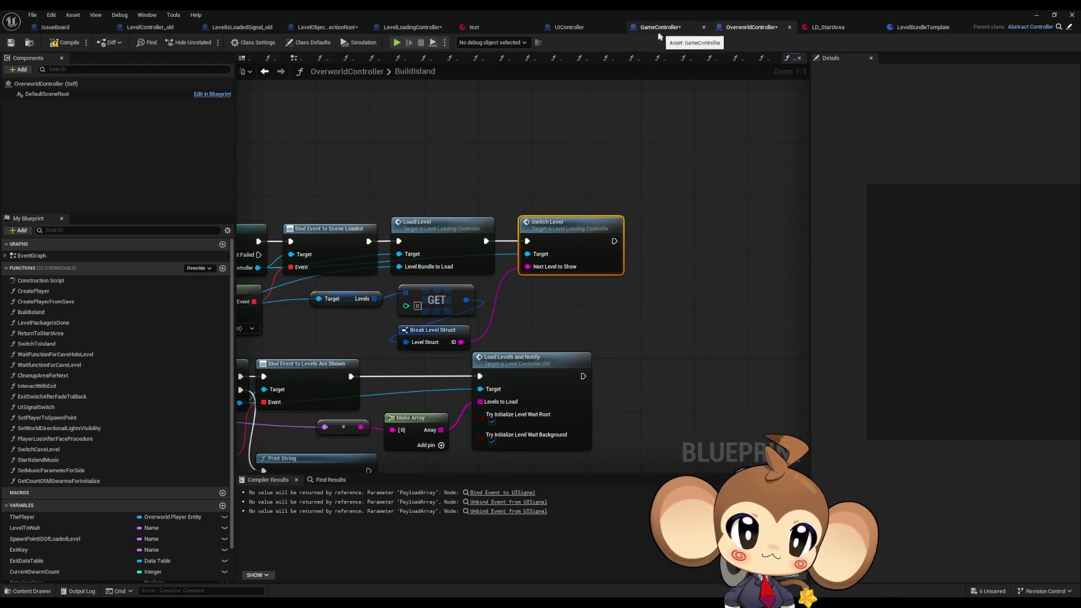
{"action": "double_click", "coordinate": [566, 234]}
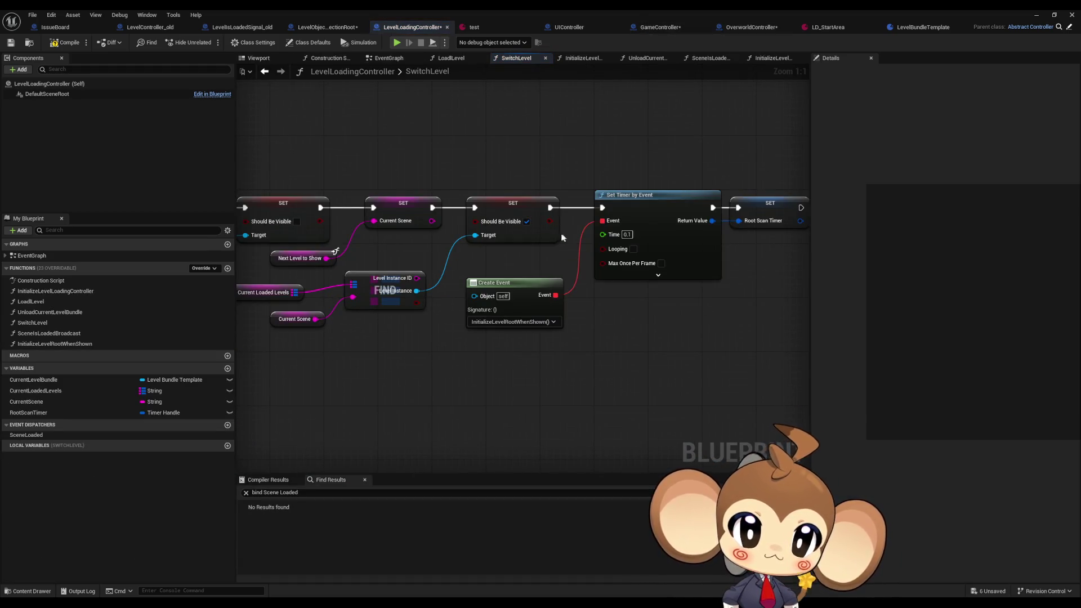
{"action": "mouse_move", "coordinate": [556, 232]}
{"action": "left_mouse_down"}
{"action": "mouse_move", "coordinate": [726, 227]}
{"action": "mouse_move", "coordinate": [500, 231]}
{"action": "left_mouse_up"}
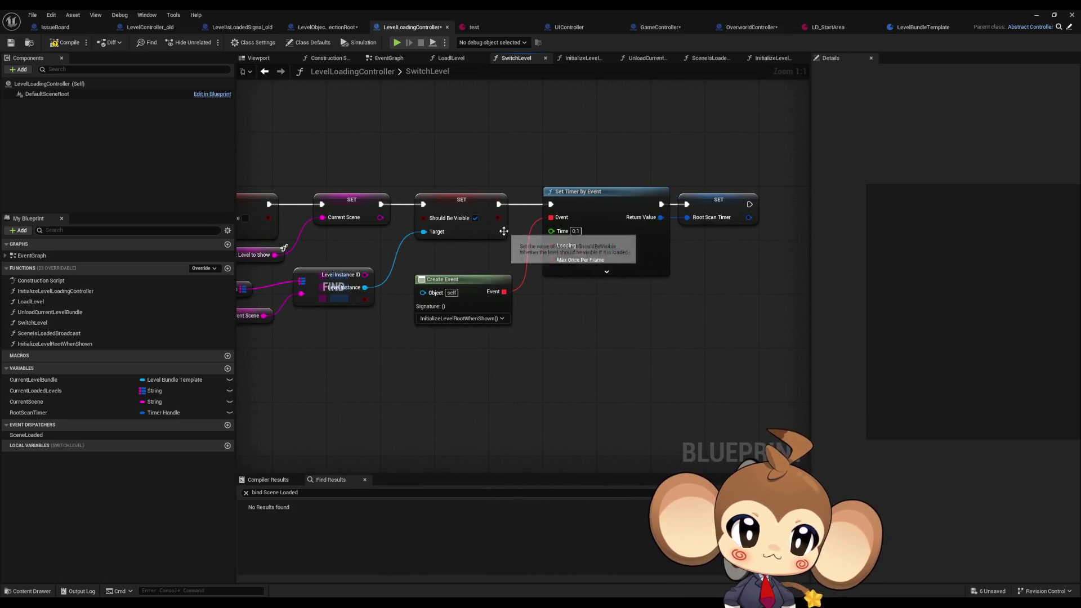
- Cut Get Navigation System and Bind Event from LevelObjectCollectionRoot and paste them above Switch Level
{"action": "left_click", "coordinate": [317, 29]}
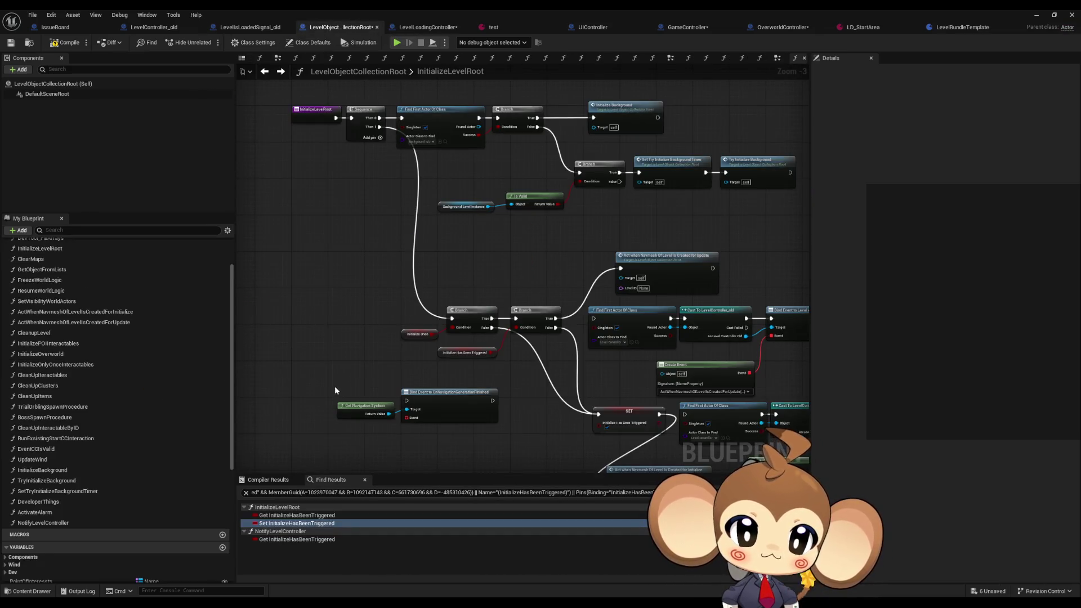
{"action": "left_click_drag", "start_coordinate": [334, 387], "coordinate": [463, 402]}
{"action": "key", "text": "ctrl+x"}
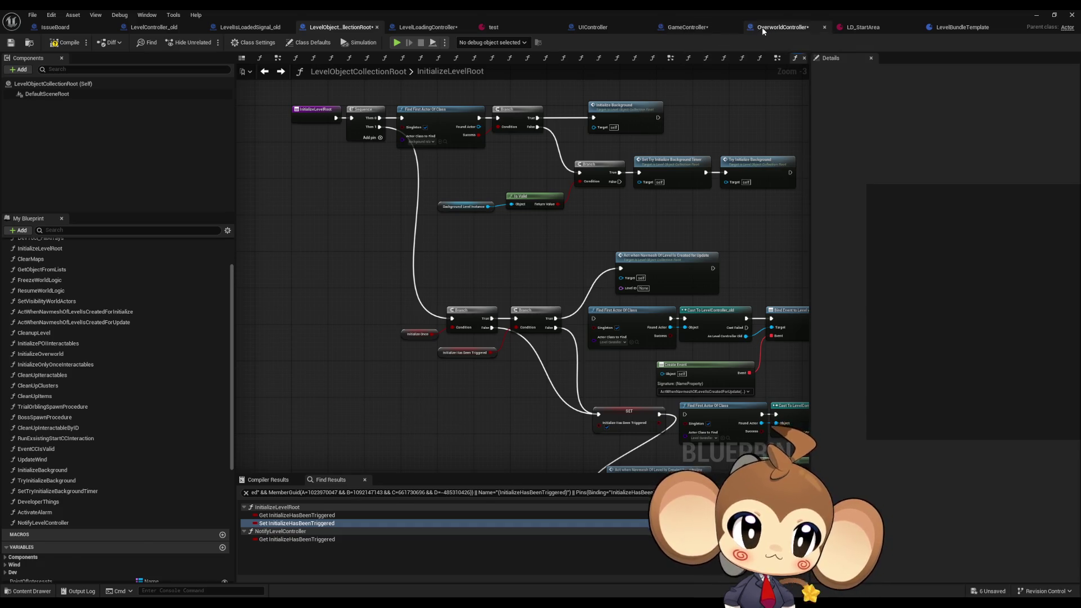
{"action": "left_click", "coordinate": [762, 27]}
{"action": "key", "text": "ctrl+v"}
{"action": "left_click_drag", "start_coordinate": [636, 144], "coordinate": [534, 150]}
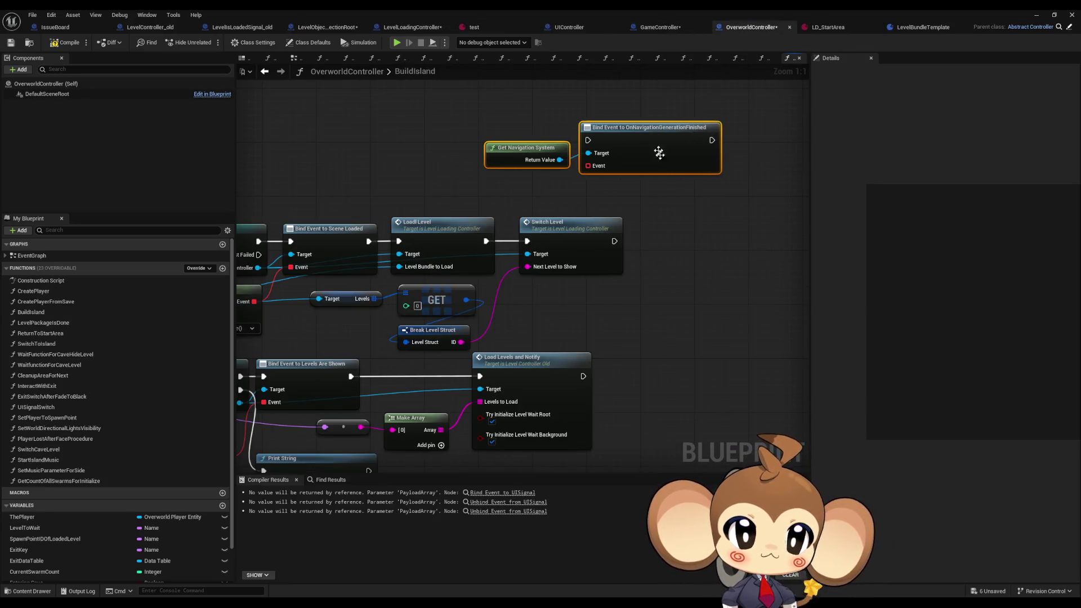
{"action": "left_click", "coordinate": [701, 273]}
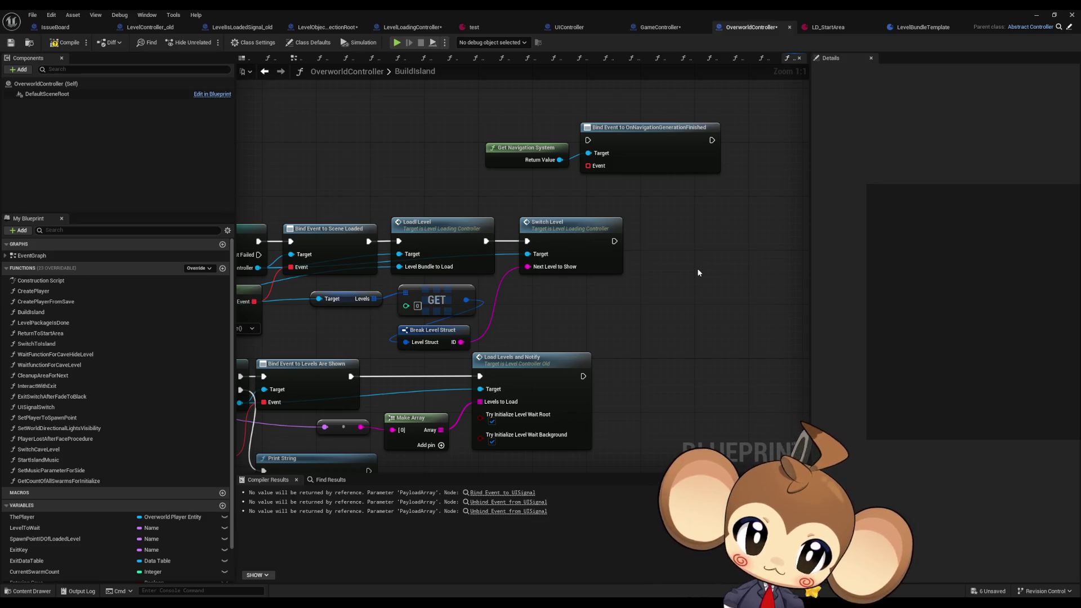
{"action": "double_click", "coordinate": [587, 242]}
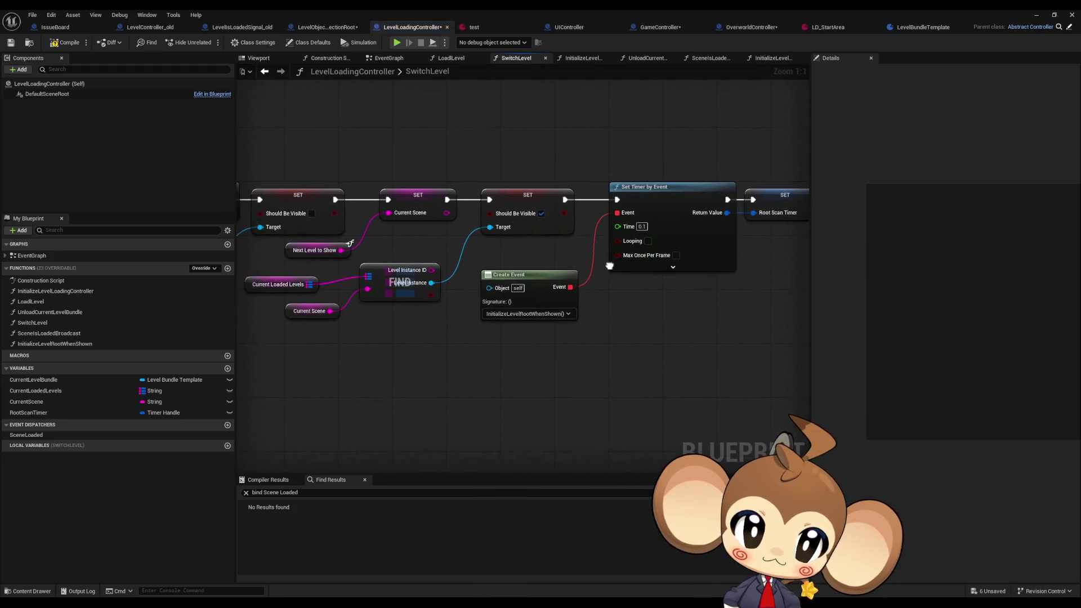
- Open InitializeLevelRootWhenShown and follow its Initialize Level Root call into that function
{"action": "double_click", "coordinate": [74, 344]}
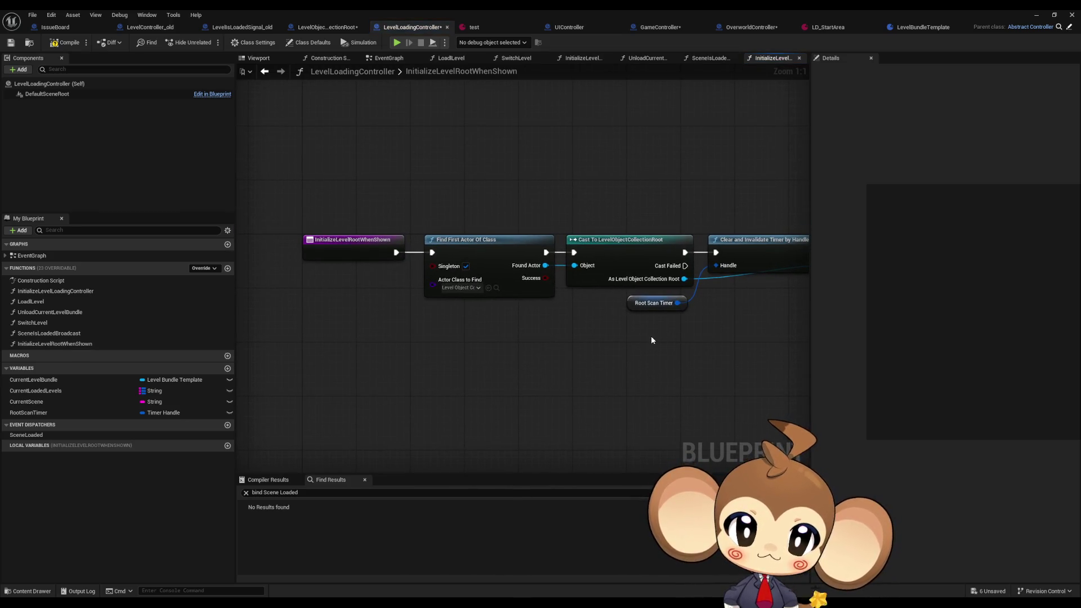
{"action": "left_click_drag", "start_coordinate": [652, 340], "coordinate": [458, 357]}
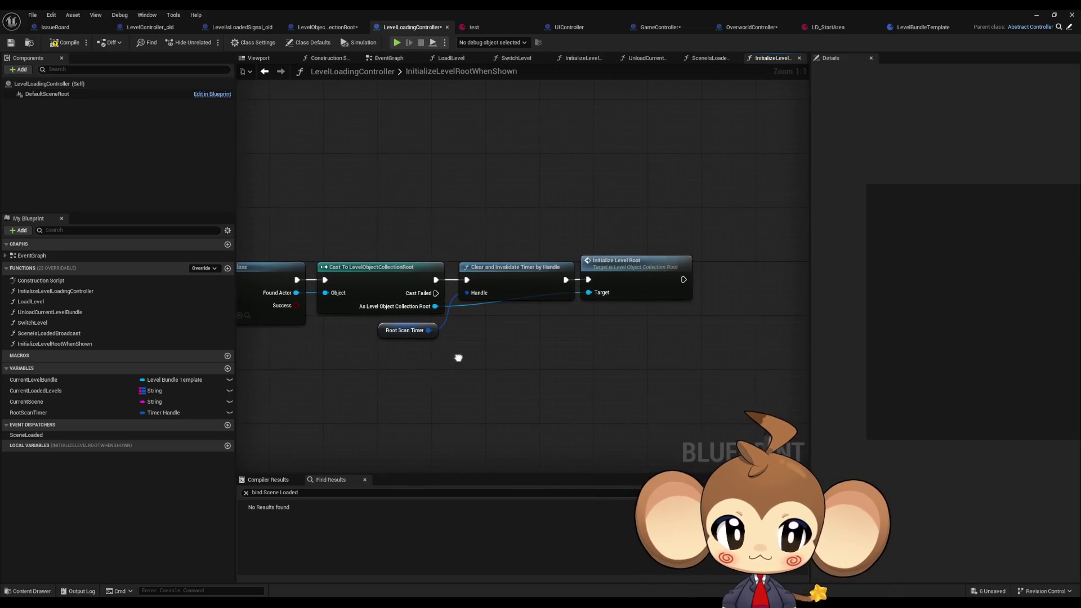
{"action": "left_click", "coordinate": [627, 281]}
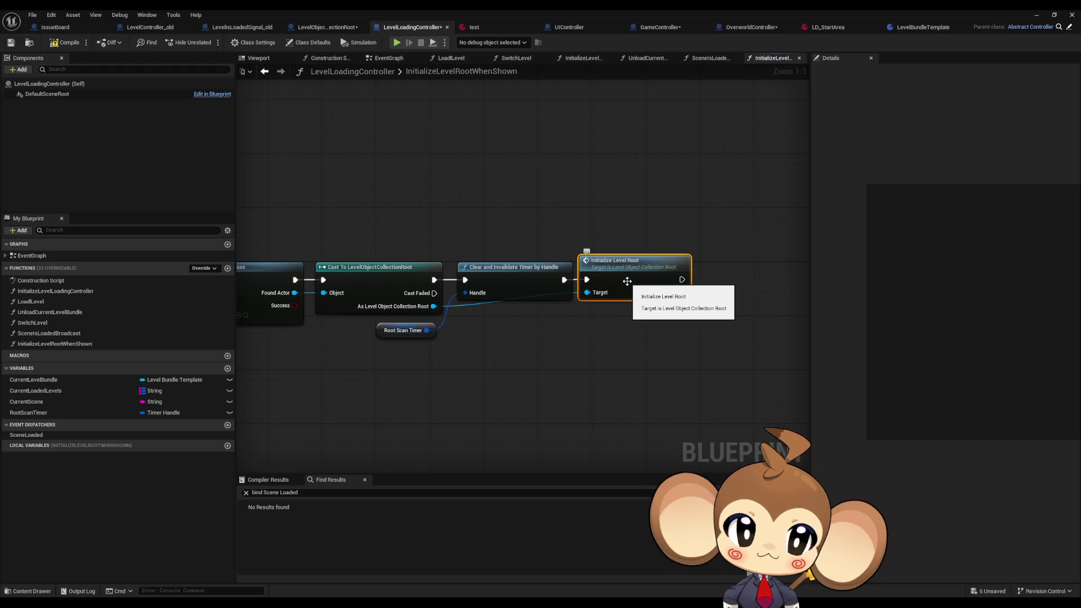
{"action": "double_click", "coordinate": [625, 282]}
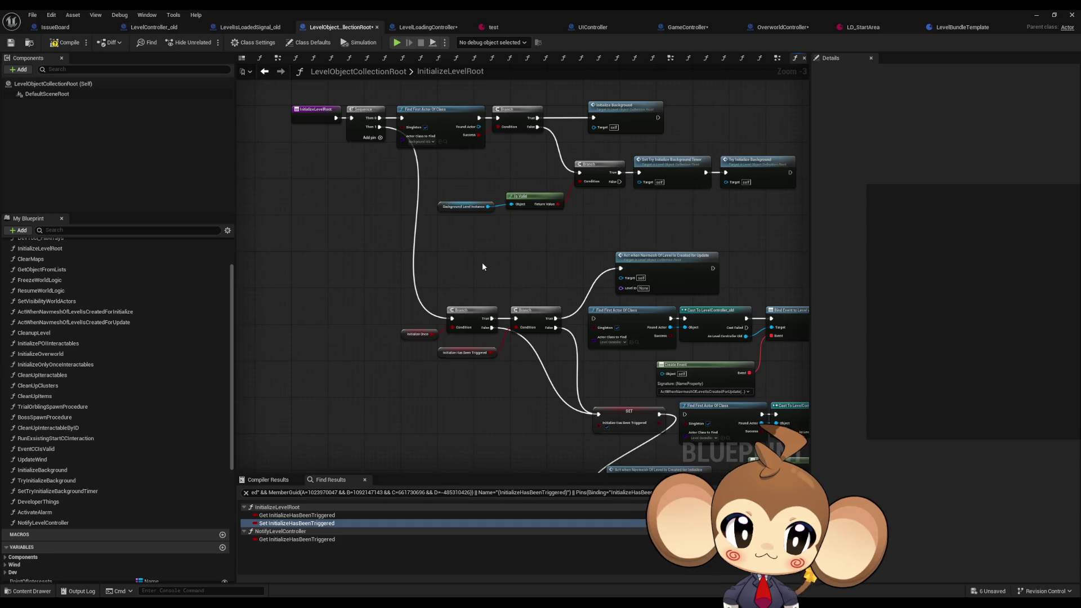
{"action": "left_click_drag", "start_coordinate": [482, 263], "coordinate": [437, 254]}
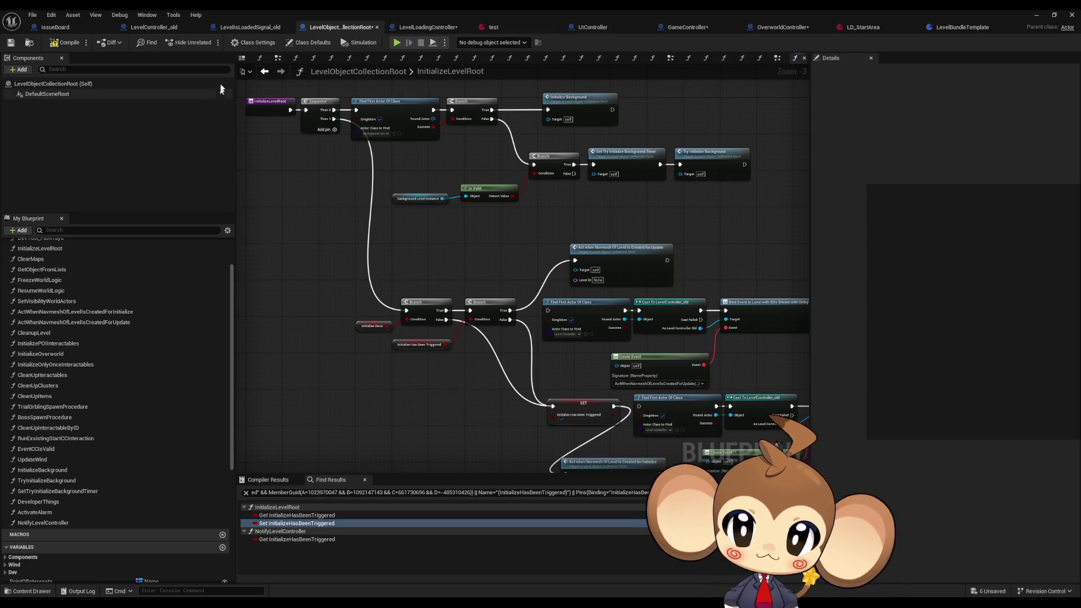
- Back in BuildIsland, add a Boolean variable named NavmeshTimerDone
{"action": "left_click", "coordinate": [778, 28]}
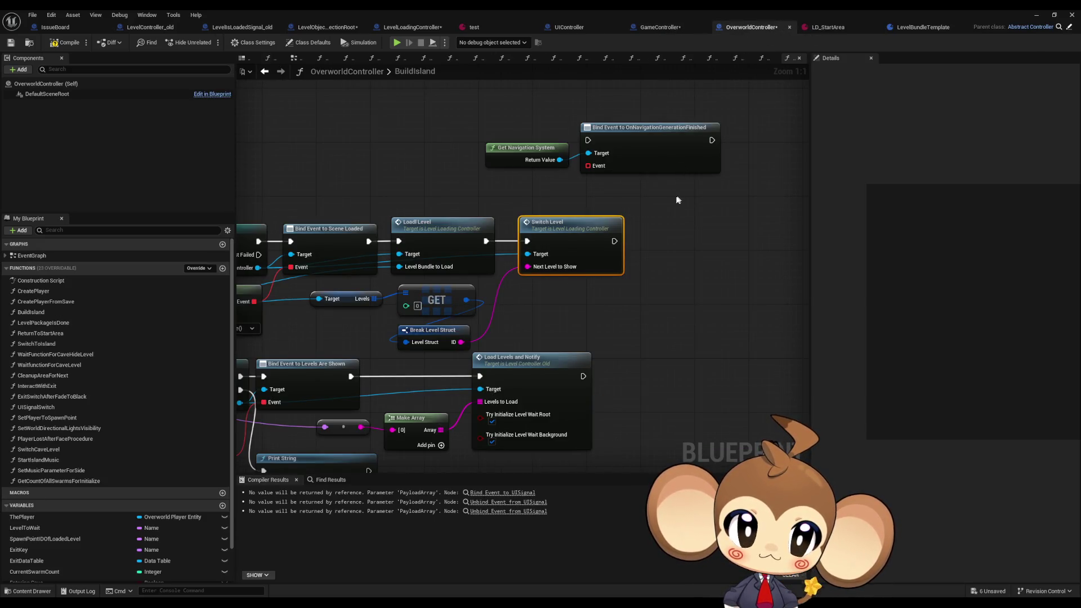
{"action": "left_click_drag", "start_coordinate": [678, 204], "coordinate": [575, 261]}
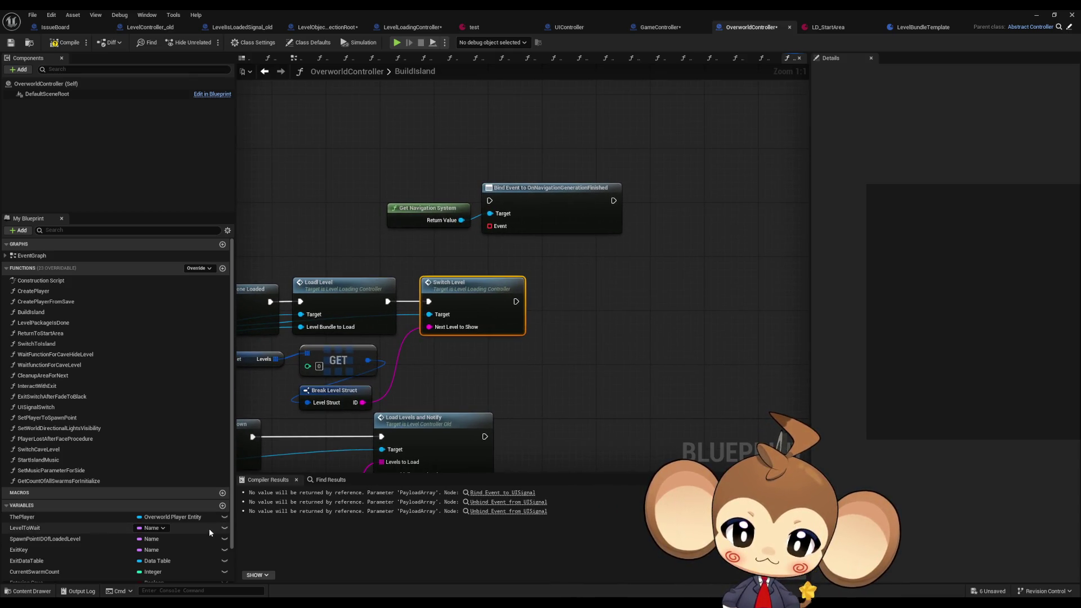
{"action": "scroll", "coordinate": [208, 525], "scroll_direction": "down", "scroll_amount": 3}
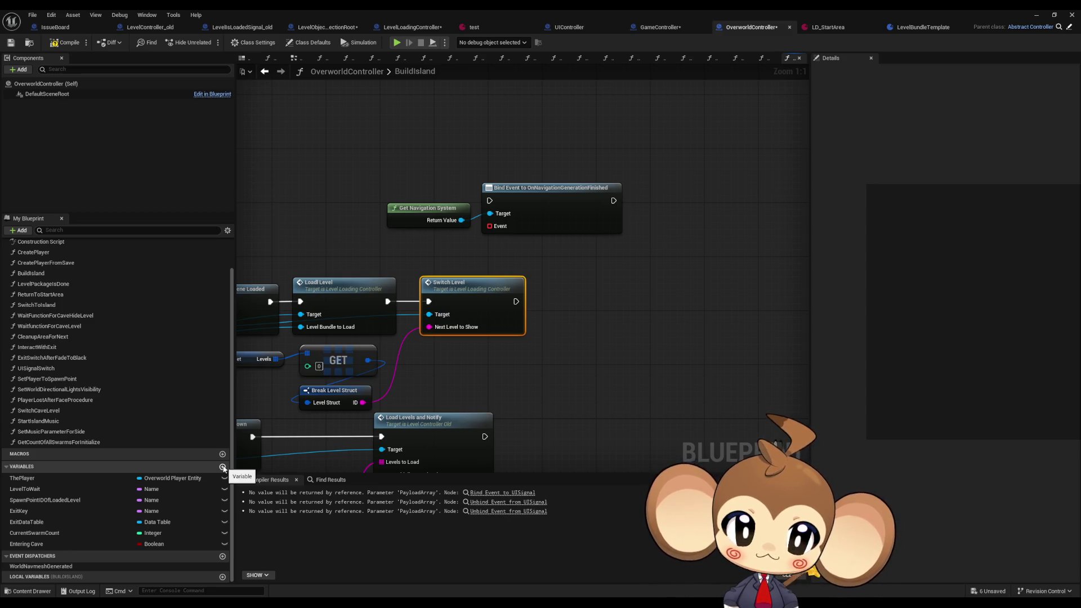
{"action": "left_click", "coordinate": [223, 467]}
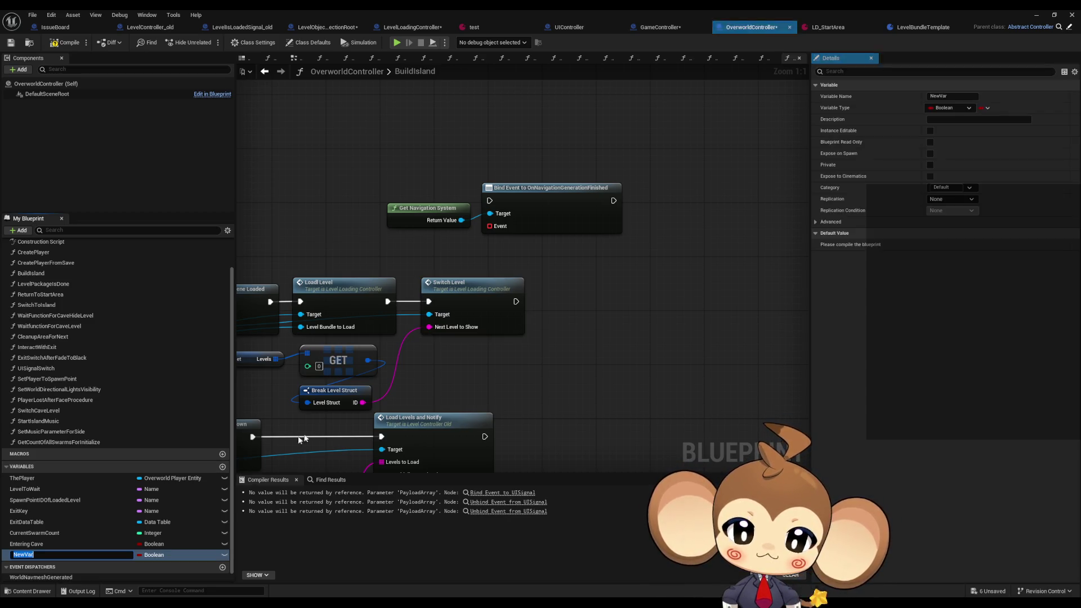
{"action": "type", "text": "Navm"}
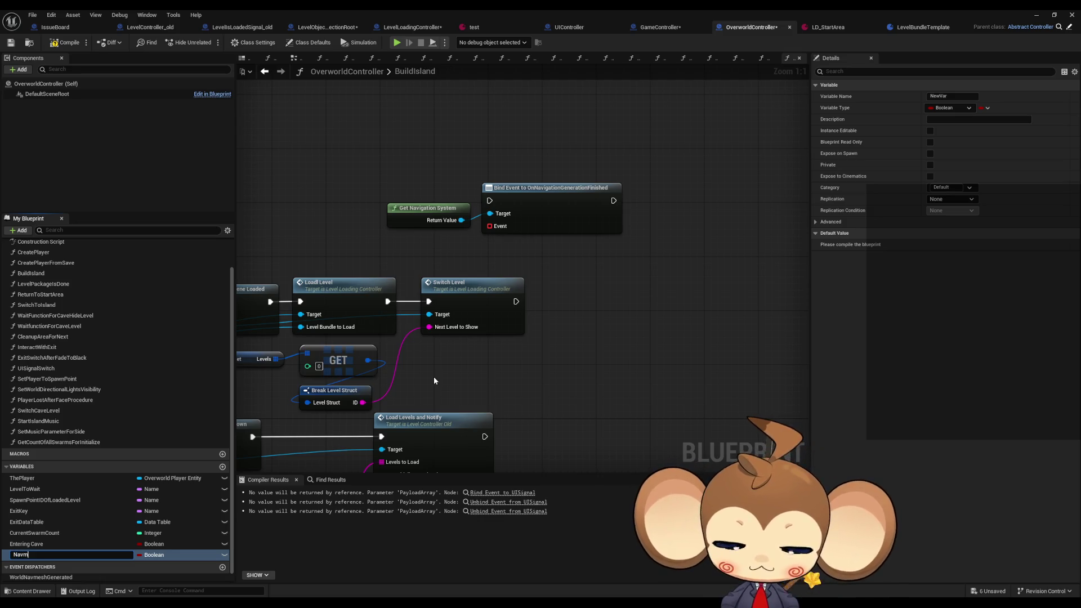
{"action": "type", "text": "eshTimer"}
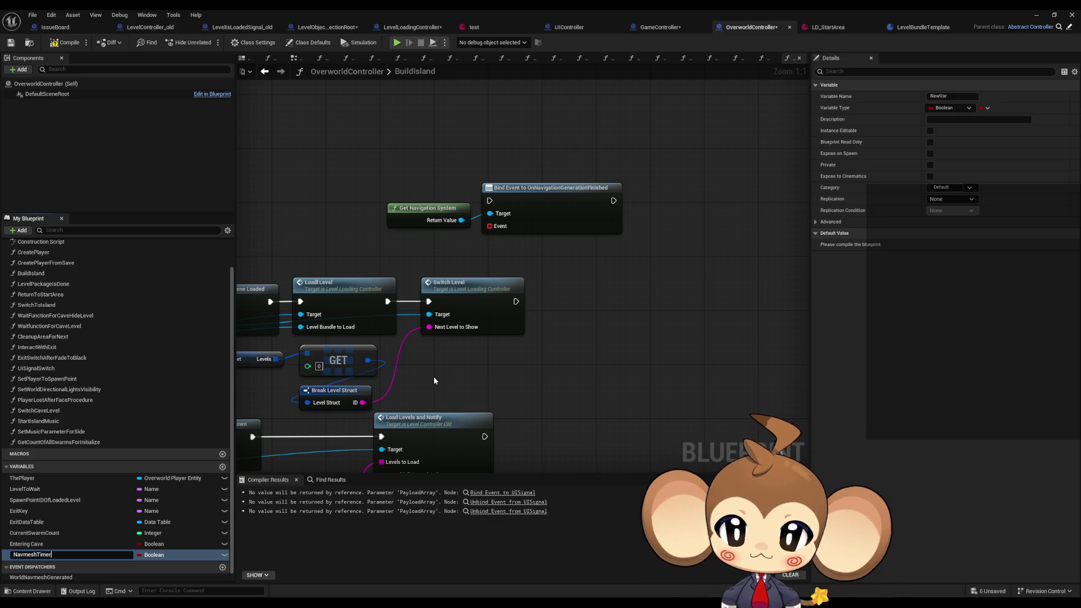
{"action": "type", "text": "Done"}
{"action": "key", "text": "Return"}
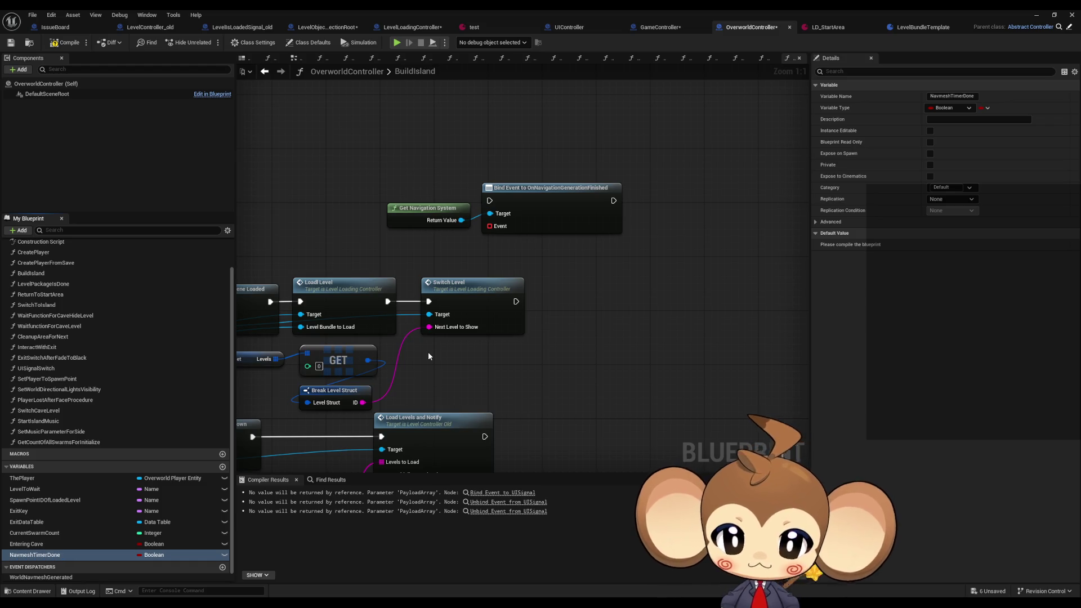
- Add a second Boolean variable named NavmeshDispatcherTriggered
{"action": "left_click", "coordinate": [222, 467]}
{"action": "type", "text": "Nav"}
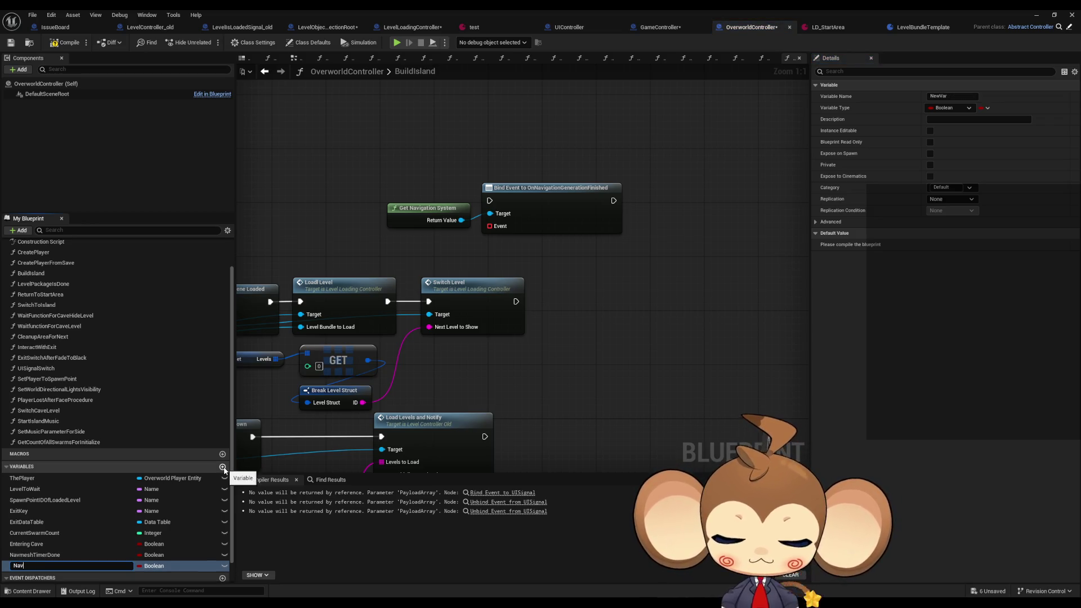
{"action": "type", "text": "mesh"}
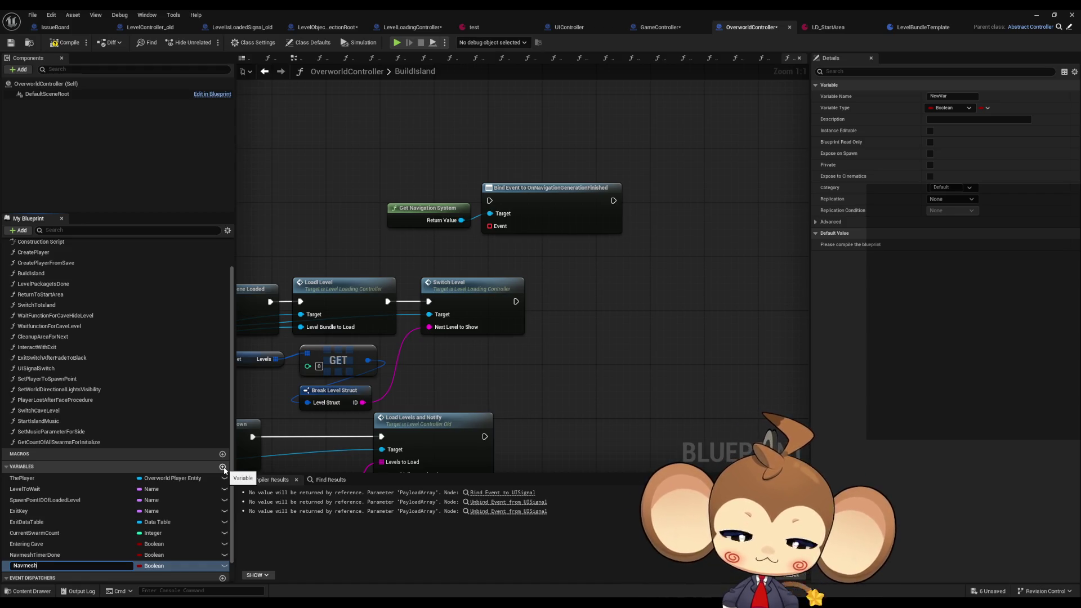
{"action": "type", "text": "Dispatc"}
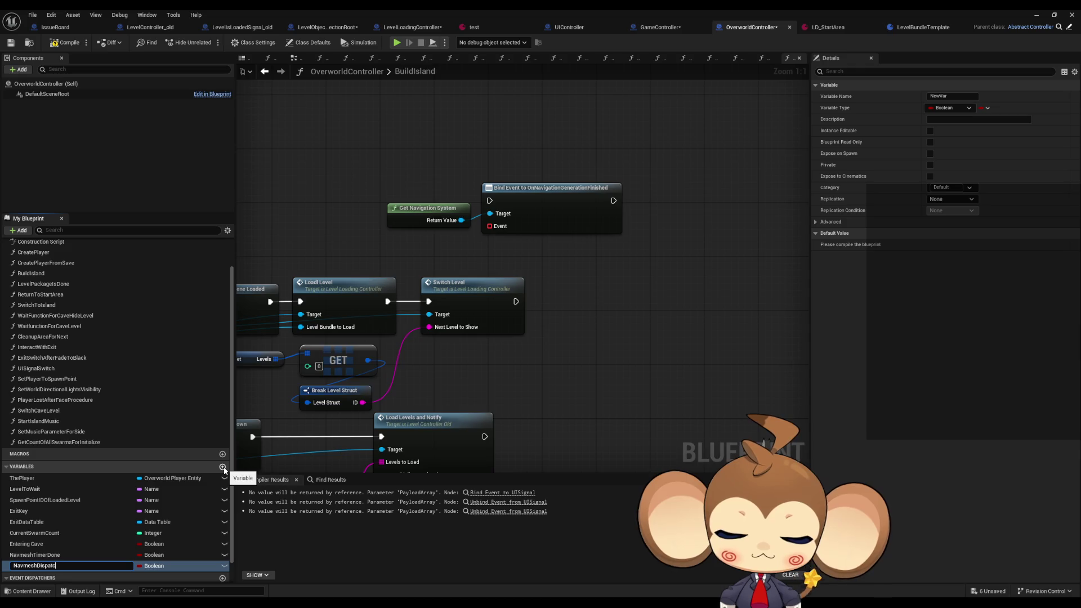
{"action": "type", "text": "herTriggered"}
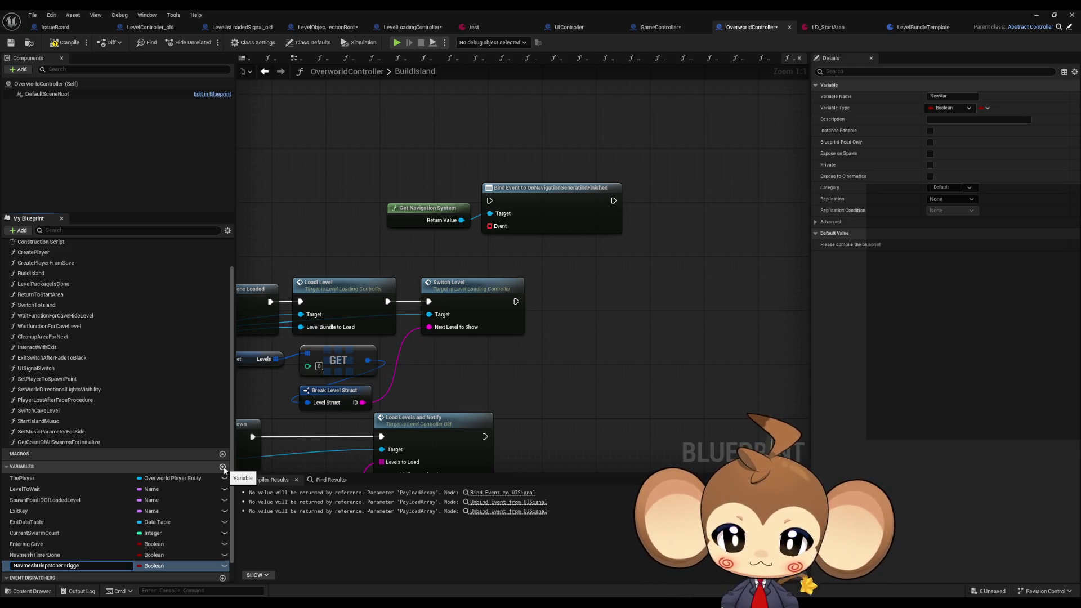
{"action": "key", "text": "Return"}
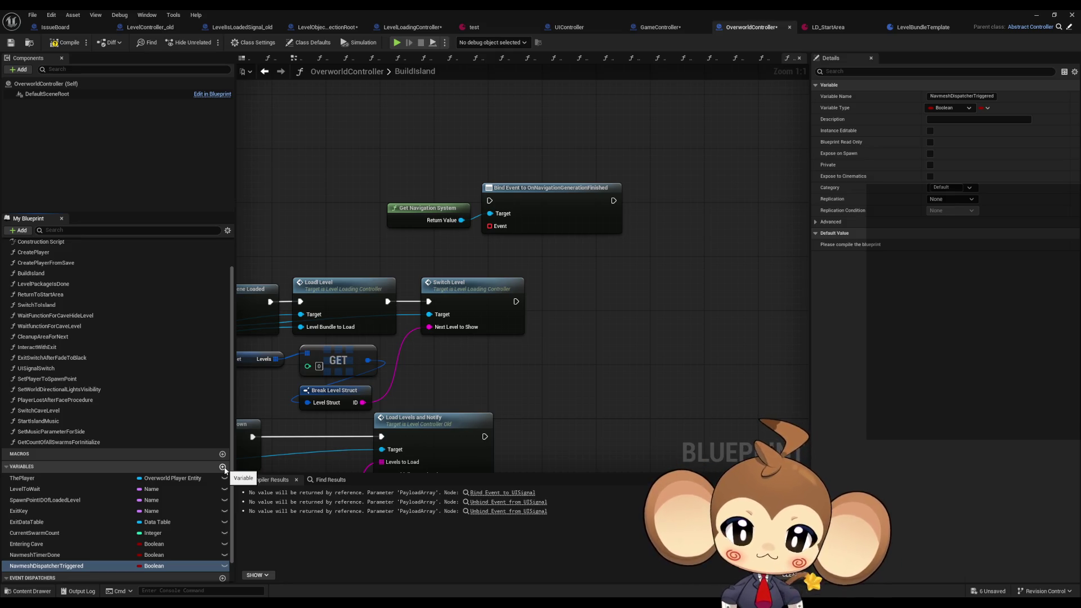
{"action": "scroll", "coordinate": [92, 418], "scroll_direction": "down", "scroll_amount": 1}
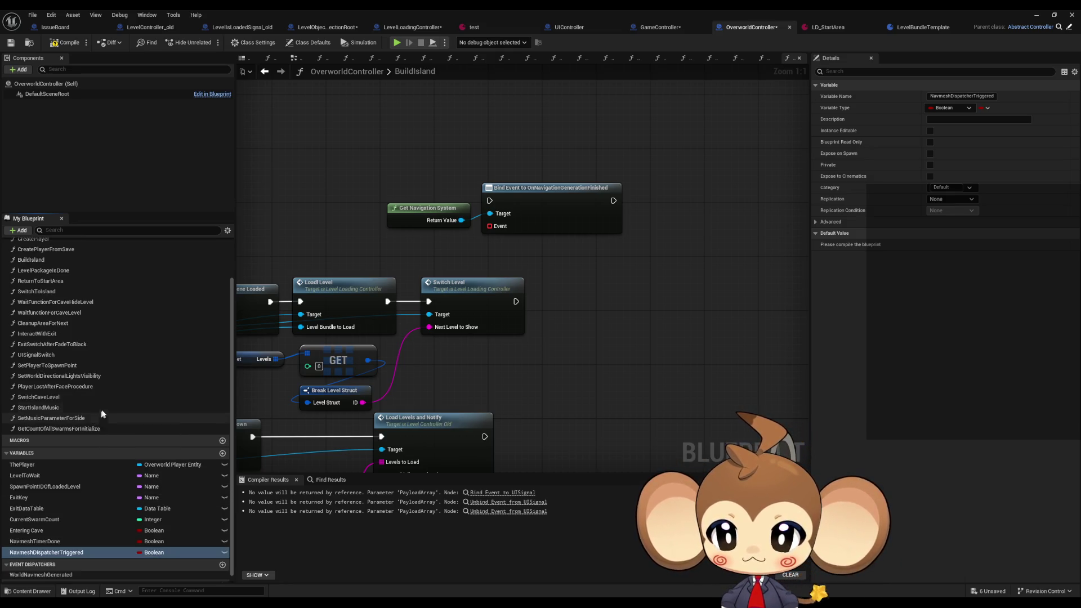
{"action": "scroll", "coordinate": [202, 296], "scroll_direction": "up", "scroll_amount": 4}
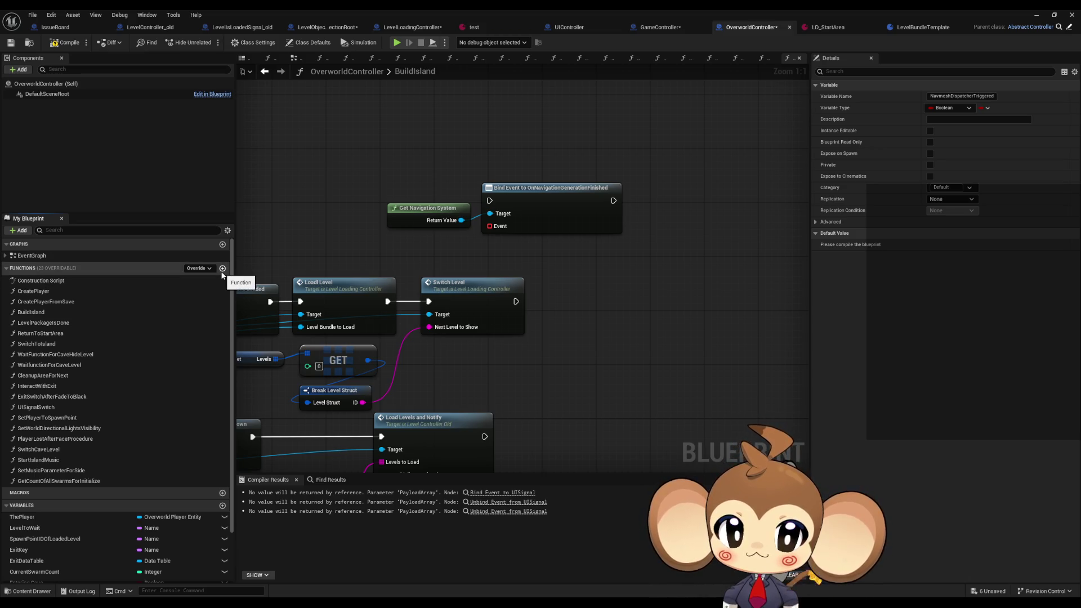
- Create function SetupNavmeshWait with SET nodes for NavmeshTimerDone and NavmeshDispatcherTriggered
{"action": "left_click", "coordinate": [222, 270]}
{"action": "type", "text": "SetupNavmeshWait"}
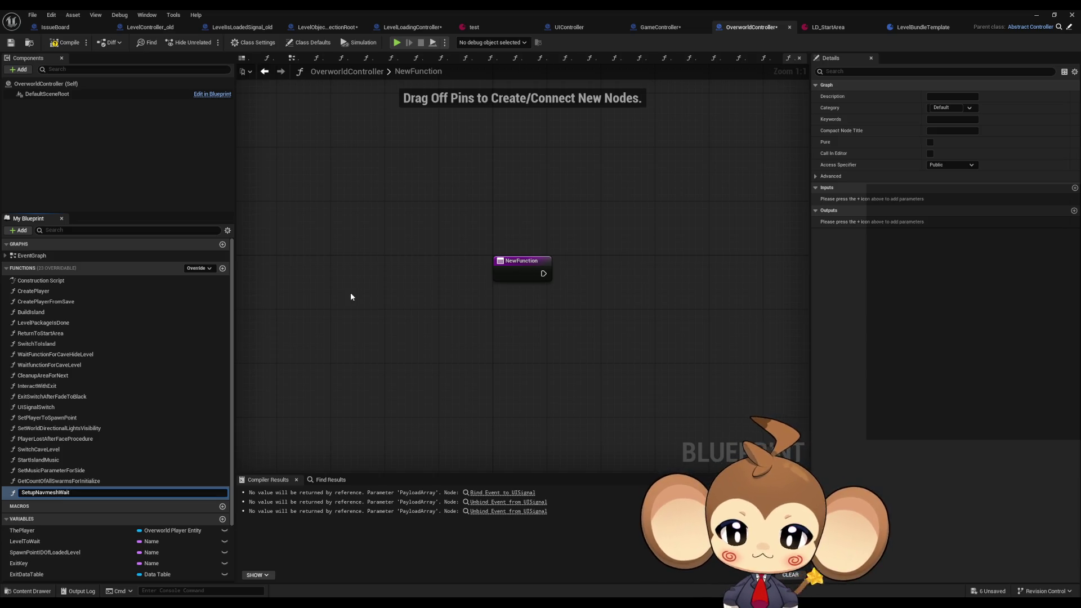
{"action": "key", "text": "Return"}
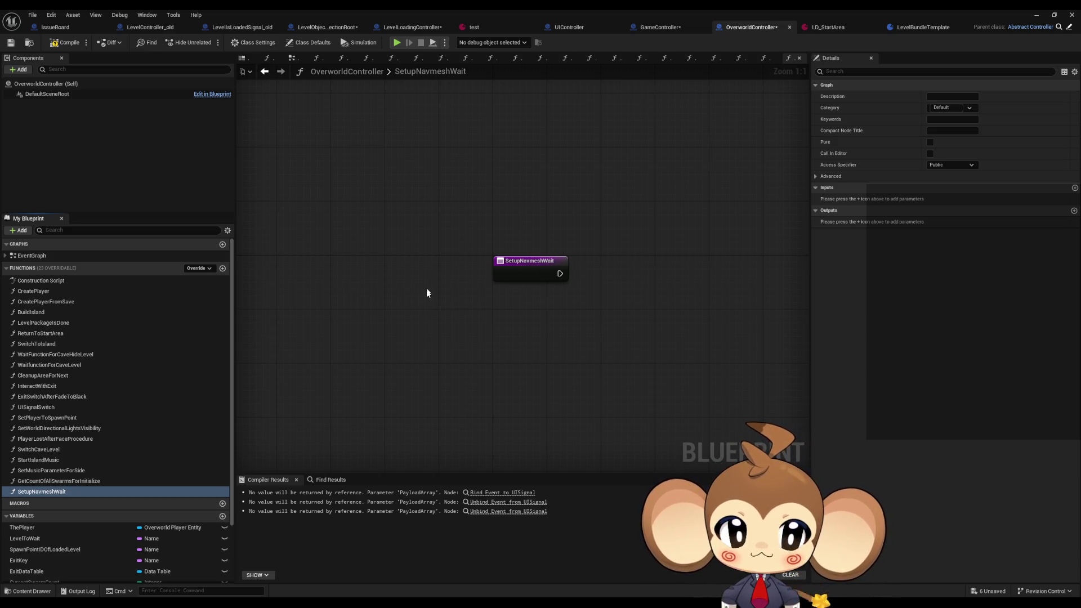
{"action": "scroll", "coordinate": [110, 451], "scroll_direction": "down", "scroll_amount": 3}
{"action": "left_click_drag", "start_coordinate": [89, 533], "coordinate": [423, 259]}
{"action": "left_click", "coordinate": [453, 281]}
{"action": "mouse_move", "coordinate": [46, 544]}
{"action": "left_mouse_down"}
{"action": "mouse_move", "coordinate": [609, 260]}
{"action": "mouse_move", "coordinate": [535, 270]}
{"action": "mouse_move", "coordinate": [545, 288]}
{"action": "mouse_move", "coordinate": [534, 263]}
{"action": "left_mouse_up"}
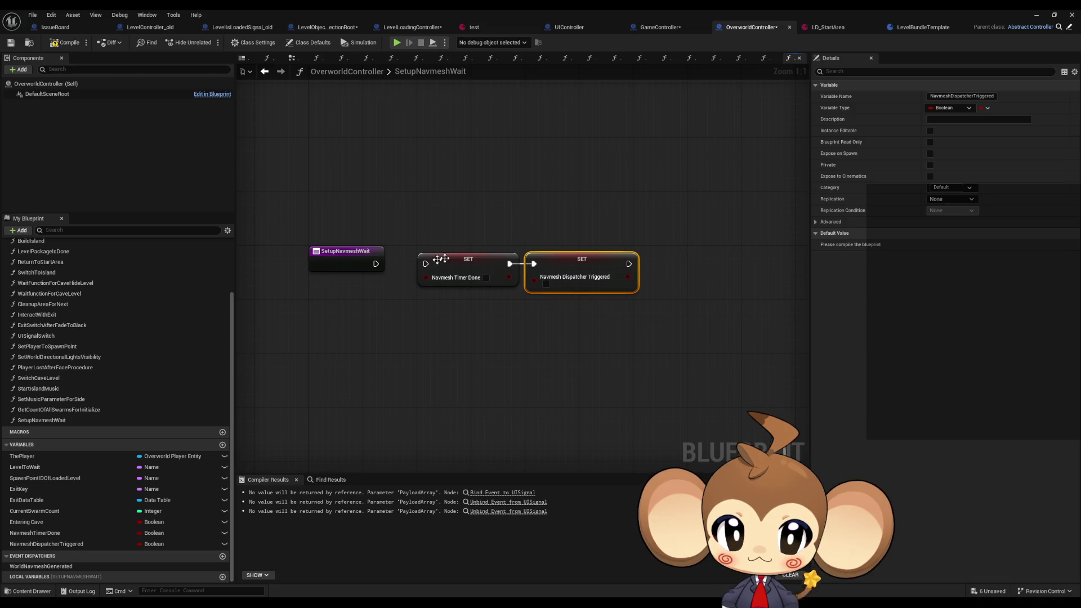
{"action": "left_click_drag", "start_coordinate": [426, 263], "coordinate": [376, 264]}
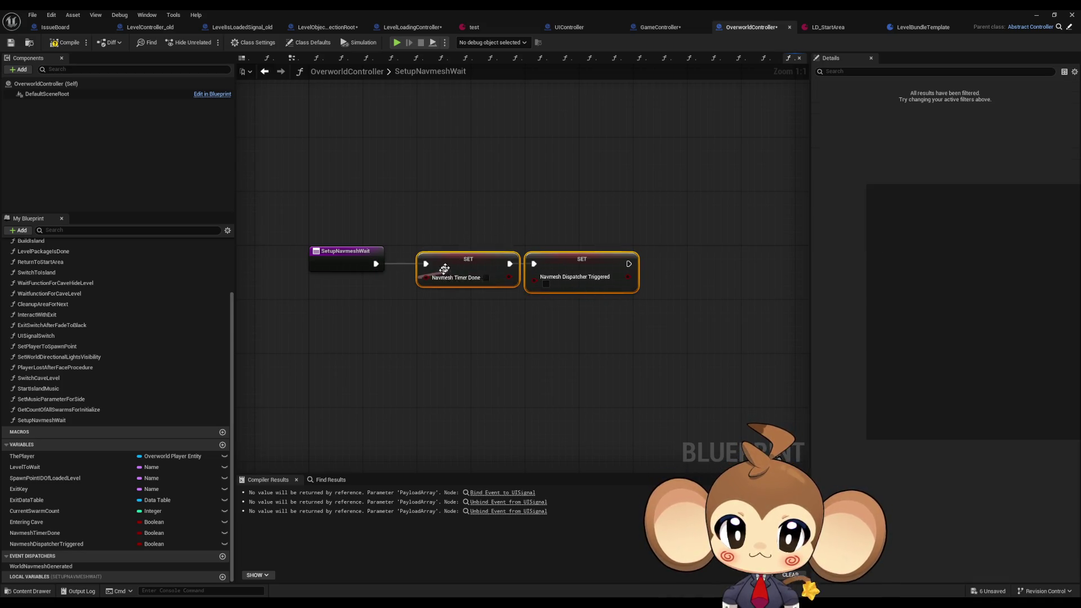
{"action": "left_click", "coordinate": [440, 207]}
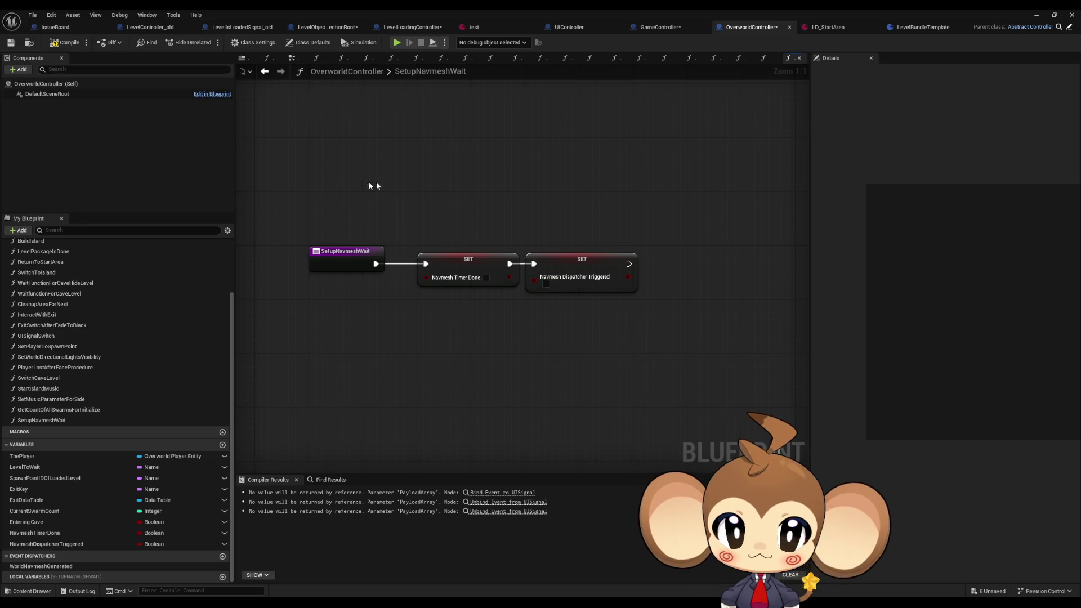
{"action": "left_click_drag", "start_coordinate": [374, 184], "coordinate": [640, 300]}
{"action": "left_click_drag", "start_coordinate": [489, 265], "coordinate": [462, 264]}
{"action": "left_click", "coordinate": [262, 96]}
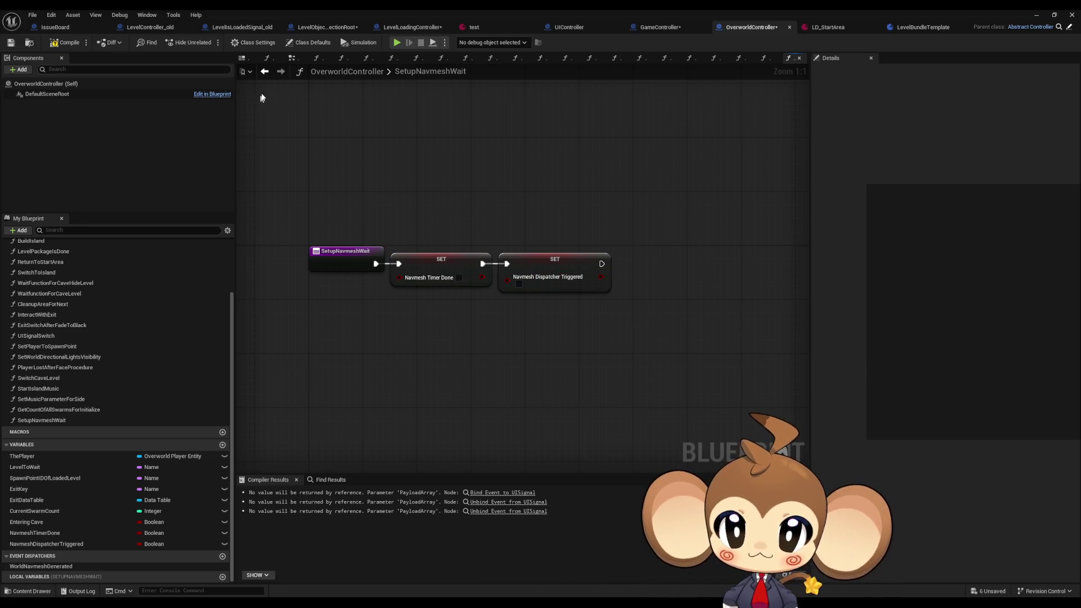
- Move the Get Navigation System and Bind Event nodes from BuildIsland into SetupNavmeshWait
{"action": "left_click", "coordinate": [264, 71]}
{"action": "left_click_drag", "start_coordinate": [412, 149], "coordinate": [574, 242]}
{"action": "key", "text": "ctrl+x"}
{"action": "left_click", "coordinate": [280, 71]}
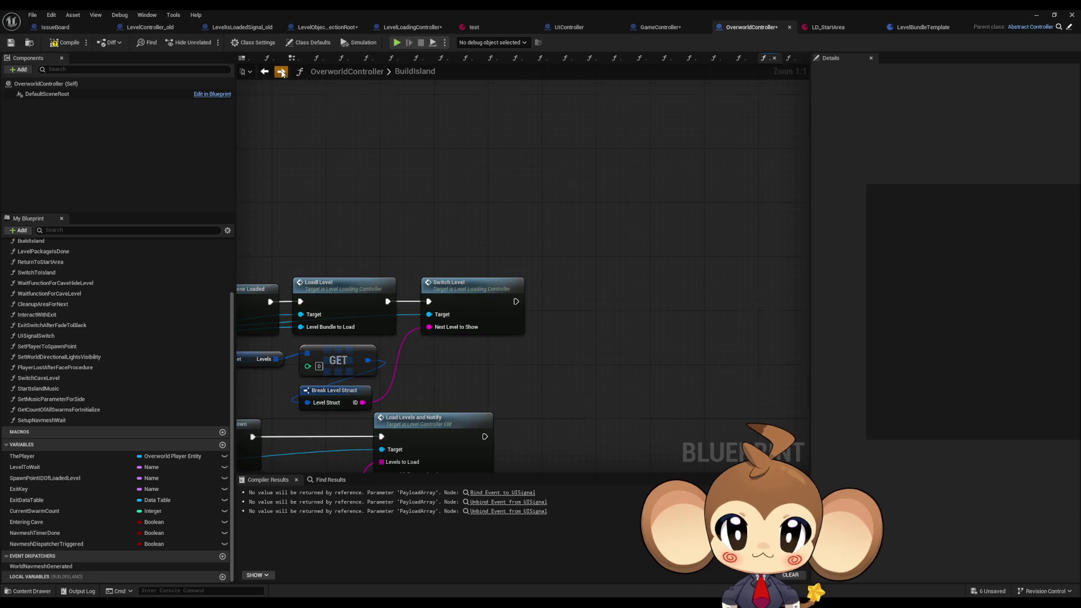
{"action": "key", "text": "ctrl+v"}
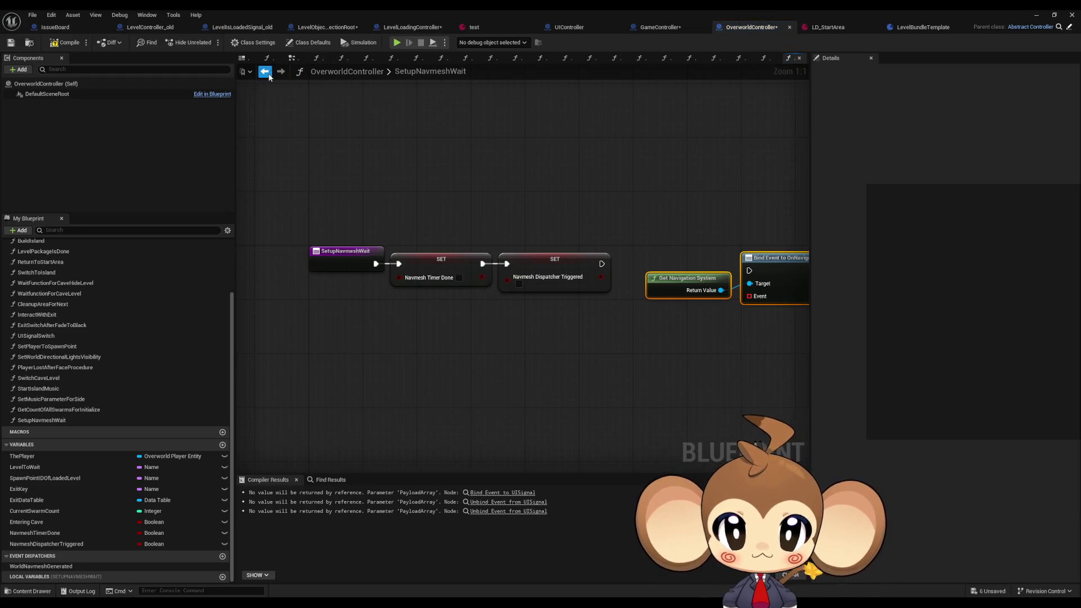
- Call SetupNavmeshWait in BuildIsland right after Switch Level
{"action": "left_click", "coordinate": [264, 71]}
{"action": "left_click", "coordinate": [34, 420]}
{"action": "mouse_move", "coordinate": [34, 419]}
{"action": "left_mouse_down"}
{"action": "mouse_move", "coordinate": [563, 287]}
{"action": "mouse_move", "coordinate": [558, 280]}
{"action": "mouse_move", "coordinate": [514, 304]}
{"action": "left_mouse_up"}
{"action": "left_click_drag", "start_coordinate": [620, 281], "coordinate": [592, 281]}
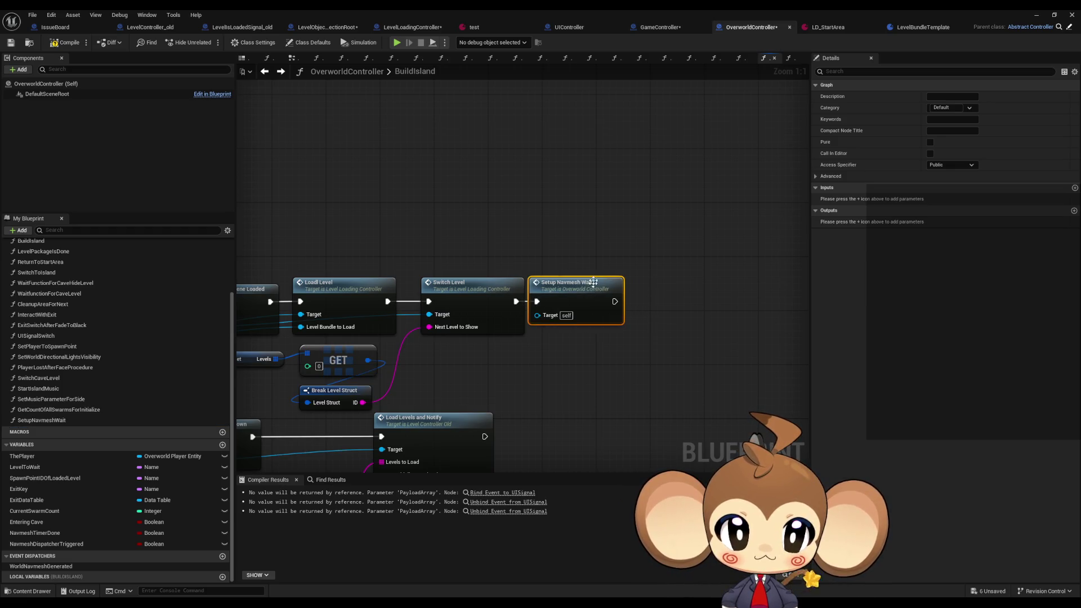
- Arrange Get Navigation System and Bind Event beside the setters in SetupNavmeshWait
{"action": "double_click", "coordinate": [577, 287]}
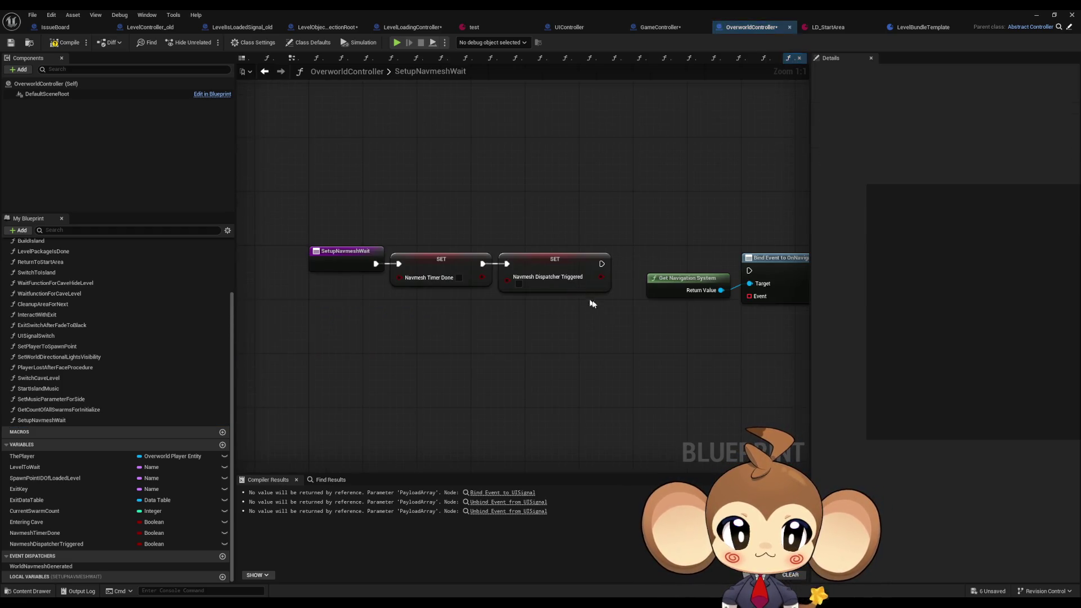
{"action": "mouse_move", "coordinate": [580, 282]}
{"action": "left_mouse_down"}
{"action": "mouse_move", "coordinate": [473, 317]}
{"action": "mouse_move", "coordinate": [465, 309]}
{"action": "left_mouse_up"}
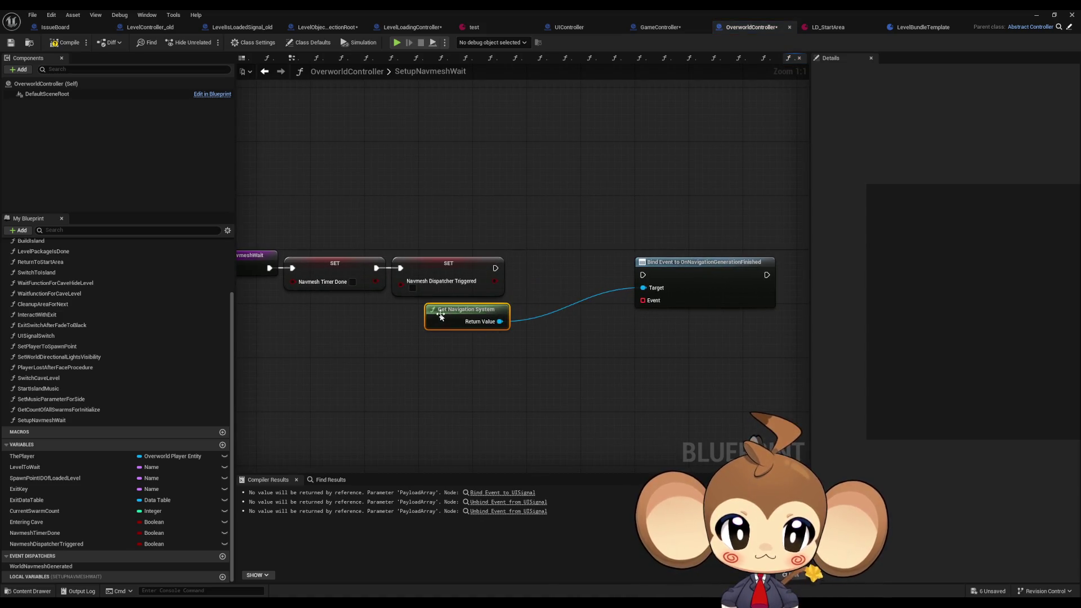
{"action": "left_click_drag", "start_coordinate": [680, 279], "coordinate": [584, 268]}
{"action": "left_click", "coordinate": [572, 360]}
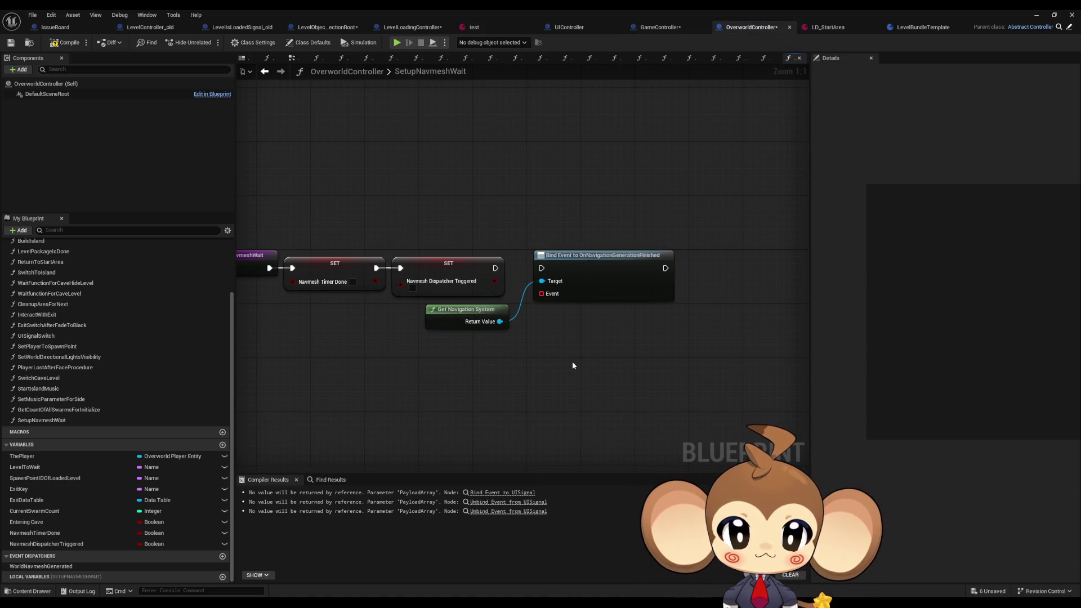
{"action": "scroll", "coordinate": [192, 354], "scroll_direction": "up", "scroll_amount": 3}
{"action": "left_click", "coordinate": [223, 268]}
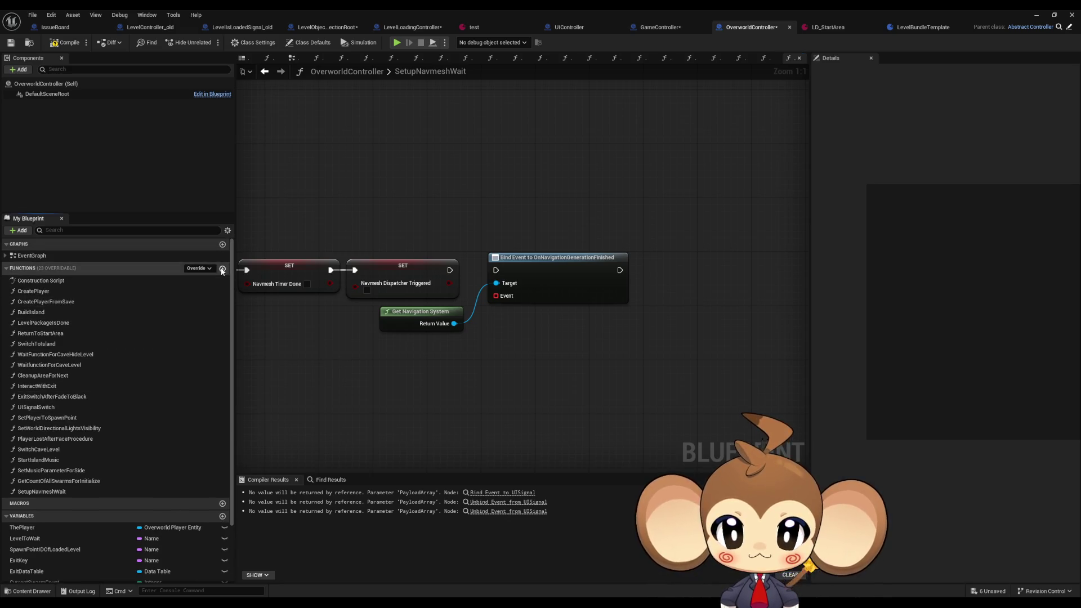
- Name the new function NavmeshDone and add a second function that stays unnamed for now
{"action": "type", "text": "NavmeshDone"}
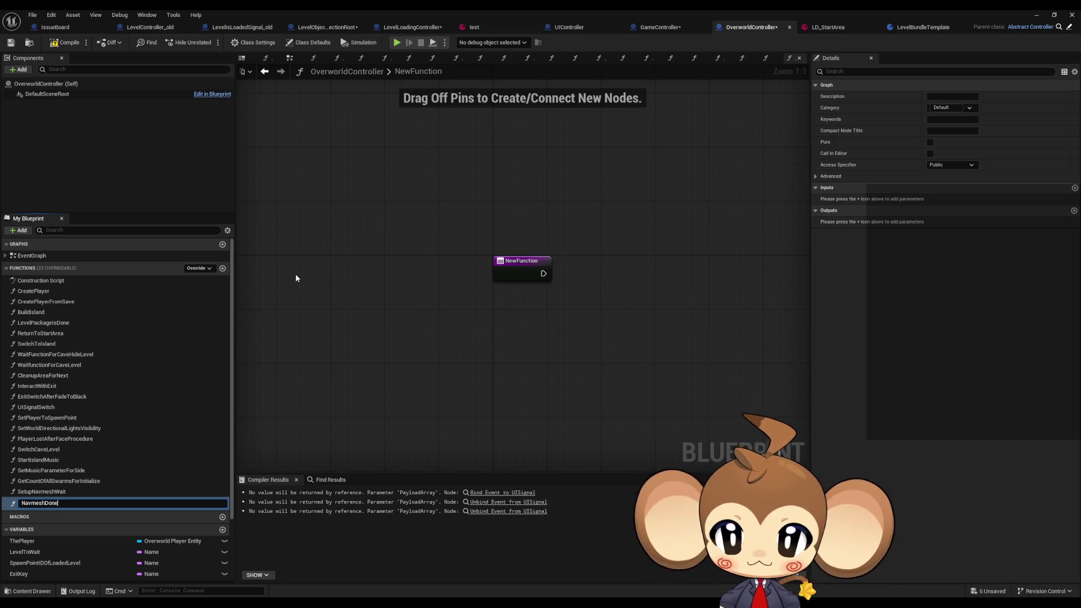
{"action": "key", "text": "Return"}
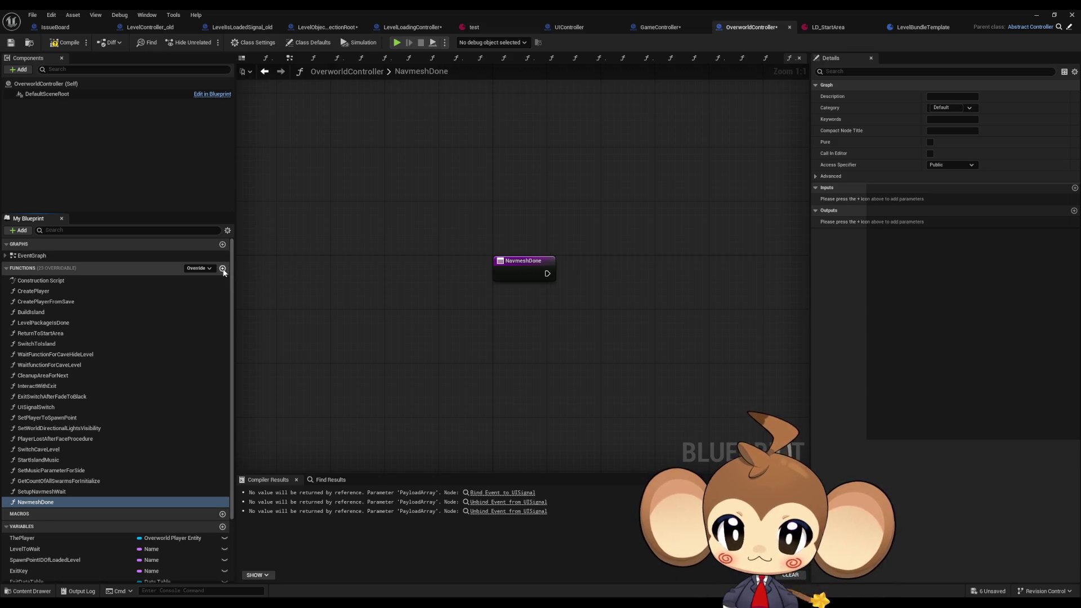
{"action": "left_click", "coordinate": [222, 268]}
{"action": "type", "text": "NavmeshTimerDon"}
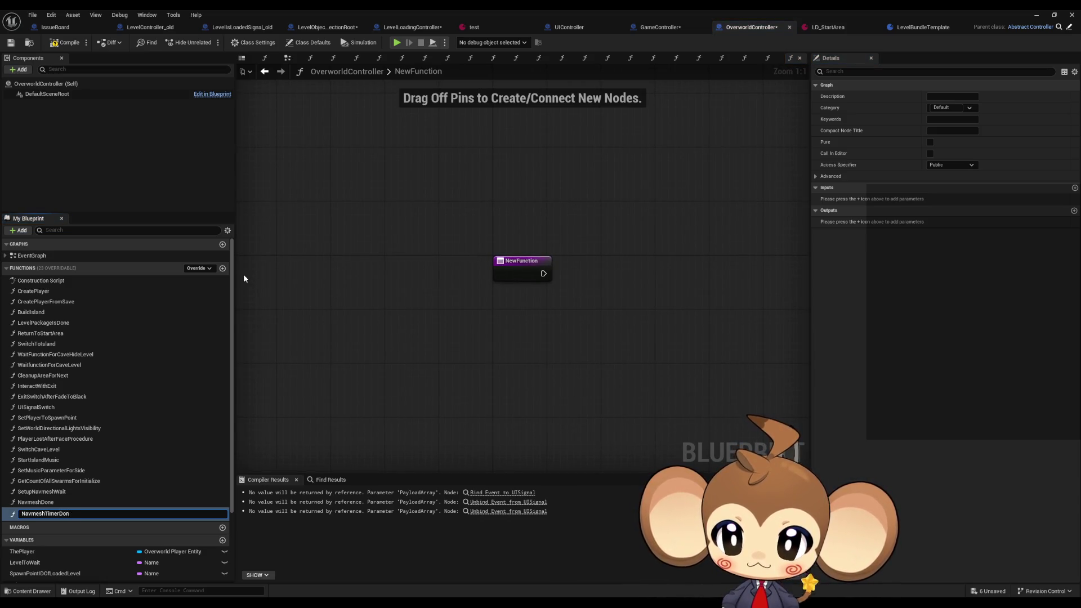
{"action": "key", "text": "Escape"}
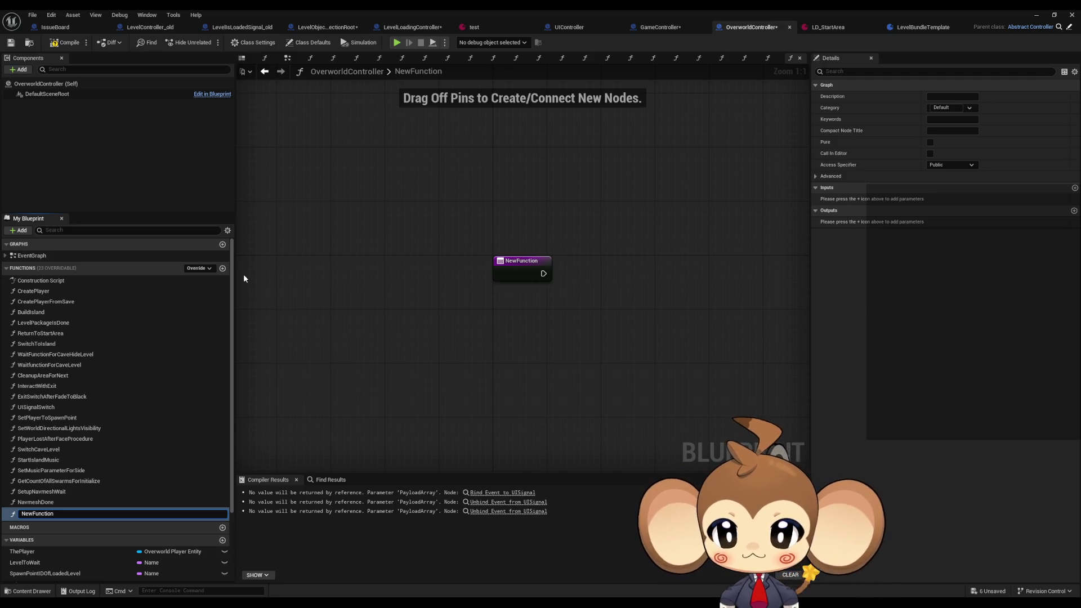
{"action": "key", "text": "ctrl+a"}
{"action": "type", "text": "Nav"}
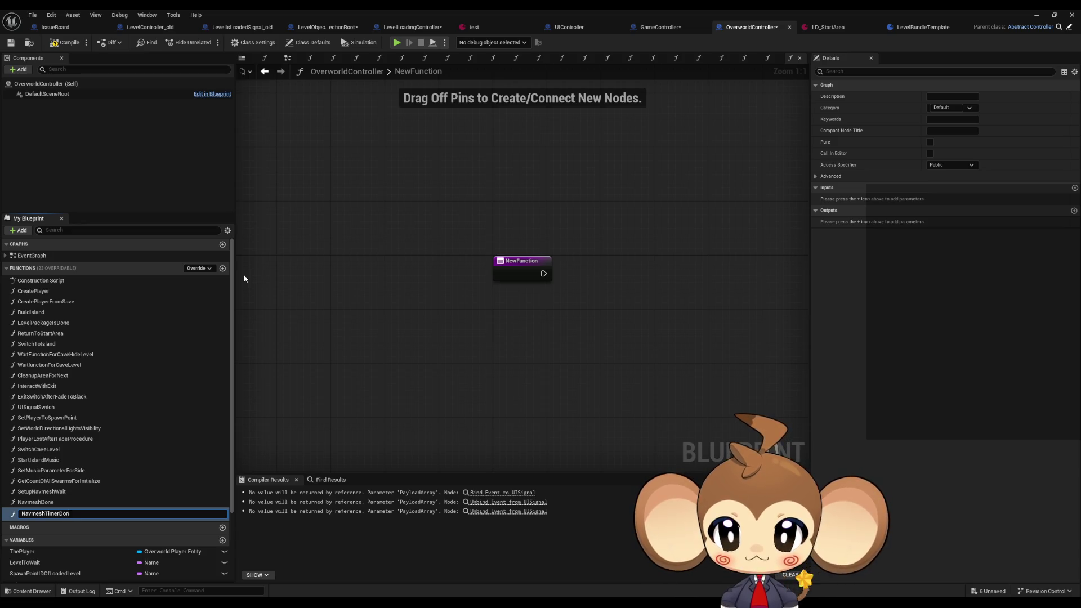
{"action": "key", "text": "Escape"}
- Rename the NavmeshTimerDone variable to NavmeshTimerFinished
{"action": "scroll", "coordinate": [84, 380], "scroll_direction": "down", "scroll_amount": 3}
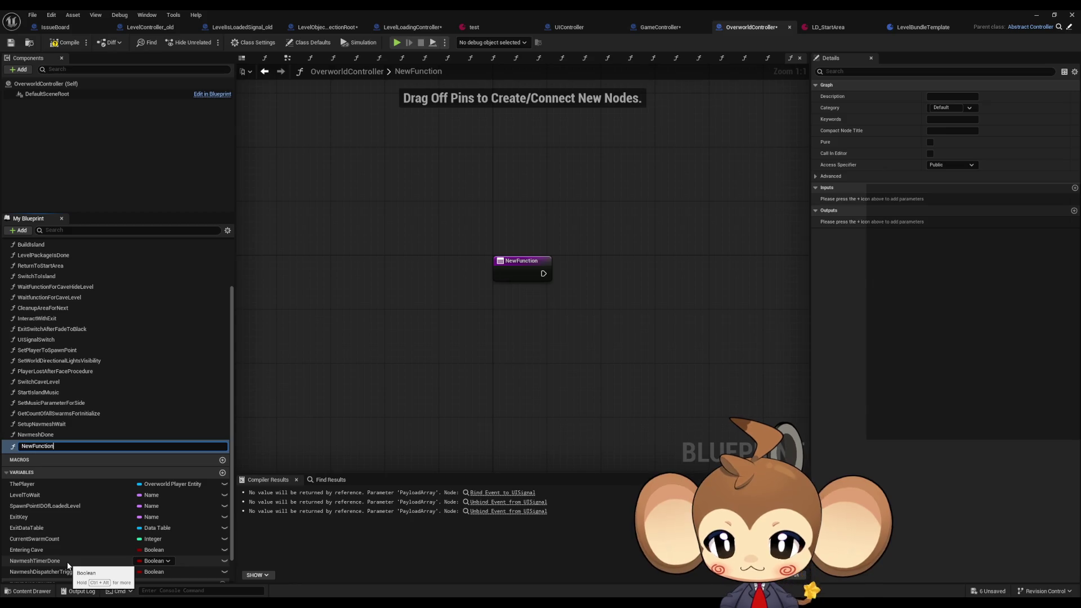
{"action": "left_click", "coordinate": [68, 561]}
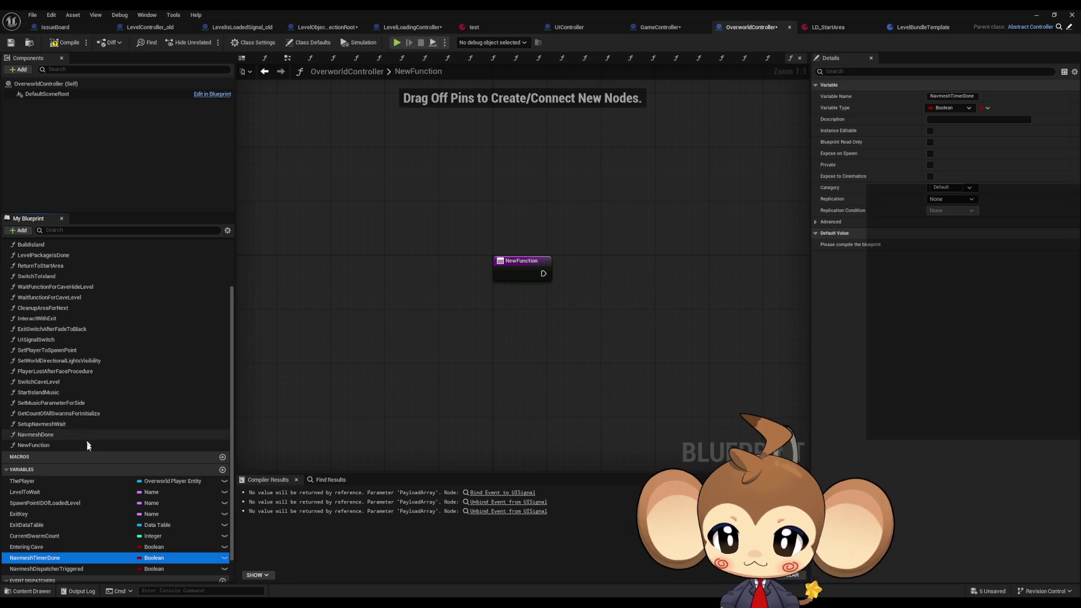
{"action": "key", "text": "F2"}
{"action": "key", "text": "BackSpace"}
{"action": "key", "text": "BackSpace"}
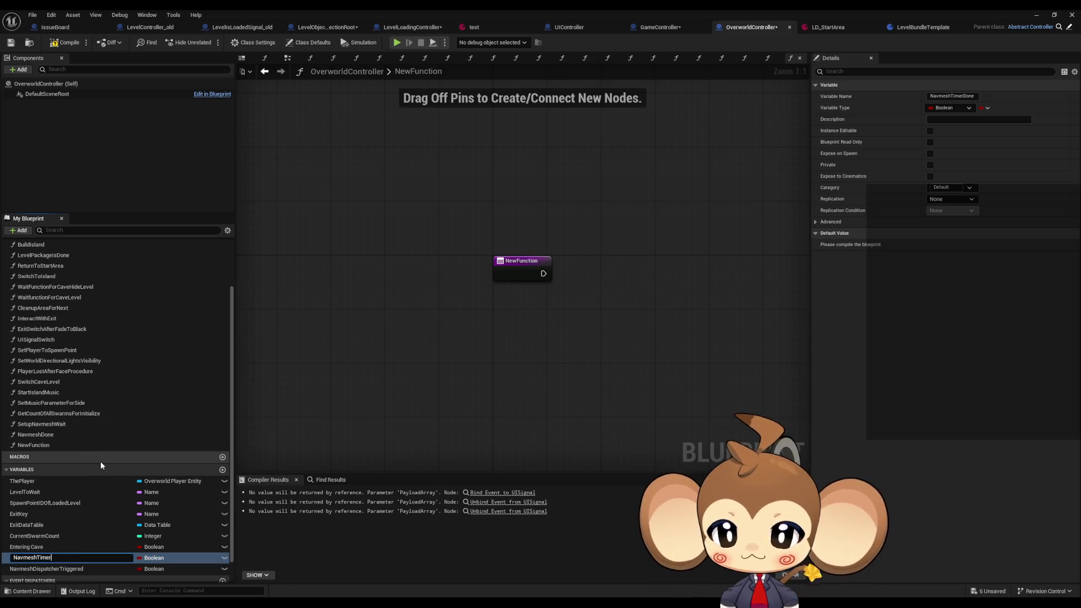
{"action": "type", "text": "Finished"}
{"action": "key", "text": "Return"}
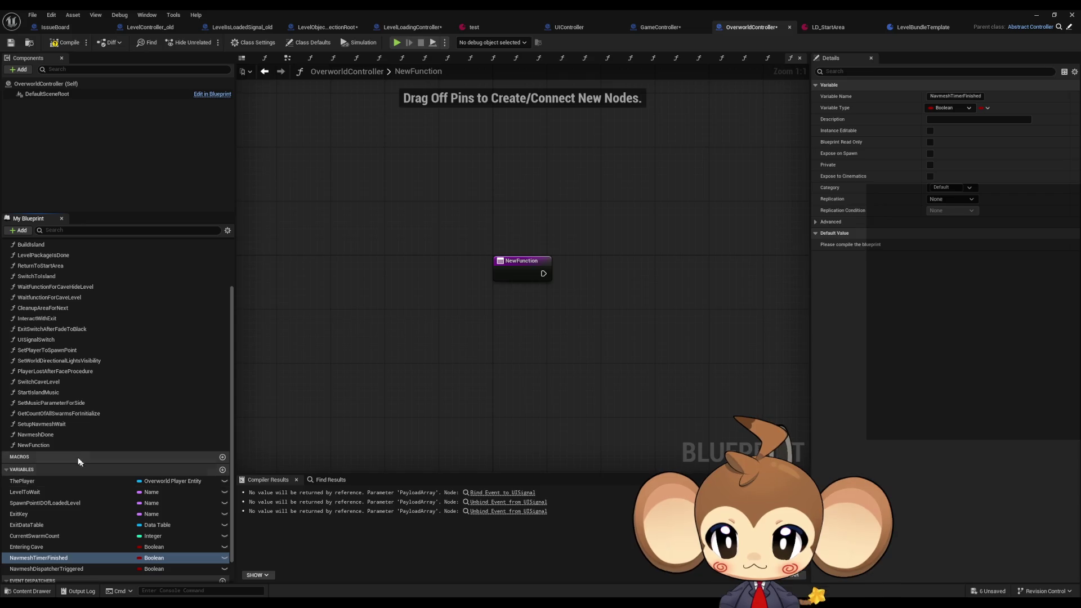
- Name the unnamed function NavmeshTimerDone
{"action": "left_click", "coordinate": [73, 444]}
{"action": "key", "text": "F2"}
{"action": "type", "text": "No"}
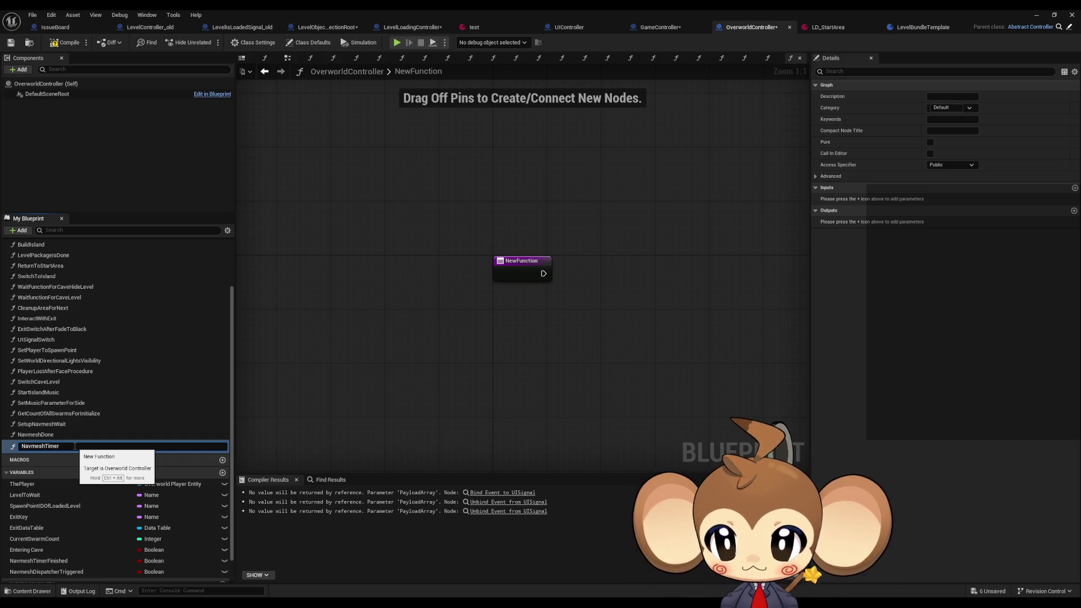
{"action": "type", "text": "one"}
{"action": "key", "text": "Return"}
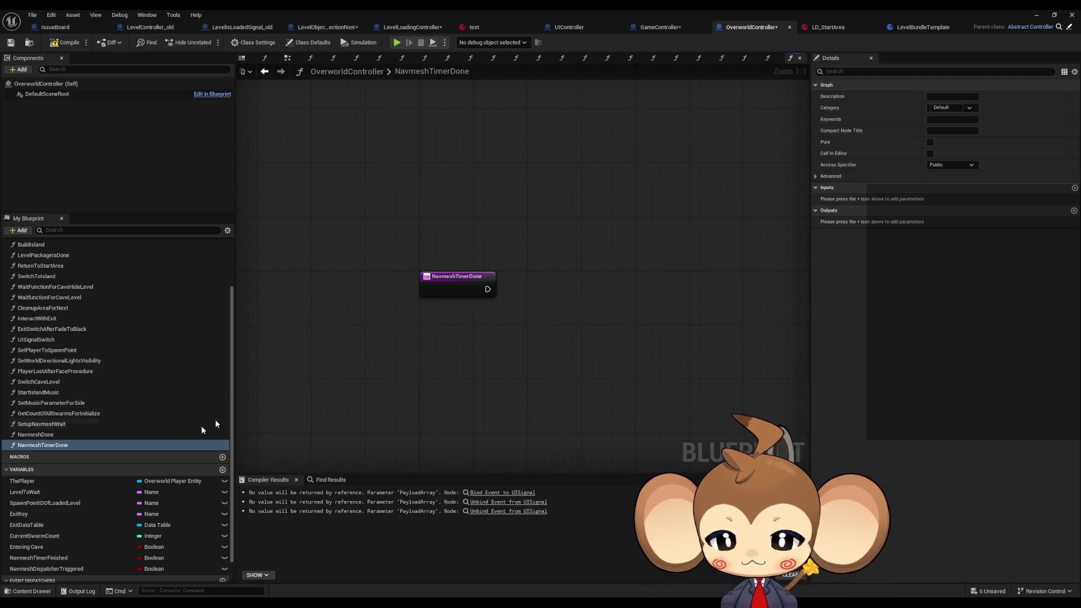
{"action": "double_click", "coordinate": [62, 434]}
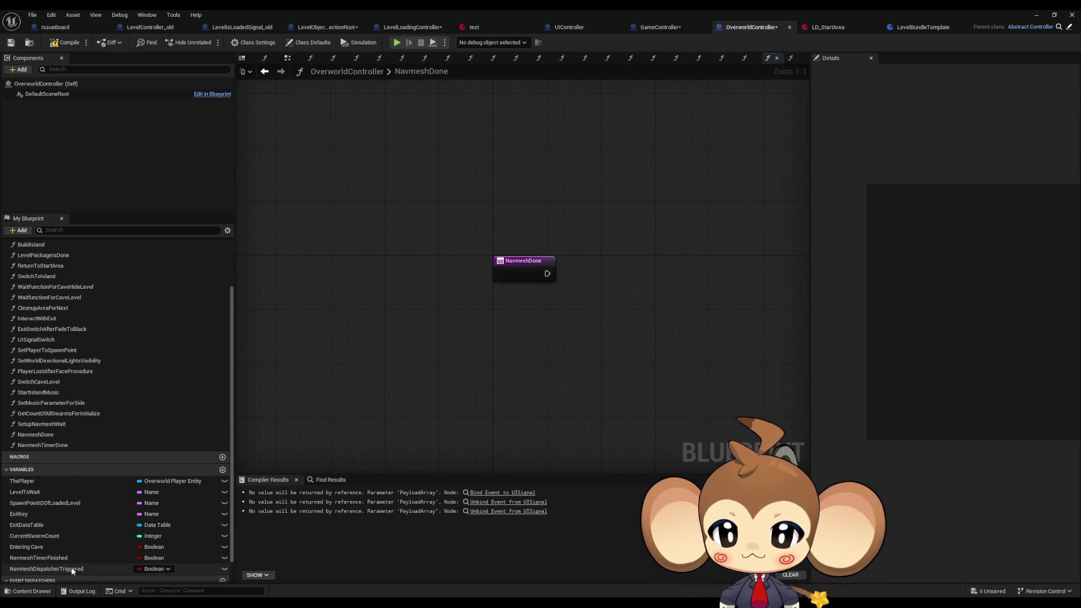
- Make NavmeshDone set NavmeshDispatcherTriggered to true
{"action": "mouse_move", "coordinate": [73, 570]}
{"action": "left_mouse_down"}
{"action": "mouse_move", "coordinate": [613, 248]}
{"action": "mouse_move", "coordinate": [589, 265]}
{"action": "mouse_move", "coordinate": [594, 276]}
{"action": "mouse_move", "coordinate": [549, 277]}
{"action": "mouse_move", "coordinate": [575, 274]}
{"action": "left_mouse_up"}
{"action": "left_click", "coordinate": [647, 282]}
{"action": "left_click", "coordinate": [601, 287]}
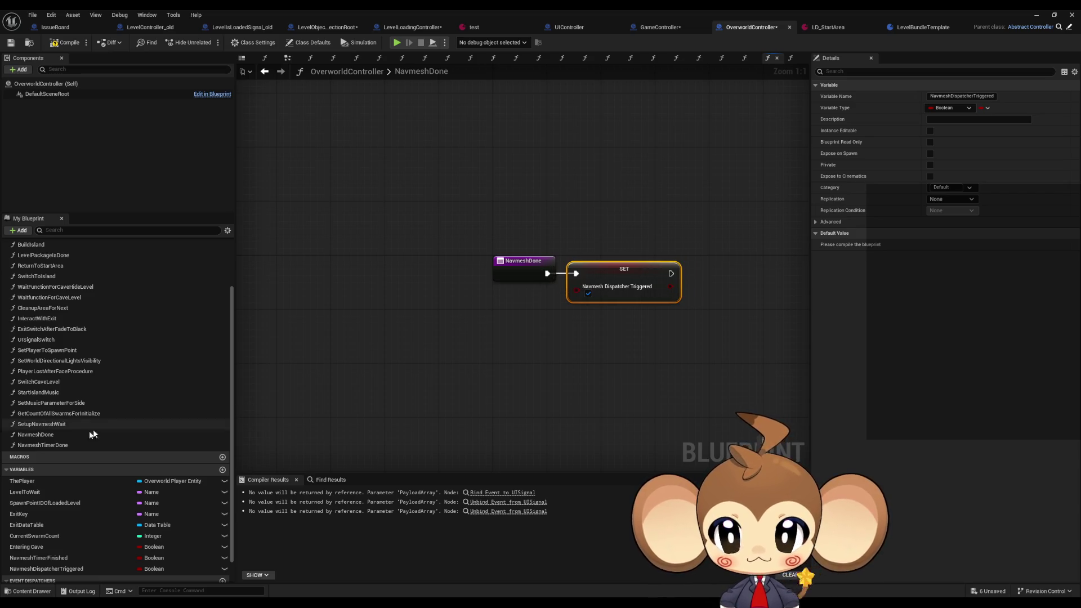
- Make NavmeshTimerDone set NavmeshTimerFinished to true, wired from its entry
{"action": "double_click", "coordinate": [65, 444]}
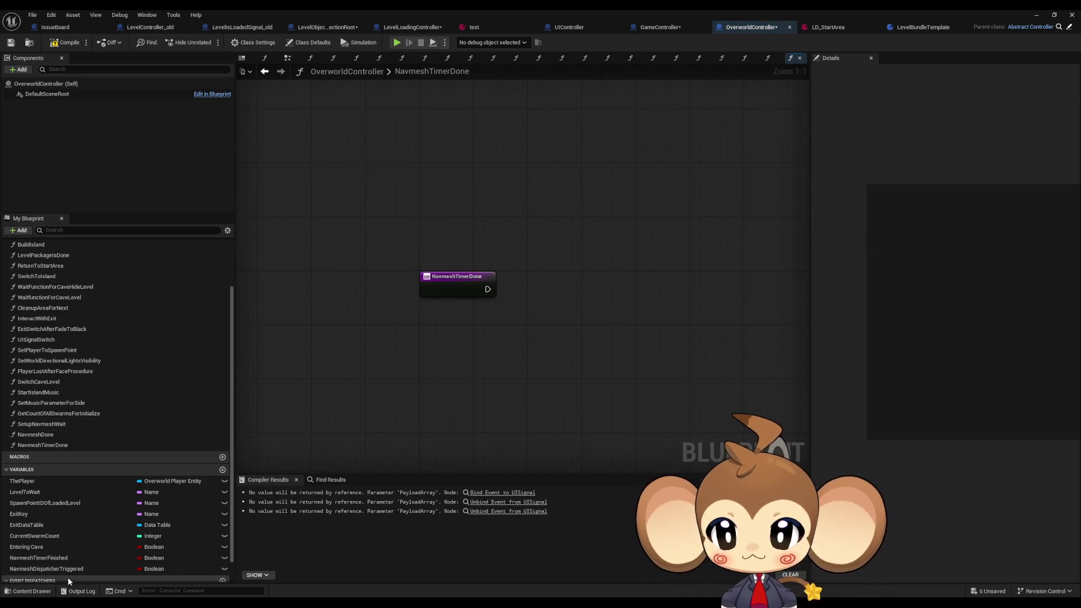
{"action": "left_click", "coordinate": [97, 568]}
{"action": "mouse_move", "coordinate": [97, 567]}
{"action": "left_mouse_down"}
{"action": "mouse_move", "coordinate": [546, 299]}
{"action": "mouse_move", "coordinate": [525, 282]}
{"action": "left_mouse_up"}
{"action": "mouse_move", "coordinate": [96, 557]}
{"action": "left_mouse_down"}
{"action": "mouse_move", "coordinate": [575, 350]}
{"action": "mouse_move", "coordinate": [521, 283]}
{"action": "mouse_move", "coordinate": [487, 289]}
{"action": "left_mouse_up"}
{"action": "left_click", "coordinate": [543, 308]}
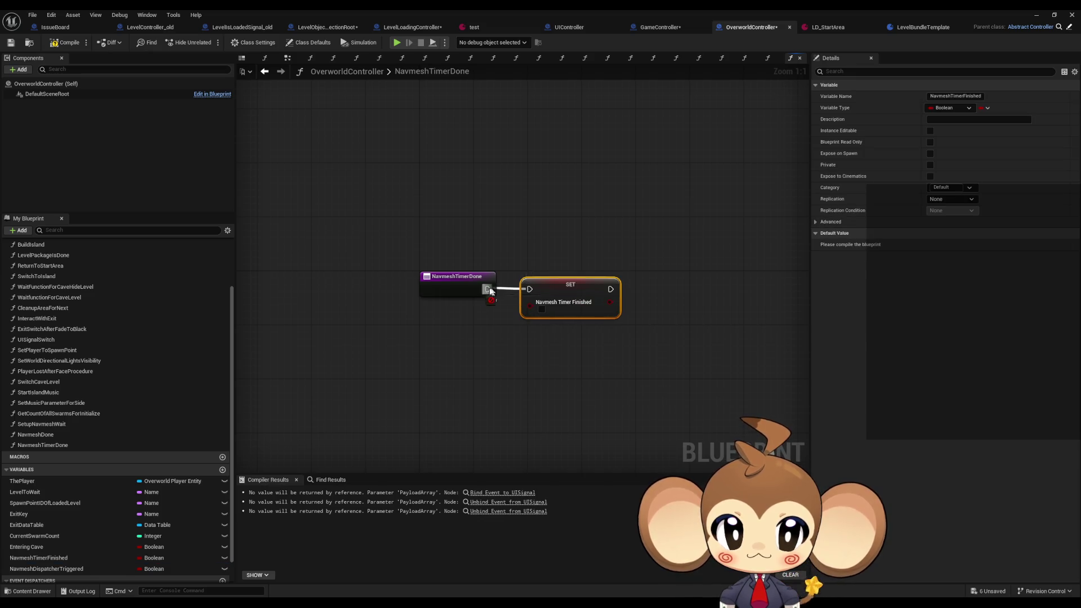
{"action": "left_click", "coordinate": [541, 309]}
{"action": "left_click_drag", "start_coordinate": [570, 284], "coordinate": [564, 284]}
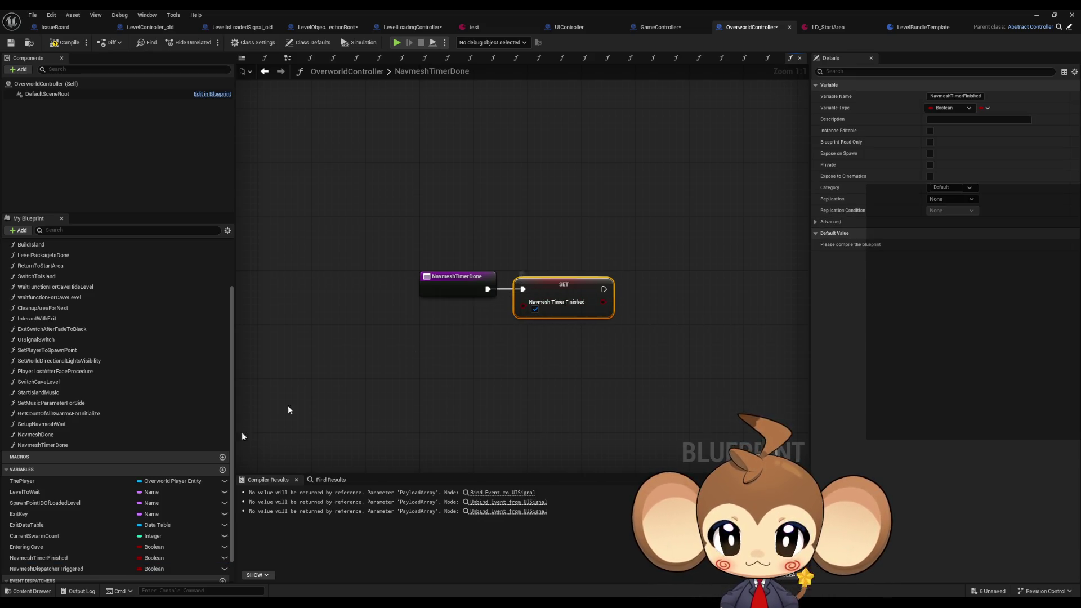
- In SetupNavmeshWait, chain the dispatcher flag setter into Bind Event
{"action": "double_click", "coordinate": [36, 434]}
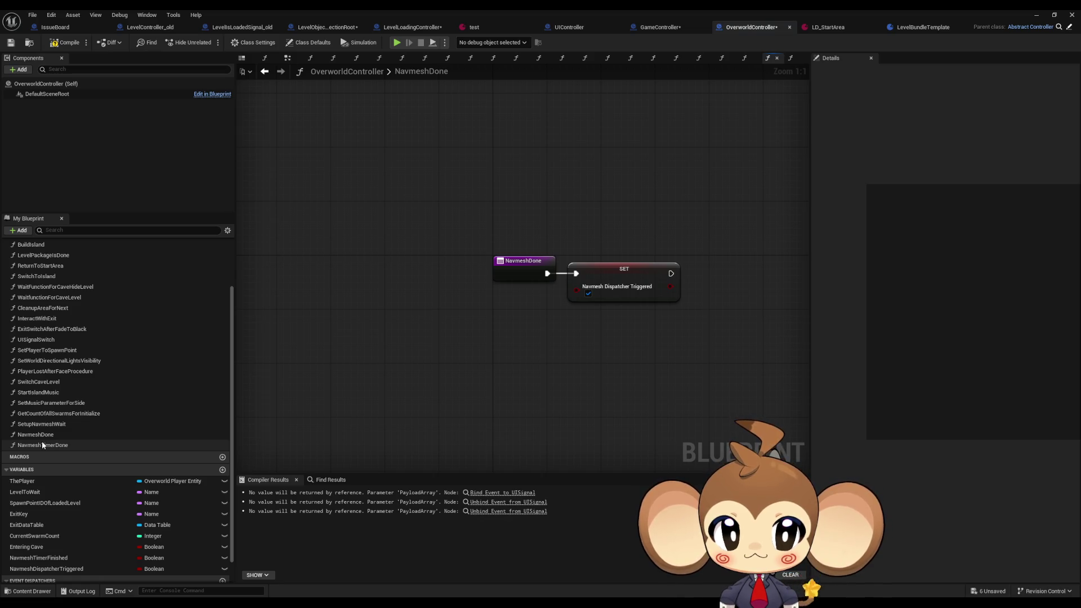
{"action": "double_click", "coordinate": [42, 443]}
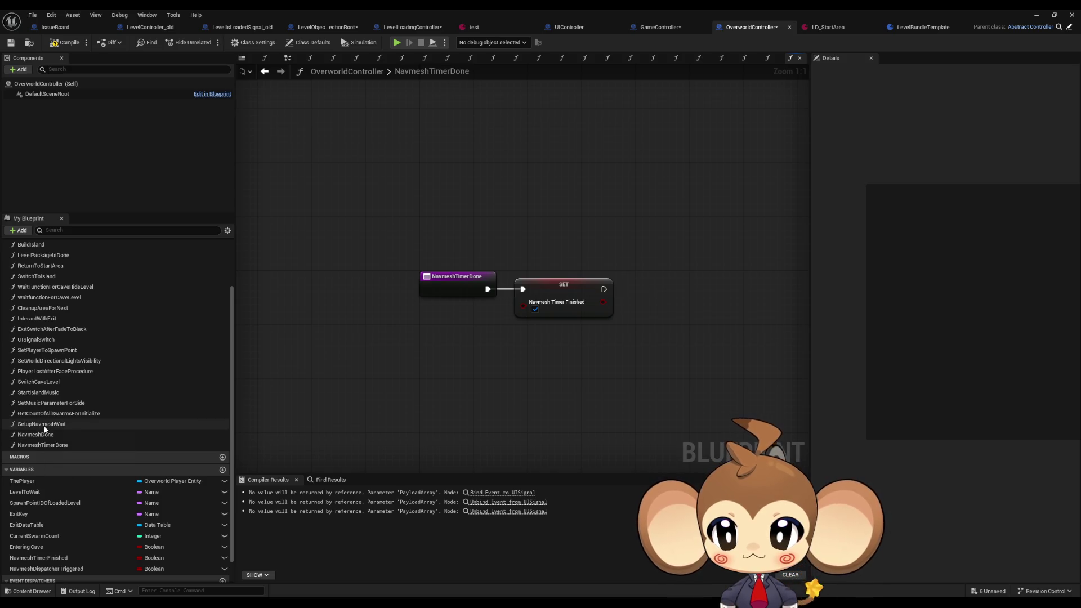
{"action": "double_click", "coordinate": [44, 428]}
{"action": "mouse_move", "coordinate": [449, 269]}
{"action": "left_mouse_down"}
{"action": "mouse_move", "coordinate": [496, 272]}
{"action": "mouse_move", "coordinate": [504, 261]}
{"action": "left_mouse_up"}
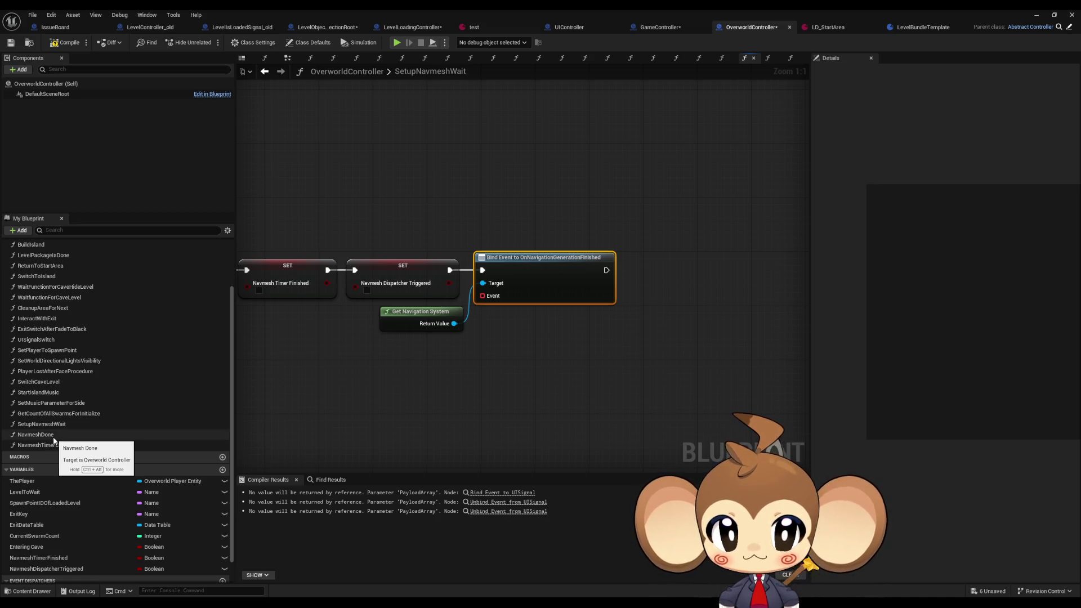
- Feed Bind Event a Create Event node using a newly generated matching function
{"action": "left_click_drag", "start_coordinate": [55, 440], "coordinate": [387, 356]}
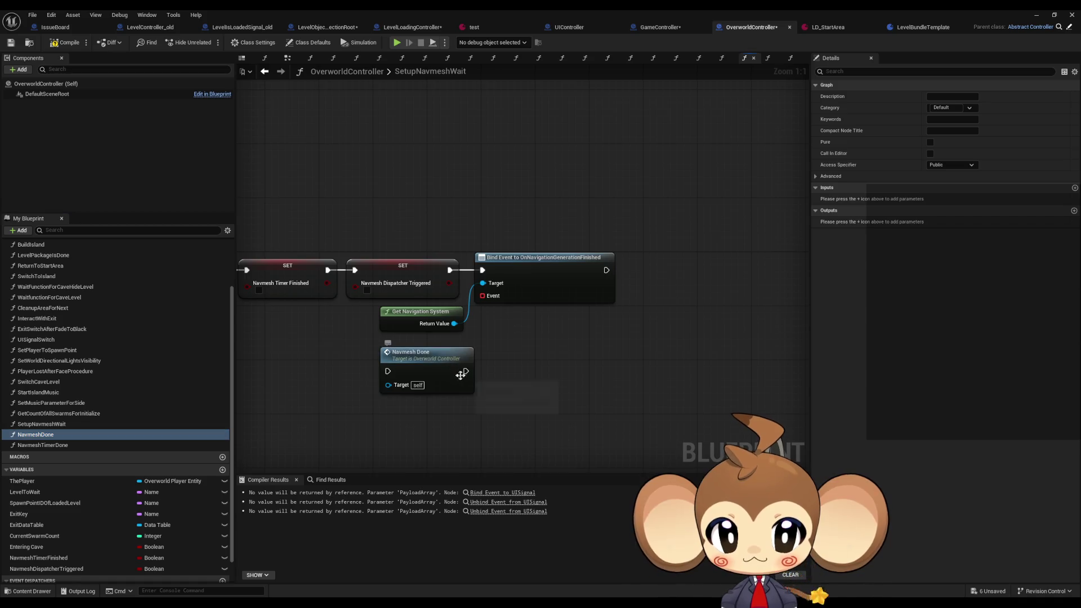
{"action": "key", "text": "Delete"}
{"action": "mouse_move", "coordinate": [482, 296]}
{"action": "left_mouse_down"}
{"action": "mouse_move", "coordinate": [415, 363]}
{"action": "mouse_move", "coordinate": [418, 354]}
{"action": "left_mouse_up"}
{"action": "type", "text": "cre"}
{"action": "left_click", "coordinate": [445, 397]}
{"action": "left_click", "coordinate": [450, 390]}
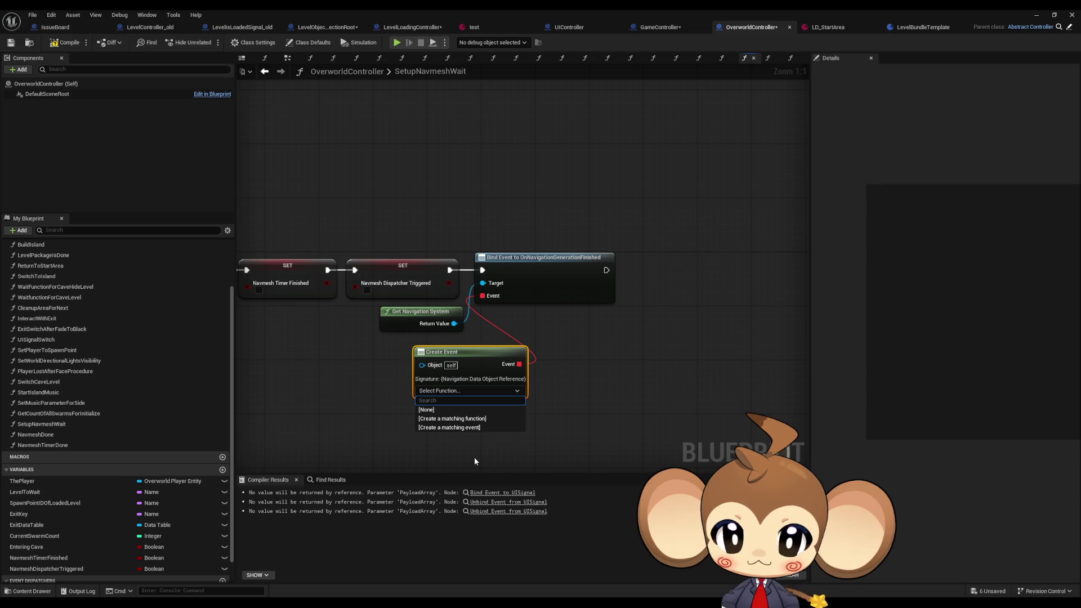
{"action": "left_click", "coordinate": [489, 418]}
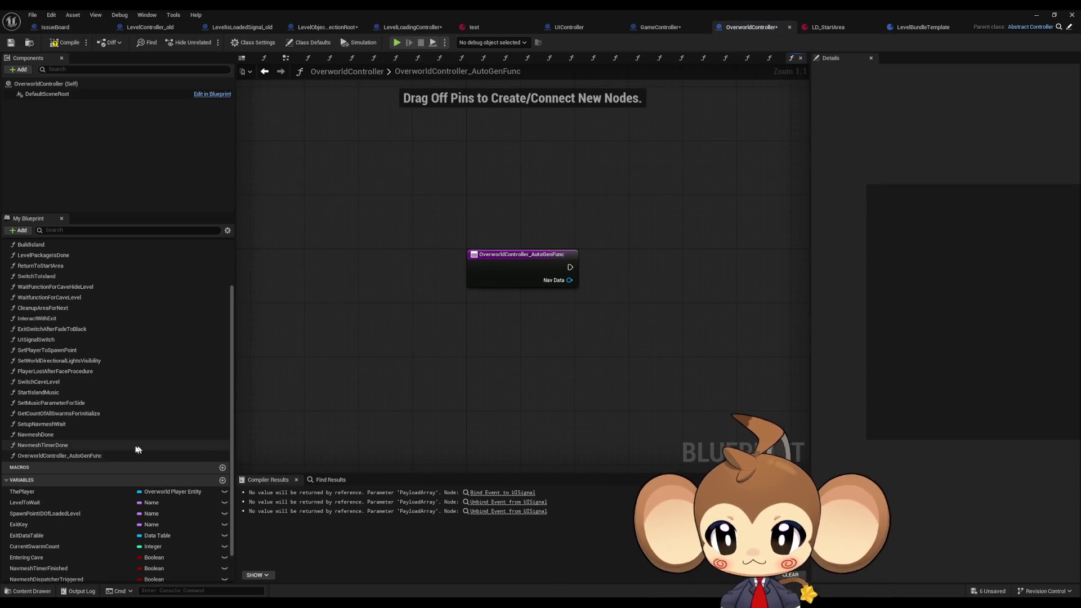
- Delete the old NavmeshDone function and begin renaming the generated one to NavmeshDone
{"action": "left_click", "coordinate": [67, 436]}
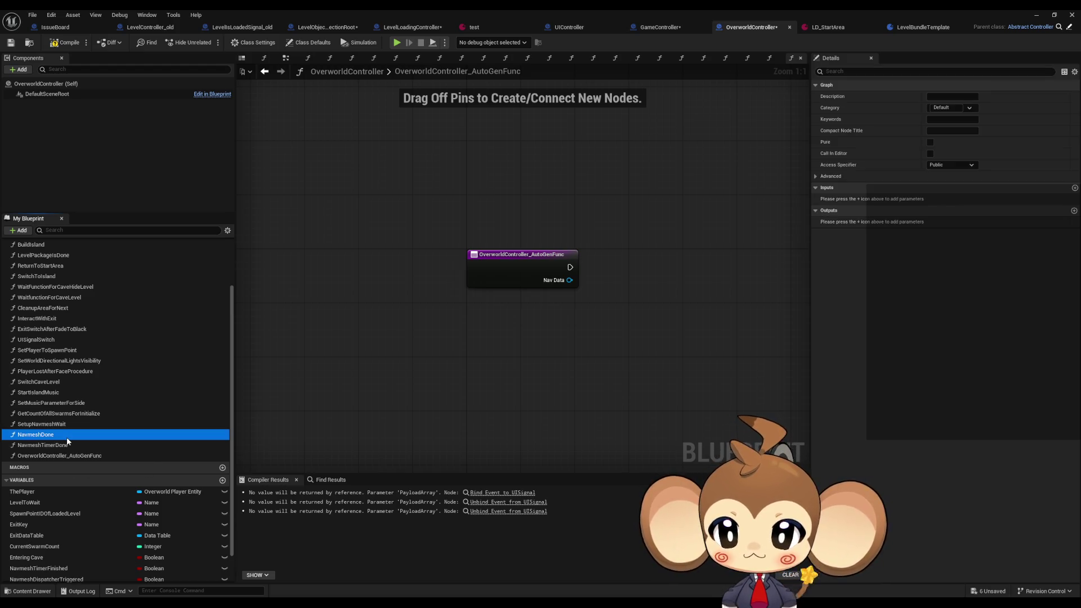
{"action": "double_click", "coordinate": [66, 436]}
{"action": "left_click", "coordinate": [641, 293]}
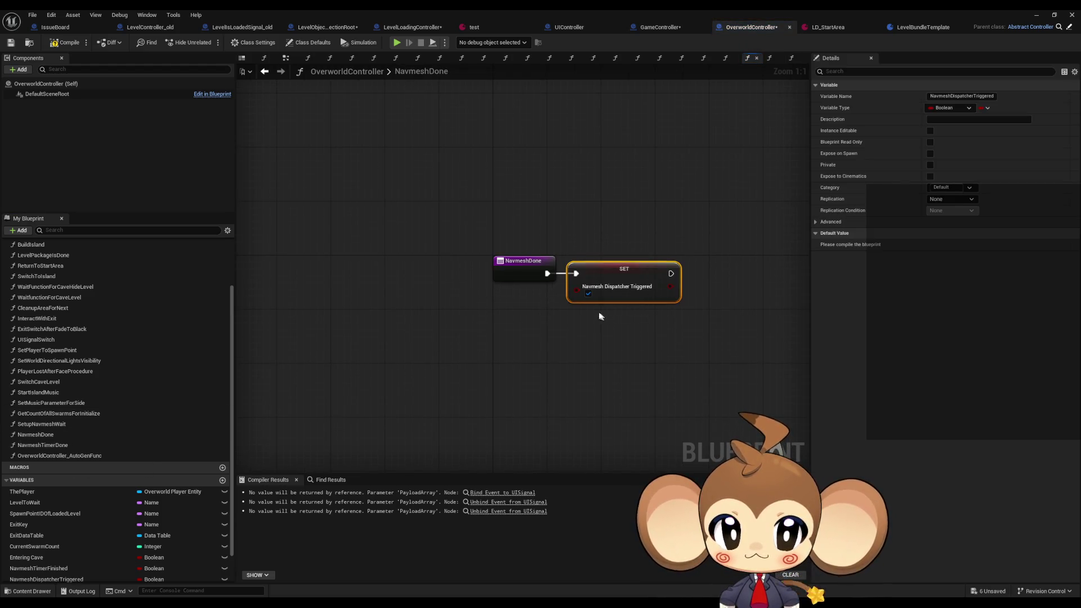
{"action": "key", "text": "Delete"}
{"action": "left_click", "coordinate": [45, 434]}
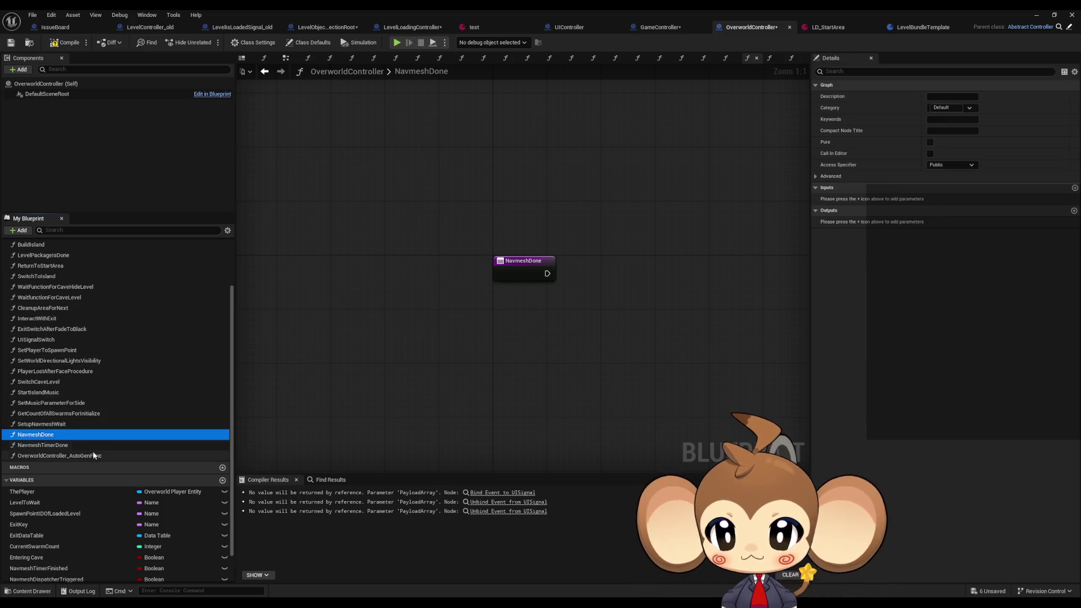
{"action": "key", "text": "Delete"}
{"action": "left_click", "coordinate": [59, 445]}
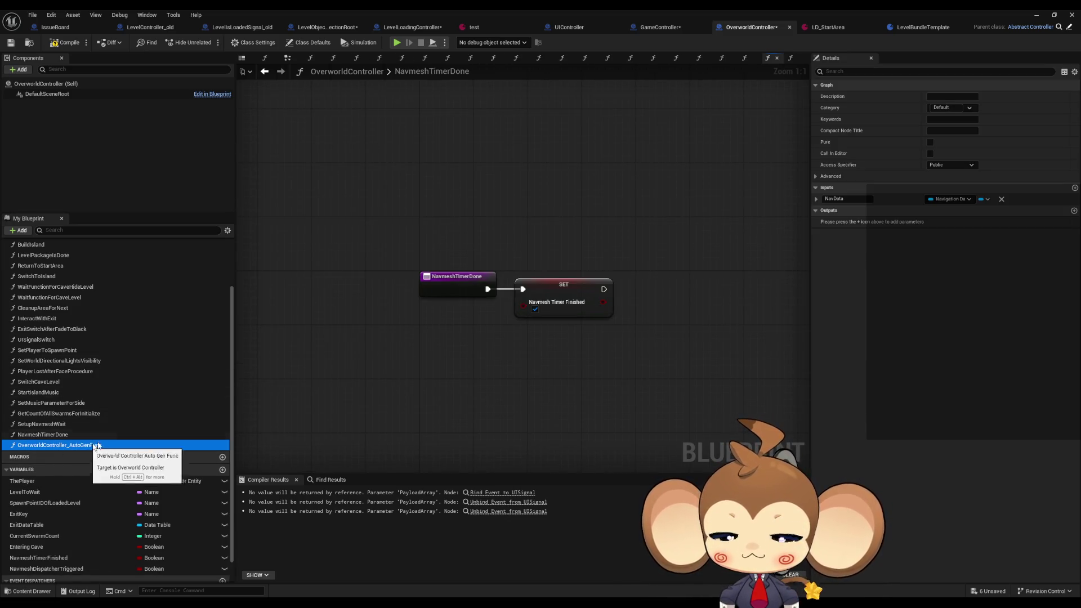
{"action": "key", "text": "F2"}
{"action": "type", "text": "NavmeshDone"}
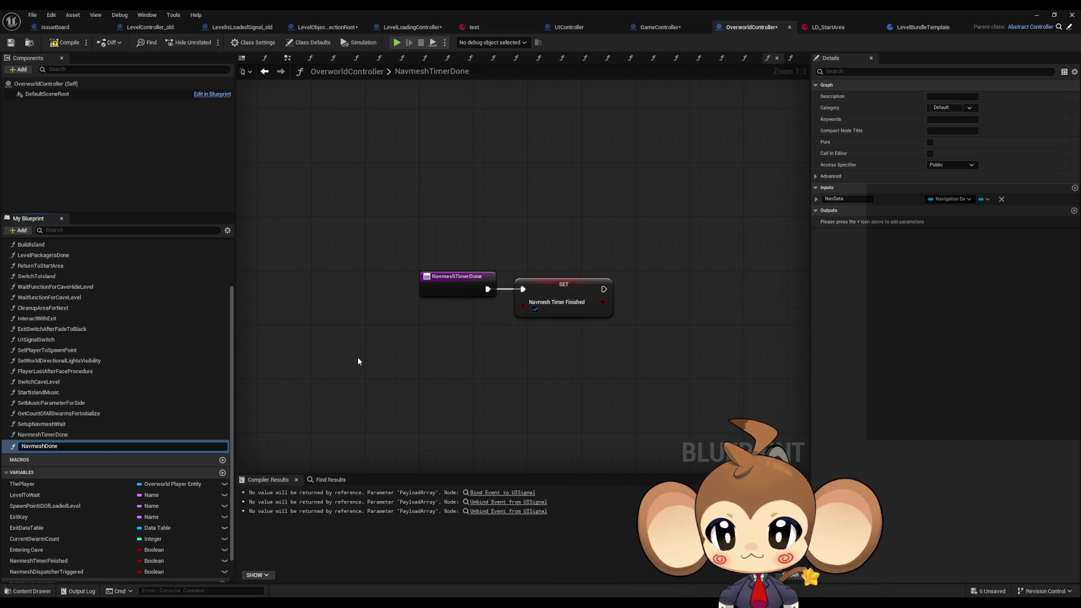
- Rename the function to NavmeshDone and wire its dispatcher flag SET node to the entry
{"action": "key", "text": "Return"}
{"action": "double_click", "coordinate": [66, 444]}
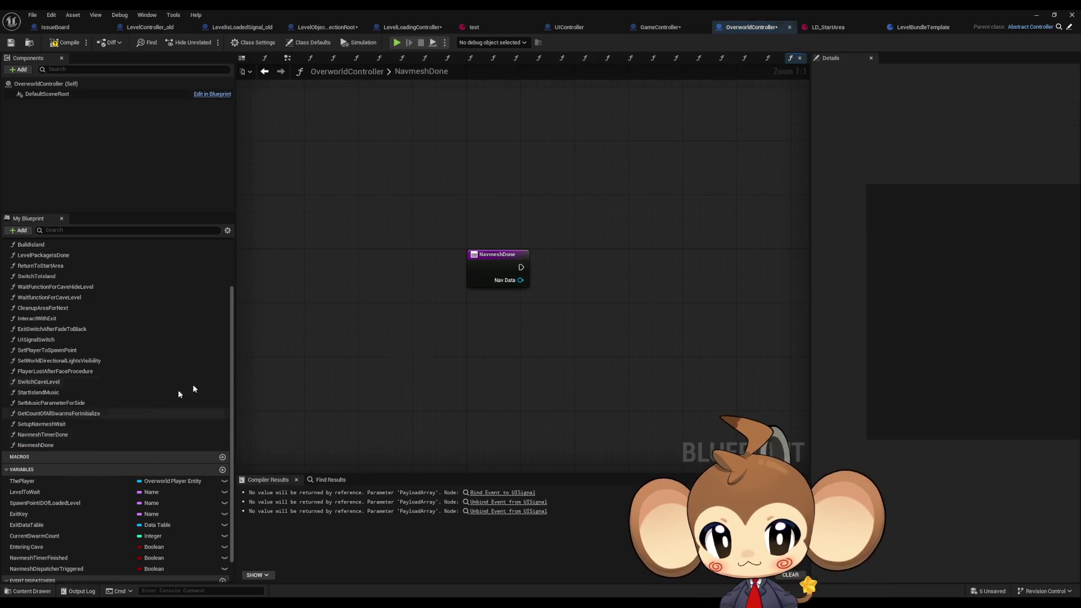
{"action": "left_click", "coordinate": [567, 264]}
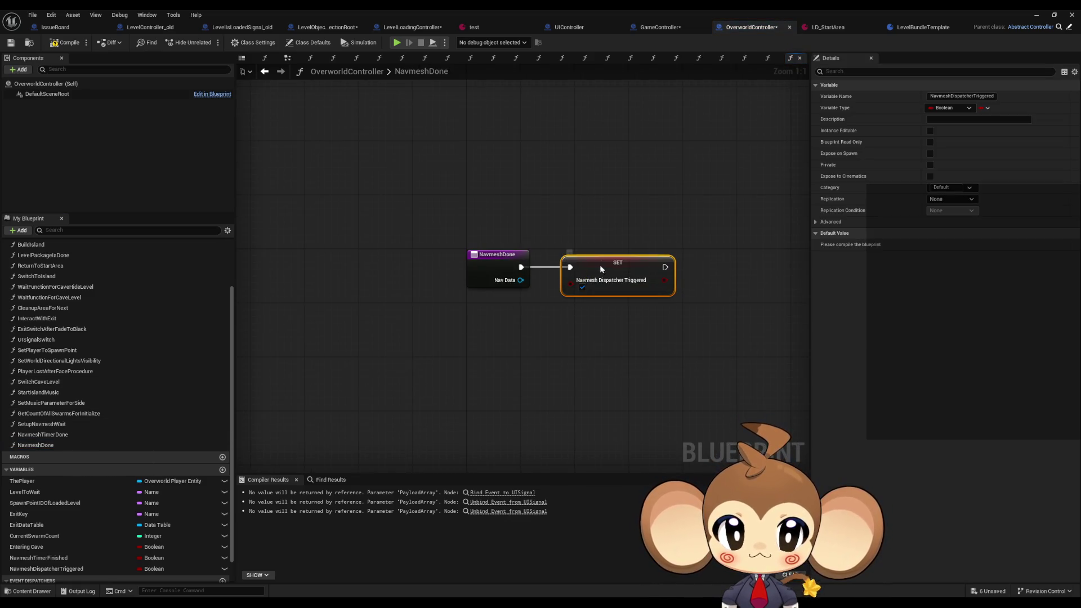
{"action": "left_click_drag", "start_coordinate": [599, 265], "coordinate": [592, 264]}
- Back in SetupNavmeshWait, add a Set Timer by Event node after the Bind Event node
{"action": "key", "text": "alt+Left"}
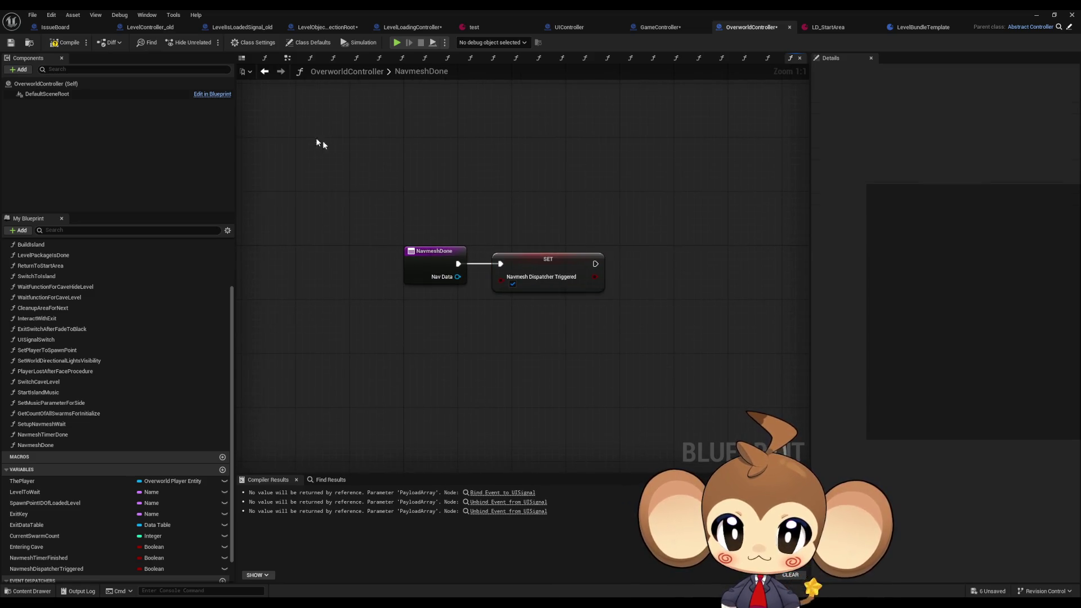
{"action": "left_click", "coordinate": [263, 72]}
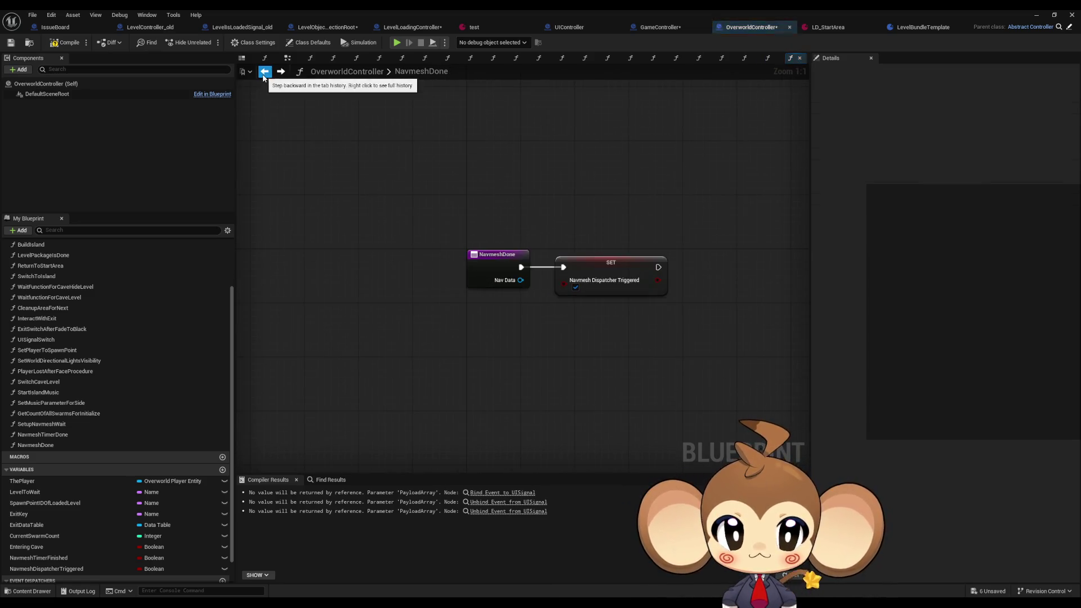
{"action": "left_click", "coordinate": [264, 72]}
{"action": "left_click_drag", "start_coordinate": [478, 352], "coordinate": [410, 352]}
{"action": "left_click_drag", "start_coordinate": [605, 270], "coordinate": [640, 269]}
{"action": "type", "text": "set timer"}
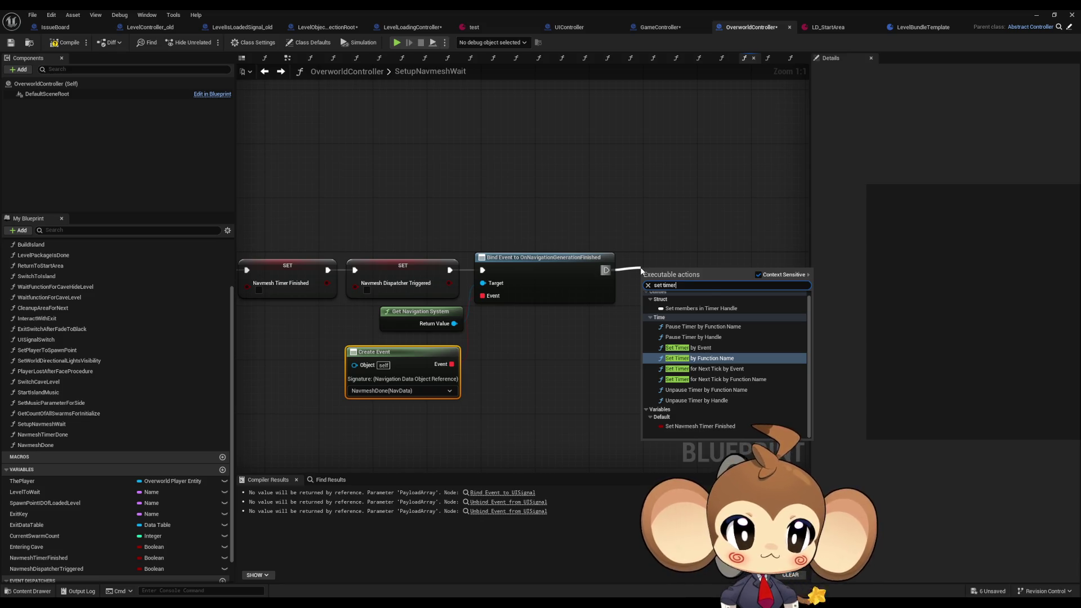
{"action": "left_click", "coordinate": [688, 347]}
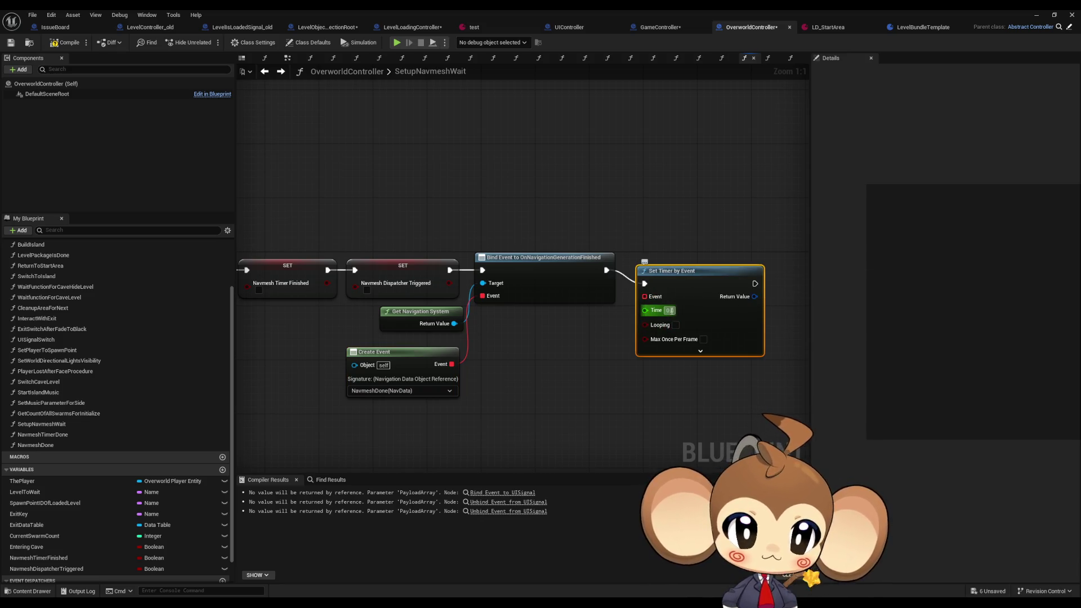
- Feed the 1.0-second timer a Create Event node that calls NavmeshTimerDone
{"action": "mouse_move", "coordinate": [689, 281]}
{"action": "left_mouse_down"}
{"action": "mouse_move", "coordinate": [689, 268]}
{"action": "mouse_move", "coordinate": [557, 376]}
{"action": "left_mouse_up"}
{"action": "left_click", "coordinate": [596, 407]}
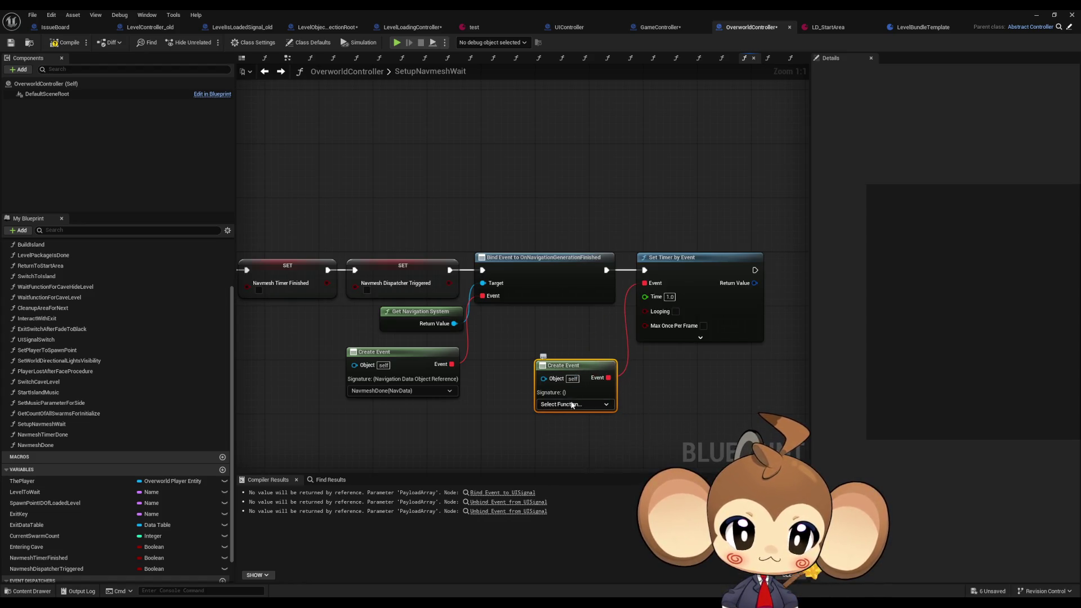
{"action": "left_click", "coordinate": [572, 404]}
{"action": "type", "text": "timer"}
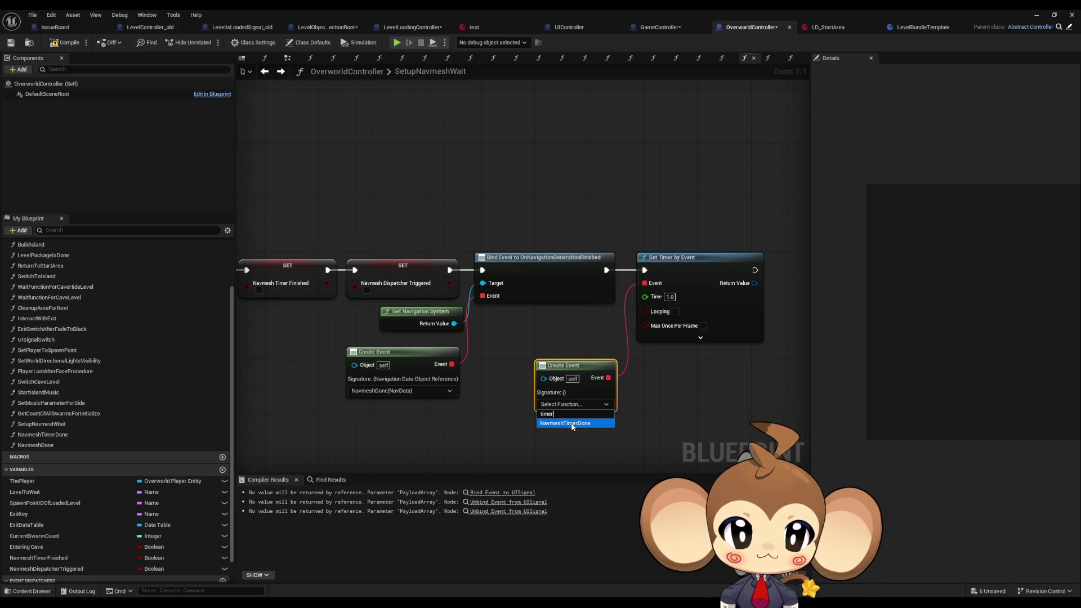
{"action": "left_click", "coordinate": [557, 422]}
{"action": "left_click_drag", "start_coordinate": [571, 367], "coordinate": [557, 353]}
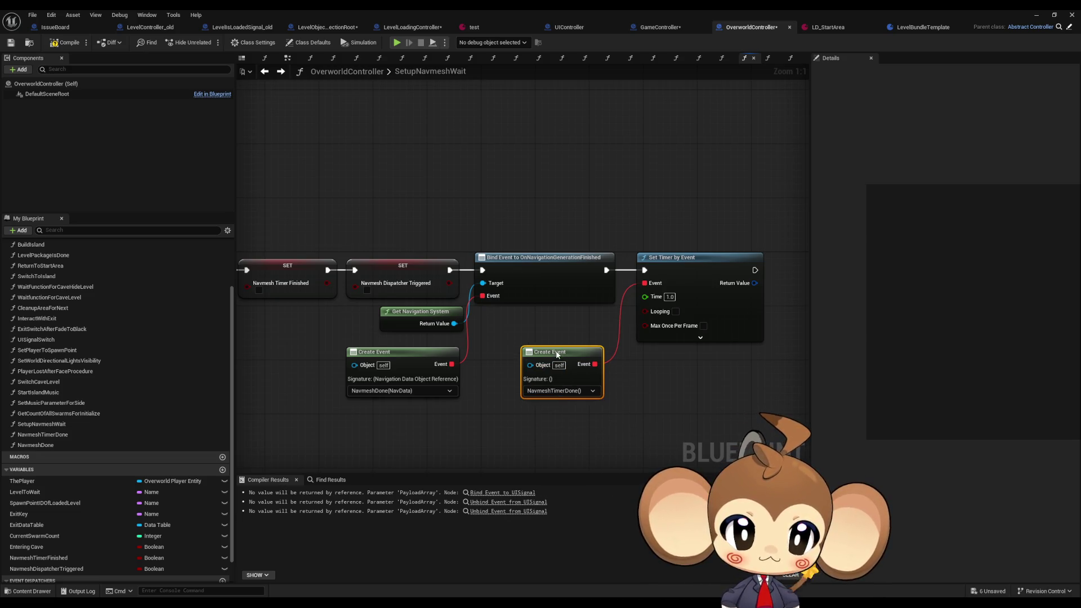
{"action": "left_click", "coordinate": [538, 432]}
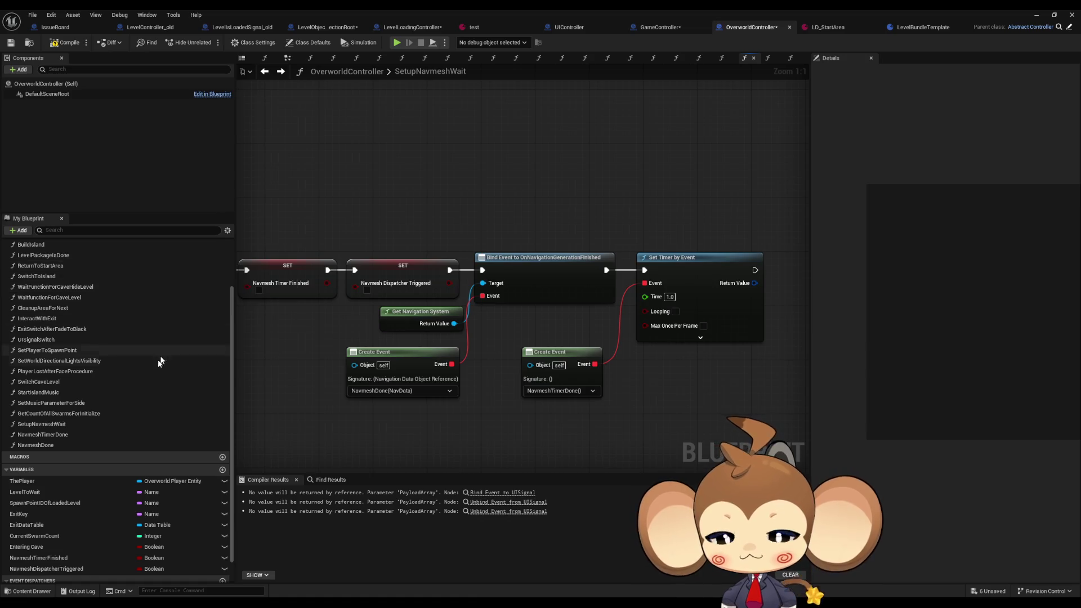
{"action": "scroll", "coordinate": [157, 372], "scroll_direction": "up", "scroll_amount": 3}
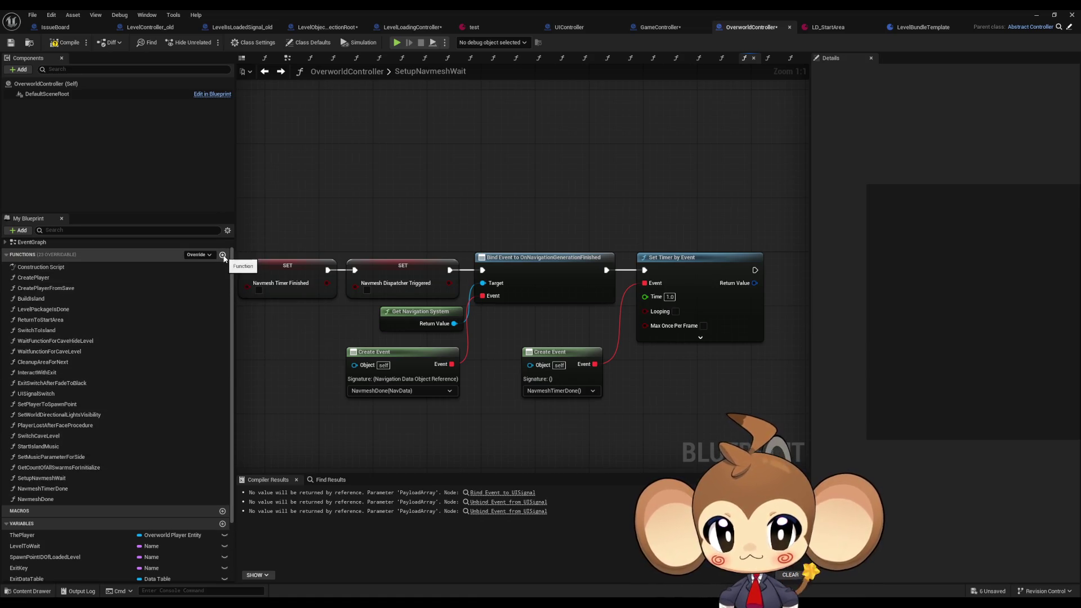
{"action": "left_click", "coordinate": [223, 255]}
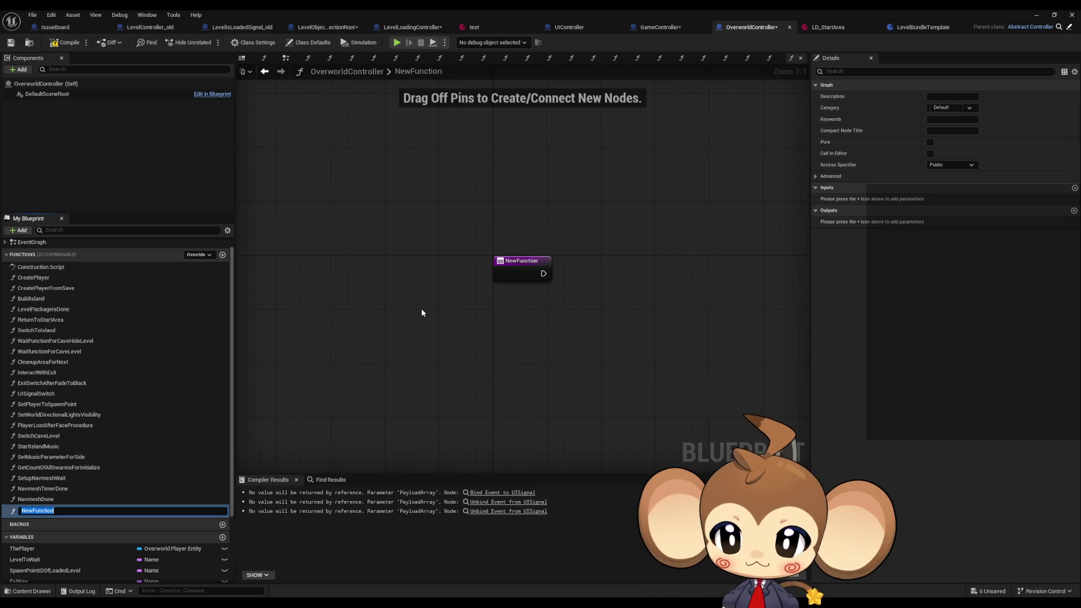
- Name the new function CheckNavmeshBoolsChecked
{"action": "type", "text": "NavmeshHas"}
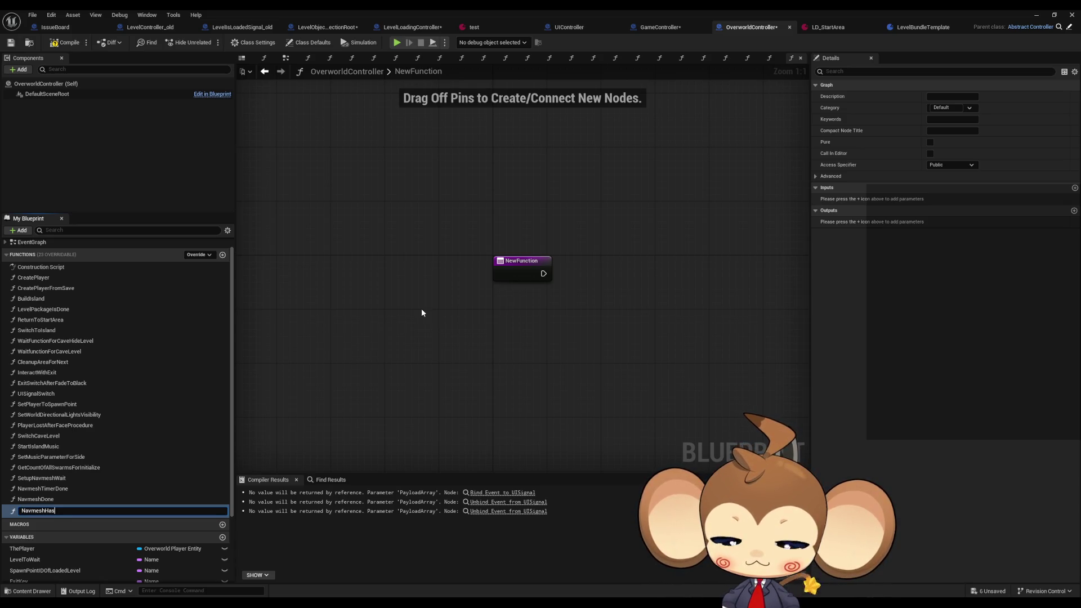
{"action": "key", "text": "ctrl+a"}
{"action": "type", "text": "C"}
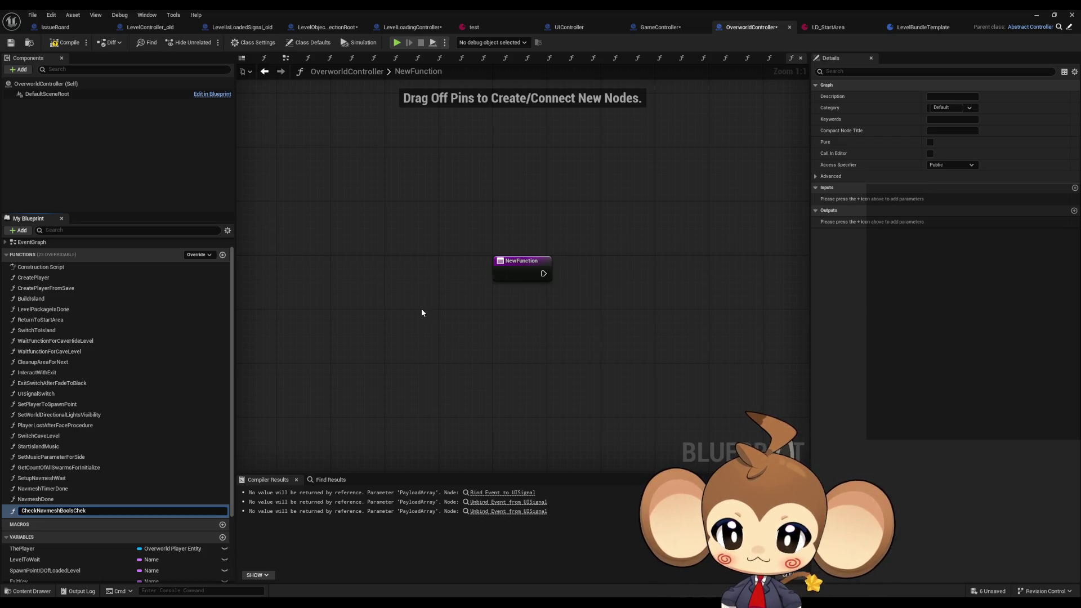
{"action": "type", "text": "cked"}
{"action": "key", "text": "Return"}
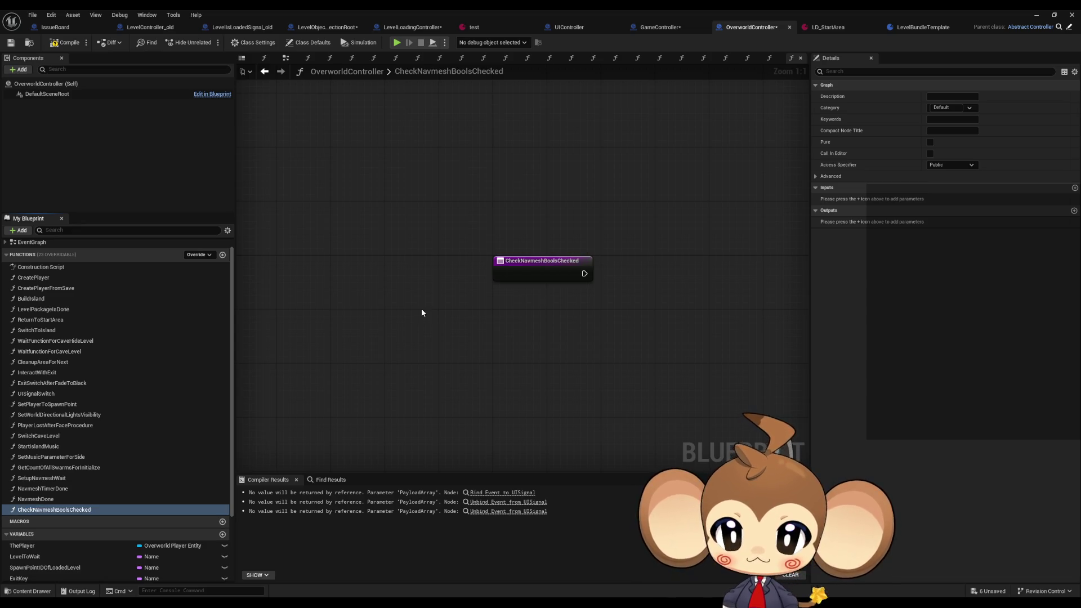
- Add a Branch off the function entry with an AND node feeding its condition
{"action": "mouse_move", "coordinate": [462, 316]}
{"action": "left_mouse_down"}
{"action": "mouse_move", "coordinate": [554, 304]}
{"action": "mouse_move", "coordinate": [502, 350]}
{"action": "mouse_move", "coordinate": [475, 353]}
{"action": "left_mouse_up"}
{"action": "type", "text": "branch"}
{"action": "key", "text": "Return"}
{"action": "type", "text": "and"}
{"action": "key", "text": "Return"}
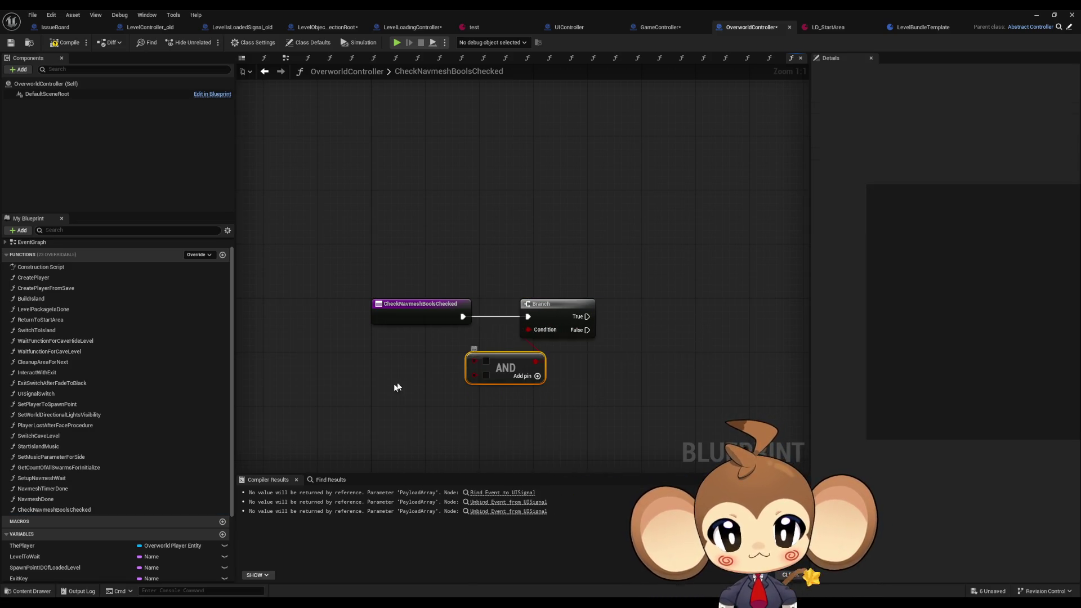
- Wire getters for Navmesh Timer Finished and Navmesh Dispatcher Triggered into the AND node
{"action": "scroll", "coordinate": [202, 465], "scroll_direction": "down", "scroll_amount": 5}
{"action": "mouse_move", "coordinate": [72, 527]}
{"action": "left_mouse_down"}
{"action": "mouse_move", "coordinate": [370, 352]}
{"action": "mouse_move", "coordinate": [361, 349]}
{"action": "left_mouse_up"}
{"action": "mouse_move", "coordinate": [40, 543]}
{"action": "left_mouse_down"}
{"action": "mouse_move", "coordinate": [342, 394]}
{"action": "mouse_move", "coordinate": [354, 371]}
{"action": "left_mouse_up"}
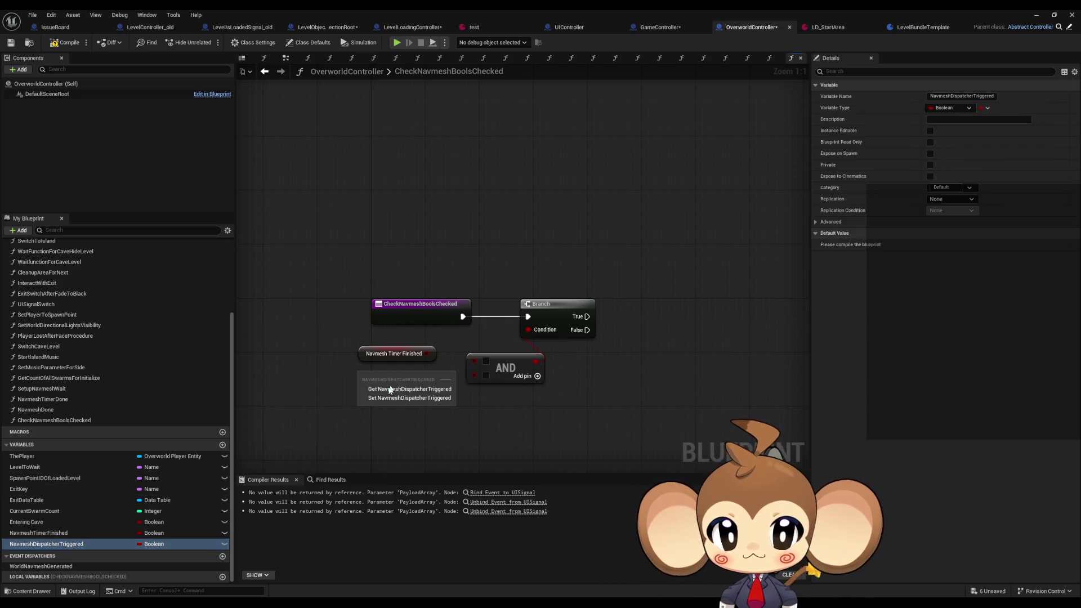
{"action": "left_click", "coordinate": [388, 382]}
{"action": "mouse_move", "coordinate": [435, 374]}
{"action": "left_mouse_down"}
{"action": "mouse_move", "coordinate": [474, 374]}
{"action": "mouse_move", "coordinate": [475, 359]}
{"action": "left_mouse_up"}
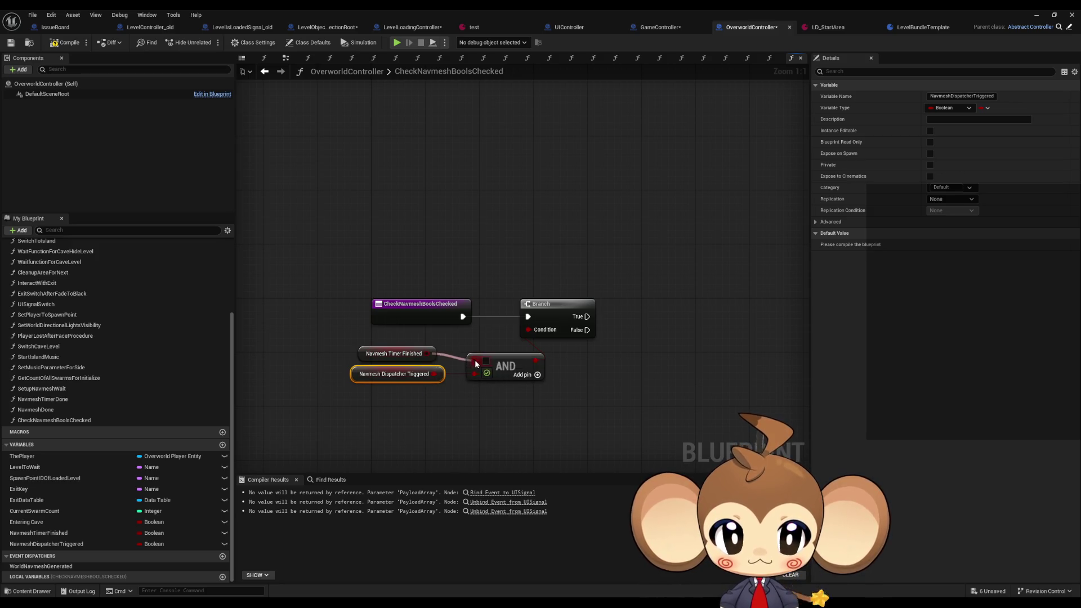
{"action": "mouse_move", "coordinate": [397, 380]}
{"action": "left_mouse_down"}
{"action": "mouse_move", "coordinate": [417, 387]}
{"action": "mouse_move", "coordinate": [428, 366]}
{"action": "left_mouse_up"}
- Tidy the graph by nudging the AND node lower and the Branch node right
{"action": "left_click", "coordinate": [436, 337]}
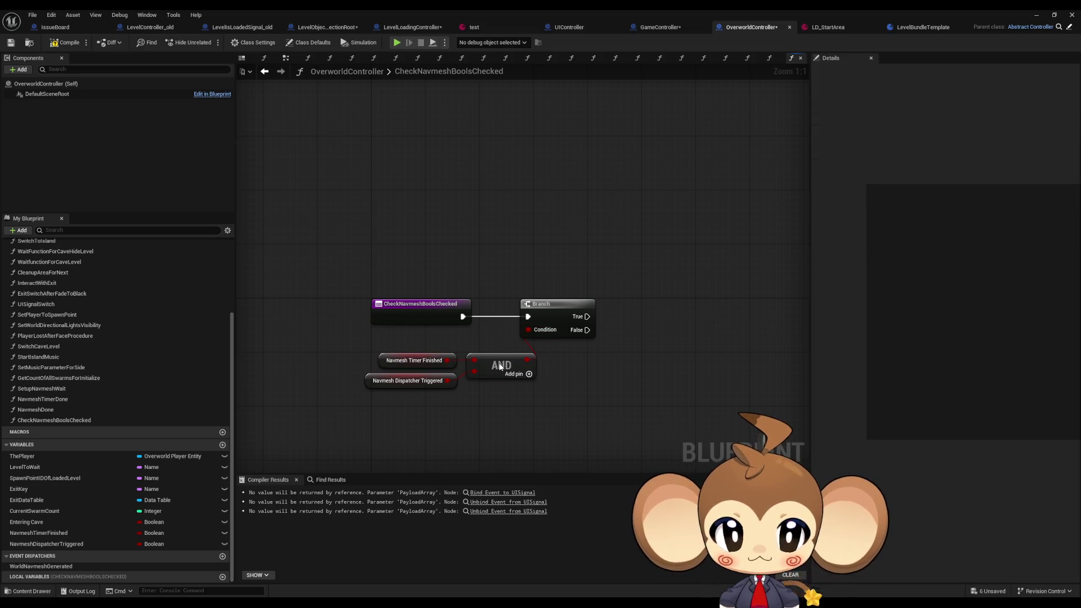
{"action": "left_click_drag", "start_coordinate": [499, 367], "coordinate": [500, 373]}
{"action": "left_click", "coordinate": [579, 344]}
{"action": "left_click_drag", "start_coordinate": [552, 317], "coordinate": [572, 316]}
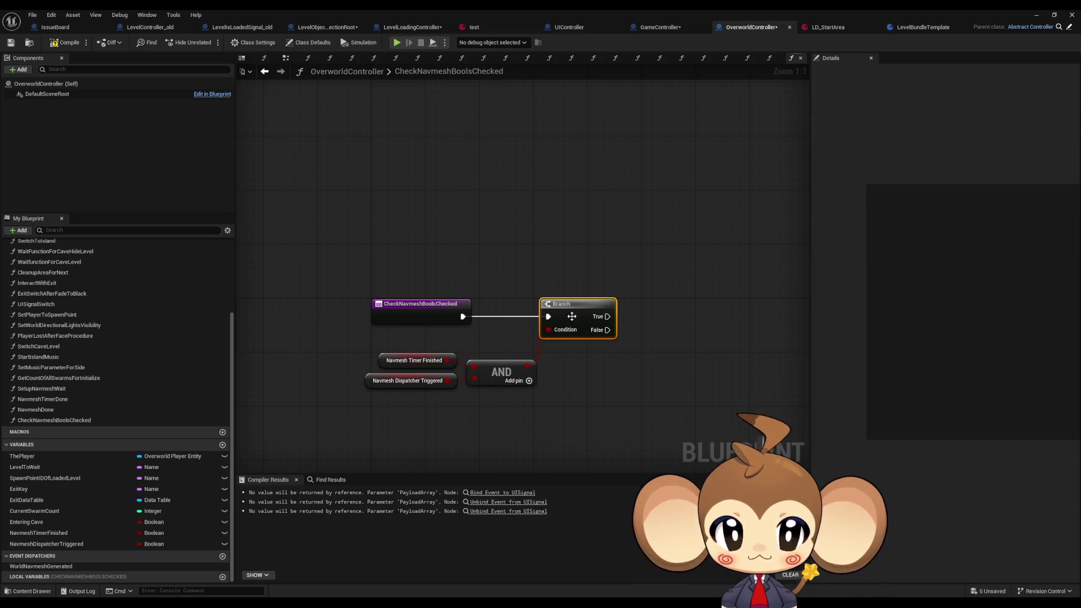
{"action": "left_click", "coordinate": [557, 386]}
{"action": "left_click", "coordinate": [63, 389]}
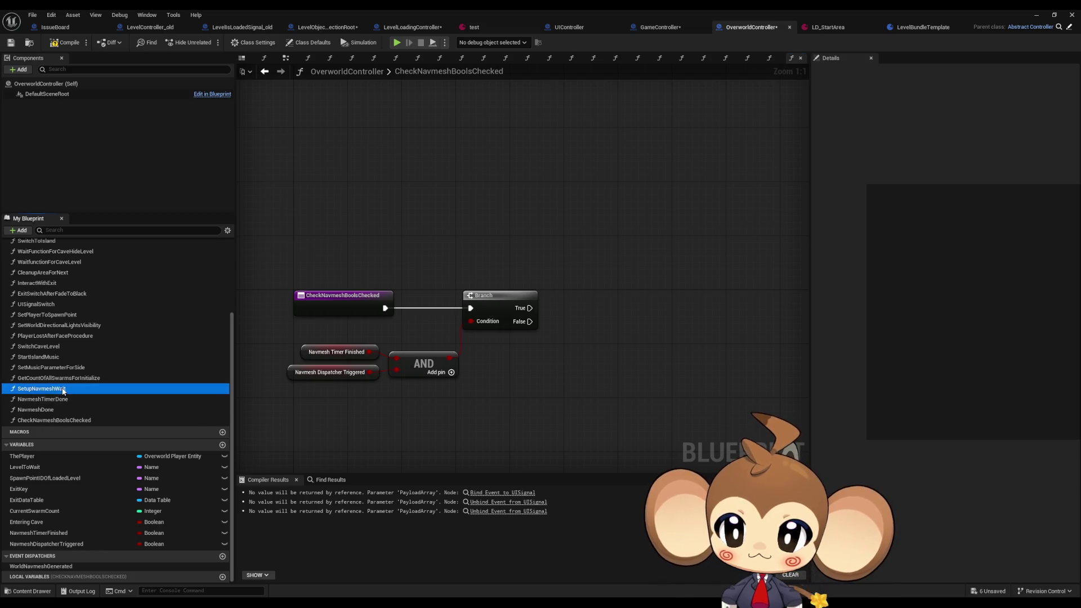
- Open SetupNavmeshWait and compare its flag SETs, binding and timer with CheckNavmeshBoolsChecked
{"action": "double_click", "coordinate": [63, 389]}
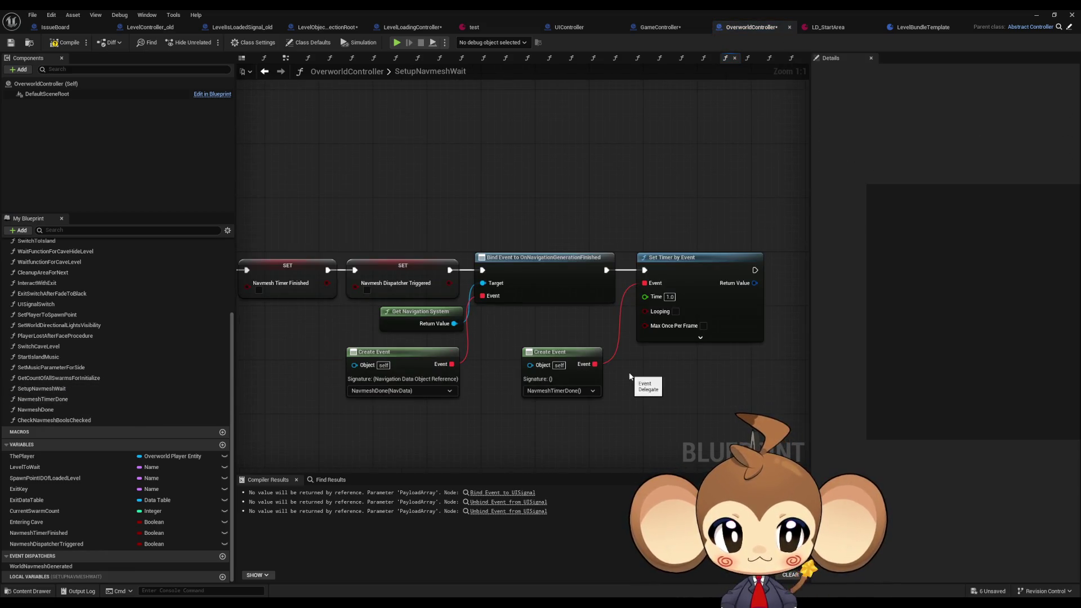
{"action": "mouse_move", "coordinate": [629, 376]}
{"action": "left_mouse_down"}
{"action": "mouse_move", "coordinate": [545, 366]}
{"action": "mouse_move", "coordinate": [546, 341]}
{"action": "left_mouse_up"}
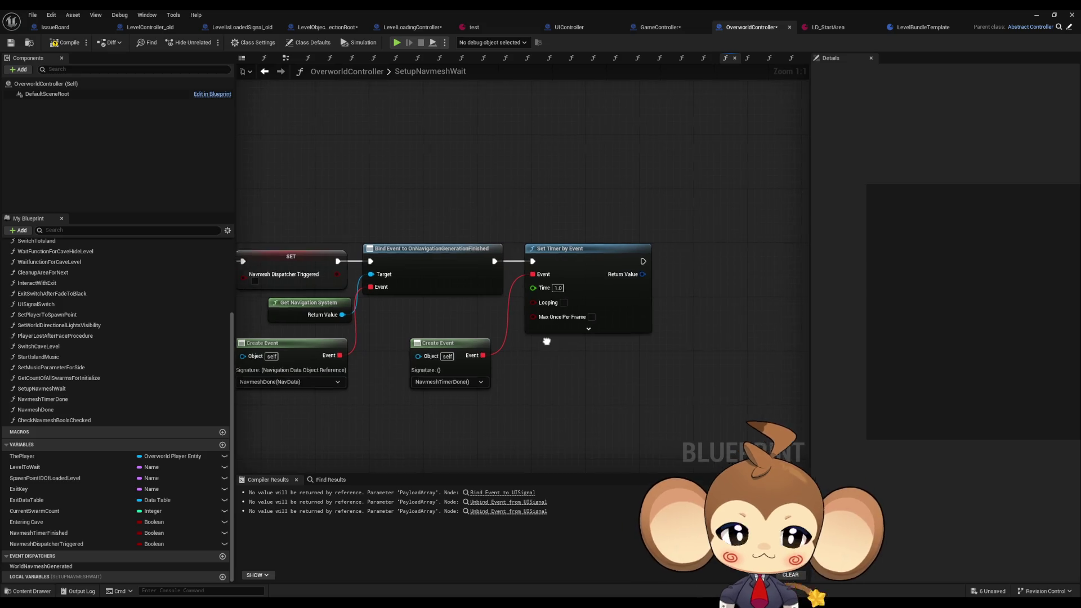
{"action": "scroll", "coordinate": [546, 341], "scroll_direction": "down", "scroll_amount": 2}
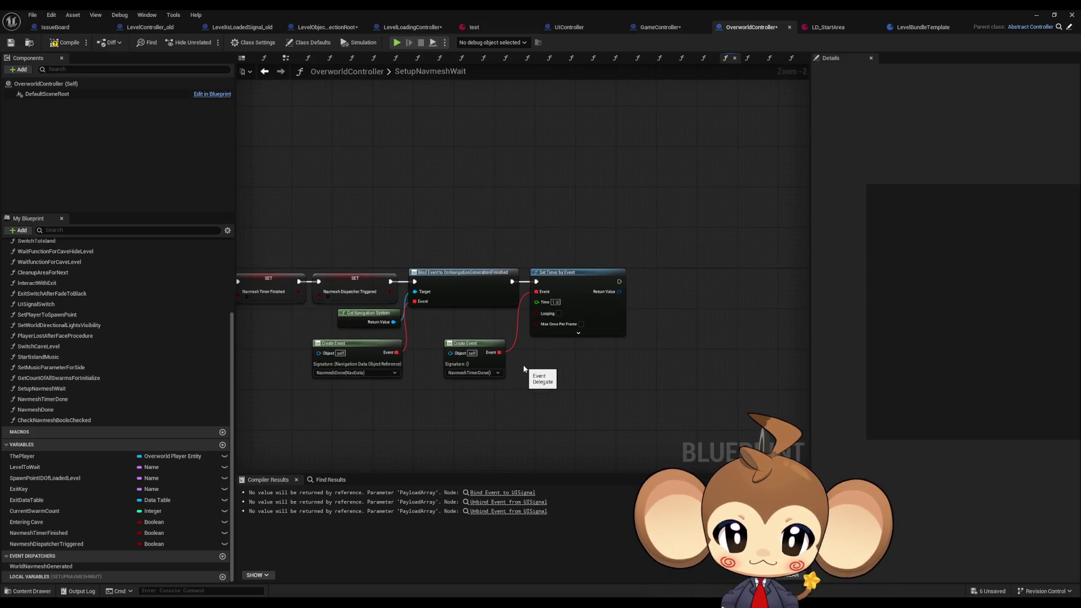
{"action": "left_click_drag", "start_coordinate": [384, 417], "coordinate": [292, 353]}
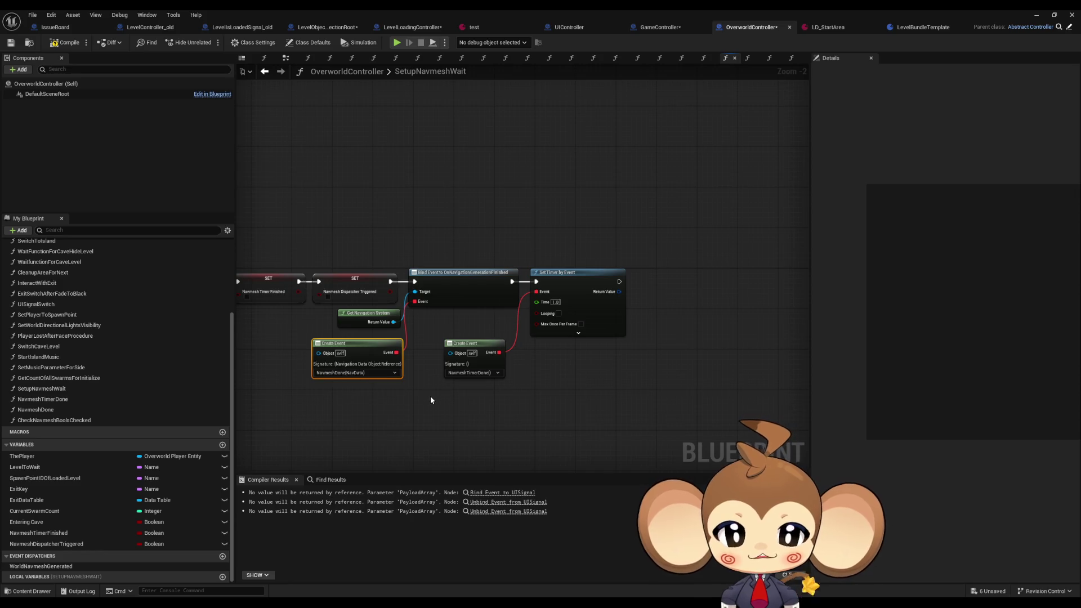
{"action": "left_click_drag", "start_coordinate": [432, 399], "coordinate": [551, 433]}
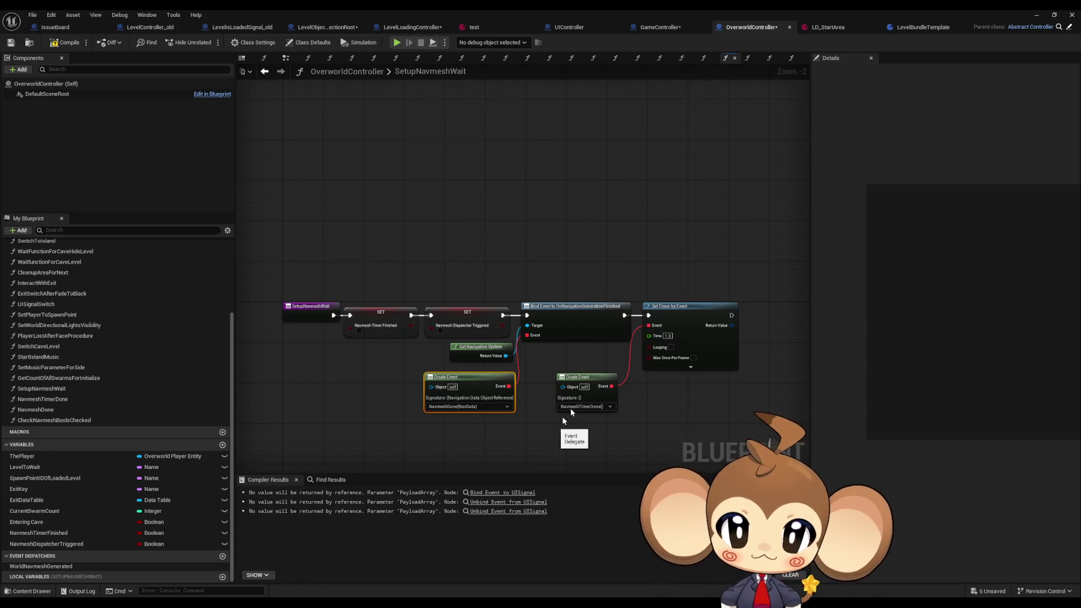
{"action": "left_click", "coordinate": [265, 76]}
{"action": "left_click", "coordinate": [281, 72]}
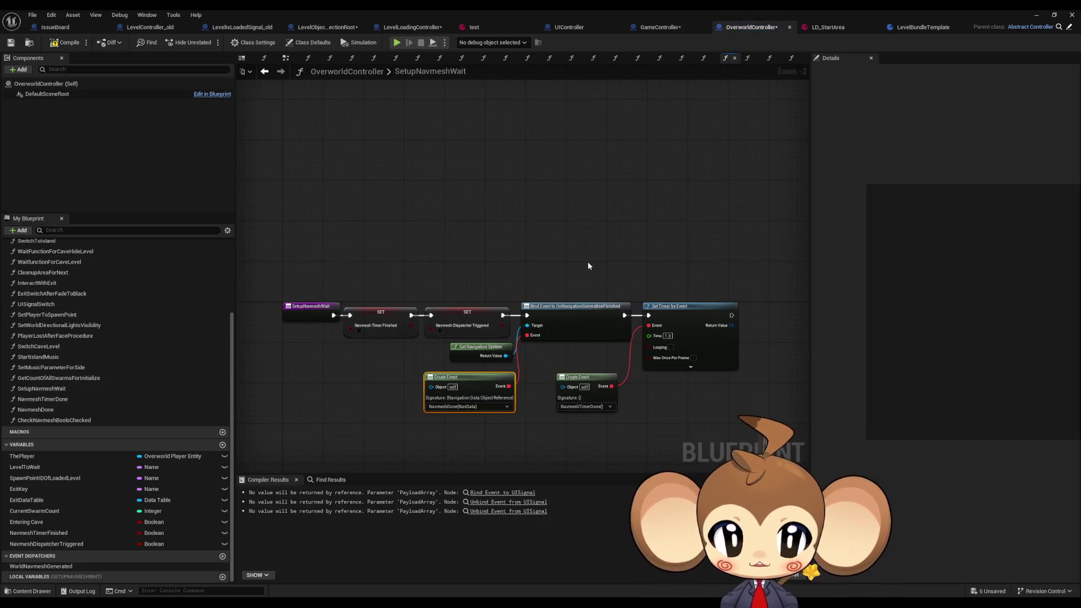
- Select the OnNavigationGenerationFinished binding, then open BuildIsland in the GameController blueprint
{"action": "left_click", "coordinate": [585, 323]}
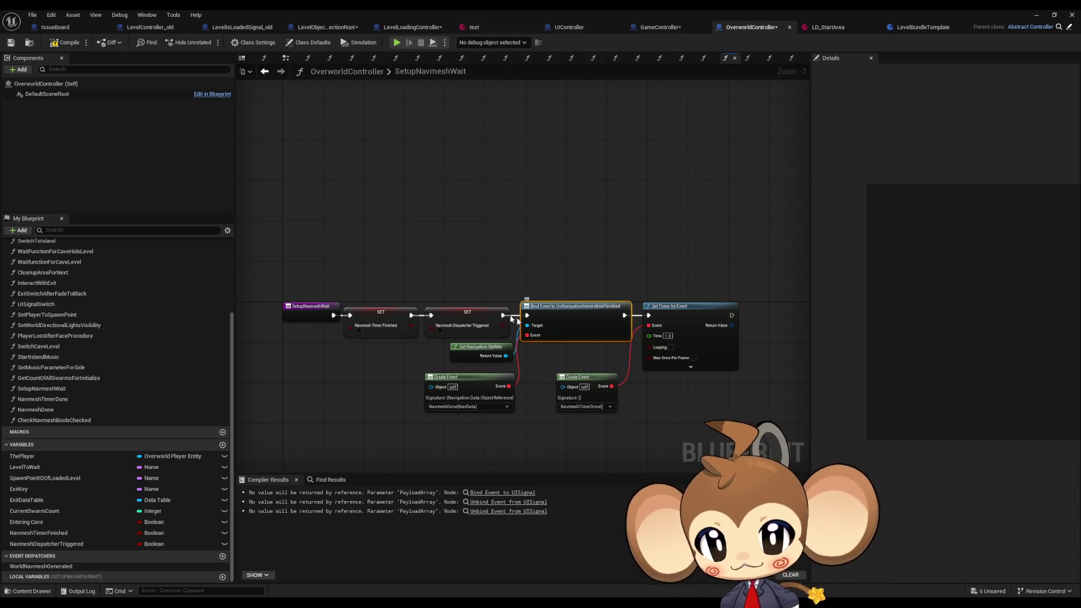
{"action": "scroll", "coordinate": [68, 336], "scroll_direction": "up", "scroll_amount": 3}
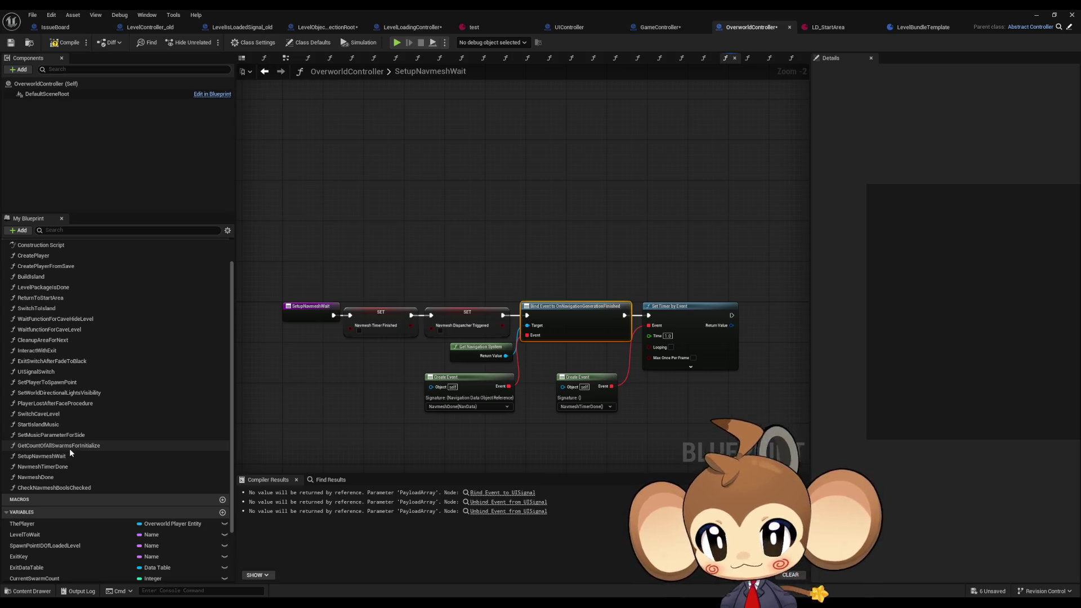
{"action": "left_click", "coordinate": [647, 27]}
{"action": "double_click", "coordinate": [454, 224]}
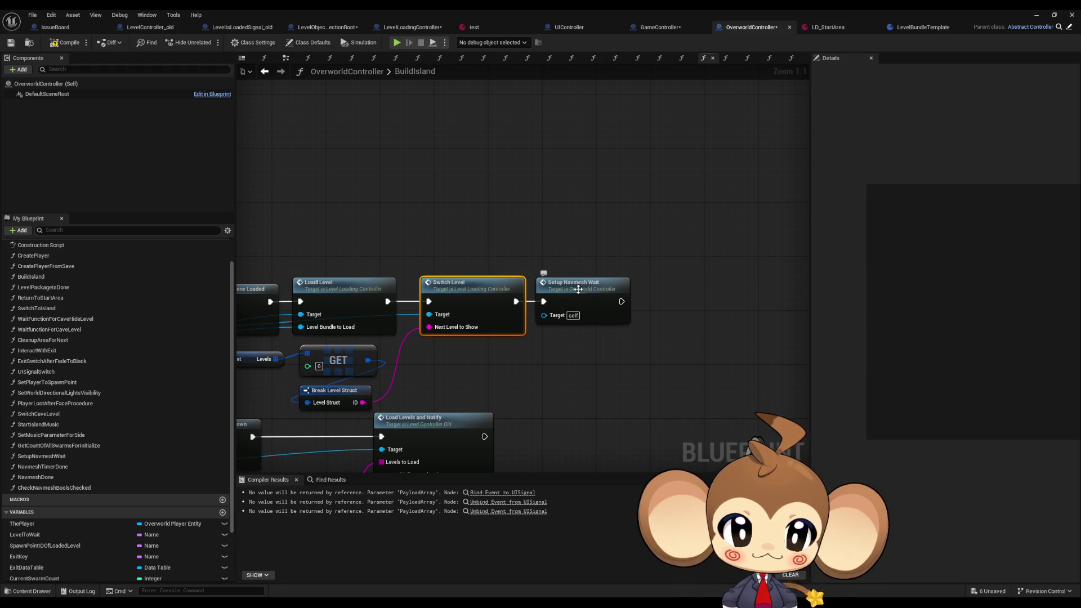
- Chain the Setup Navmesh Wait call between Load Level and Switch Level and align the nodes
{"action": "left_click_drag", "start_coordinate": [579, 287], "coordinate": [437, 206]}
{"action": "left_click_drag", "start_coordinate": [388, 301], "coordinate": [401, 220]}
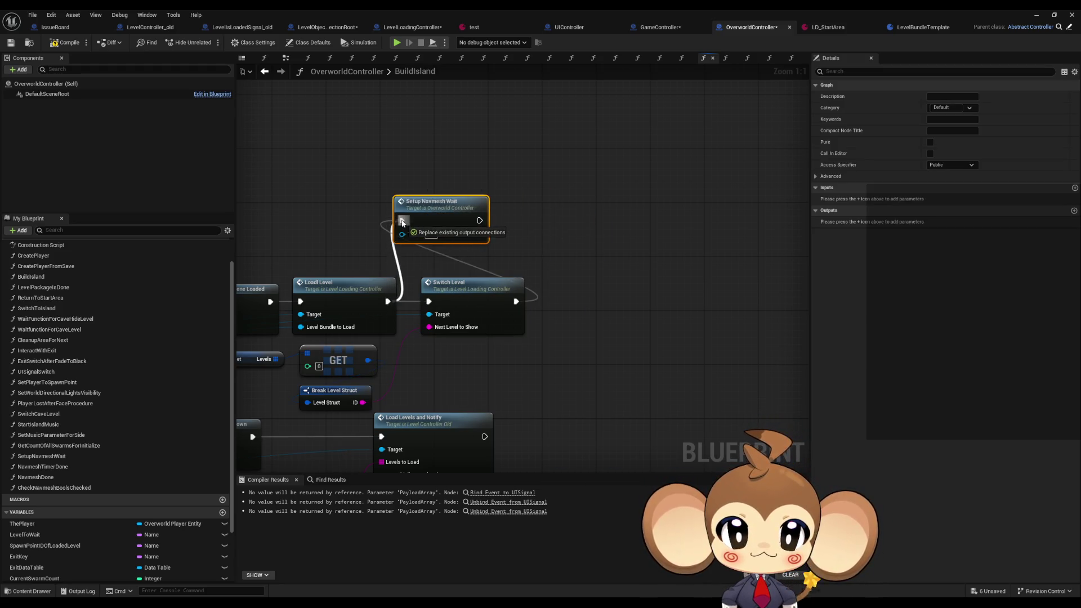
{"action": "mouse_move", "coordinate": [480, 220]}
{"action": "left_mouse_down"}
{"action": "mouse_move", "coordinate": [429, 306]}
{"action": "mouse_move", "coordinate": [551, 244]}
{"action": "mouse_move", "coordinate": [538, 219]}
{"action": "left_mouse_up"}
{"action": "mouse_move", "coordinate": [389, 189]}
{"action": "left_mouse_down"}
{"action": "mouse_move", "coordinate": [549, 253]}
{"action": "mouse_move", "coordinate": [568, 283]}
{"action": "mouse_move", "coordinate": [554, 304]}
{"action": "left_mouse_up"}
{"action": "left_click", "coordinate": [462, 227]}
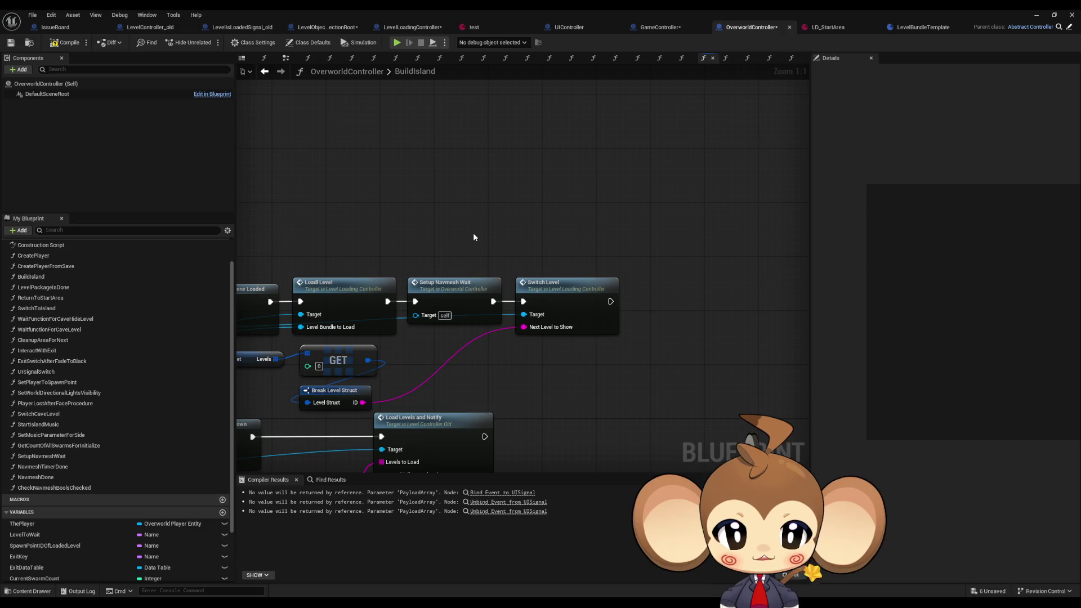
{"action": "left_click_drag", "start_coordinate": [569, 308], "coordinate": [621, 301]}
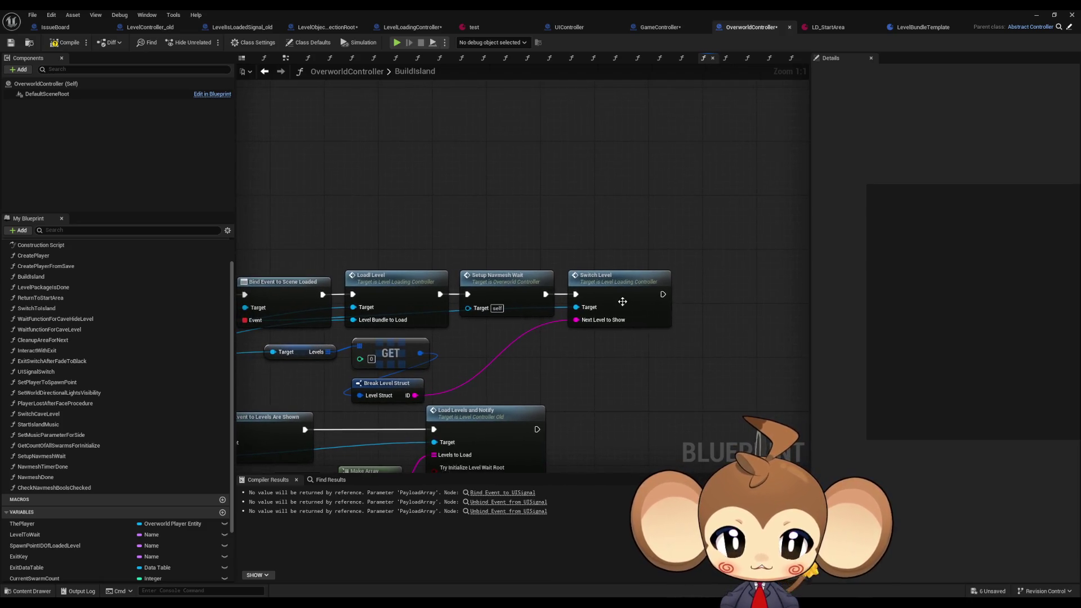
{"action": "double_click", "coordinate": [517, 281]}
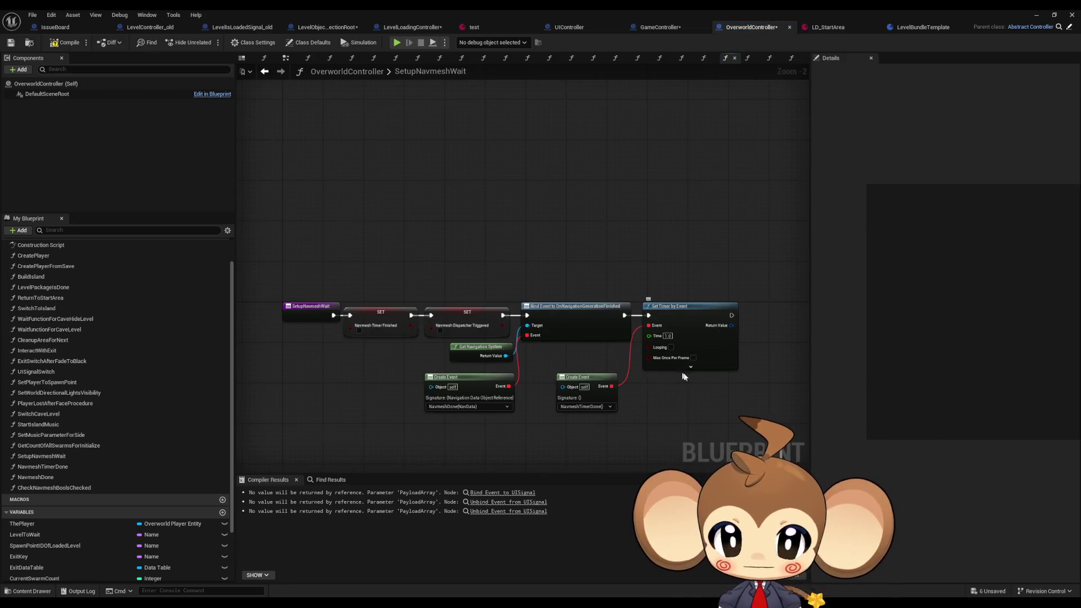
- Add a Check Navmesh Bools Checked call after the SET node in NavmeshTimerDone and NavmeshDone
{"action": "double_click", "coordinate": [49, 466]}
{"action": "mouse_move", "coordinate": [54, 488]}
{"action": "left_mouse_down"}
{"action": "mouse_move", "coordinate": [599, 344]}
{"action": "mouse_move", "coordinate": [637, 270]}
{"action": "mouse_move", "coordinate": [643, 289]}
{"action": "left_mouse_up"}
{"action": "double_click", "coordinate": [35, 477]}
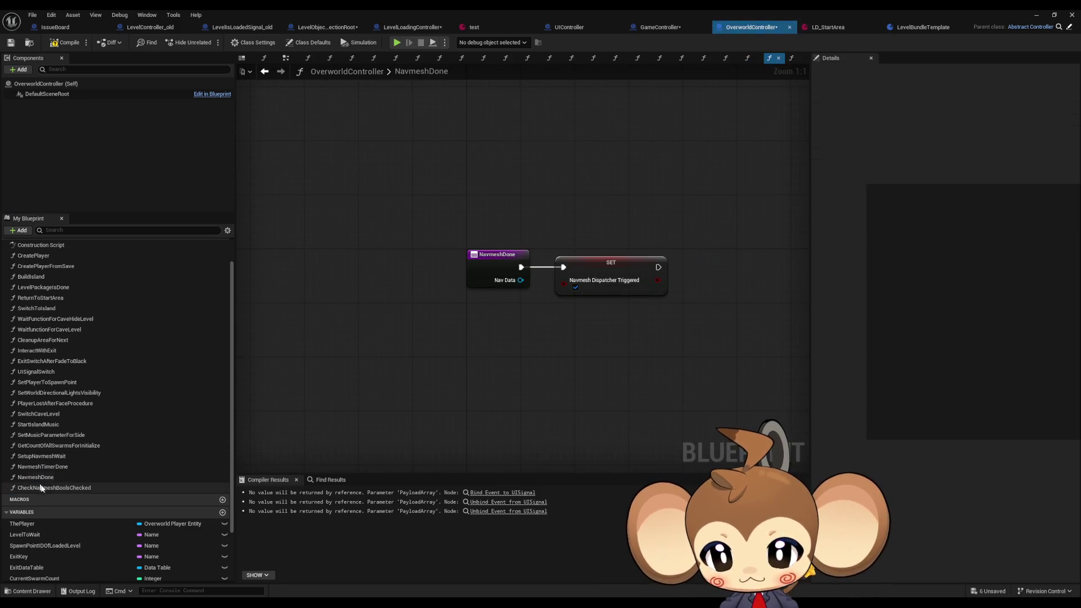
{"action": "mouse_move", "coordinate": [40, 487]}
{"action": "left_mouse_down"}
{"action": "mouse_move", "coordinate": [678, 290]}
{"action": "mouse_move", "coordinate": [684, 253]}
{"action": "mouse_move", "coordinate": [690, 273]}
{"action": "mouse_move", "coordinate": [715, 264]}
{"action": "left_mouse_up"}
{"action": "left_click_drag", "start_coordinate": [607, 273], "coordinate": [593, 269]}
{"action": "left_click_drag", "start_coordinate": [733, 258], "coordinate": [719, 257]}
{"action": "left_click", "coordinate": [733, 339]}
{"action": "left_click_drag", "start_coordinate": [598, 267], "coordinate": [413, 268]}
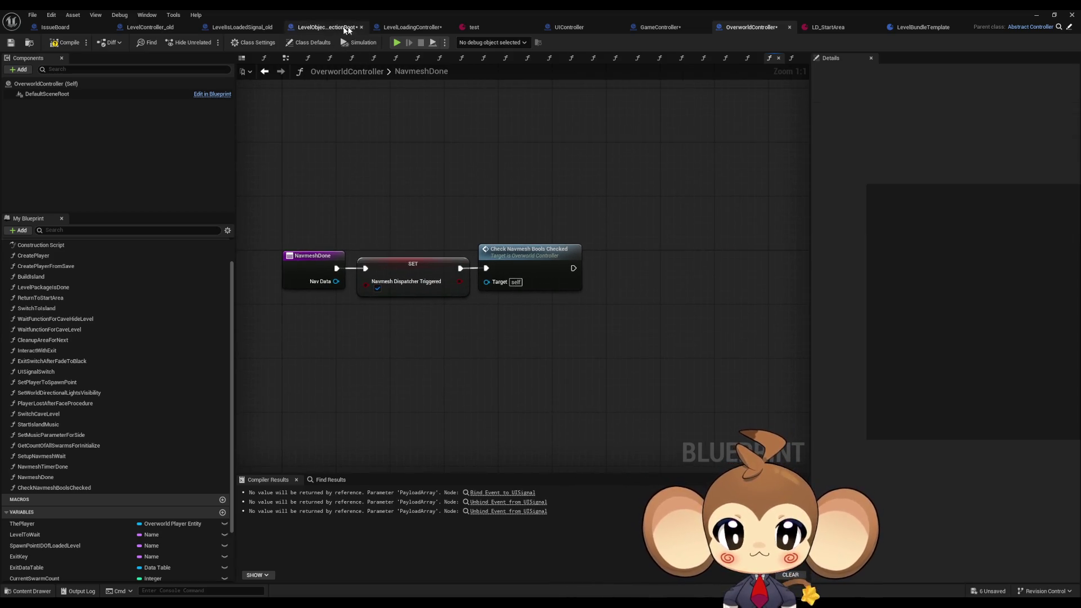
{"action": "left_click", "coordinate": [389, 28]}
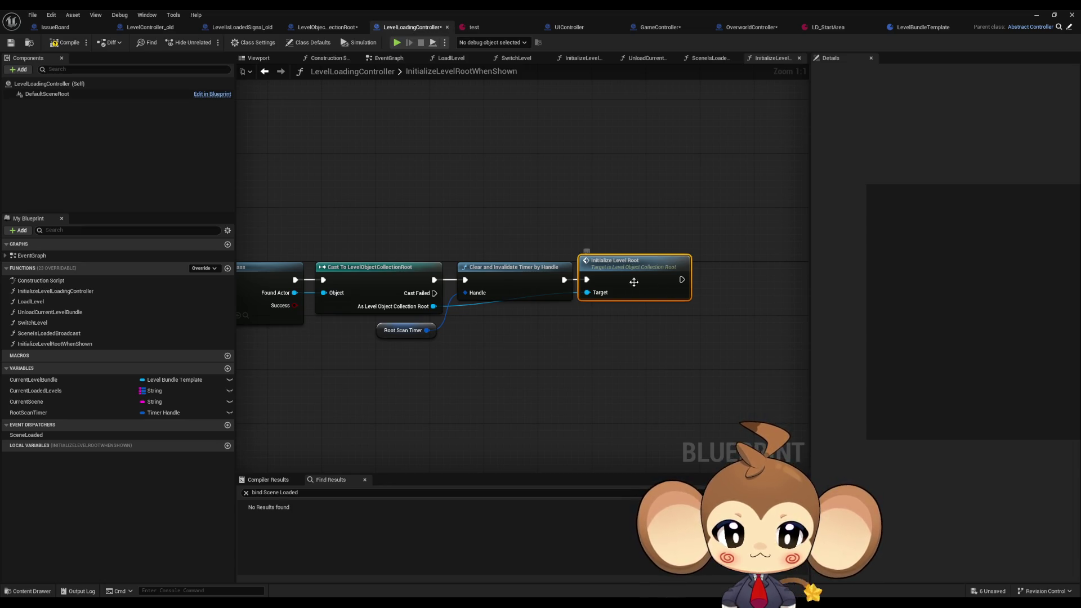
- Browse LevelIsLoadedSignal_old and LevelObjectCollectionRoot, selecting the InitializeLevelRoot entry node
{"action": "left_click", "coordinate": [274, 25]}
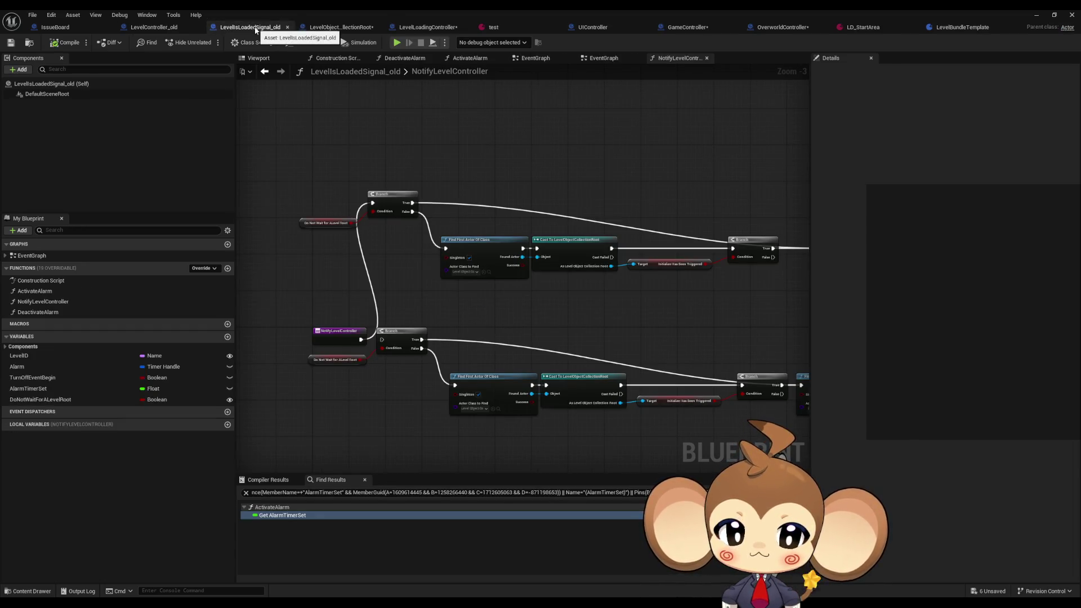
{"action": "left_click", "coordinate": [319, 27]}
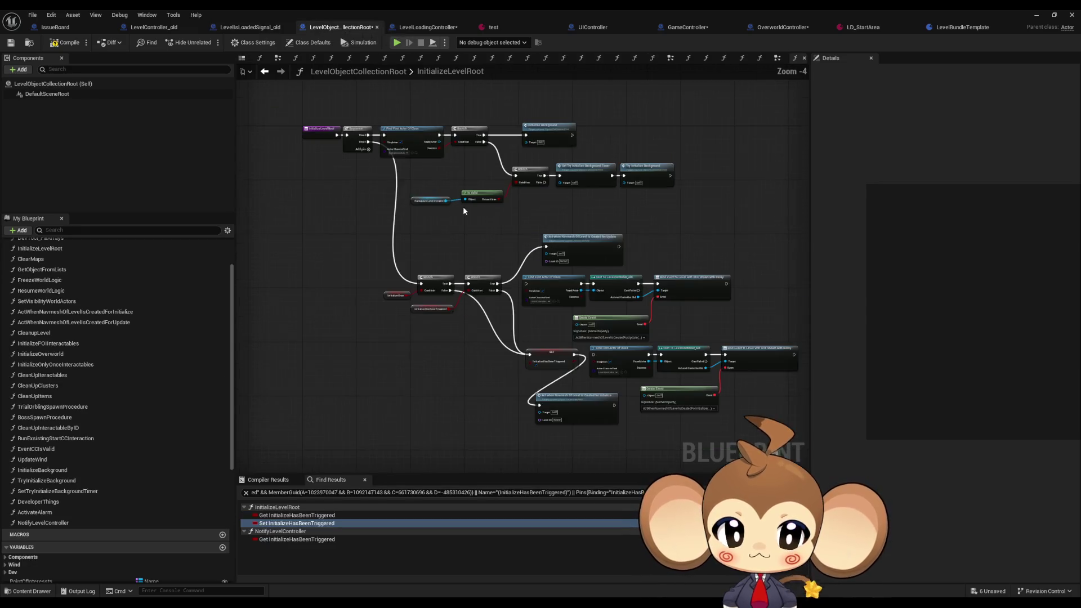
{"action": "scroll", "coordinate": [502, 315], "scroll_direction": "up", "scroll_amount": 3}
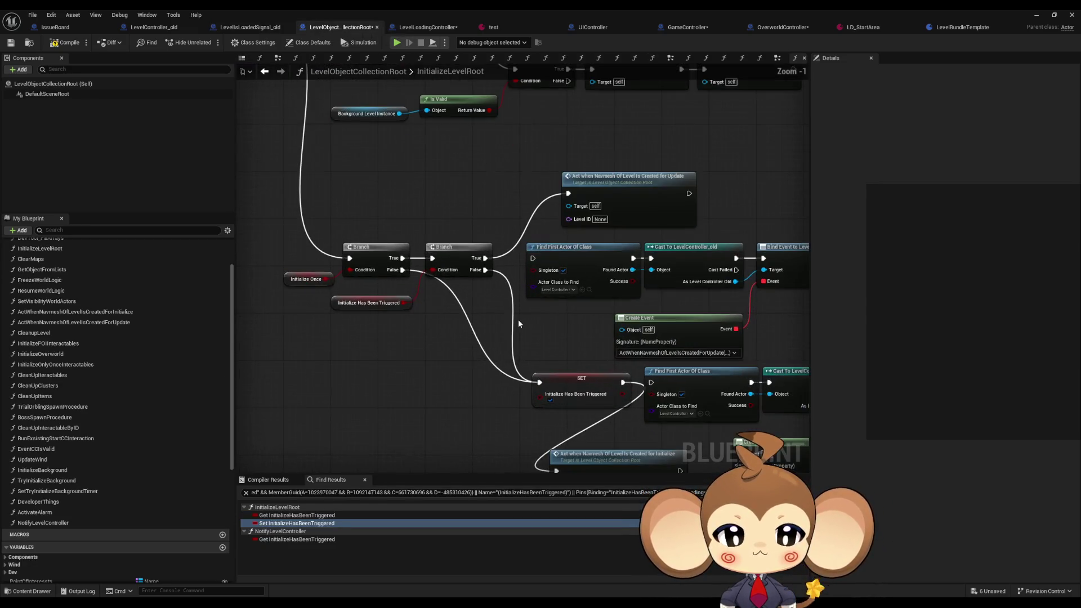
{"action": "left_click_drag", "start_coordinate": [518, 319], "coordinate": [390, 209]}
{"action": "left_click", "coordinate": [319, 160]}
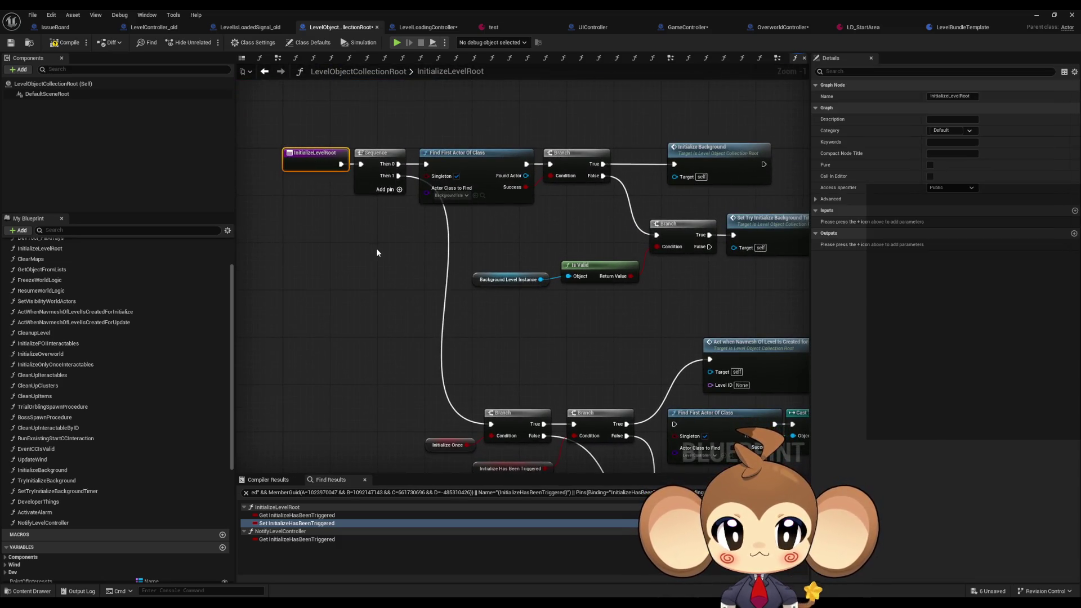
- In LevelLoadingController, find all class-member references to InitializeLevelRootWhenShown
{"action": "left_click", "coordinate": [444, 28]}
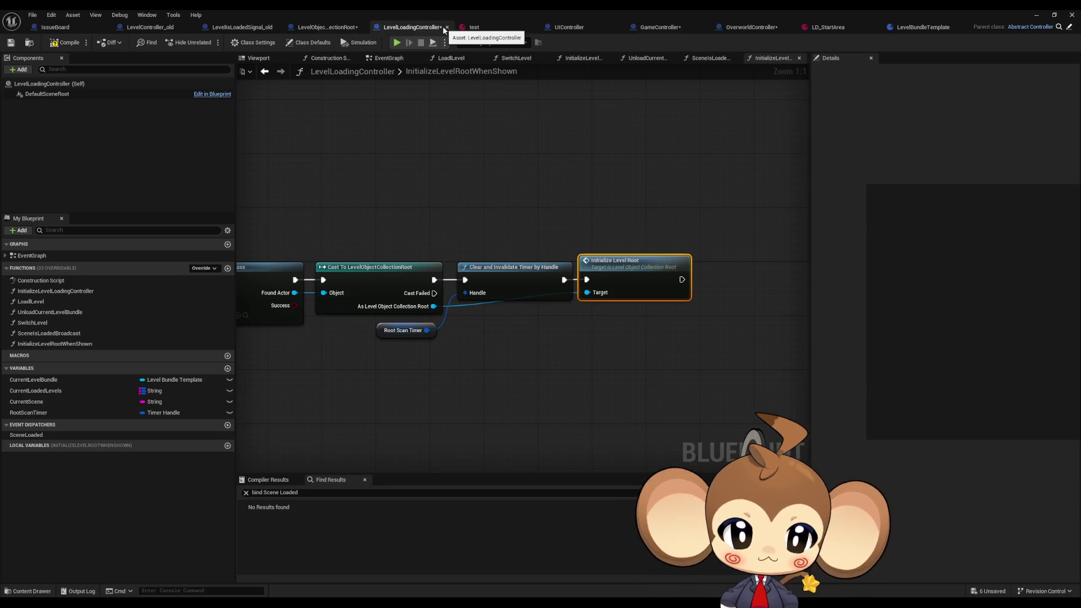
{"action": "left_click_drag", "start_coordinate": [389, 303], "coordinate": [760, 300]}
{"action": "left_click", "coordinate": [475, 273]}
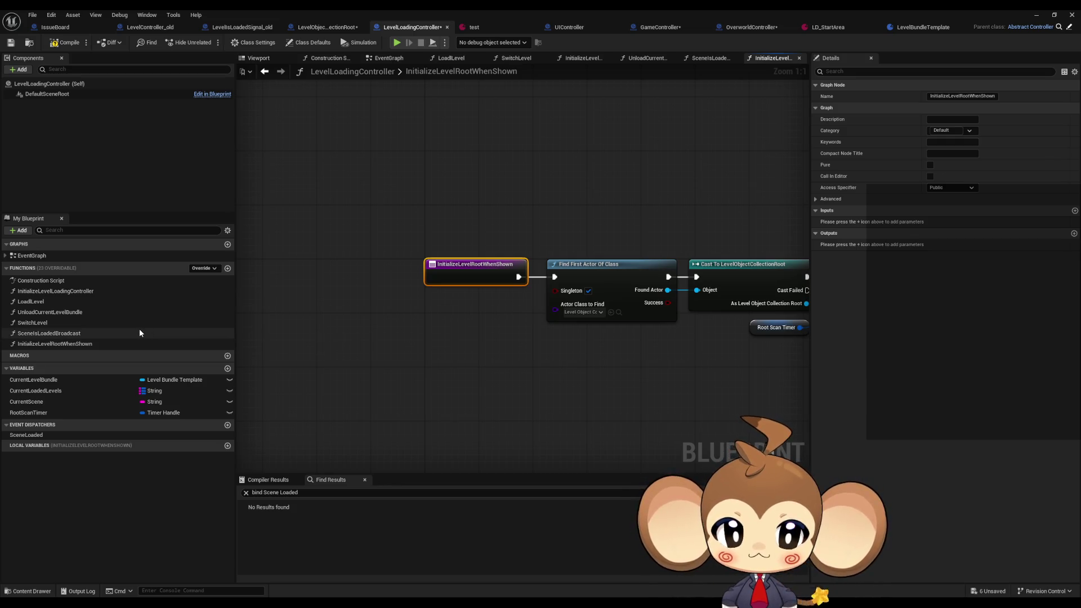
{"action": "right_click", "coordinate": [470, 278]}
{"action": "mouse_move", "coordinate": [513, 367]}
{"action": "left_click", "coordinate": [573, 398]}
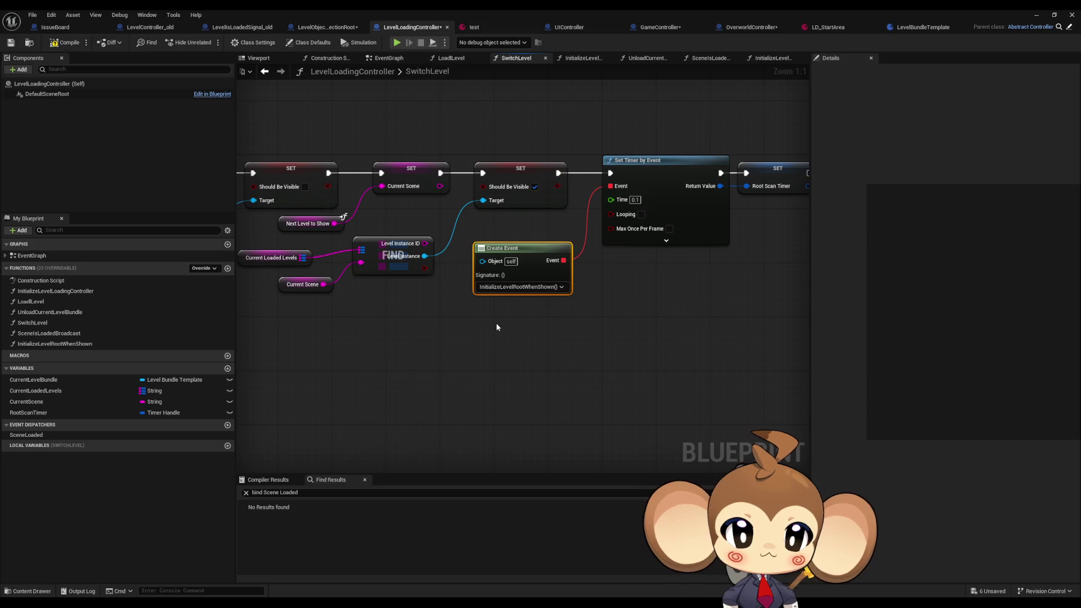
{"action": "scroll", "coordinate": [498, 323], "scroll_direction": "down", "scroll_amount": 3}
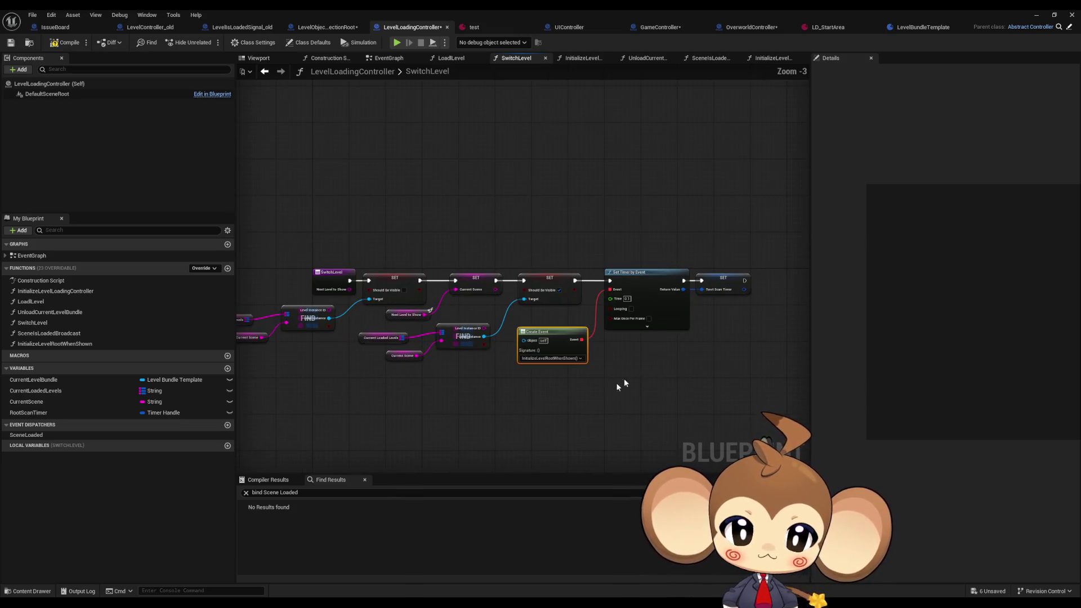
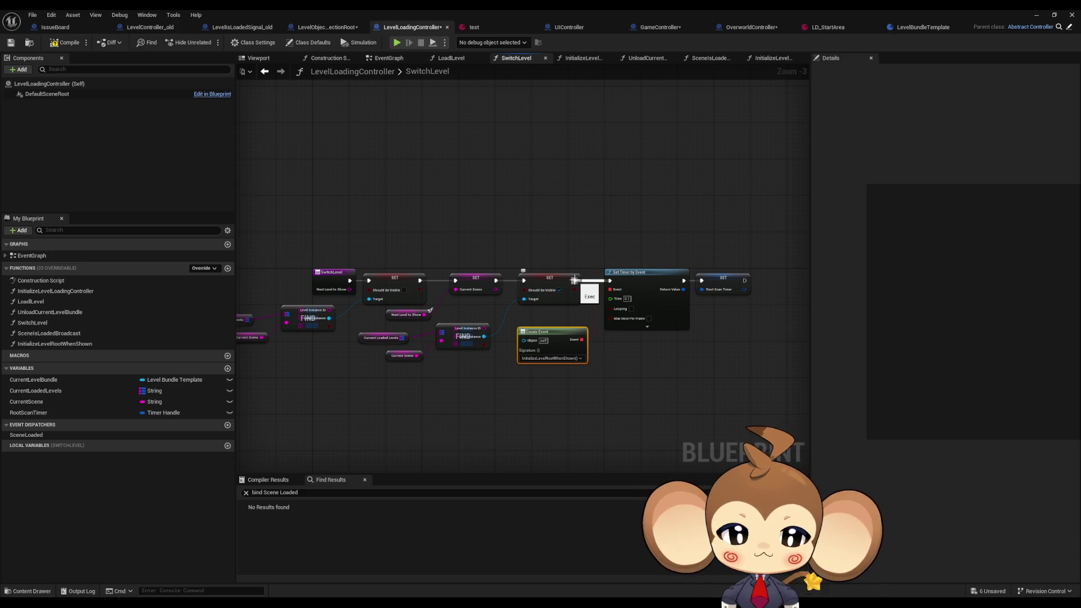
- Open the SceneIsLoadedBroadcast function graph, glancing at SwitchLevel along the way
{"action": "left_click", "coordinate": [653, 381]}
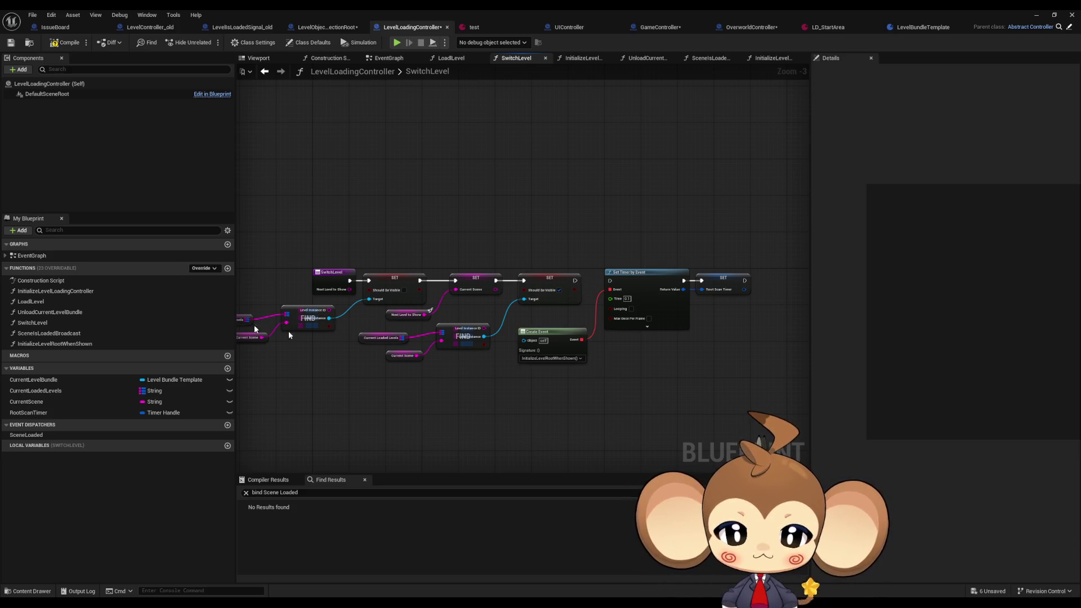
{"action": "double_click", "coordinate": [73, 334]}
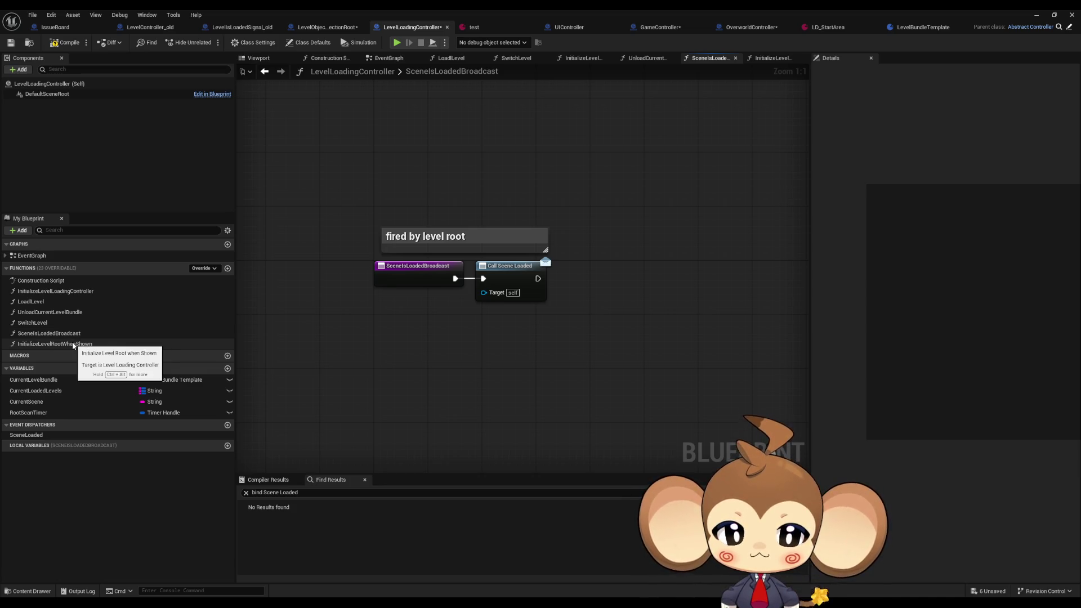
{"action": "left_click", "coordinate": [513, 277]}
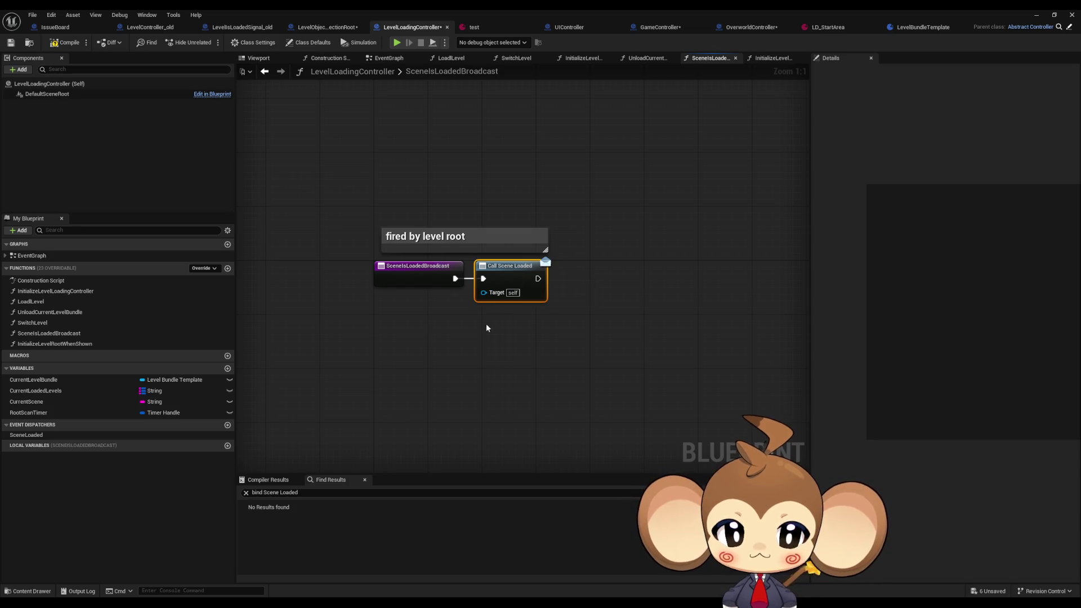
{"action": "double_click", "coordinate": [41, 322]}
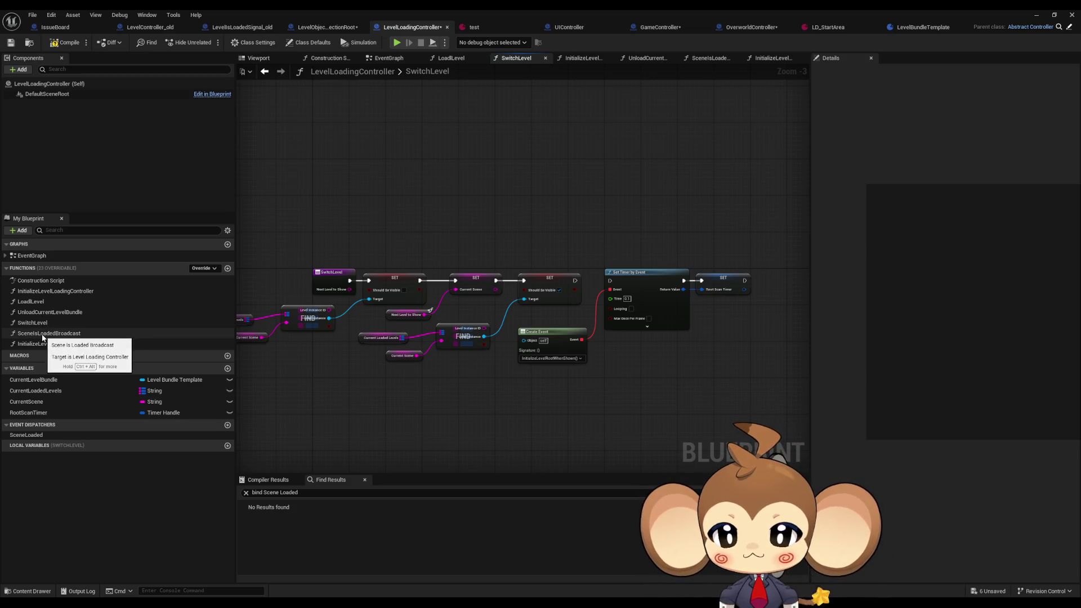
{"action": "double_click", "coordinate": [42, 335]}
- Find all class-member references to SceneIsLoadedBroadcast and jump to where it is called
{"action": "right_click", "coordinate": [405, 274]}
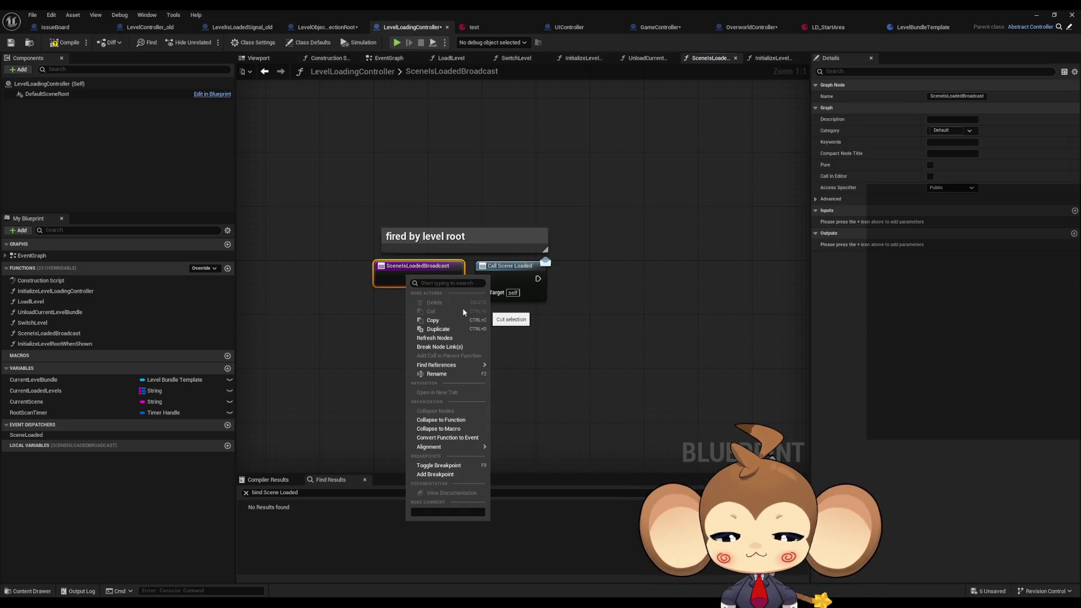
{"action": "mouse_move", "coordinate": [473, 366]}
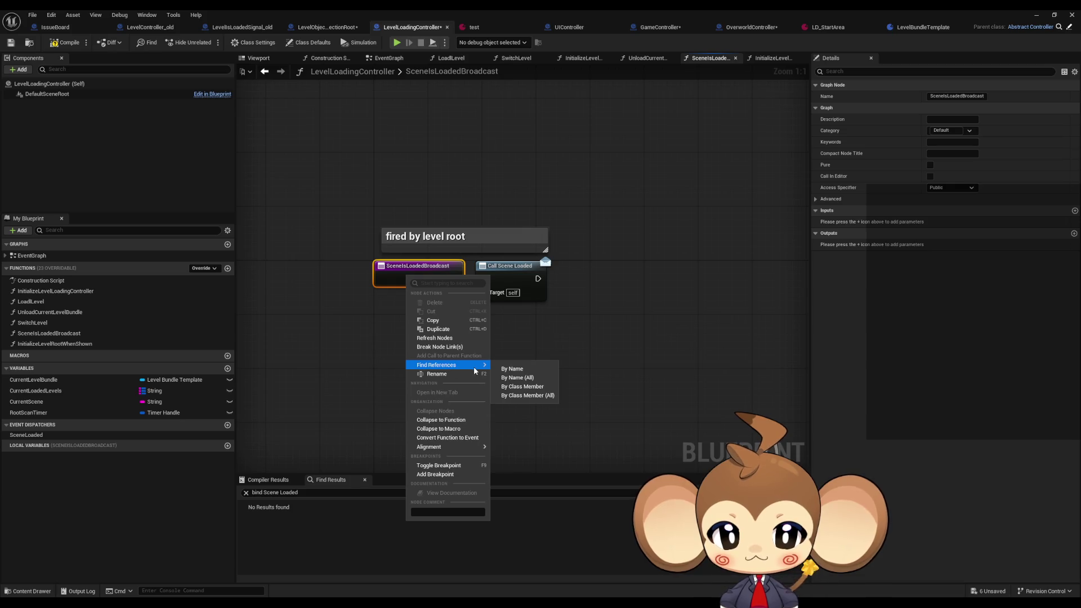
{"action": "left_click", "coordinate": [542, 396]}
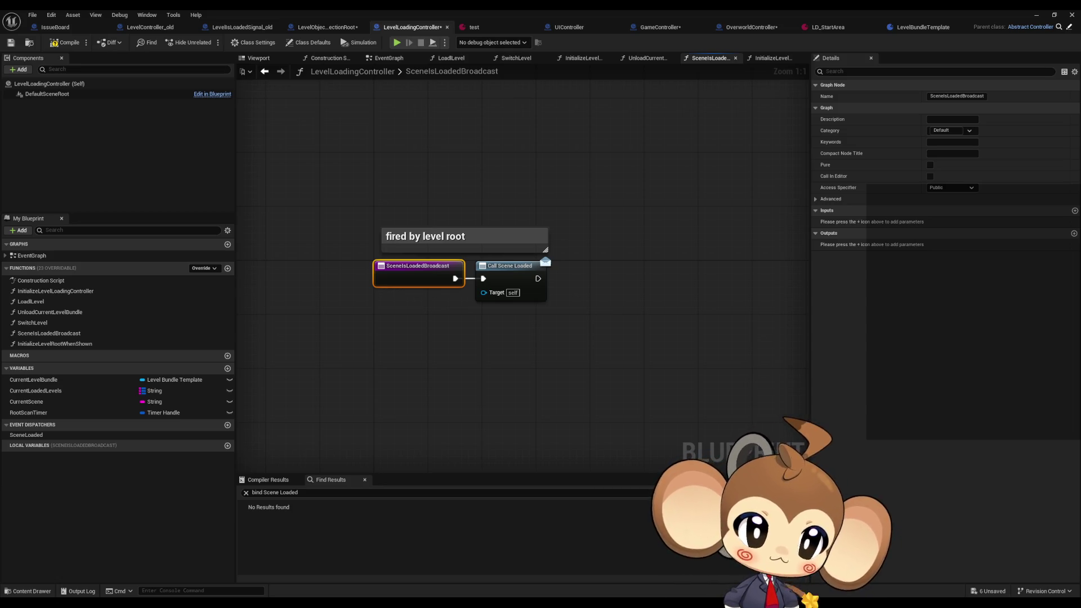
{"action": "key", "text": "alt+Left"}
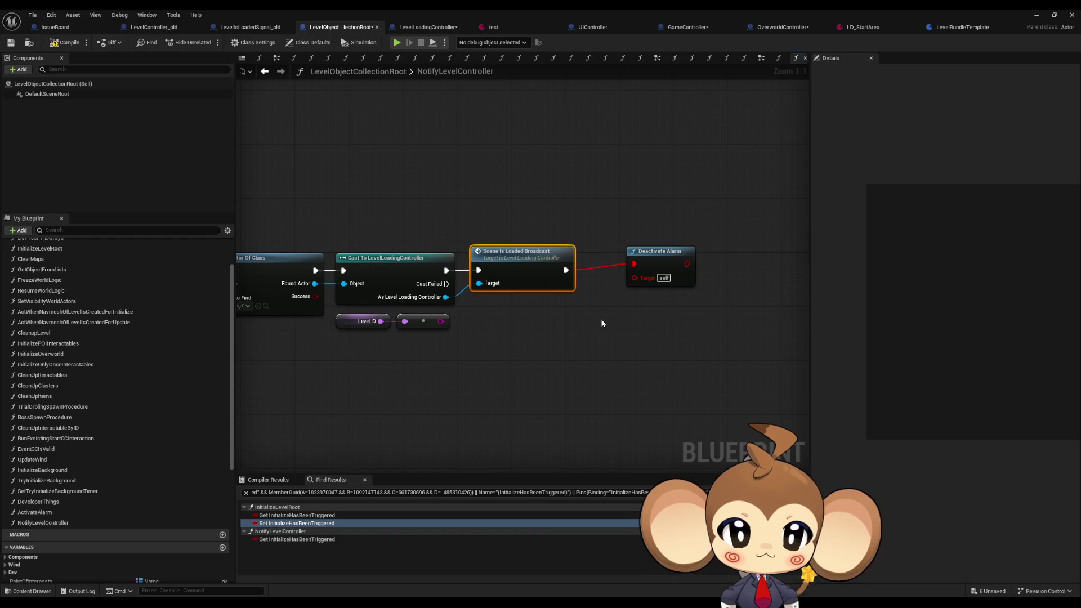
- Pan through NotifyLevelController's Branch chain, then switch to GameController's ExecuteCommand graph
{"action": "scroll", "coordinate": [488, 345], "scroll_direction": "down", "scroll_amount": 3}
{"action": "scroll", "coordinate": [318, 294], "scroll_direction": "up", "scroll_amount": 3}
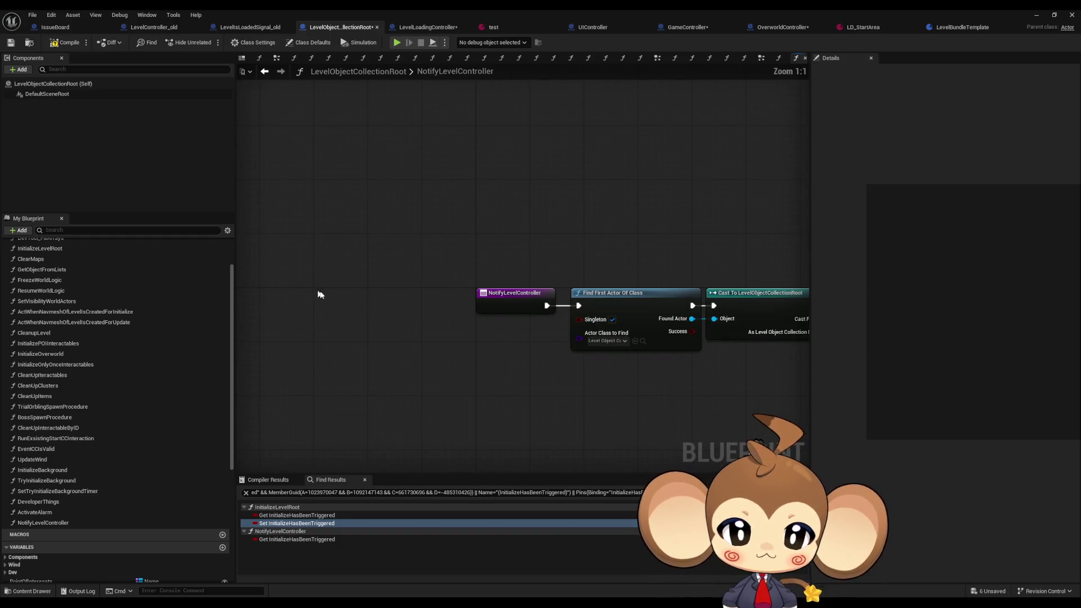
{"action": "left_click_drag", "start_coordinate": [538, 330], "coordinate": [475, 333]}
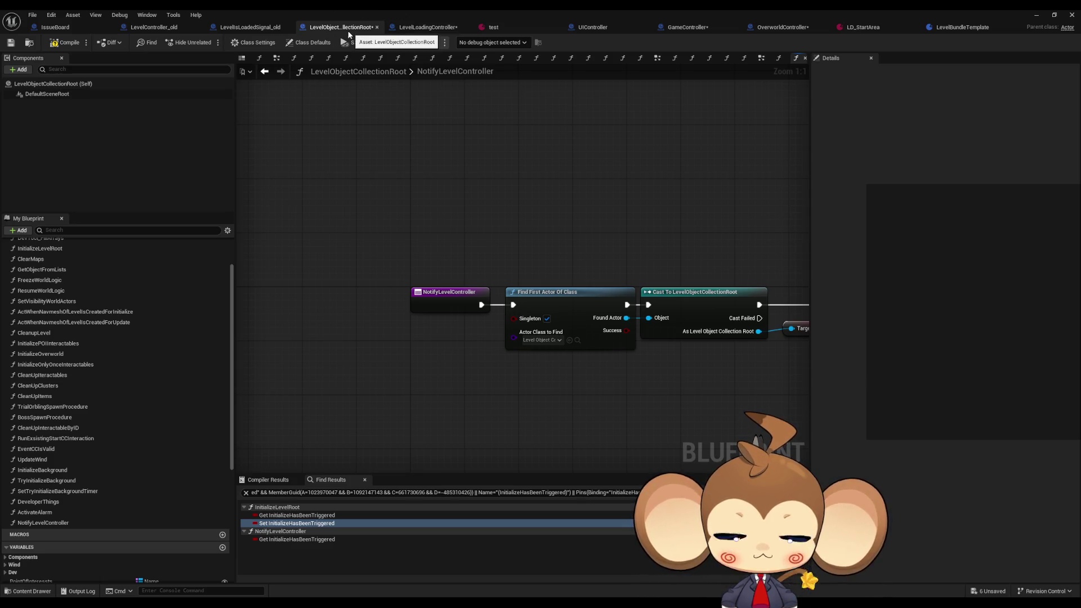
{"action": "scroll", "coordinate": [516, 264], "scroll_direction": "down", "scroll_amount": 3}
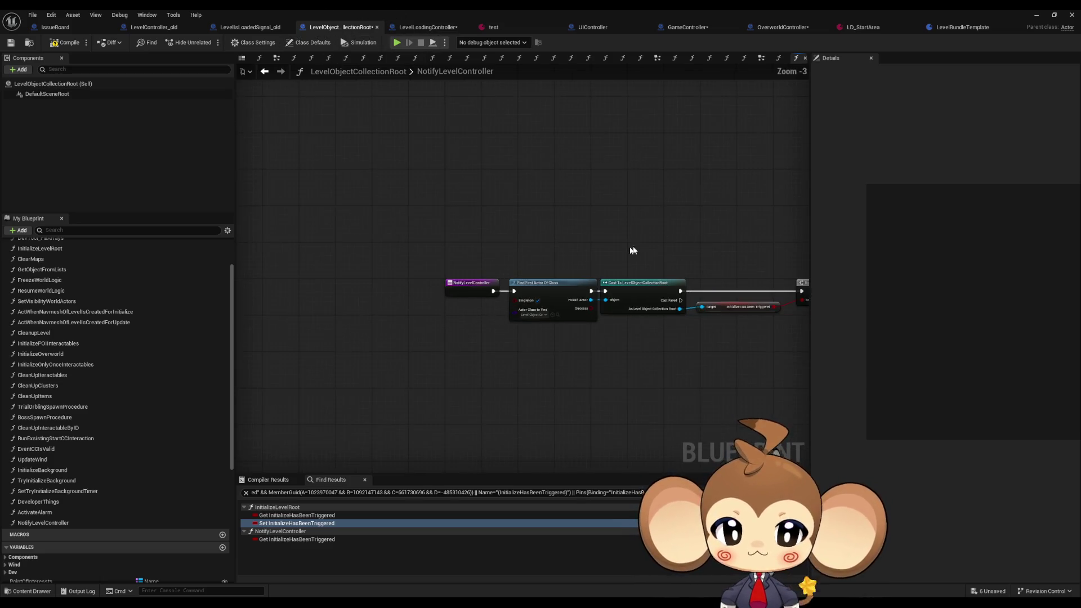
{"action": "left_click_drag", "start_coordinate": [633, 250], "coordinate": [413, 241]}
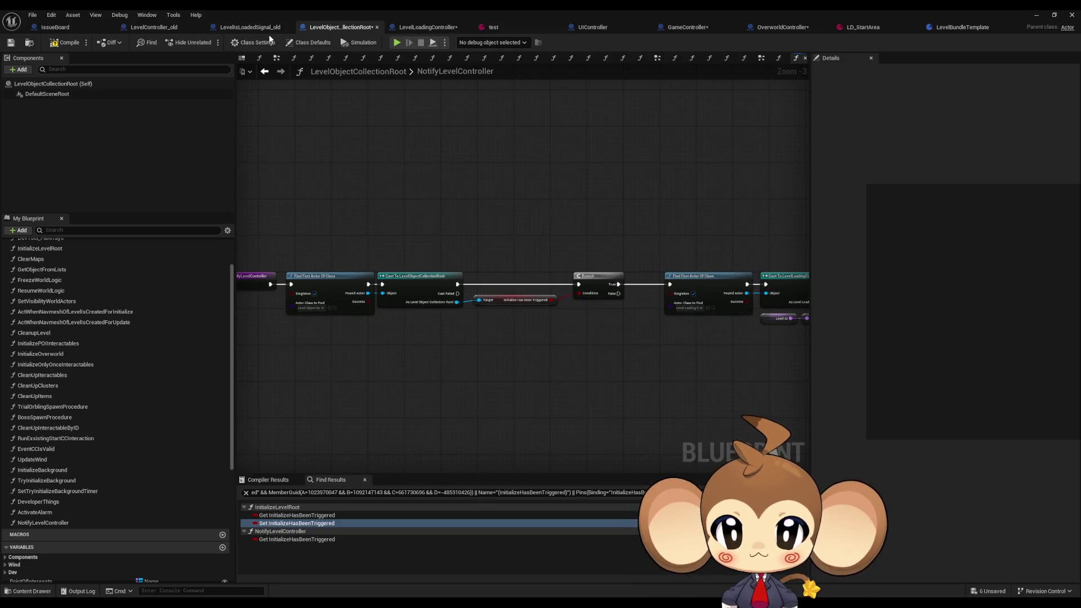
{"action": "left_click", "coordinate": [267, 31]}
{"action": "left_click", "coordinate": [664, 27]}
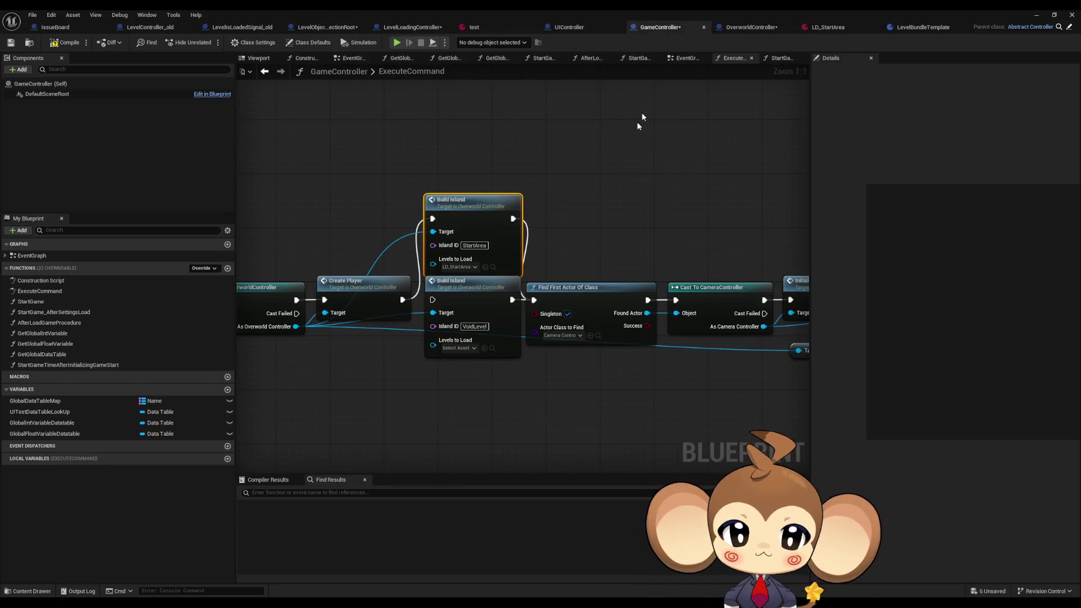
- Open BuildIsland and pan along its Load Level, Setup Navmesh Wait and Switch Level chain
{"action": "double_click", "coordinate": [462, 205]}
{"action": "mouse_move", "coordinate": [421, 257]}
{"action": "left_mouse_down"}
{"action": "mouse_move", "coordinate": [671, 256]}
{"action": "mouse_move", "coordinate": [656, 271]}
{"action": "mouse_move", "coordinate": [472, 274]}
{"action": "left_mouse_up"}
{"action": "left_click_drag", "start_coordinate": [730, 265], "coordinate": [622, 266]}
{"action": "left_click", "coordinate": [588, 272]}
{"action": "left_click_drag", "start_coordinate": [676, 227], "coordinate": [574, 236]}
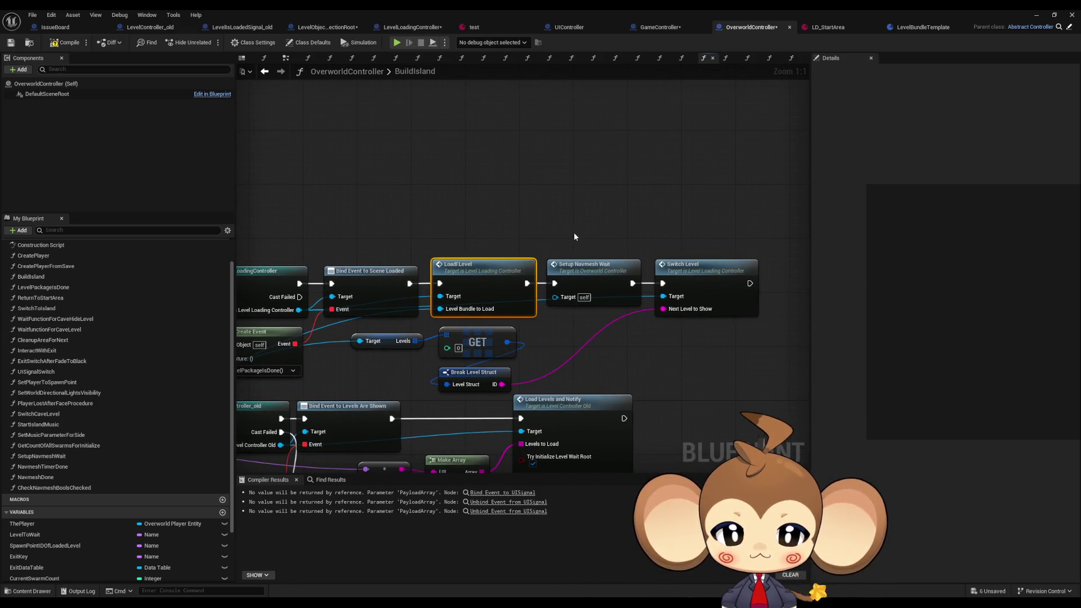
{"action": "left_click_drag", "start_coordinate": [596, 288], "coordinate": [597, 309]}
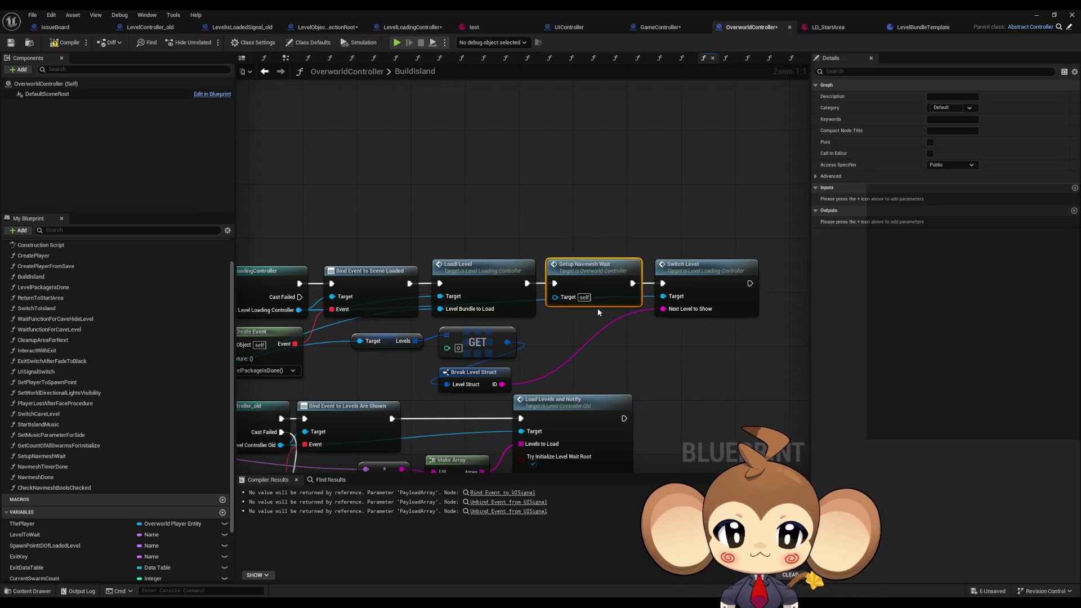
{"action": "mouse_move", "coordinate": [291, 348]}
{"action": "left_mouse_down"}
{"action": "mouse_move", "coordinate": [744, 277]}
{"action": "mouse_move", "coordinate": [399, 254]}
{"action": "left_mouse_up"}
{"action": "left_click_drag", "start_coordinate": [627, 217], "coordinate": [506, 222]}
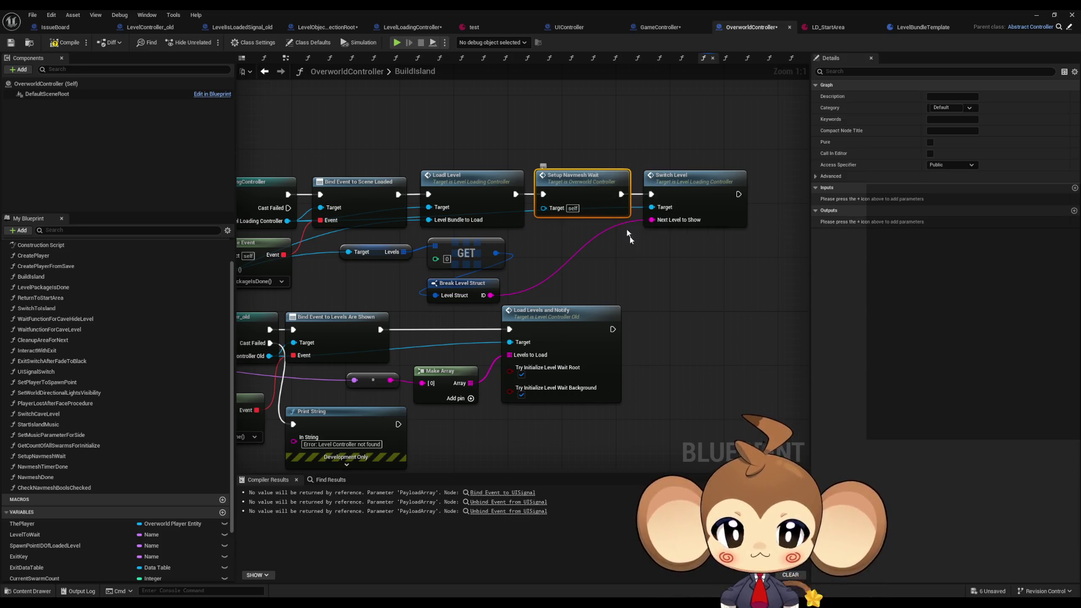
{"action": "left_click", "coordinate": [627, 262]}
{"action": "left_click_drag", "start_coordinate": [627, 263], "coordinate": [553, 304]}
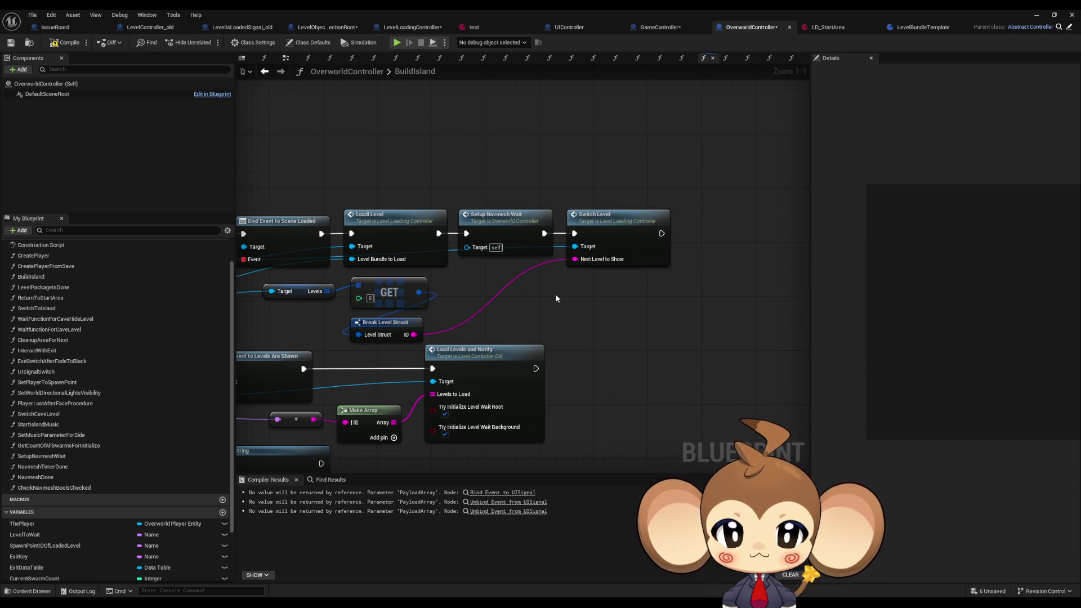
- Delete Setup Navmesh Wait, link Load Level to Switch Level, and try pasting the node into SwitchLevel
{"action": "left_click", "coordinate": [515, 225]}
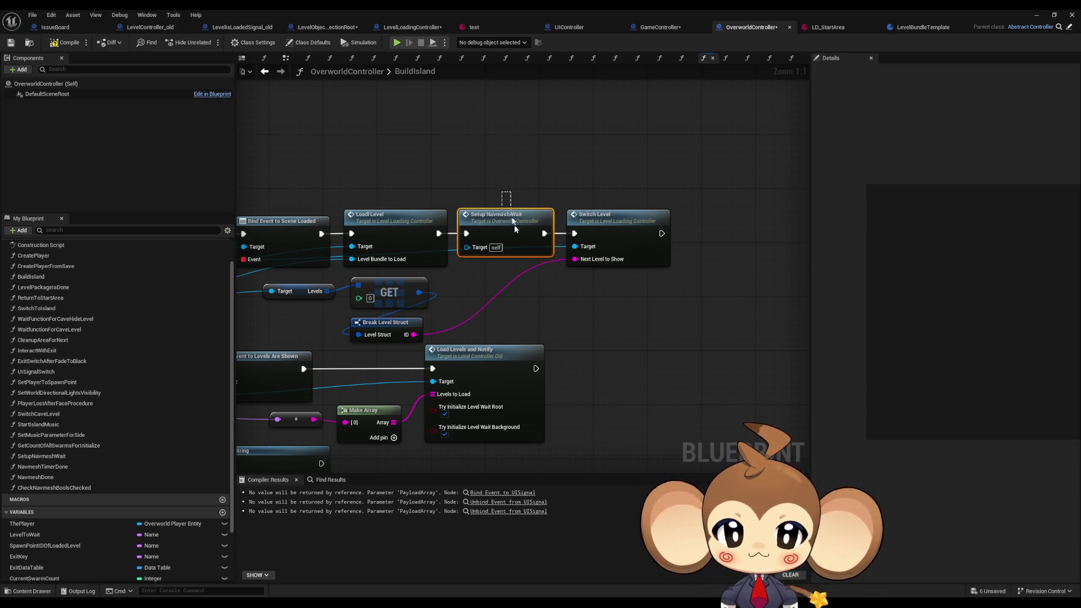
{"action": "key", "text": "Delete"}
{"action": "mouse_move", "coordinate": [437, 232]}
{"action": "left_mouse_down"}
{"action": "mouse_move", "coordinate": [598, 233]}
{"action": "mouse_move", "coordinate": [501, 232]}
{"action": "left_mouse_up"}
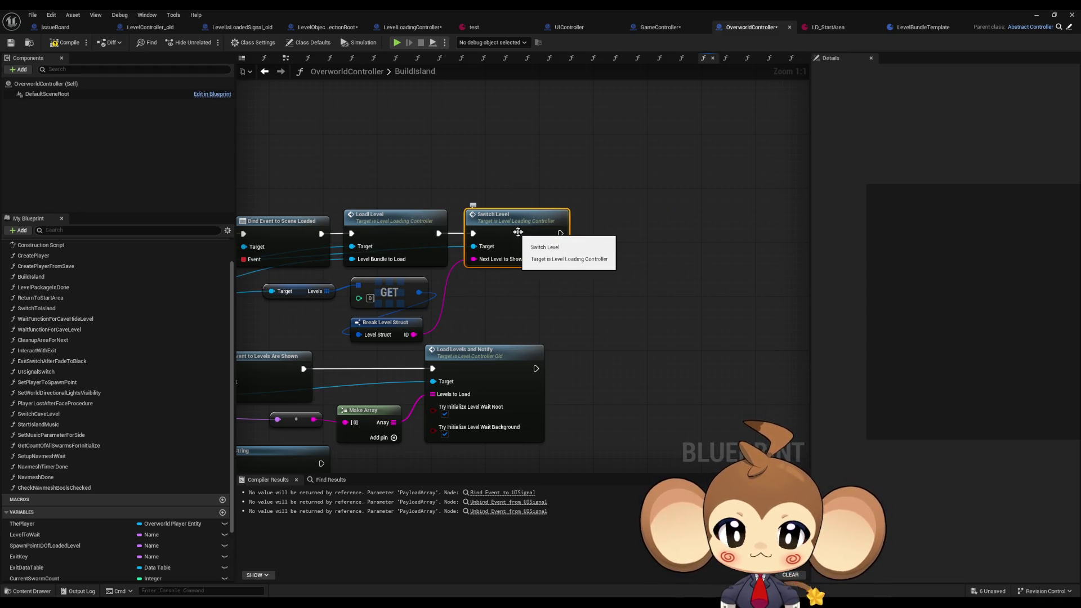
{"action": "double_click", "coordinate": [501, 233]}
{"action": "key", "text": "ctrl+v"}
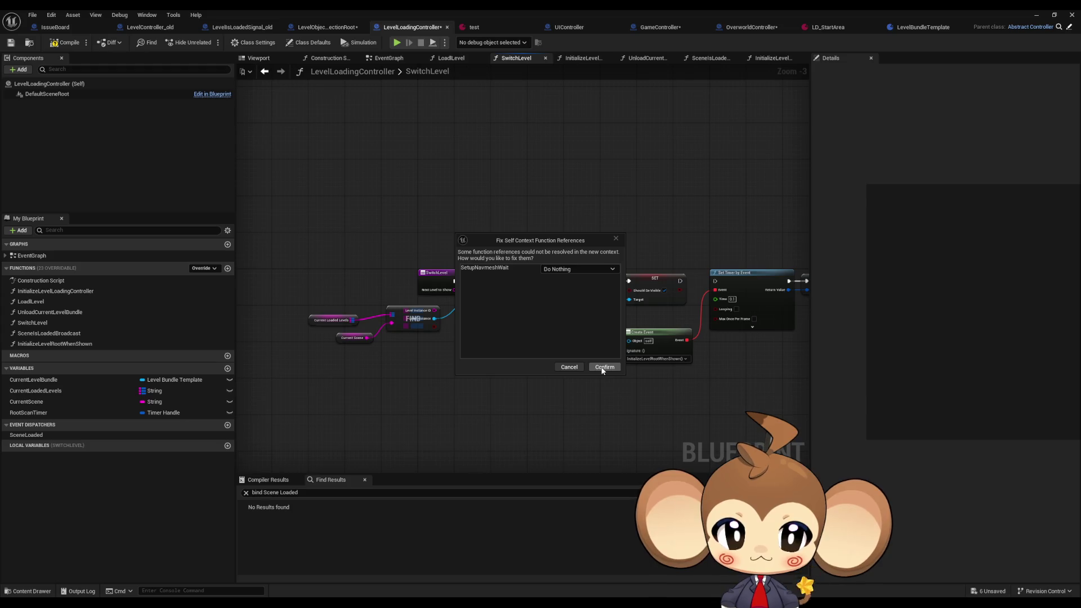
{"action": "left_click", "coordinate": [573, 367]}
- Back in BuildIsland, undo to restore Setup Navmesh Wait, then open the SwitchLevel function
{"action": "left_click", "coordinate": [751, 27]}
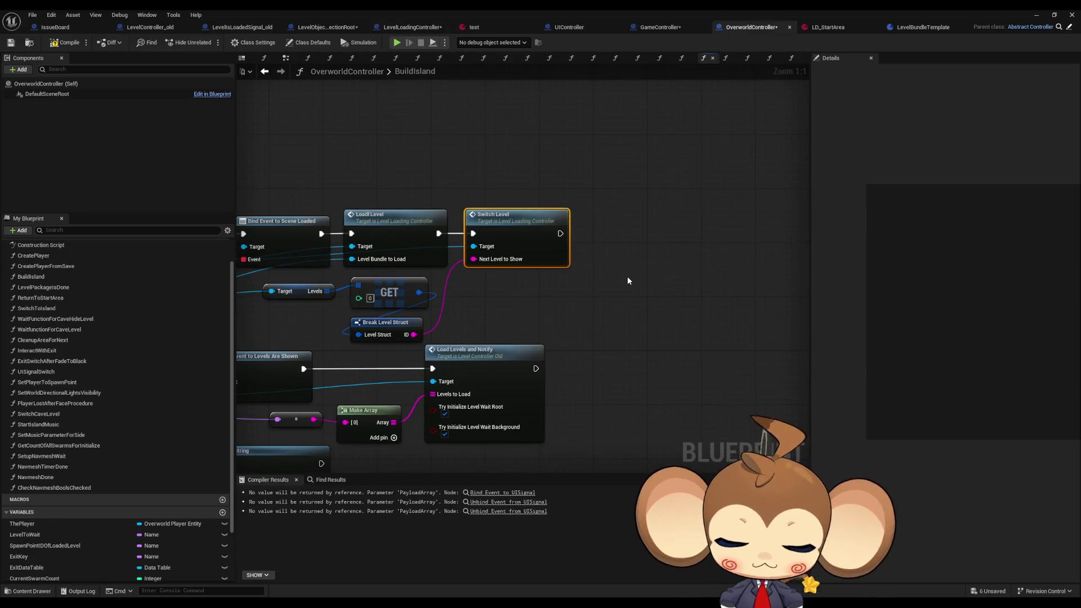
{"action": "key", "text": "ctrl+z"}
{"action": "key", "text": "ctrl+z"}
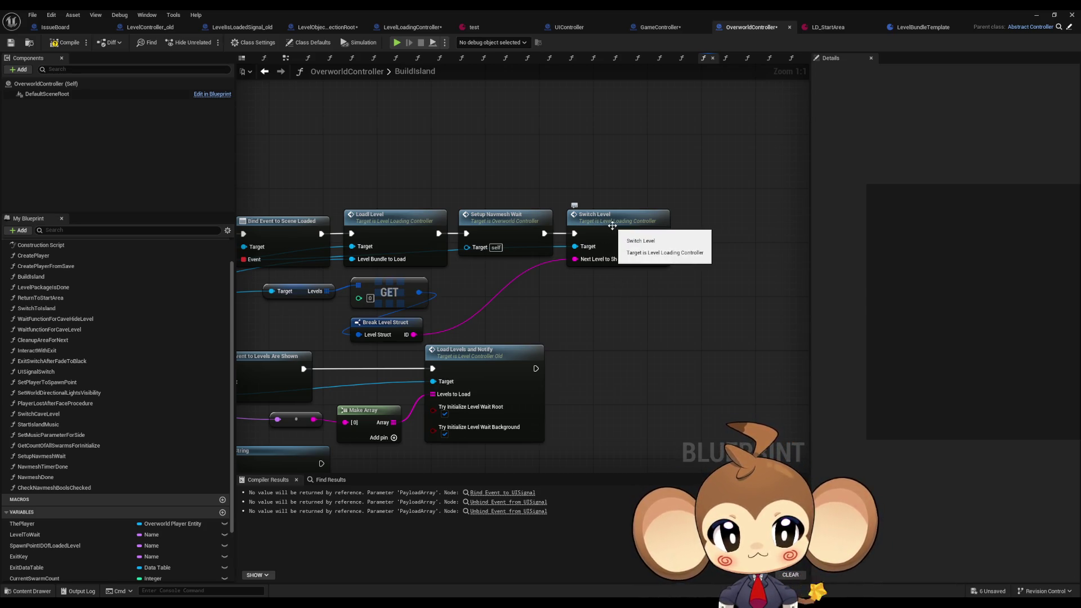
{"action": "left_click_drag", "start_coordinate": [601, 239], "coordinate": [597, 261]}
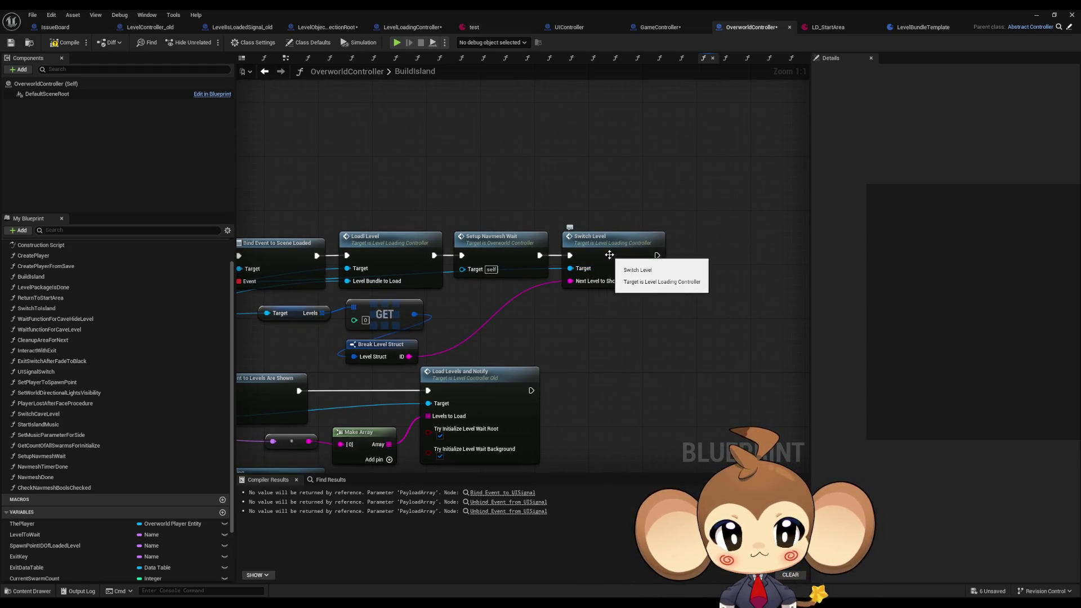
{"action": "double_click", "coordinate": [609, 254]}
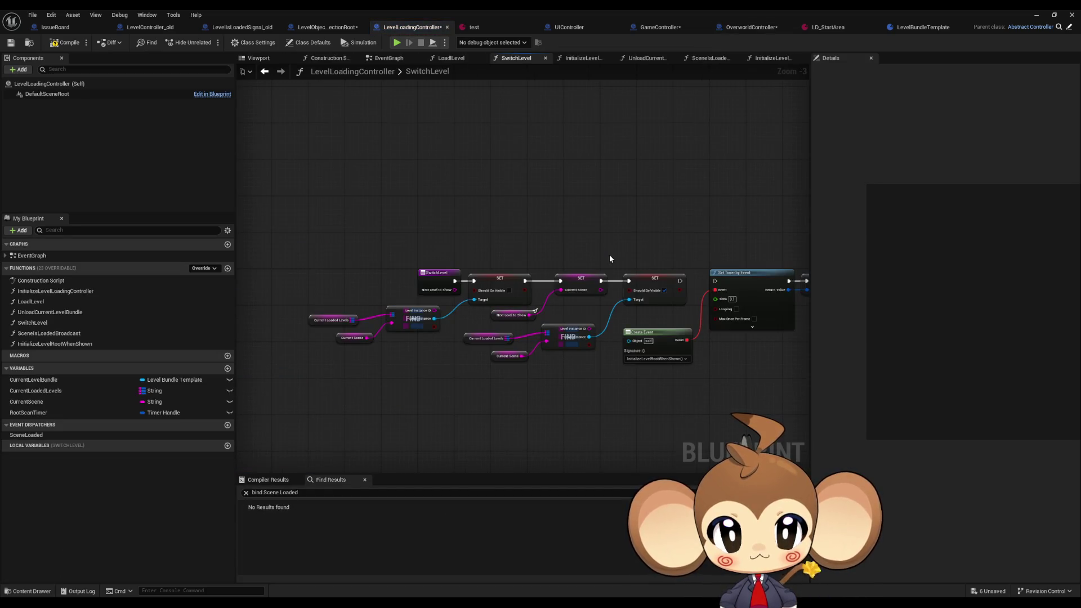
- Scan SwitchLevel's Set nodes through to Set Timer by Event, then return to BuildIsland
{"action": "scroll", "coordinate": [425, 356], "scroll_direction": "up", "scroll_amount": 2}
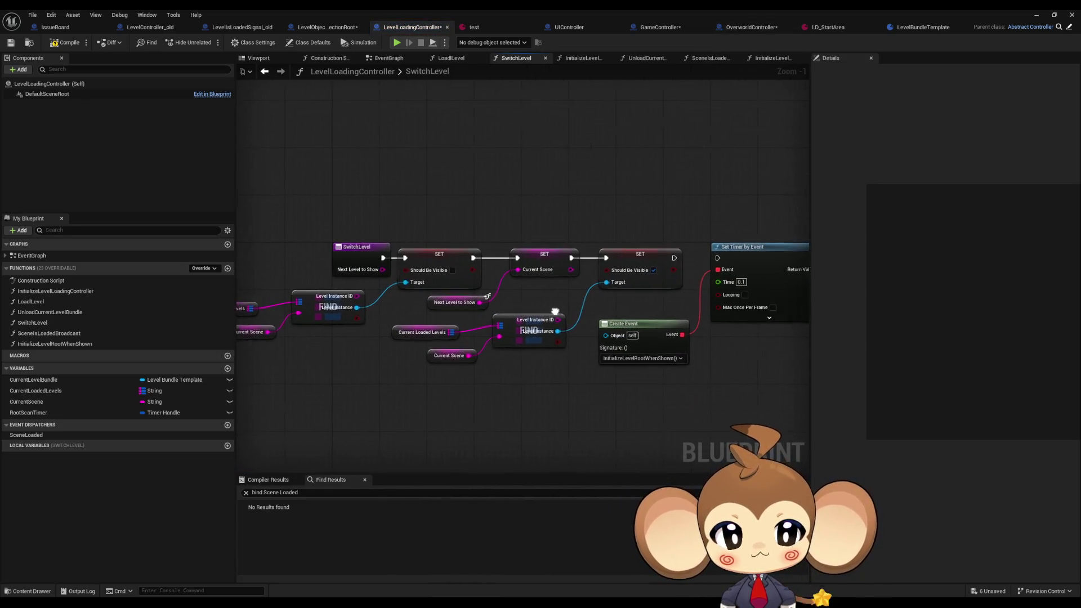
{"action": "mouse_move", "coordinate": [493, 309]}
{"action": "left_mouse_down"}
{"action": "mouse_move", "coordinate": [358, 307]}
{"action": "mouse_move", "coordinate": [547, 307]}
{"action": "mouse_move", "coordinate": [513, 294]}
{"action": "left_mouse_up"}
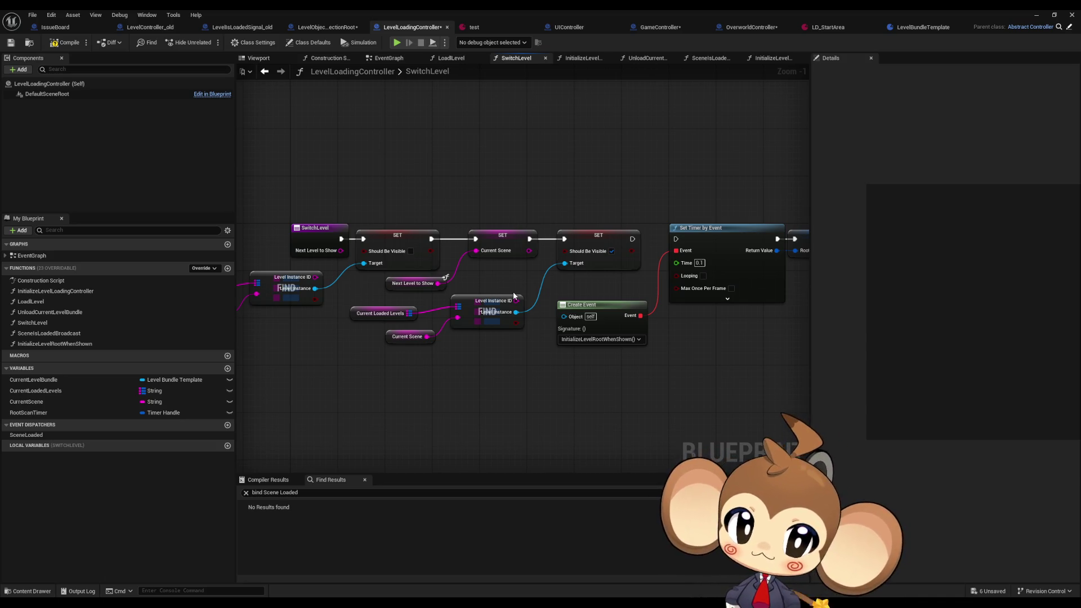
{"action": "left_click_drag", "start_coordinate": [534, 292], "coordinate": [450, 293]}
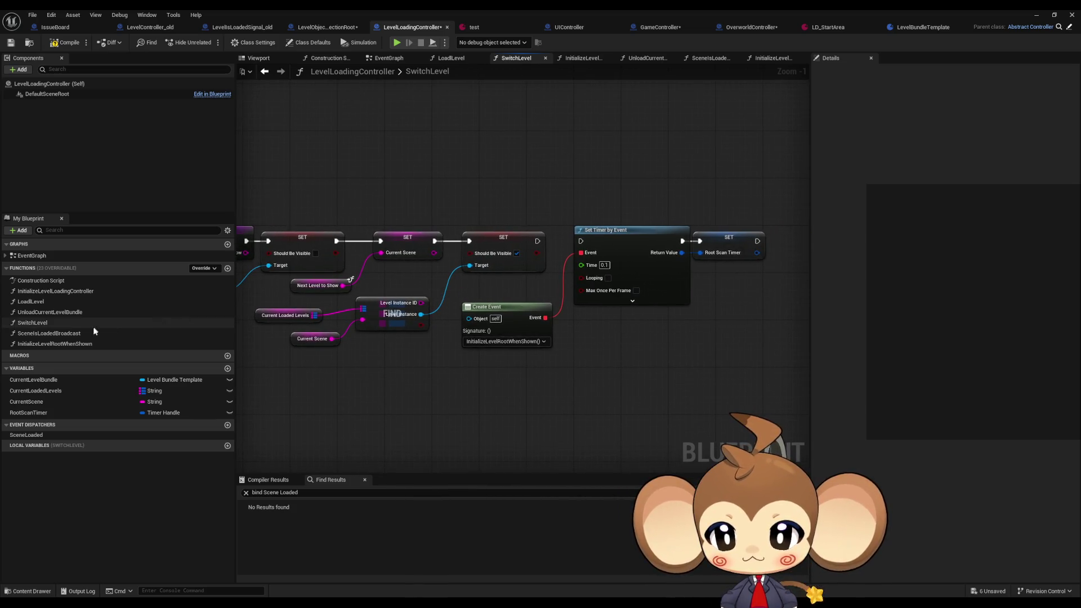
{"action": "left_click", "coordinate": [751, 27]}
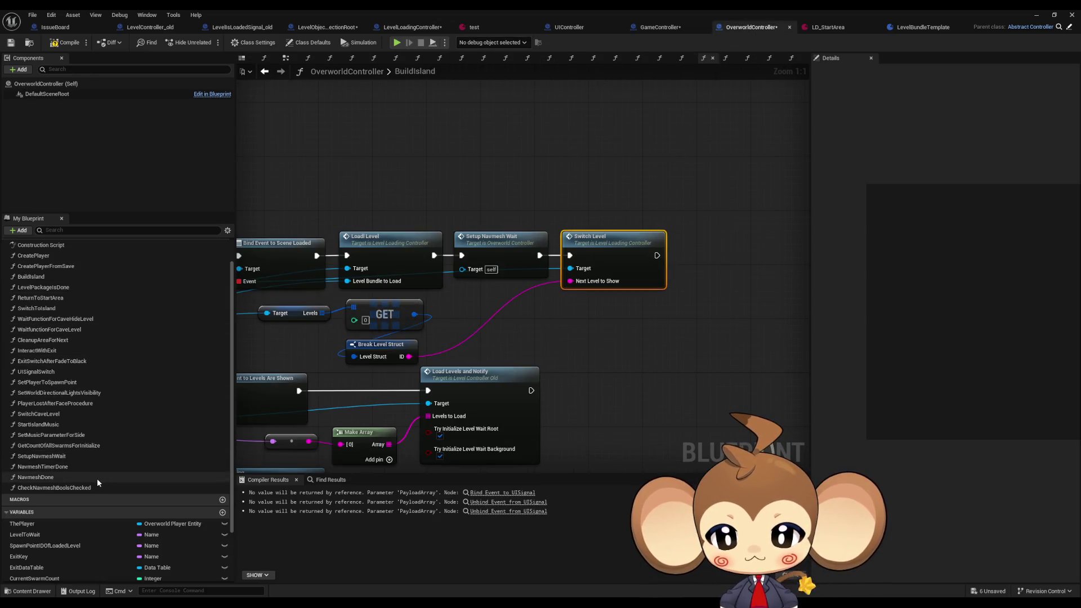
- Copy Find First Actor Of Class and the LevelLoadingController cast into CheckNavmeshBoolsChecked, after Branch True
{"action": "left_click_drag", "start_coordinate": [394, 337], "coordinate": [764, 317]}
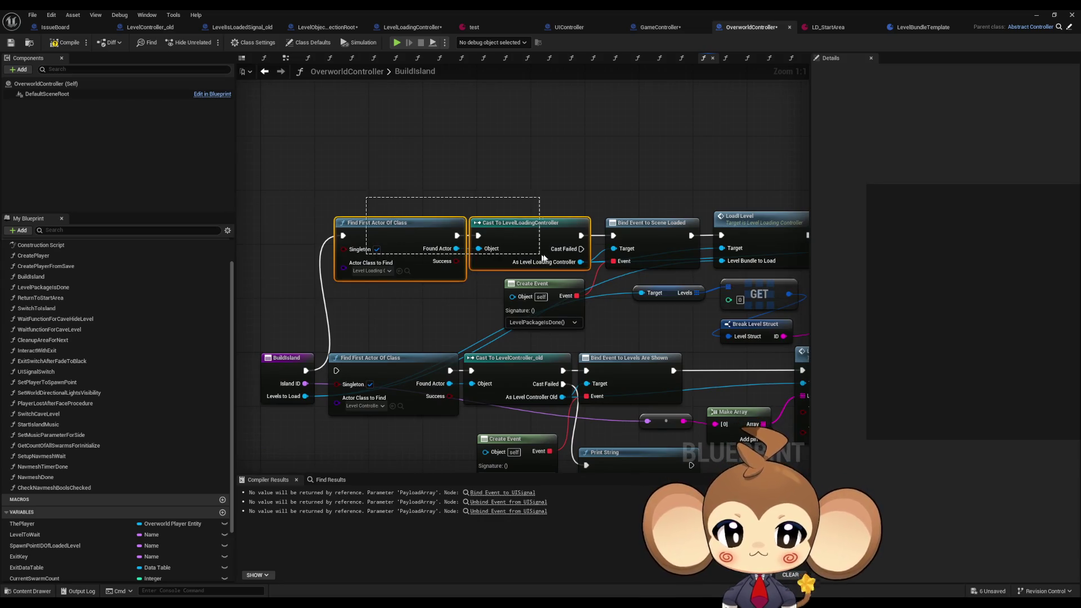
{"action": "left_click_drag", "start_coordinate": [588, 197], "coordinate": [360, 270]}
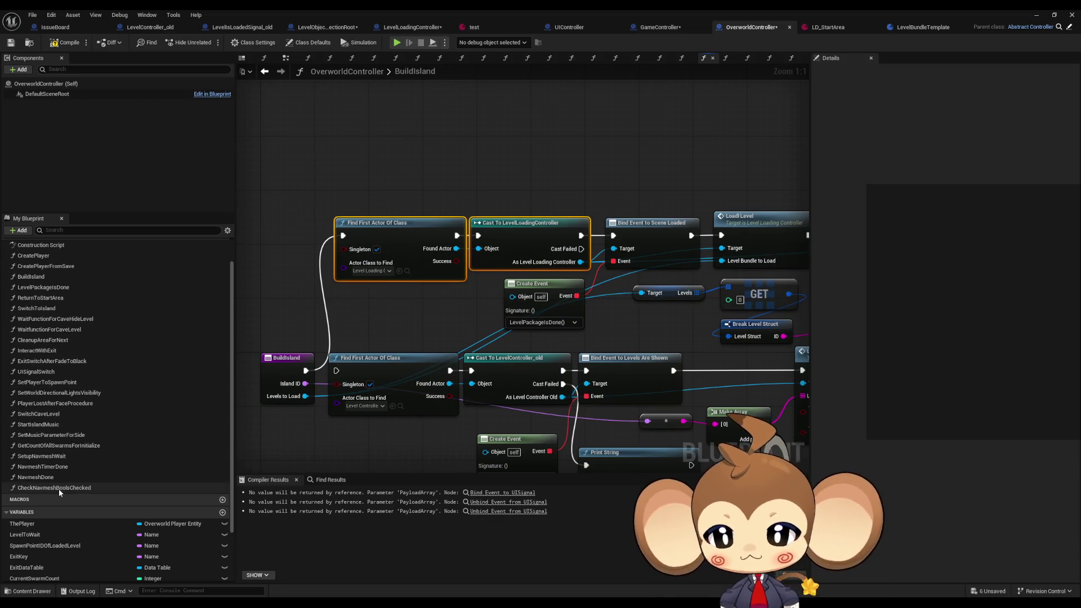
{"action": "double_click", "coordinate": [56, 487]}
{"action": "key", "text": "ctrl+v"}
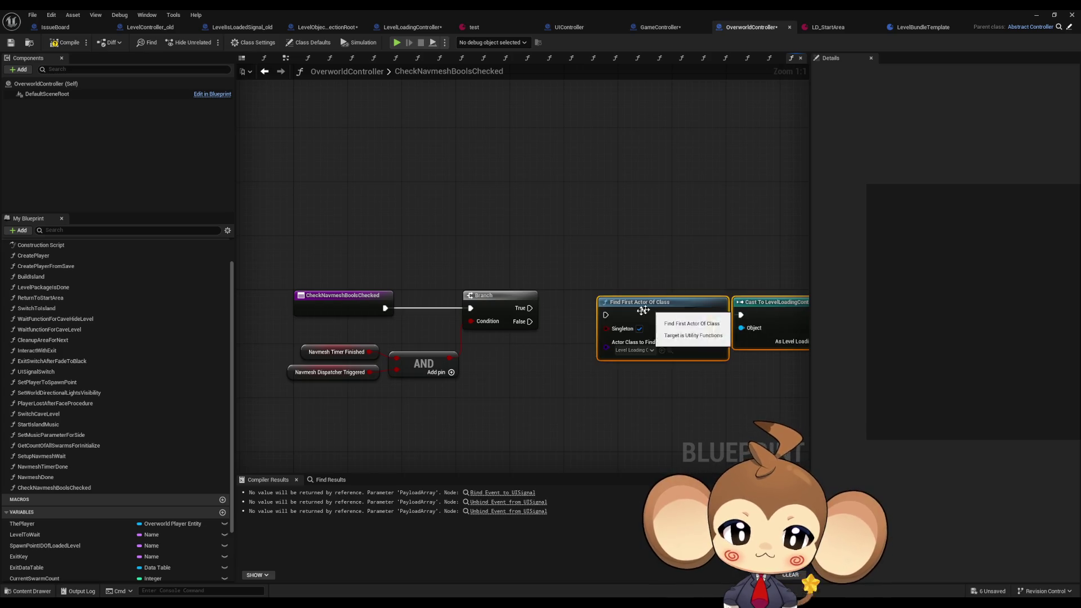
{"action": "left_click_drag", "start_coordinate": [638, 306], "coordinate": [529, 308]}
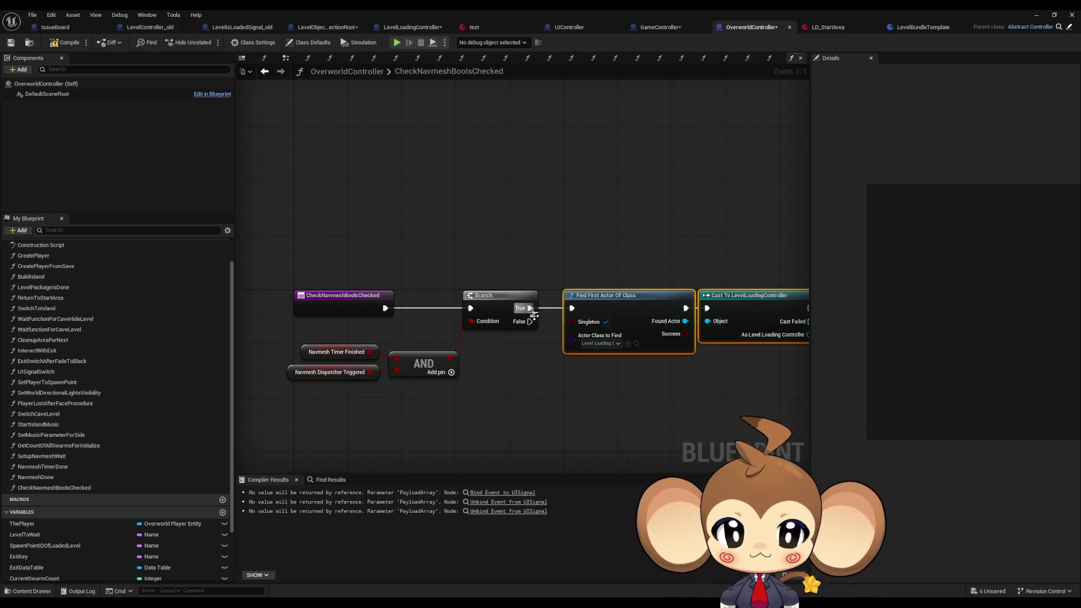
{"action": "left_click", "coordinate": [573, 412]}
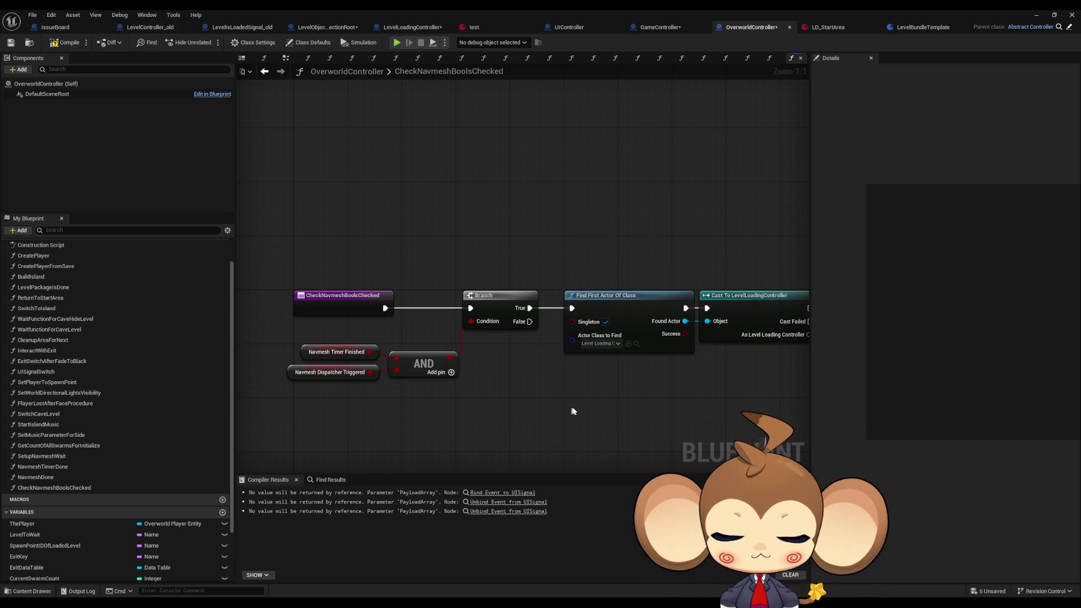
- Look through the NavmeshDone, NavmeshTimerDone and SetupNavmeshWait graphs, returning to CheckNavmeshBoolsChecked
{"action": "double_click", "coordinate": [35, 477]}
{"action": "left_click", "coordinate": [58, 467]}
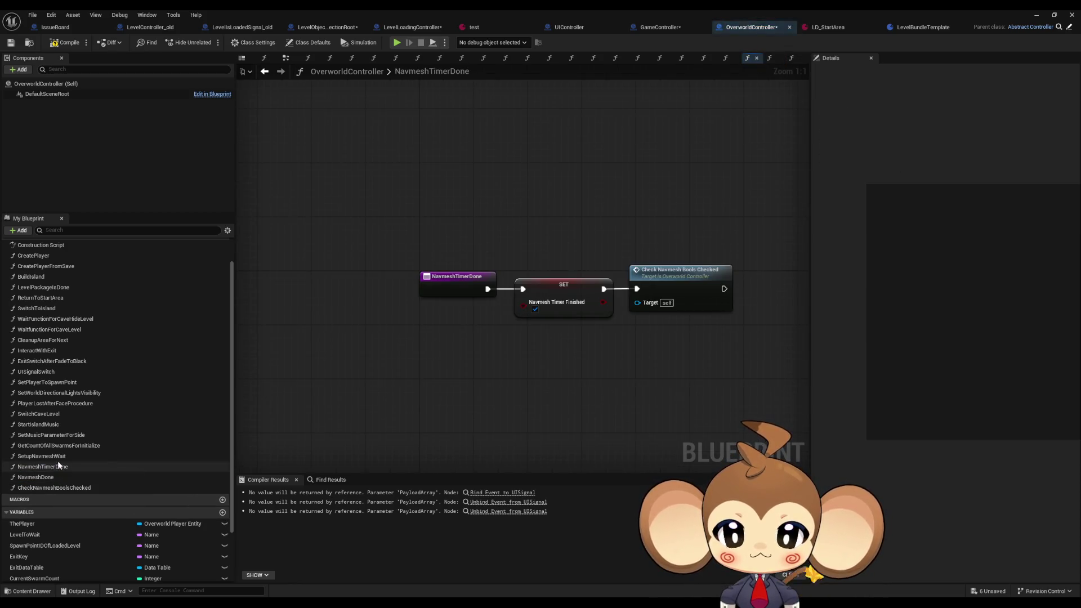
{"action": "double_click", "coordinate": [59, 457]}
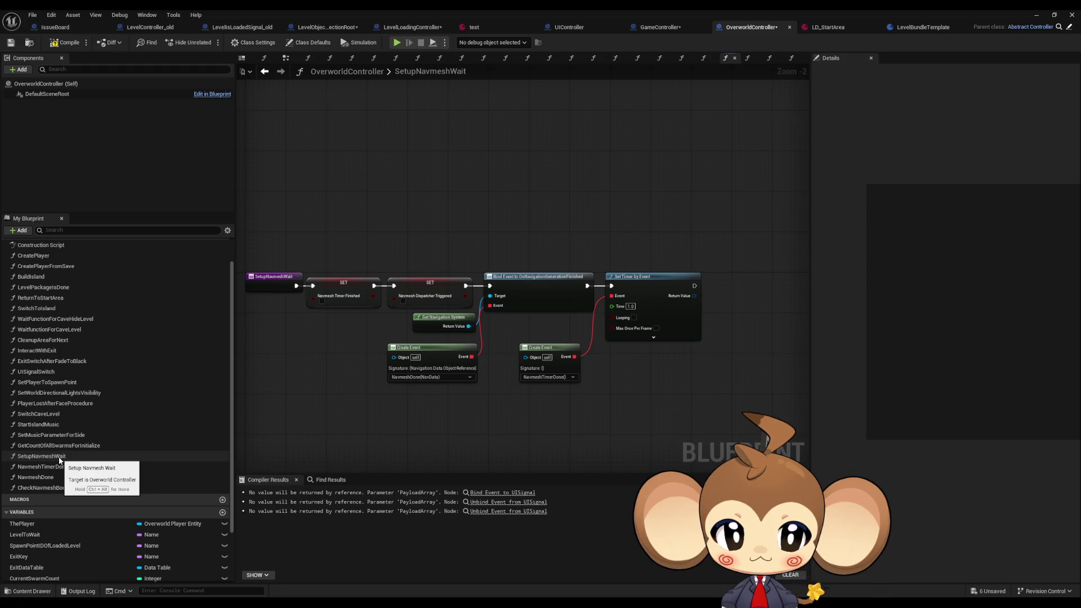
{"action": "double_click", "coordinate": [60, 487]}
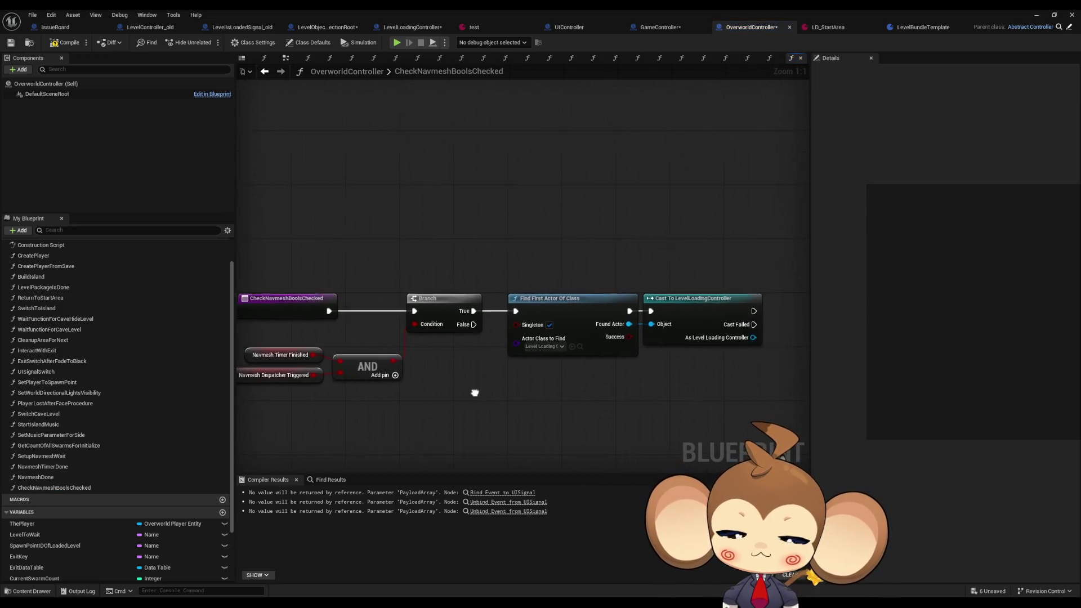
{"action": "left_click", "coordinate": [64, 477]}
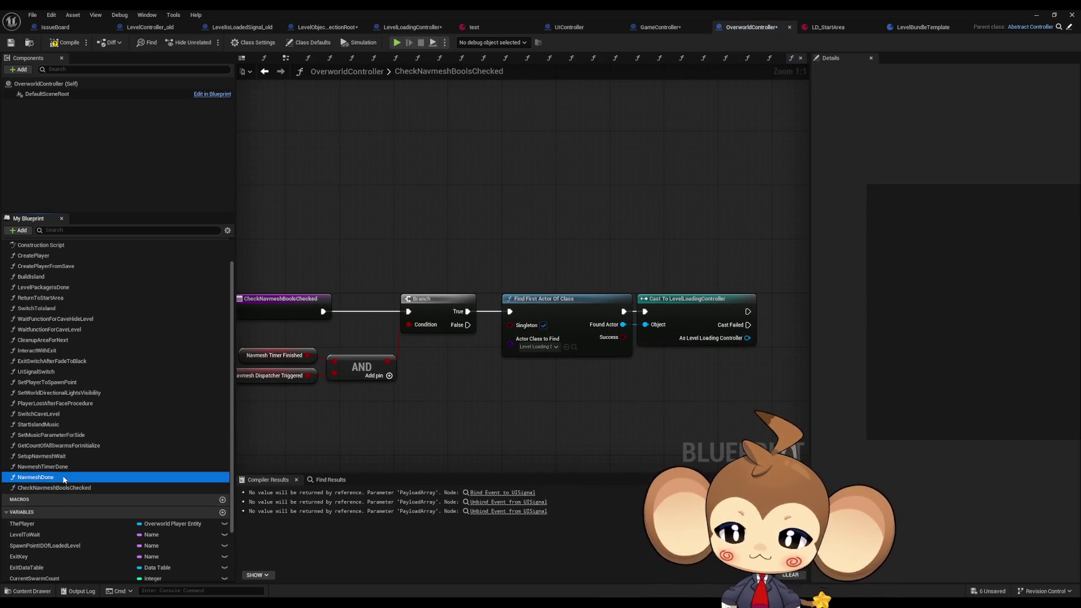
{"action": "double_click", "coordinate": [63, 477]}
{"action": "double_click", "coordinate": [63, 467]}
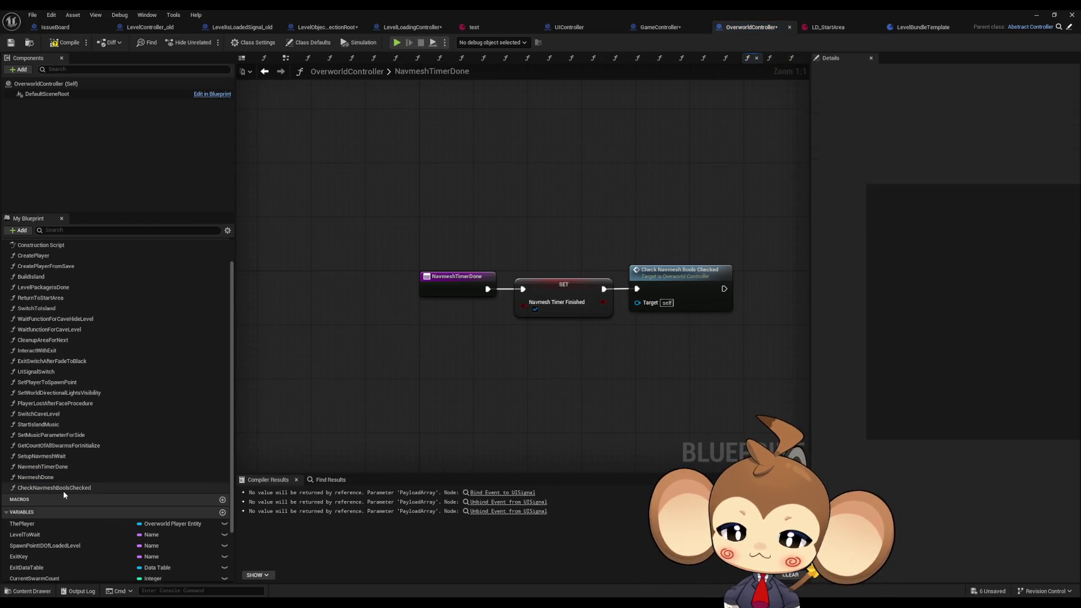
{"action": "double_click", "coordinate": [63, 488]}
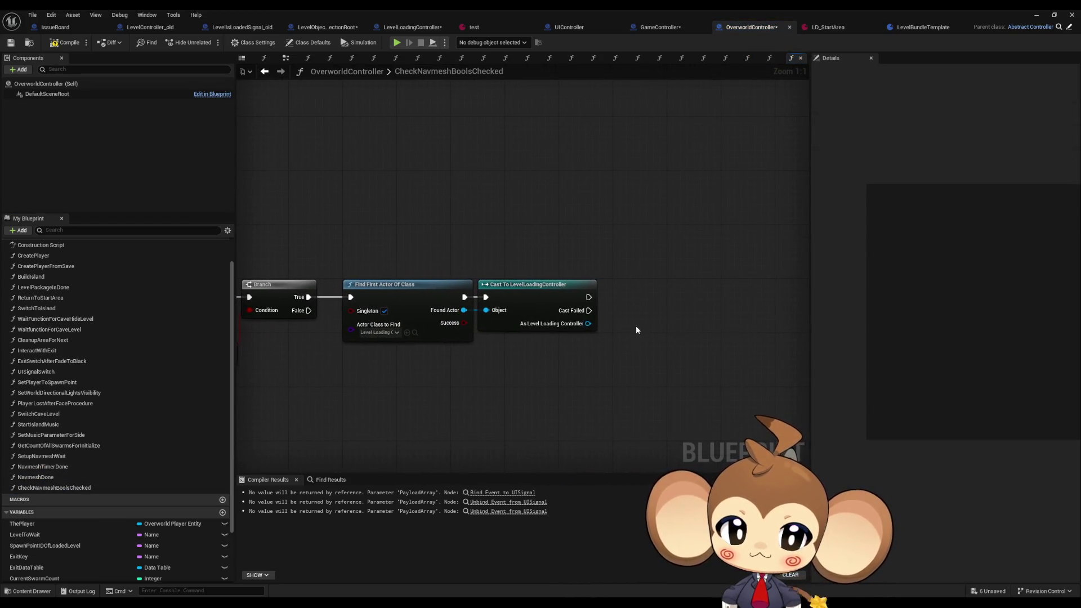
- Add an Initialize Level Root when Shown call from the cast result, placed right after the cast
{"action": "left_click_drag", "start_coordinate": [588, 324], "coordinate": [651, 319]}
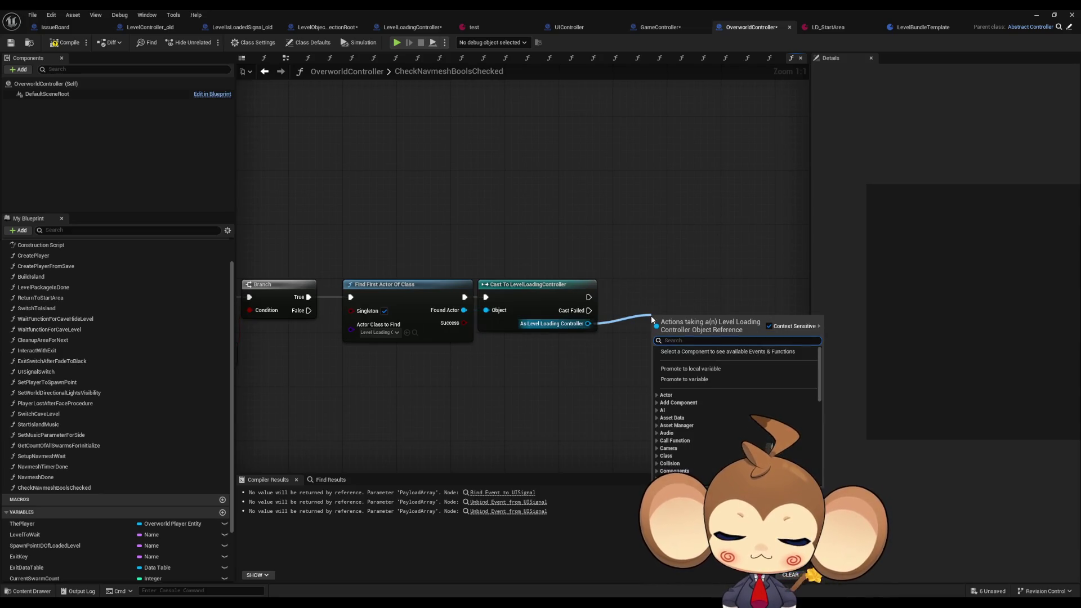
{"action": "type", "text": "ini"}
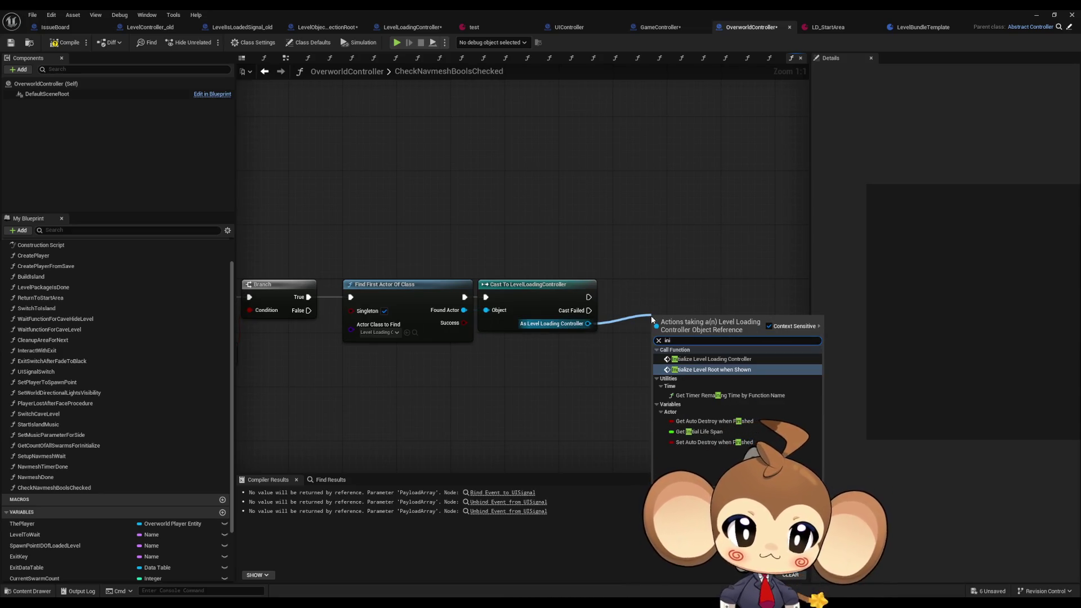
{"action": "key", "text": "Return"}
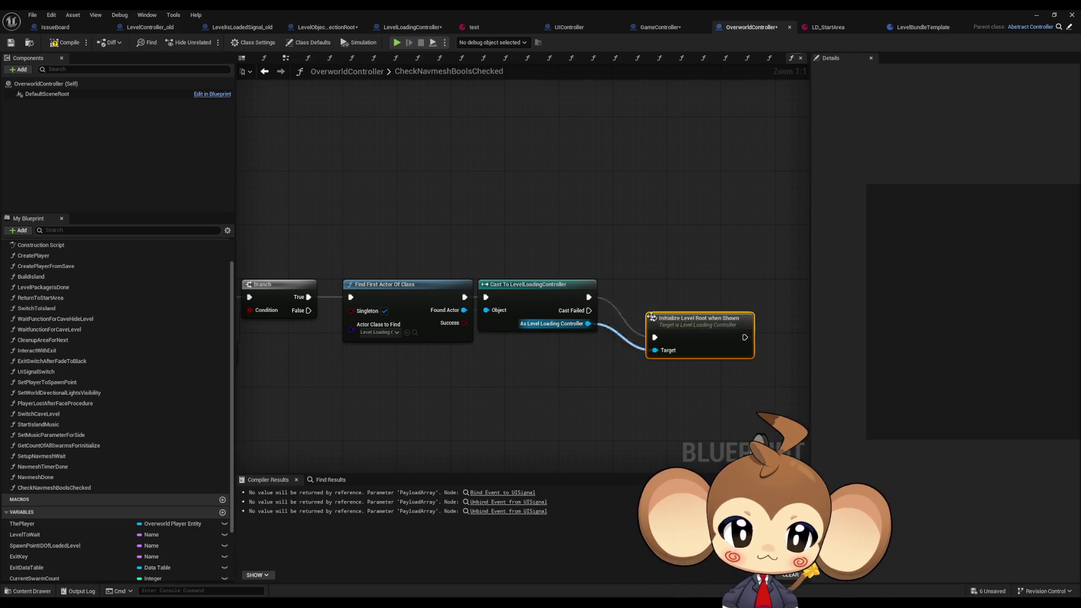
{"action": "left_click_drag", "start_coordinate": [682, 335], "coordinate": [640, 291]}
{"action": "right_click", "coordinate": [639, 290]}
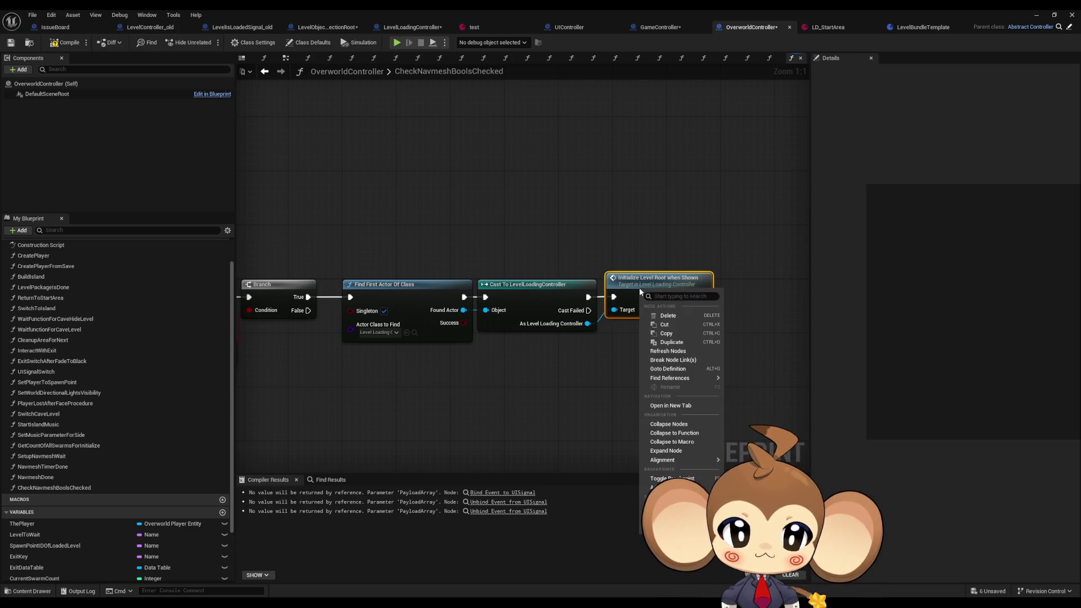
{"action": "mouse_move", "coordinate": [676, 377]}
{"action": "left_click", "coordinate": [743, 409]}
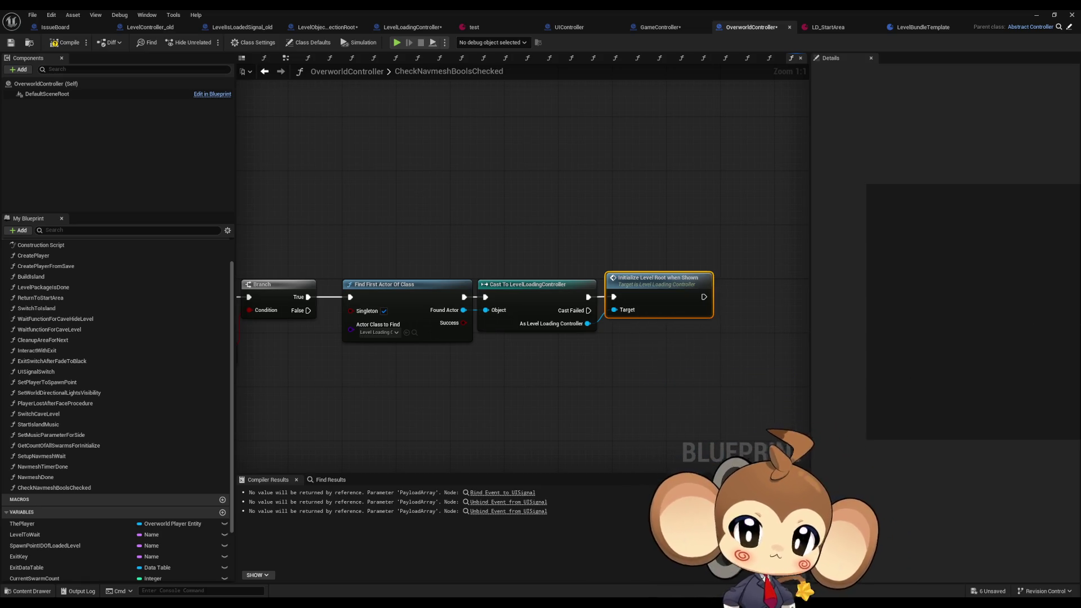
- Search the controller's 'ini' functions again, then open InitializeLevelRootWhenShown's use in SwitchLevel
{"action": "left_click_drag", "start_coordinate": [587, 323], "coordinate": [613, 340]}
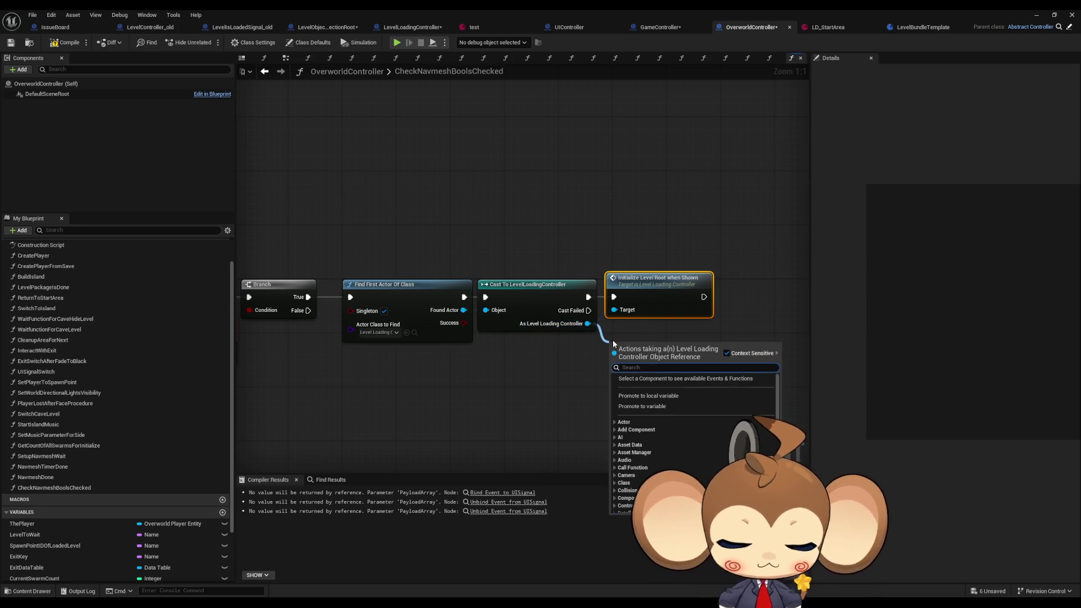
{"action": "type", "text": "ini"}
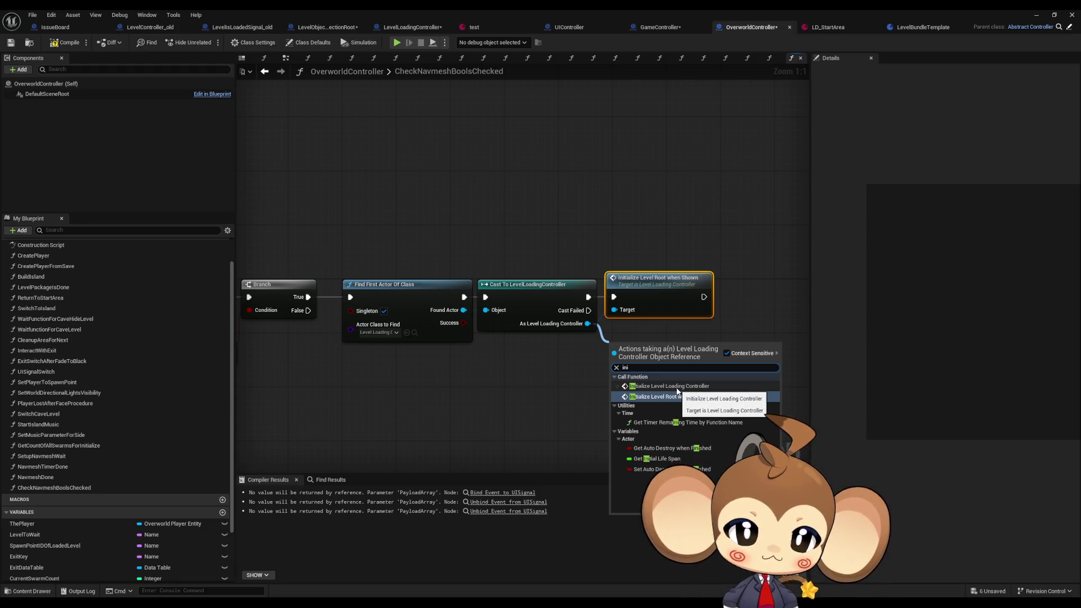
{"action": "left_click", "coordinate": [779, 269]}
{"action": "double_click", "coordinate": [703, 279]}
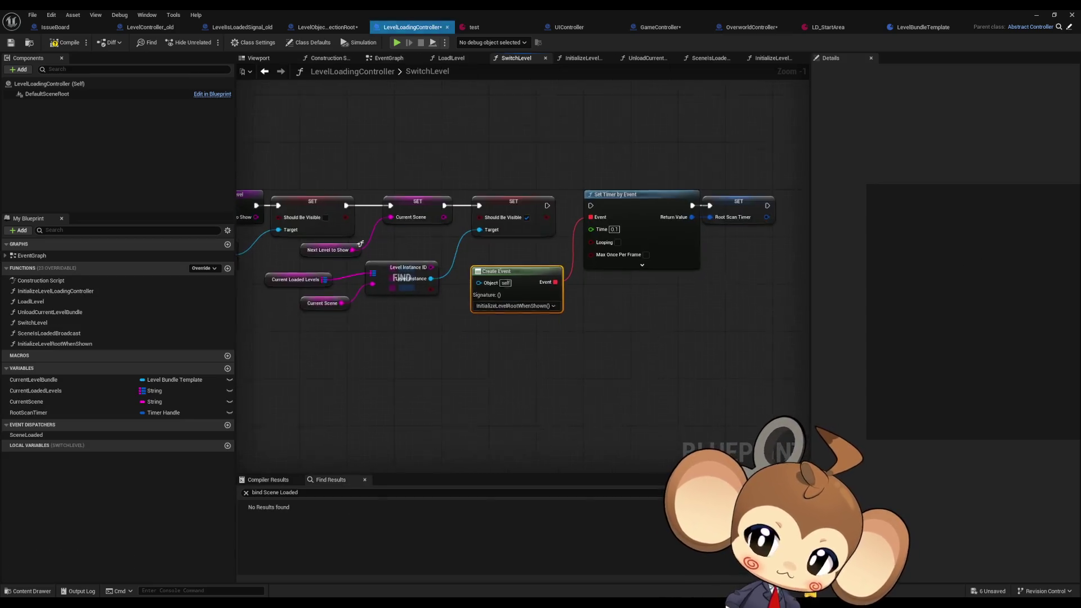
- Return via LevelObjectCollectionRoot to OverworldController's BuildIsland and open the Switch Level call's graph
{"action": "left_click", "coordinate": [644, 330]}
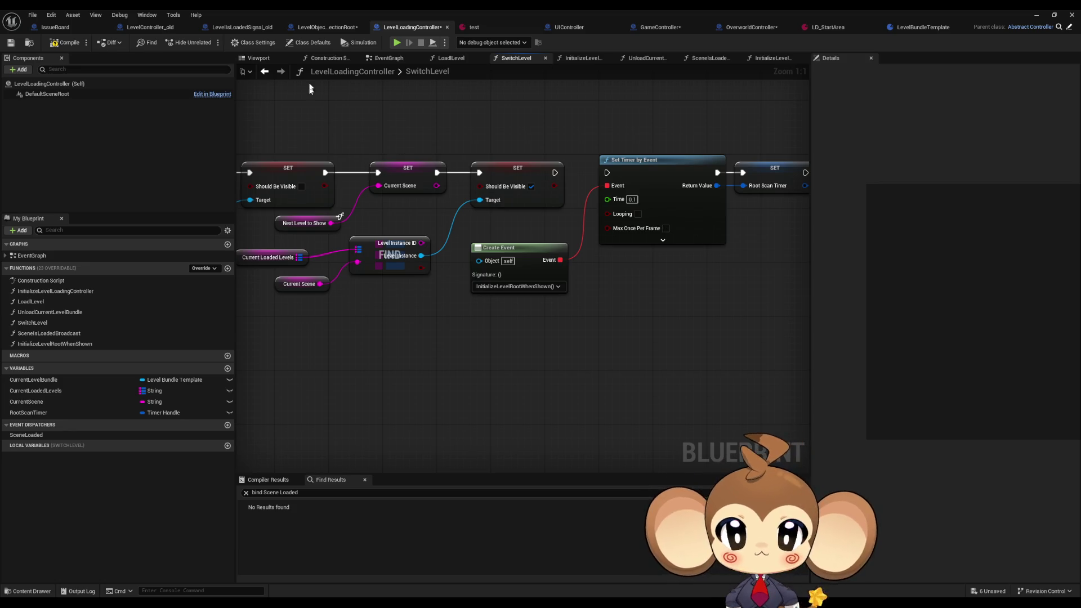
{"action": "left_click", "coordinate": [328, 27]}
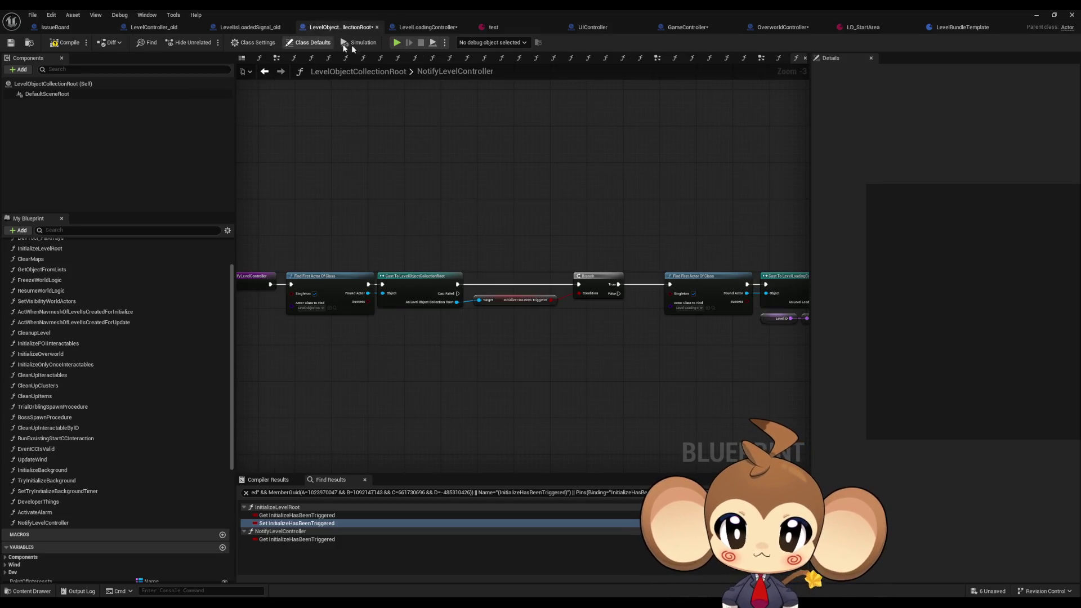
{"action": "left_click", "coordinate": [781, 27]}
{"action": "double_click", "coordinate": [474, 222]}
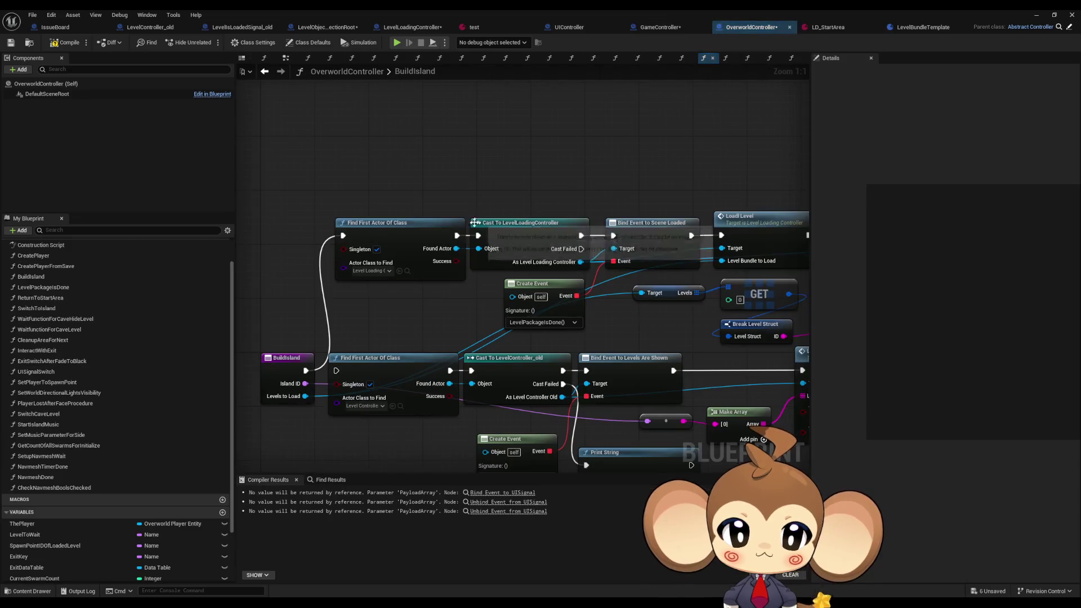
{"action": "left_click_drag", "start_coordinate": [767, 219], "coordinate": [573, 212]}
{"action": "left_click", "coordinate": [573, 213]}
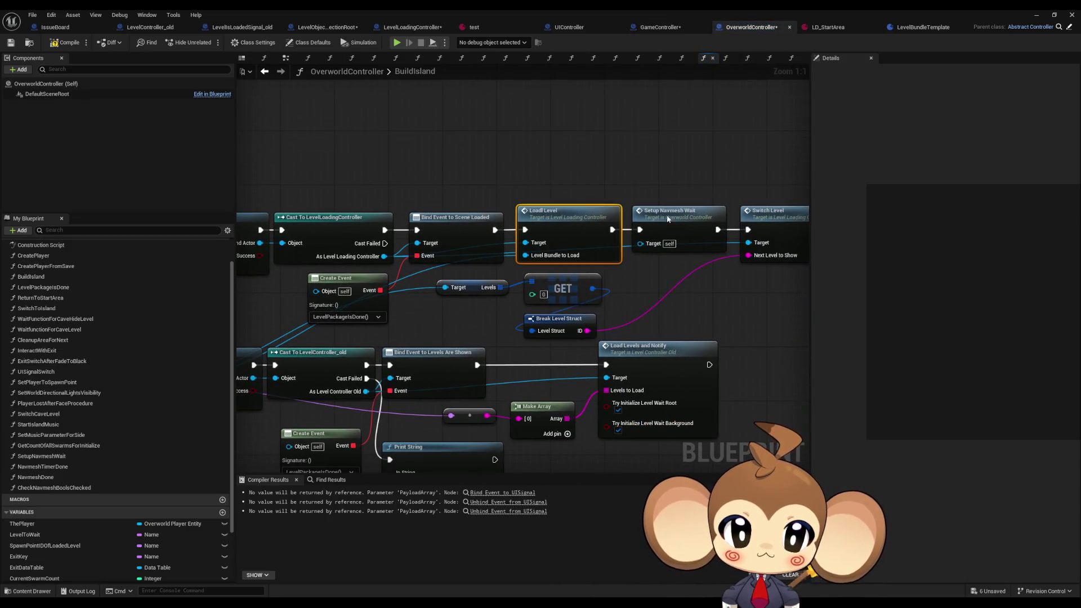
{"action": "left_click", "coordinate": [668, 218]}
{"action": "left_click_drag", "start_coordinate": [667, 218], "coordinate": [623, 246]}
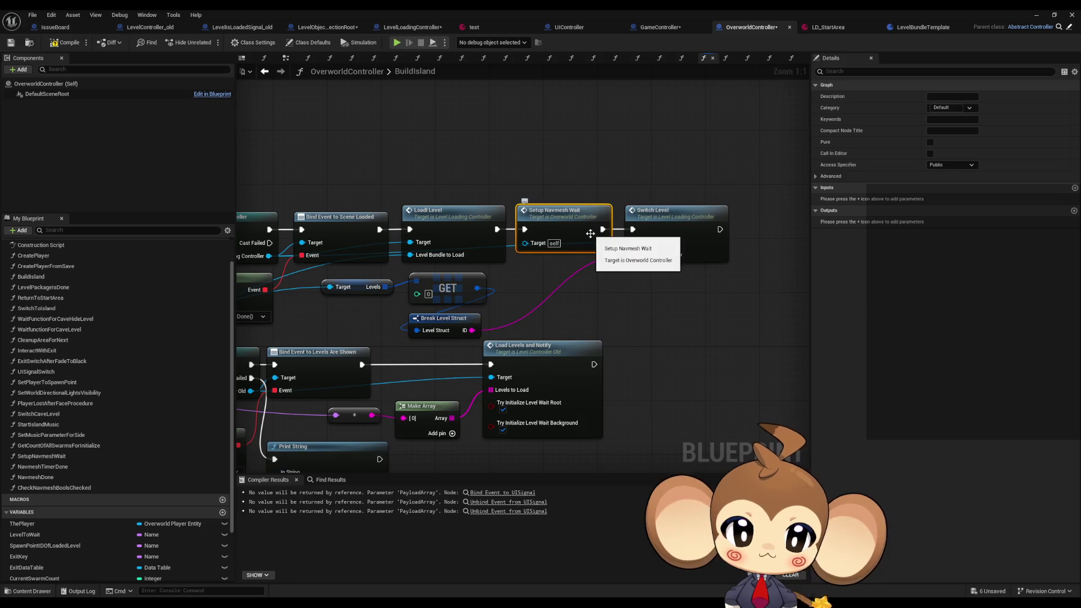
{"action": "double_click", "coordinate": [672, 225]}
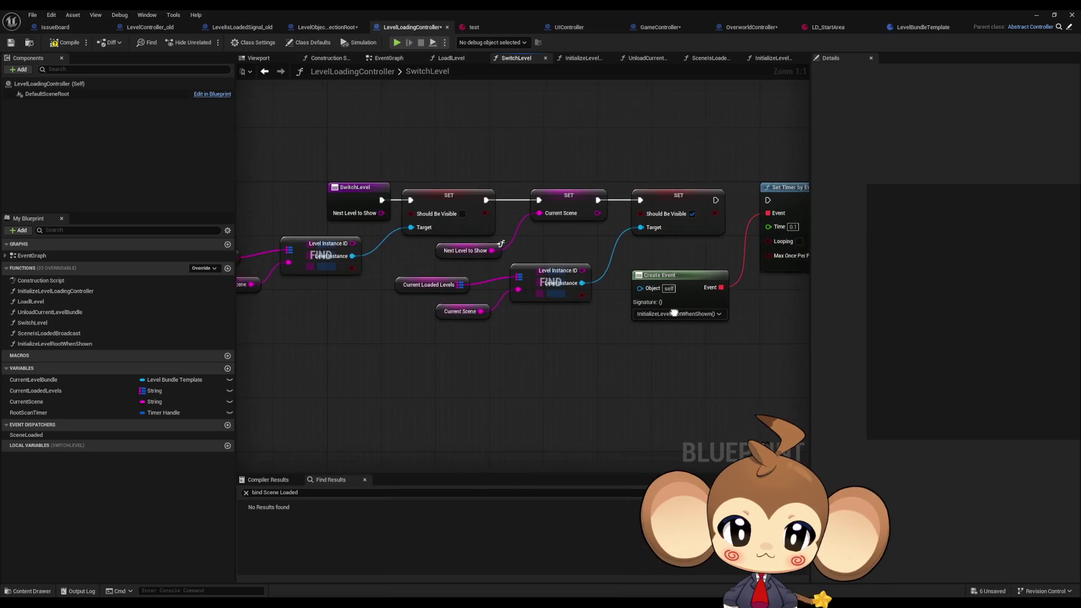
{"action": "left_click", "coordinate": [597, 176]}
{"action": "left_click", "coordinate": [709, 183], "text": "ctrl"}
{"action": "key", "text": "Delete"}
{"action": "left_click", "coordinate": [482, 272]}
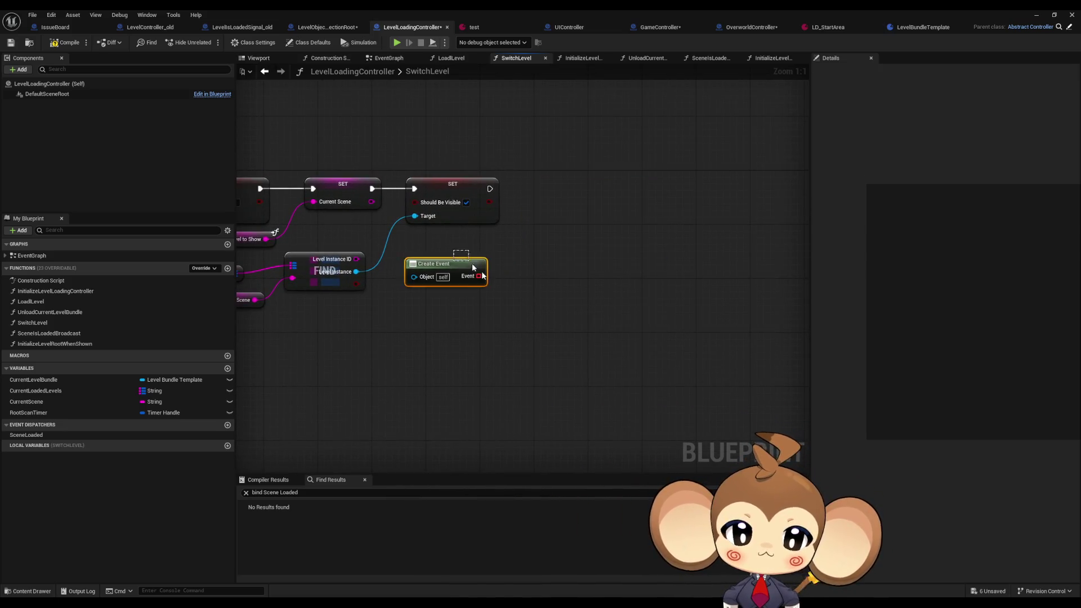
{"action": "key", "text": "Delete"}
{"action": "left_click_drag", "start_coordinate": [364, 303], "coordinate": [570, 315]}
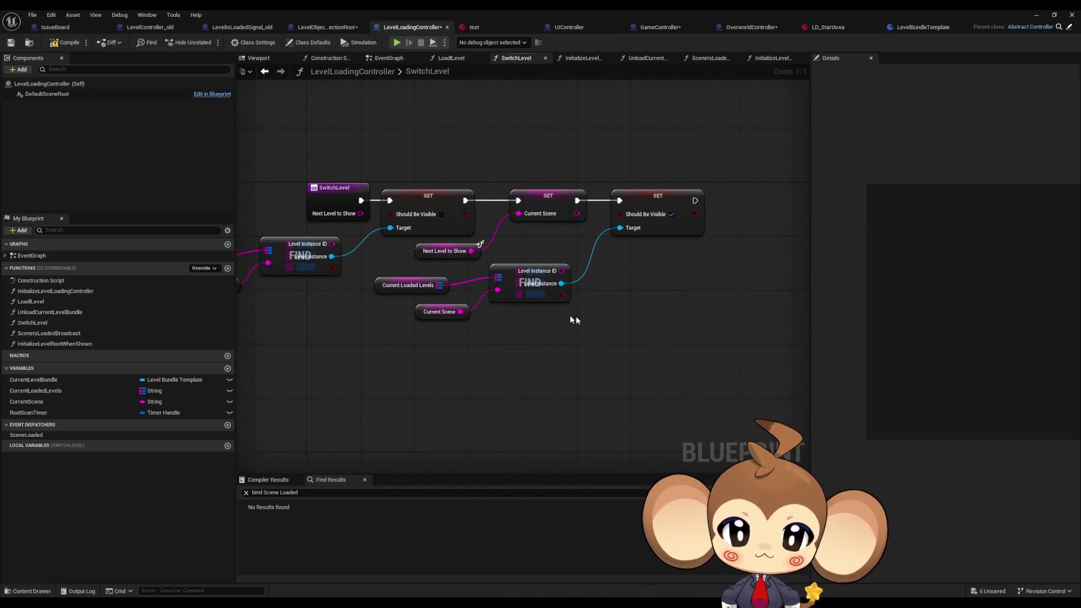
{"action": "left_click", "coordinate": [265, 71]}
{"action": "left_click", "coordinate": [279, 72]}
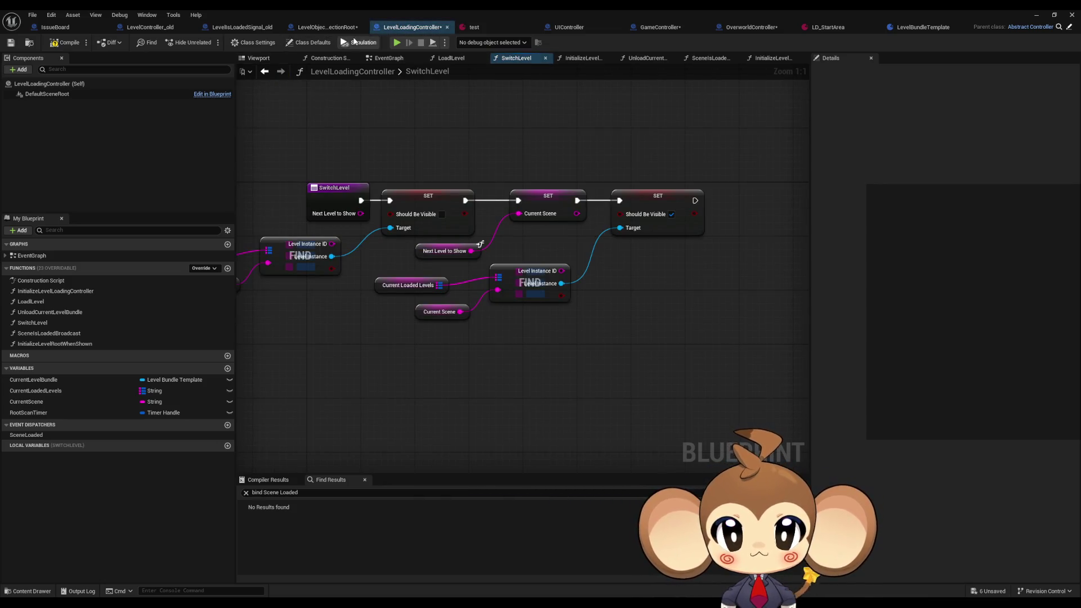
{"action": "left_click", "coordinate": [747, 28]}
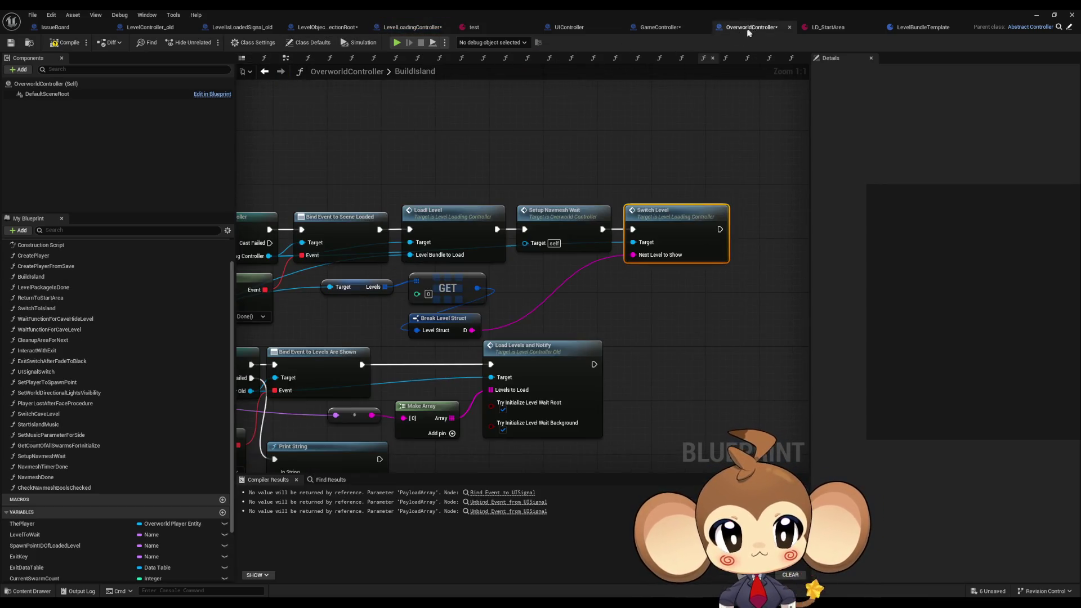
{"action": "left_click", "coordinate": [546, 227]}
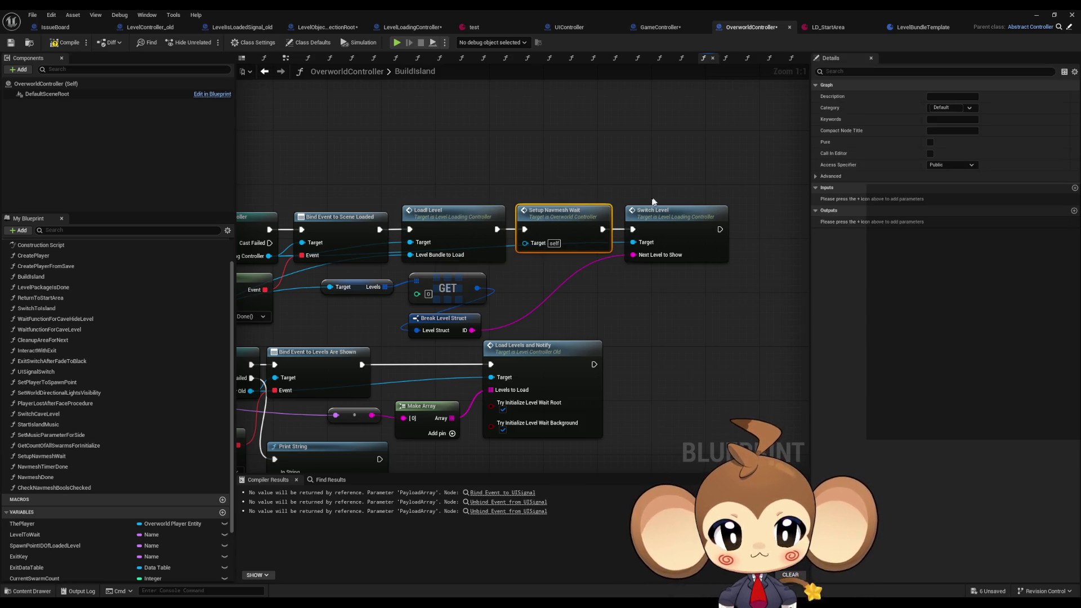
{"action": "double_click", "coordinate": [679, 239]}
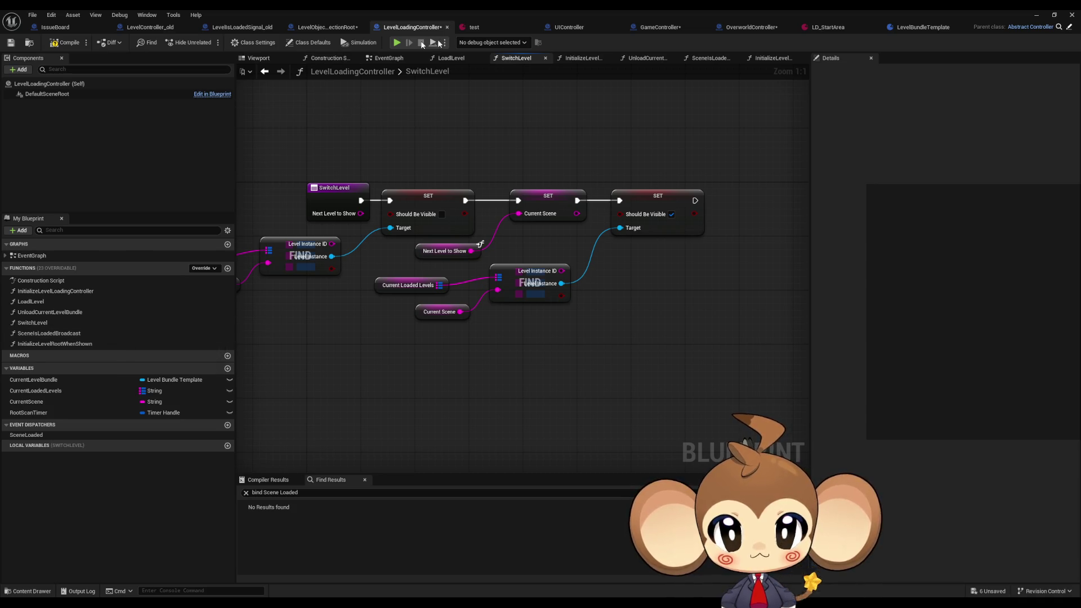
{"action": "left_click", "coordinate": [751, 27]}
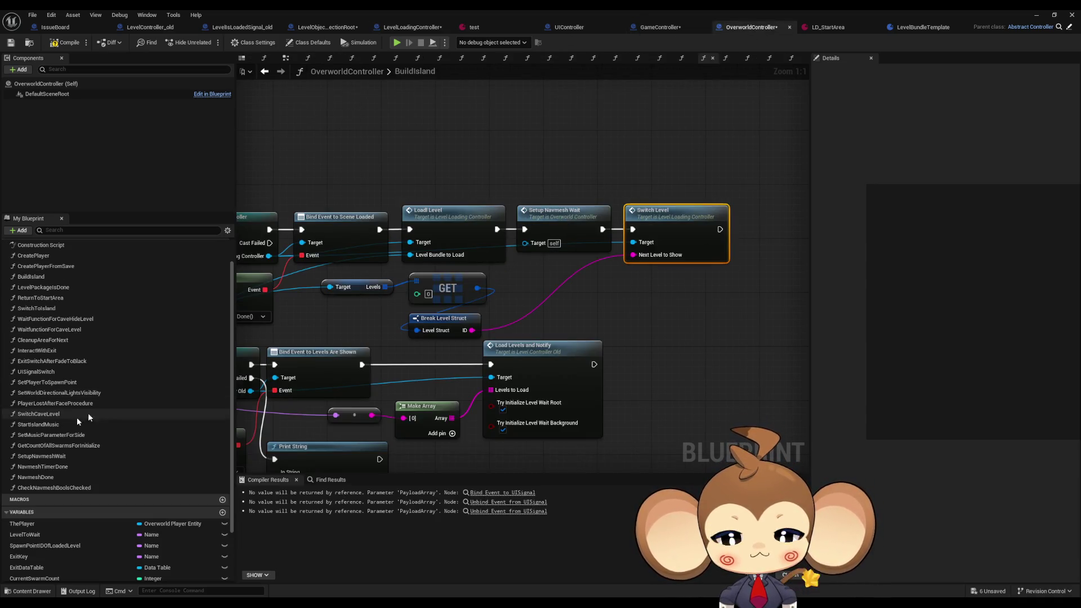
{"action": "double_click", "coordinate": [54, 487]}
- Open the Initialize Level Root when Shown definition and inspect its Root Scan Timer node
{"action": "double_click", "coordinate": [618, 314]}
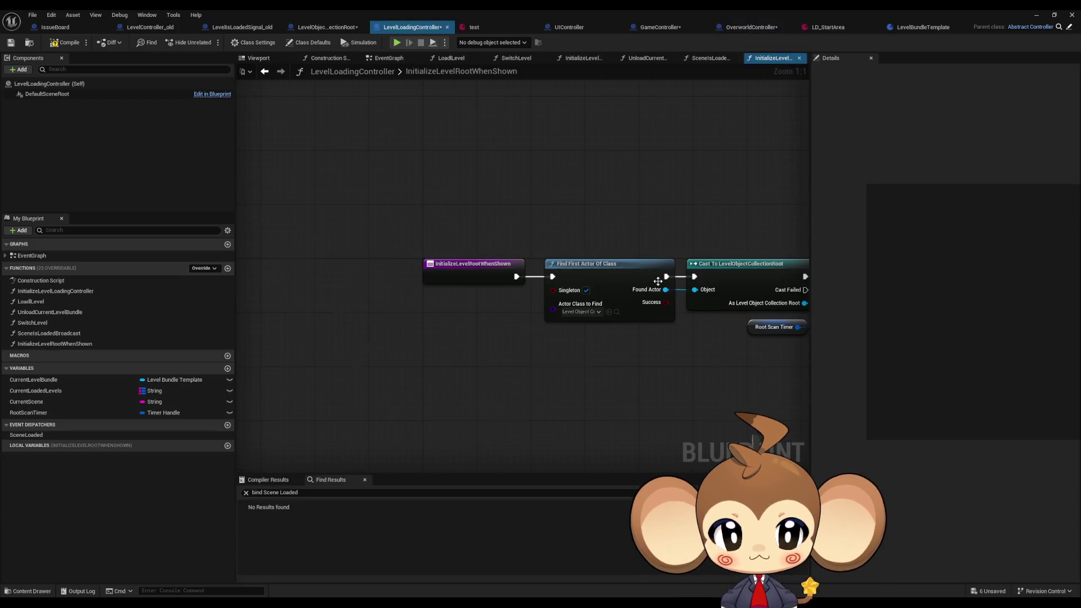
{"action": "left_click_drag", "start_coordinate": [633, 354], "coordinate": [356, 332]}
{"action": "left_click_drag", "start_coordinate": [707, 209], "coordinate": [742, 269]}
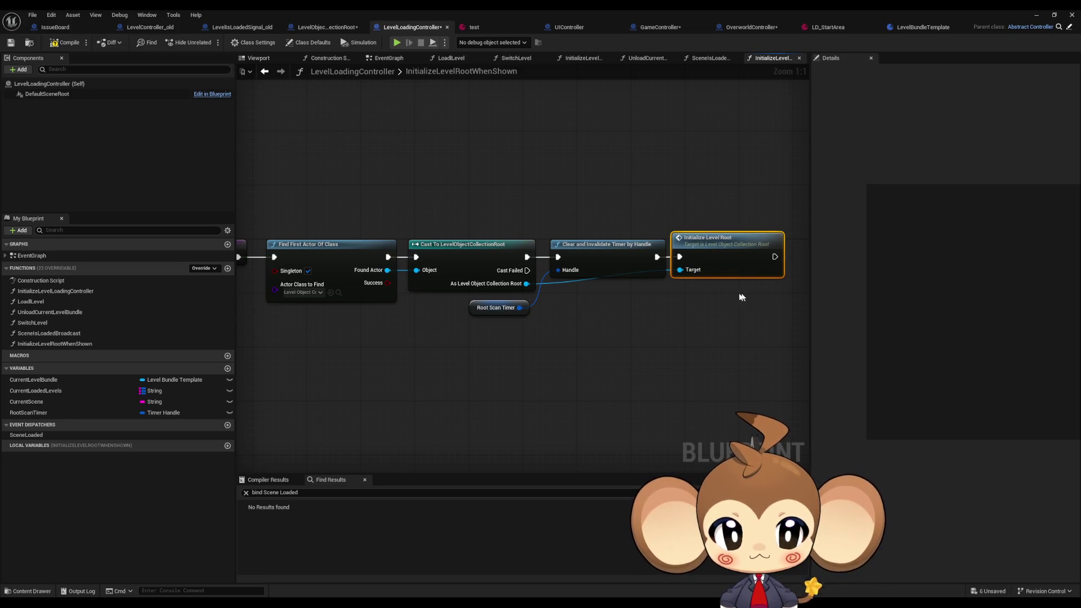
{"action": "key", "text": "Home"}
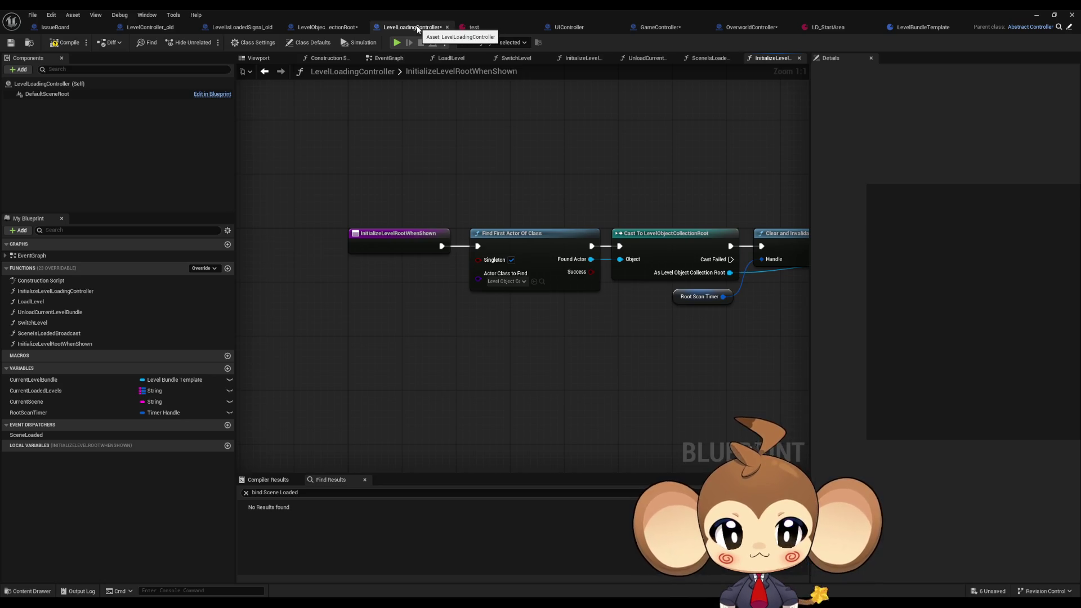
{"action": "left_click_drag", "start_coordinate": [538, 164], "coordinate": [382, 172]}
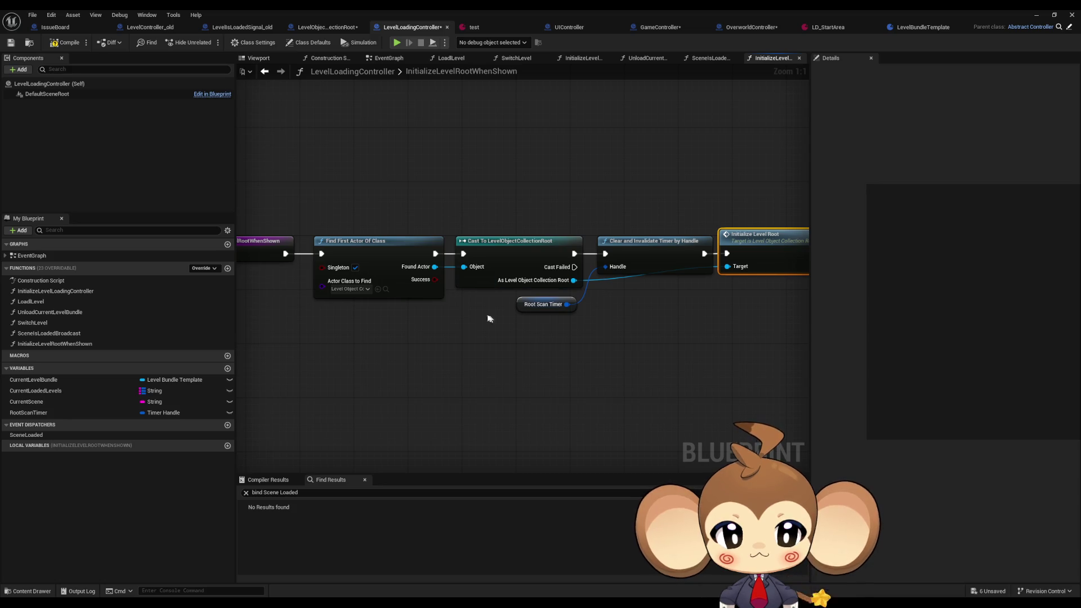
{"action": "left_click_drag", "start_coordinate": [485, 298], "coordinate": [600, 340]}
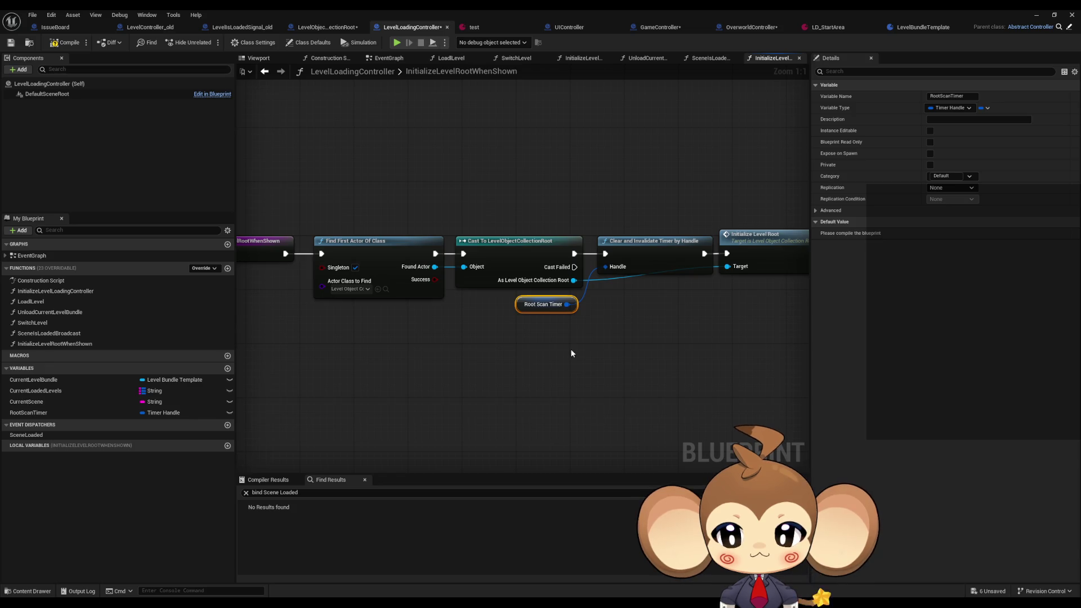
- Find references to the RootScanTimer variable by name and jump to its Get reference
{"action": "right_click", "coordinate": [45, 415]}
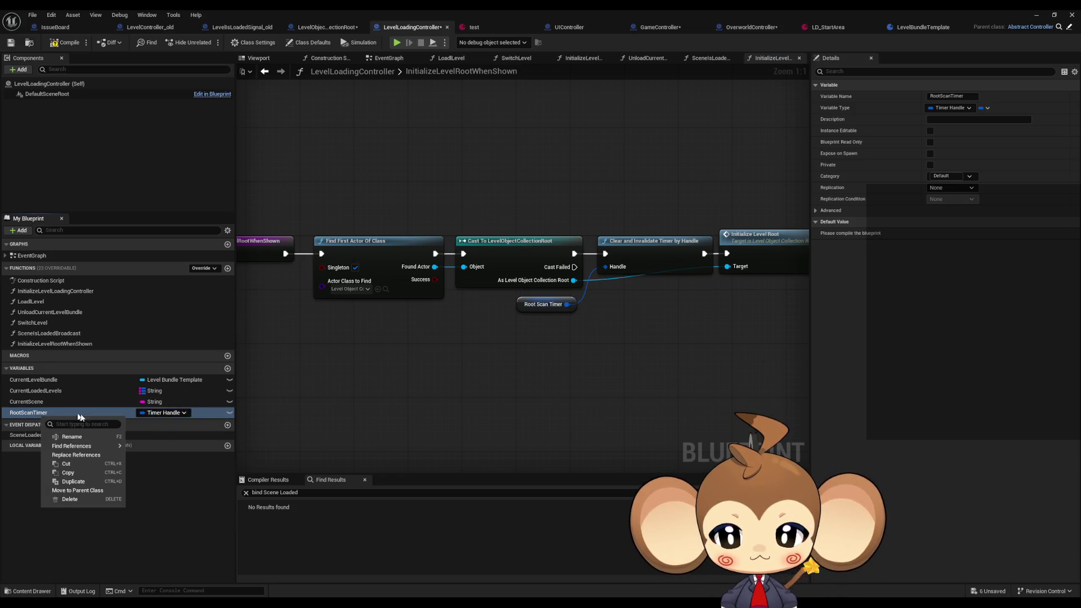
{"action": "mouse_move", "coordinate": [85, 446]}
{"action": "left_click", "coordinate": [152, 459]}
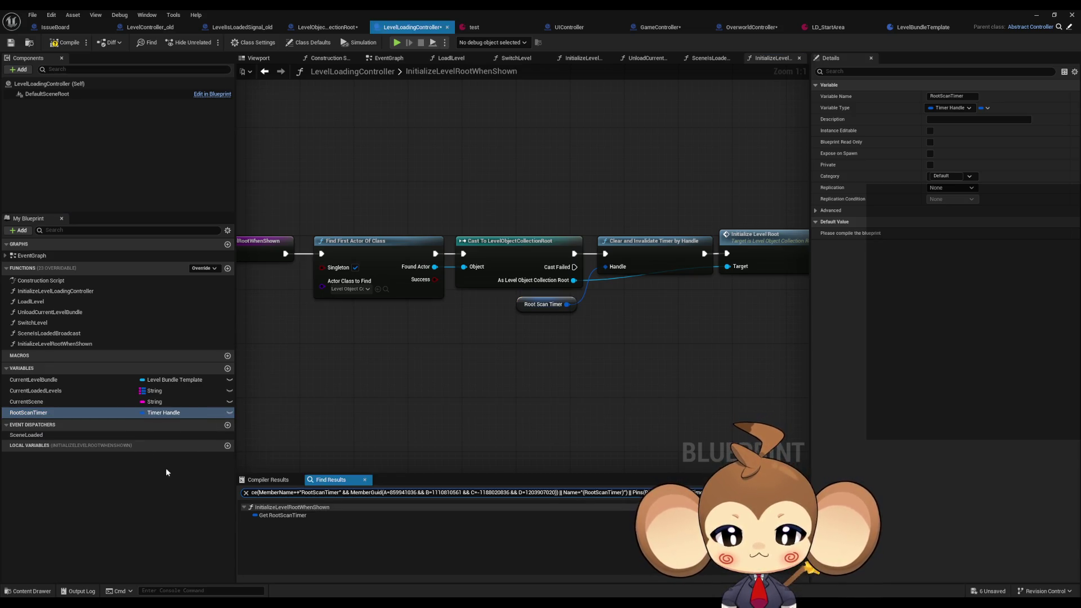
{"action": "left_click", "coordinate": [269, 515]}
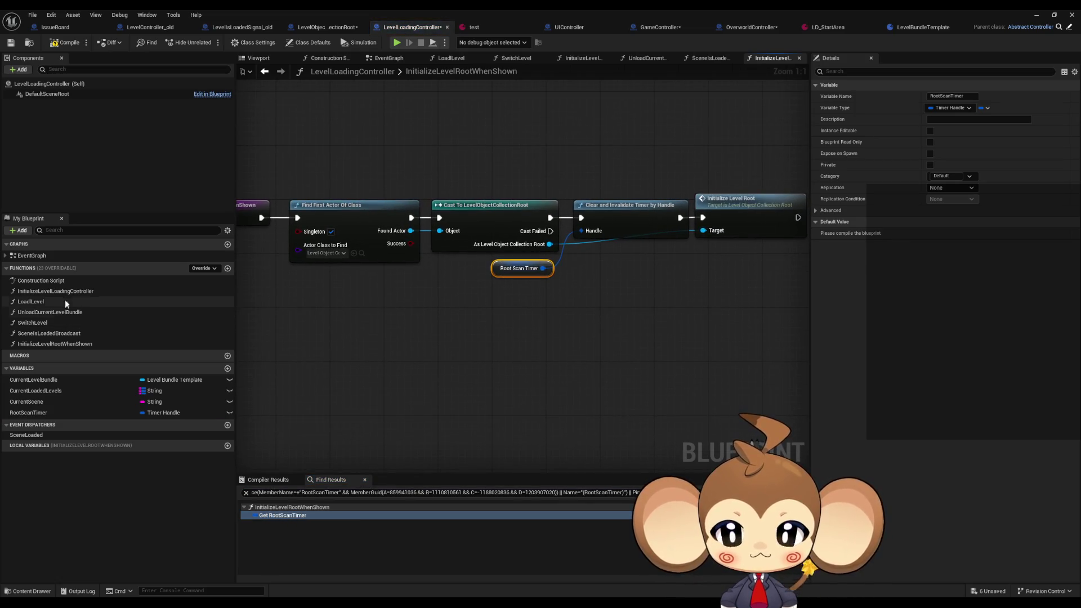
{"action": "double_click", "coordinate": [42, 257]}
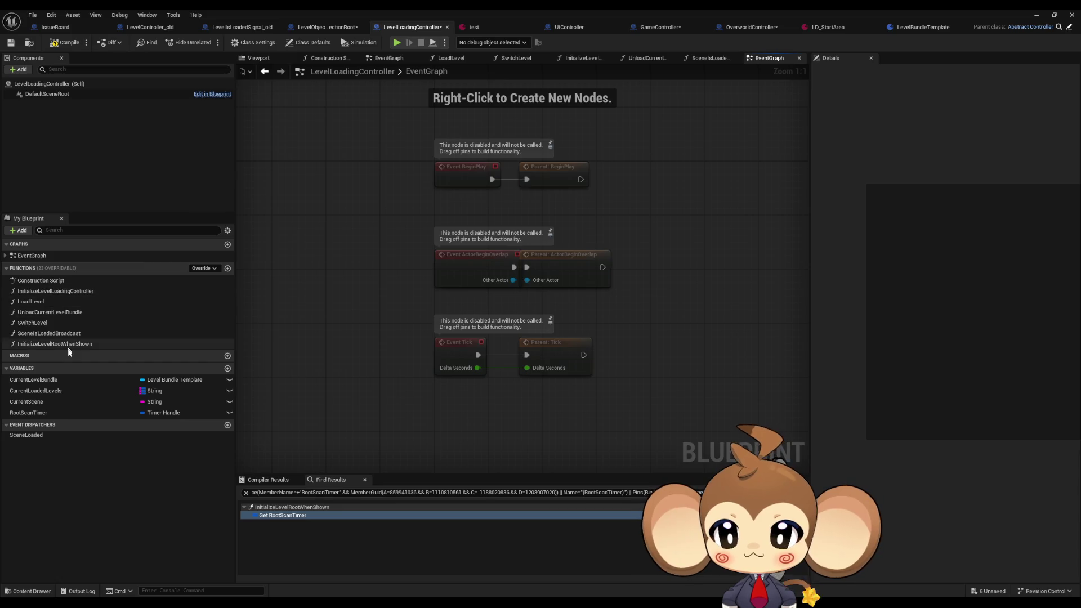
{"action": "right_click", "coordinate": [53, 416]}
{"action": "mouse_move", "coordinate": [95, 447]}
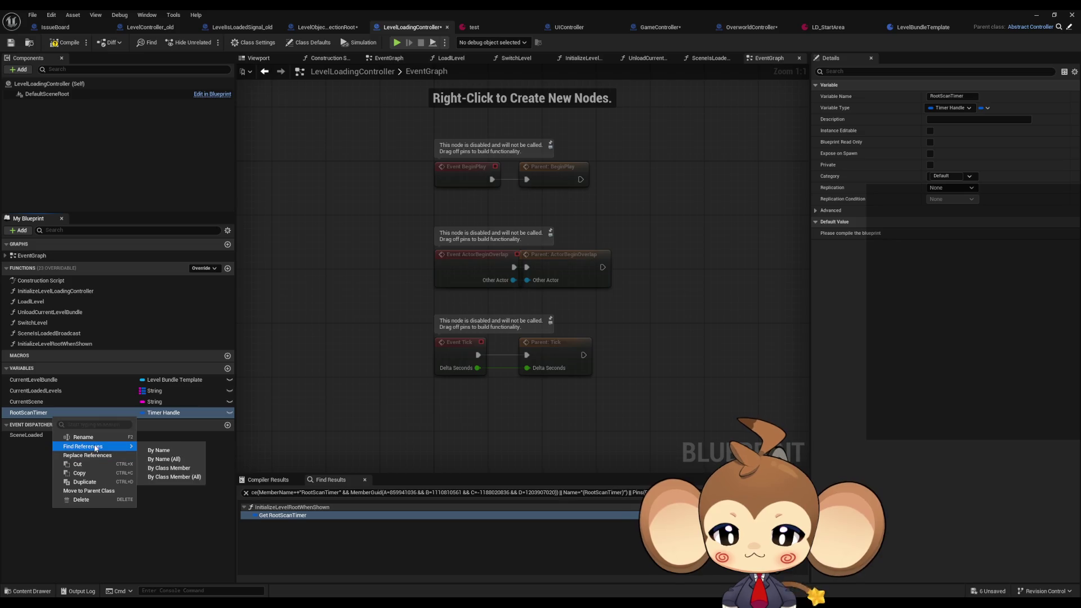
{"action": "double_click", "coordinate": [282, 515]}
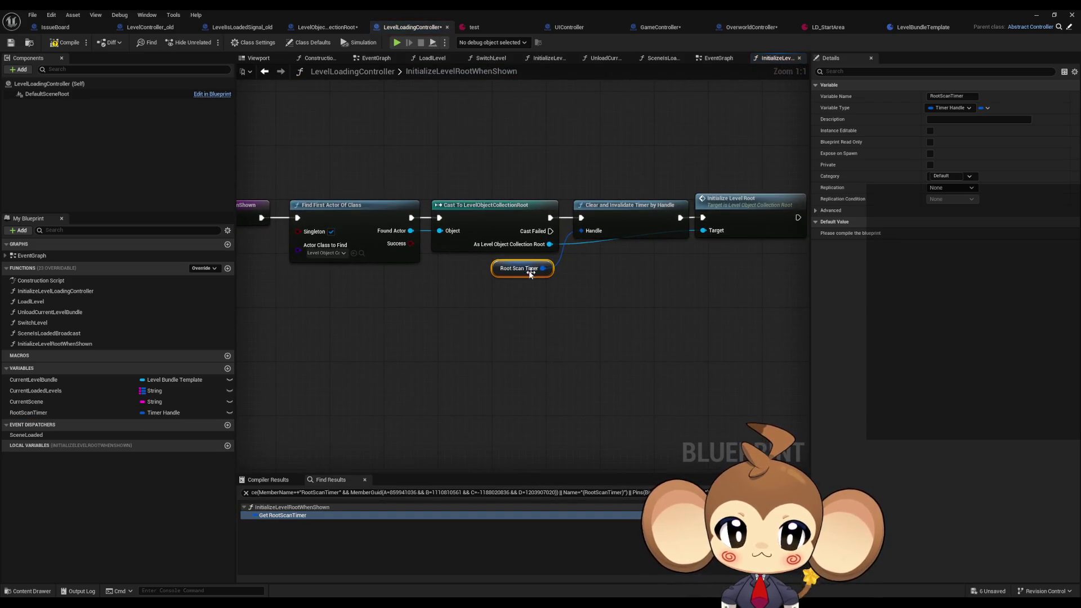
- Pan around InitializeLevelRootWhenShown's timer-clearing nodes, then switch back to OverworldController
{"action": "left_click_drag", "start_coordinate": [304, 193], "coordinate": [377, 261]}
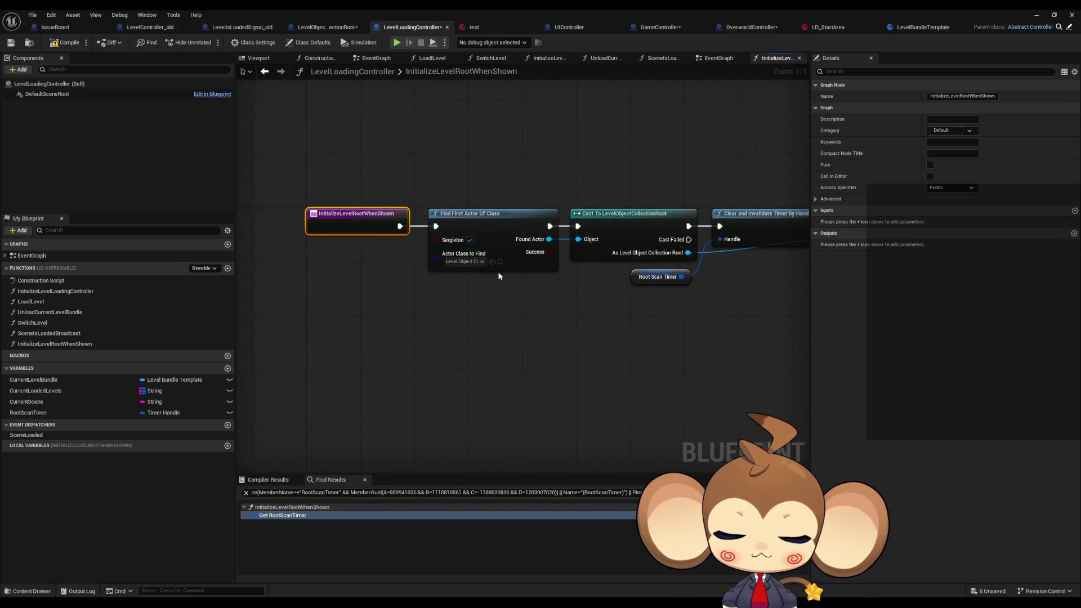
{"action": "left_click_drag", "start_coordinate": [498, 276], "coordinate": [424, 264]}
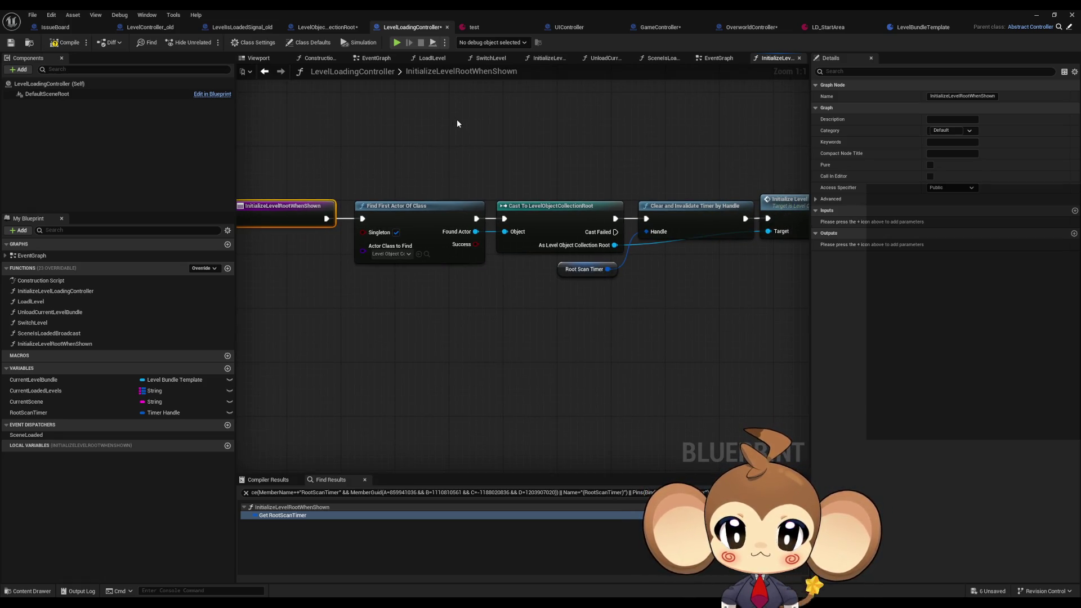
{"action": "left_click_drag", "start_coordinate": [502, 134], "coordinate": [449, 137]}
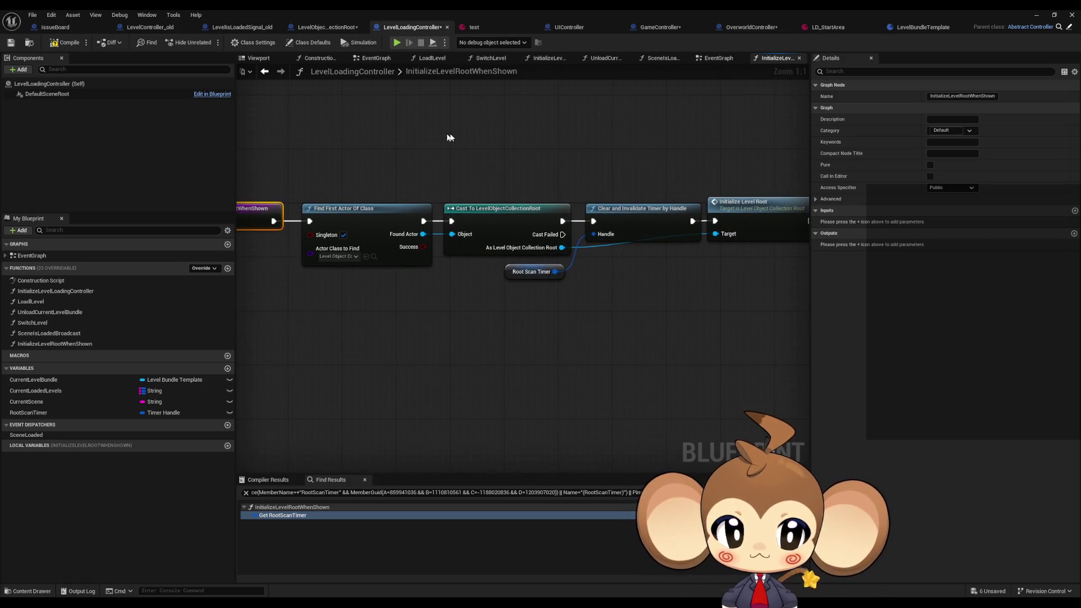
{"action": "left_click", "coordinate": [763, 216]}
{"action": "left_click_drag", "start_coordinate": [495, 338], "coordinate": [551, 342]}
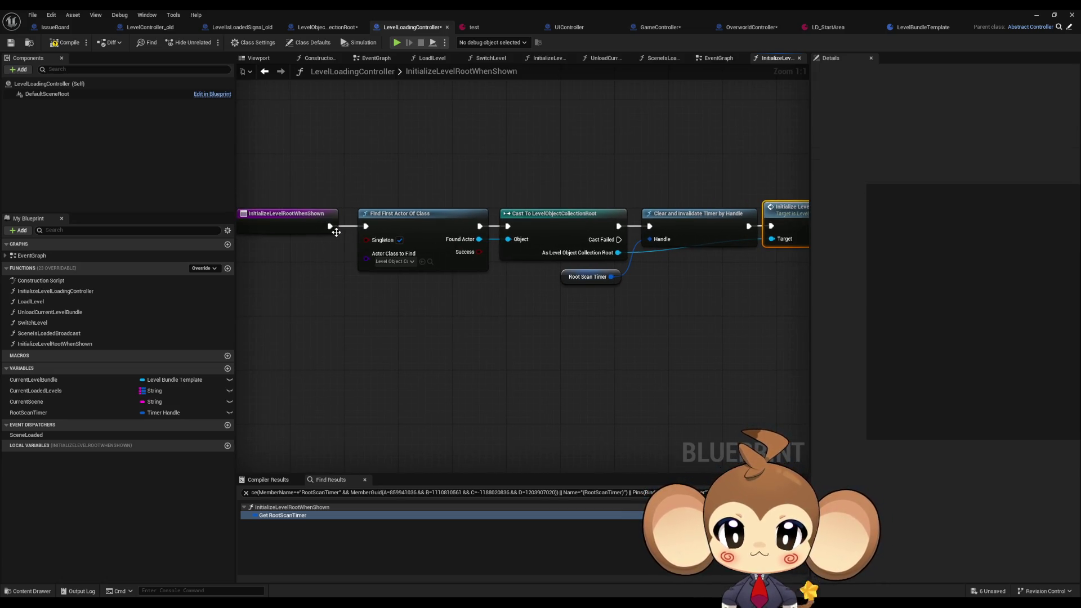
{"action": "left_click", "coordinate": [415, 160]}
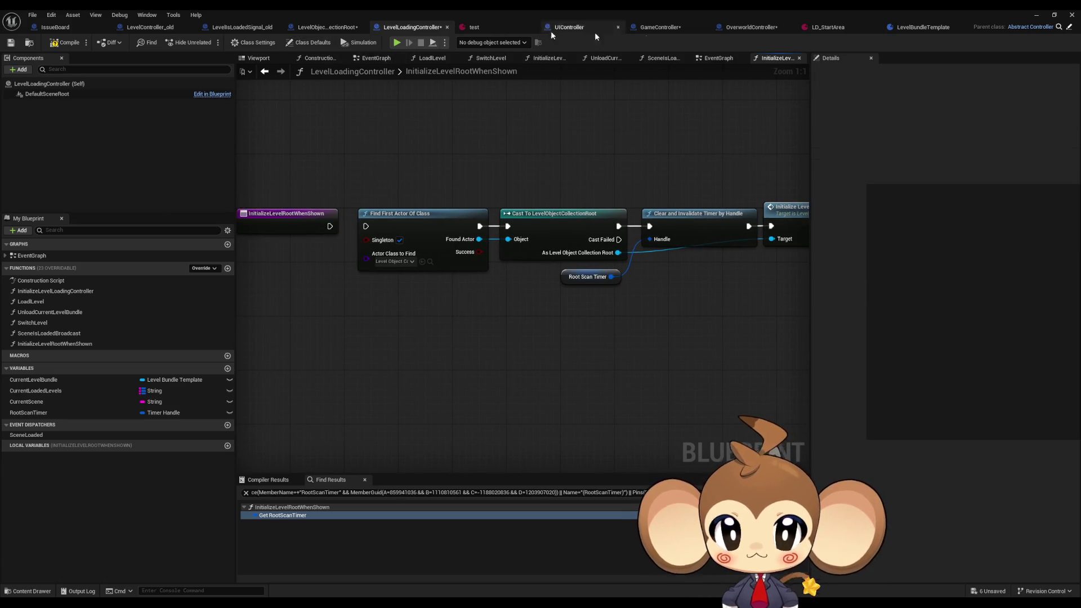
{"action": "left_click", "coordinate": [744, 33]}
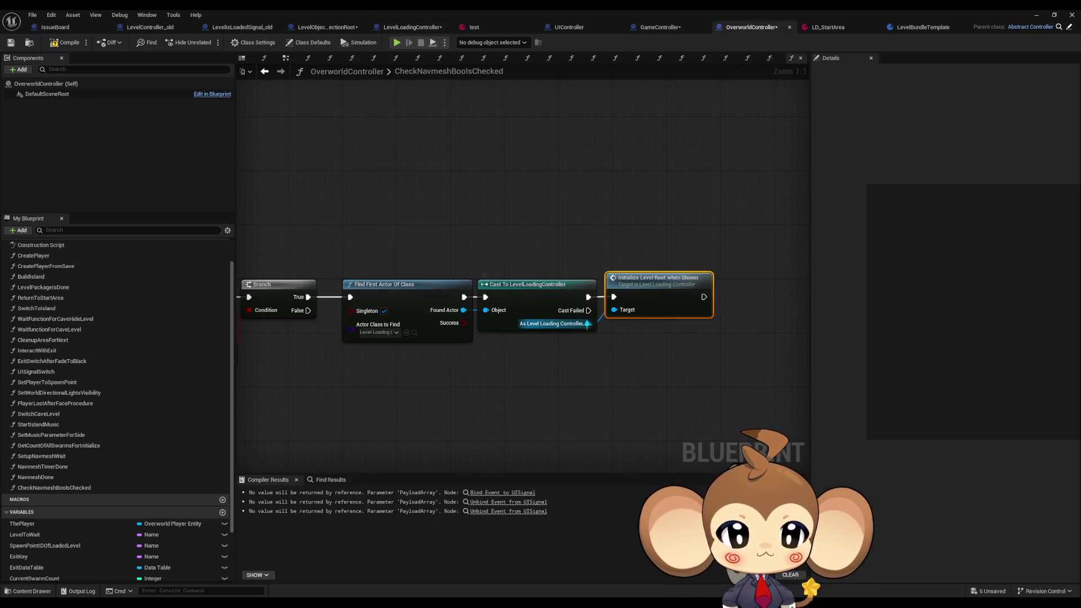
- Add an 'ini' Initialize call from the cast result and bring the entry and AND nodes into view
{"action": "left_click_drag", "start_coordinate": [587, 323], "coordinate": [605, 344]}
{"action": "type", "text": "ini"}
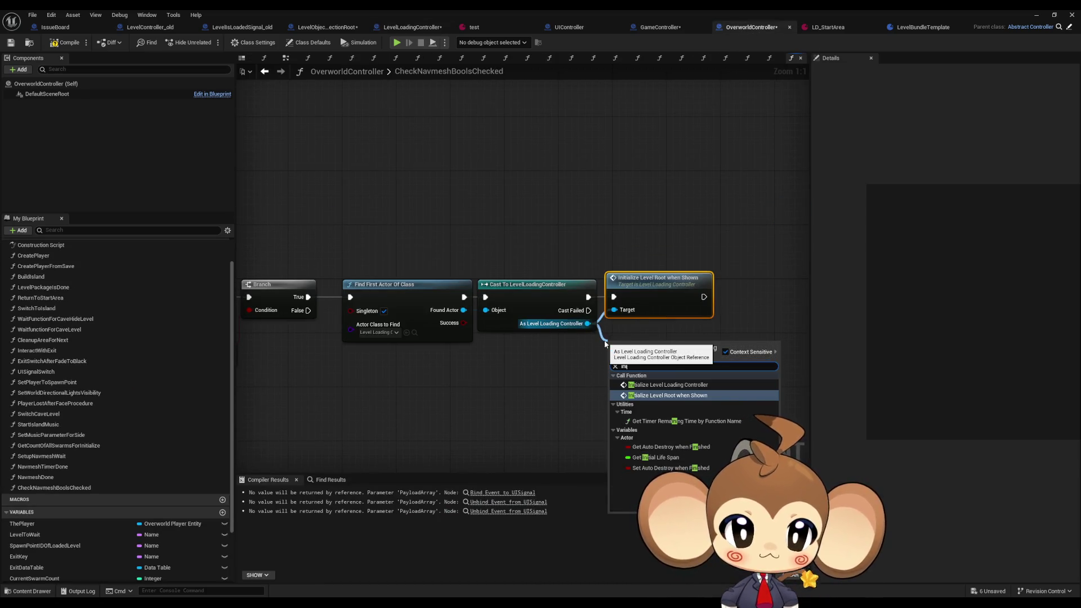
{"action": "key", "text": "Return"}
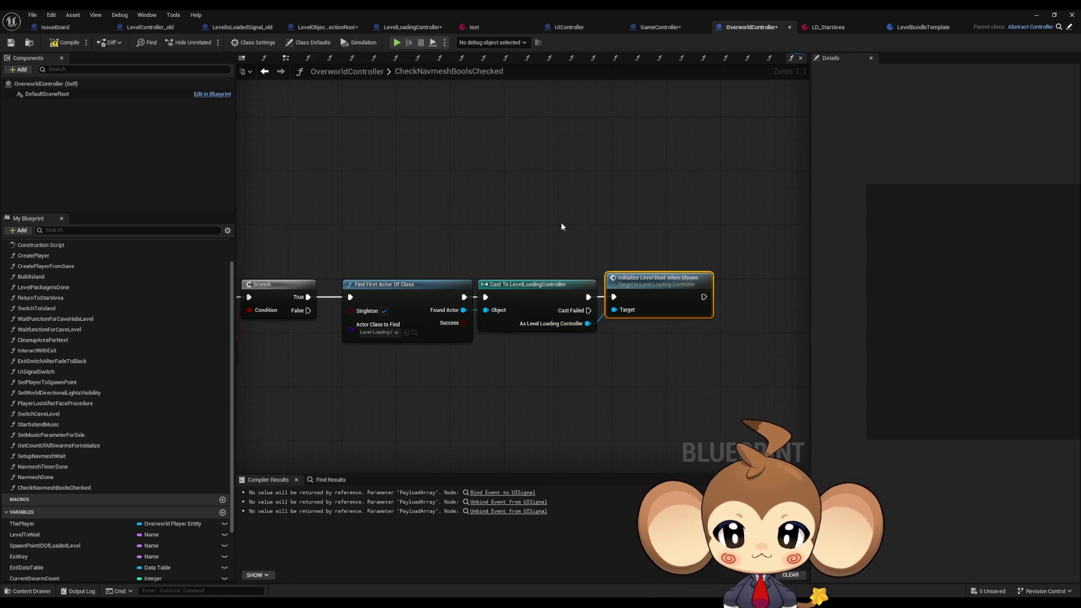
{"action": "scroll", "coordinate": [141, 302], "scroll_direction": "up", "scroll_amount": 2}
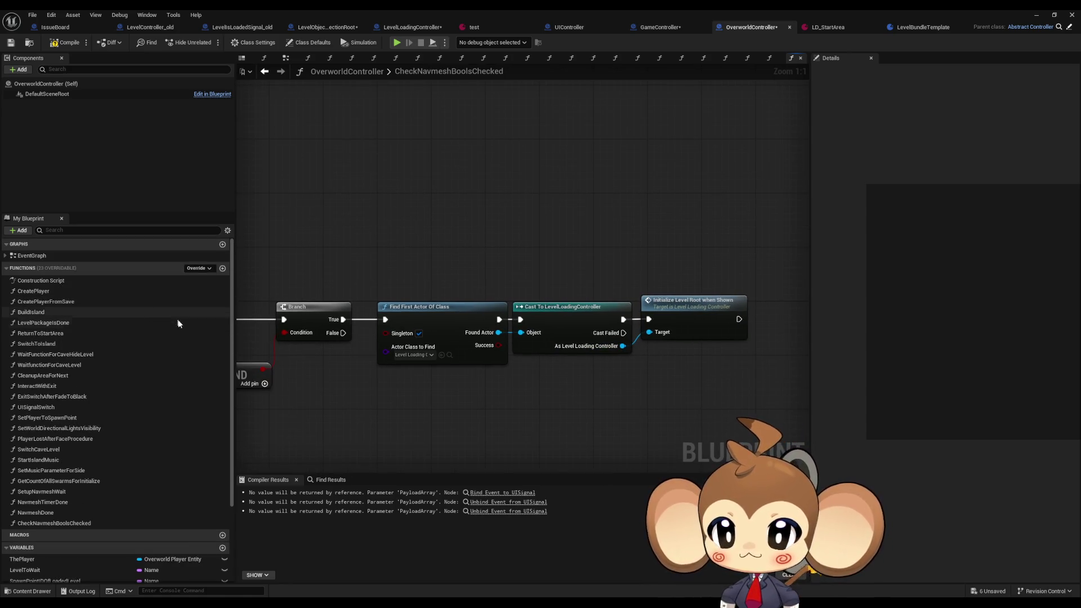
{"action": "left_click_drag", "start_coordinate": [525, 215], "coordinate": [553, 211]}
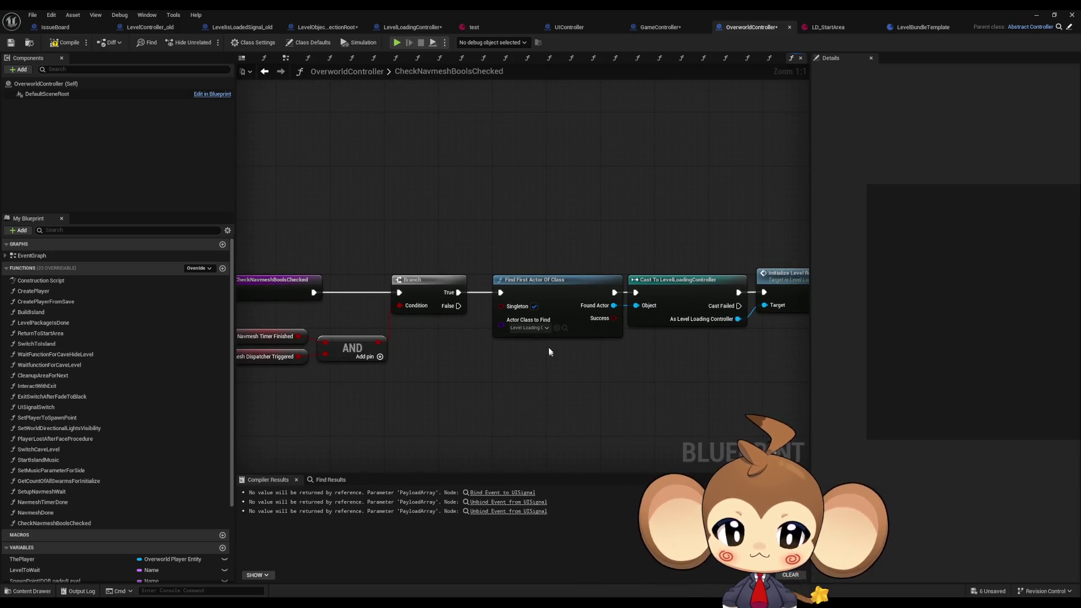
{"action": "mouse_move", "coordinate": [446, 351]}
{"action": "left_mouse_down"}
{"action": "mouse_move", "coordinate": [647, 338]}
{"action": "mouse_move", "coordinate": [400, 341]}
{"action": "left_mouse_up"}
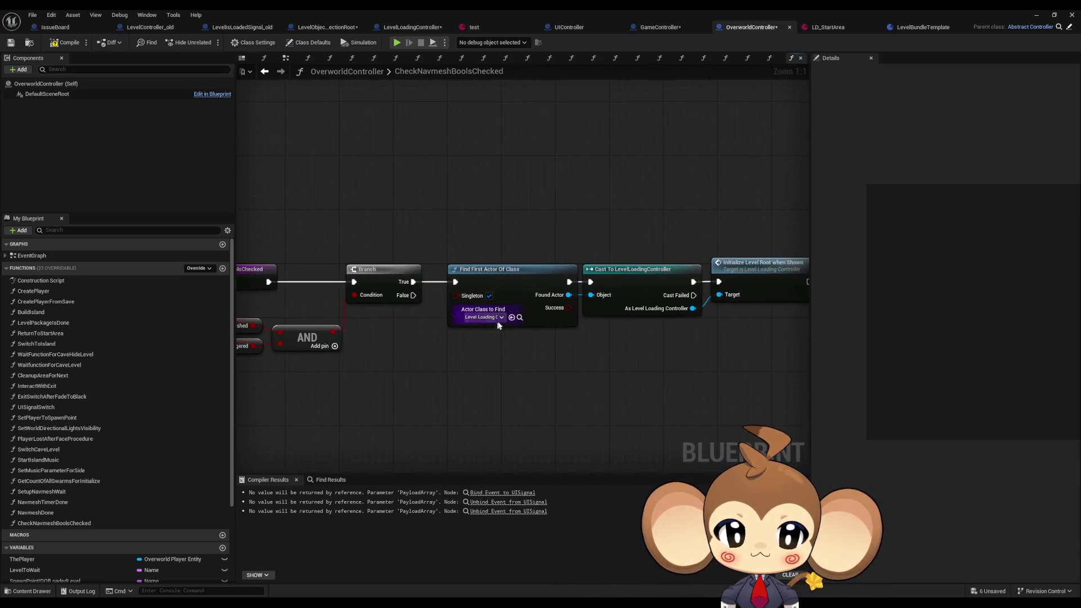
- Make Find First Actor target LevelObjectCollectionRoot, cast to it, and call Initialize Level Root
{"action": "left_click", "coordinate": [482, 317]}
{"action": "type", "text": "levelroot"}
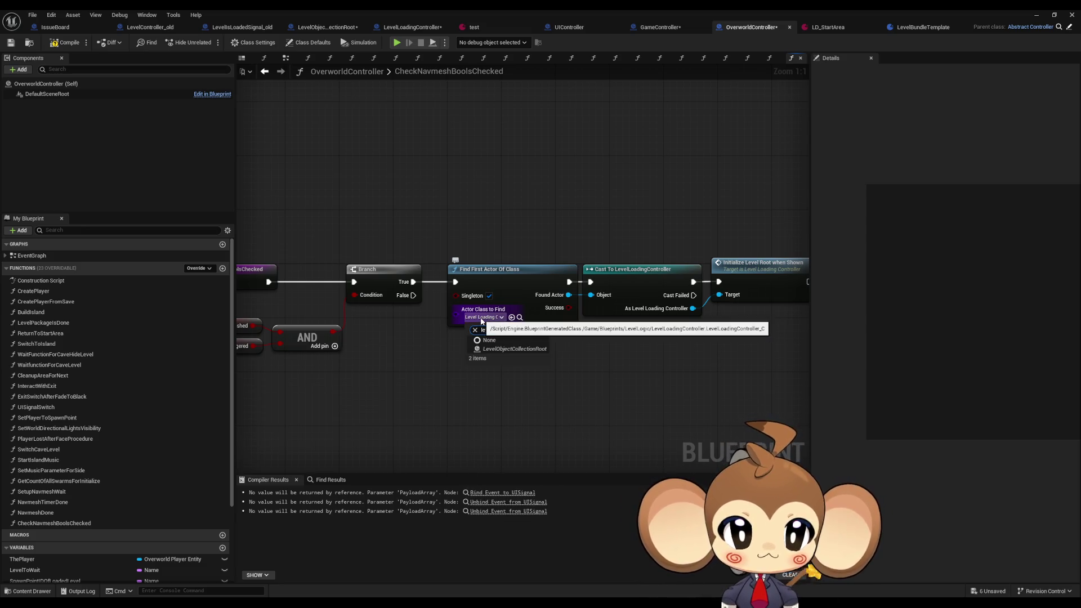
{"action": "left_click", "coordinate": [524, 349]}
{"action": "left_click_drag", "start_coordinate": [568, 295], "coordinate": [582, 342]}
{"action": "type", "text": "cast le"}
{"action": "type", "text": "velobj"}
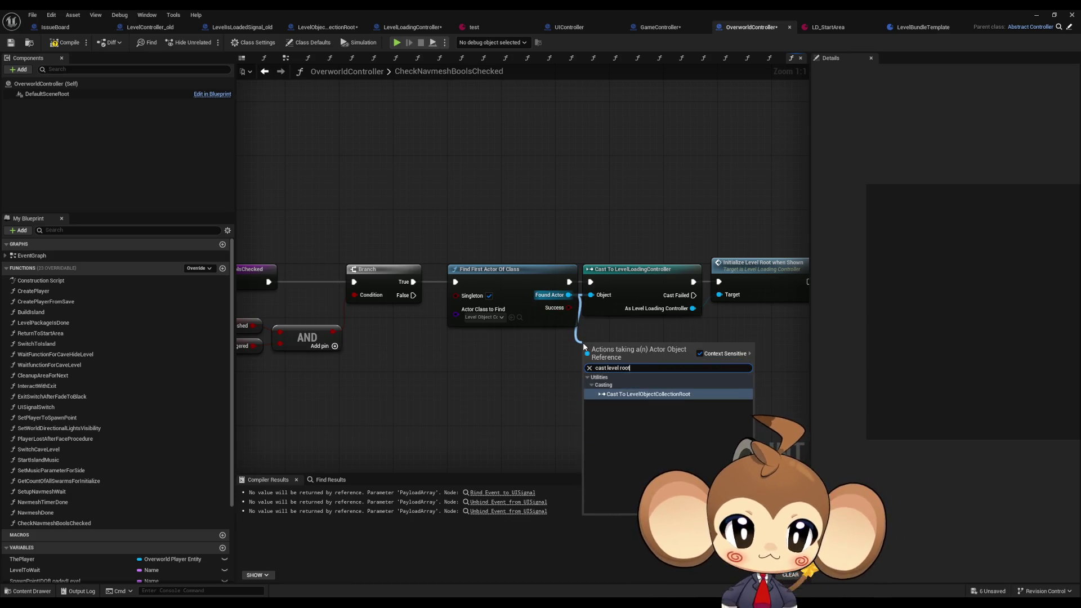
{"action": "key", "text": "Return"}
{"action": "left_click_drag", "start_coordinate": [562, 377], "coordinate": [618, 376]}
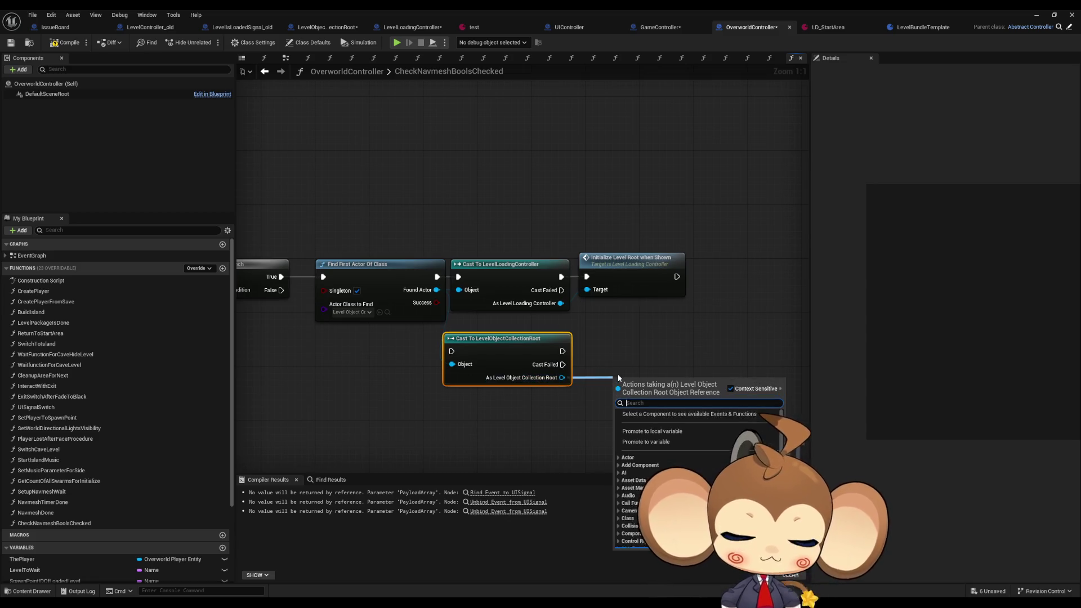
{"action": "type", "text": "initi"}
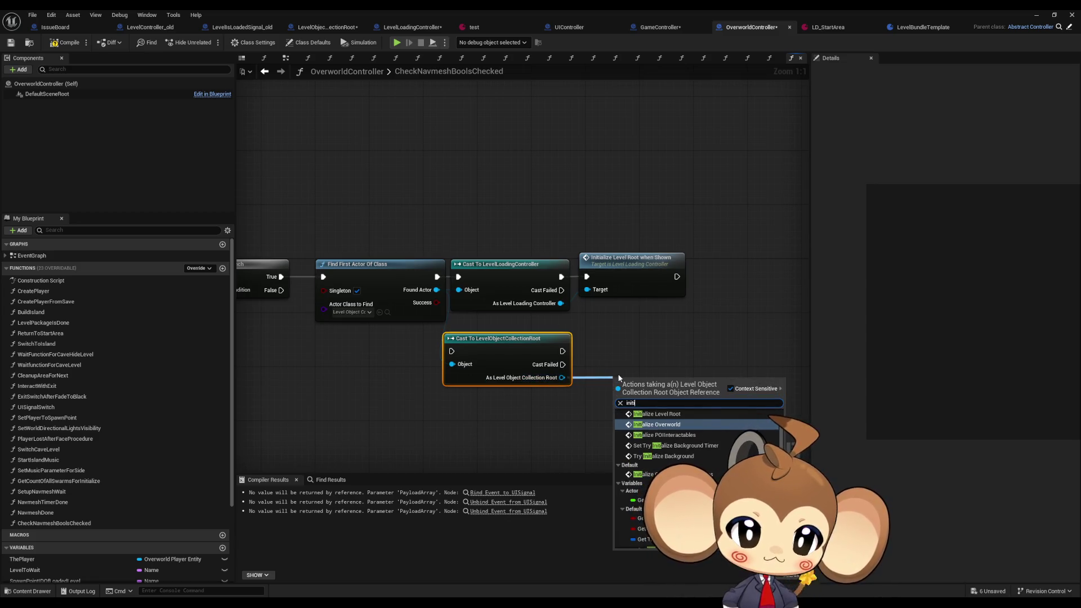
{"action": "key", "text": "Up"}
{"action": "key", "text": "Return"}
- Delete the old loading-controller nodes and line up the cast with Initialize Level Root
{"action": "left_click_drag", "start_coordinate": [634, 390], "coordinate": [608, 342]}
{"action": "left_click_drag", "start_coordinate": [698, 315], "coordinate": [551, 225]}
{"action": "key", "text": "Delete"}
{"action": "left_click_drag", "start_coordinate": [508, 326], "coordinate": [619, 346]}
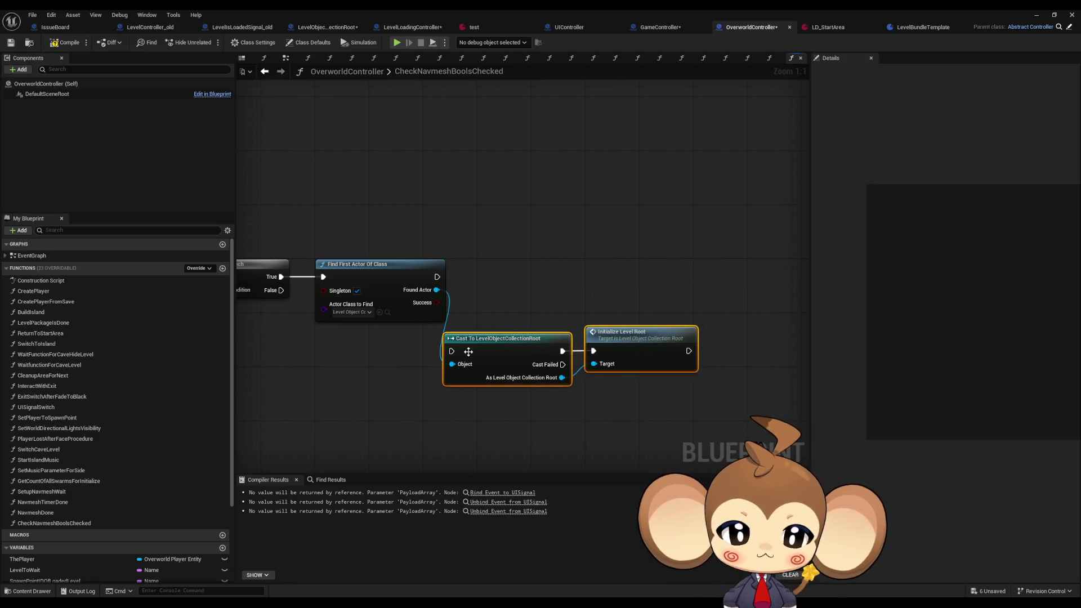
{"action": "mouse_move", "coordinate": [469, 350]}
{"action": "left_mouse_down"}
{"action": "mouse_move", "coordinate": [481, 276]}
{"action": "mouse_move", "coordinate": [467, 280]}
{"action": "left_mouse_up"}
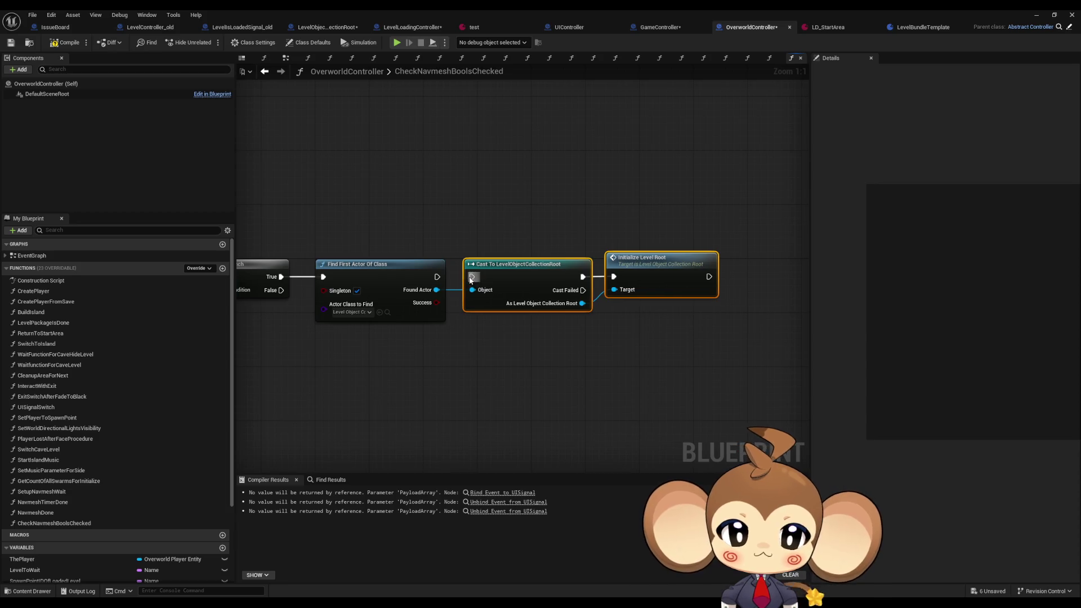
{"action": "left_click", "coordinate": [507, 202]}
- Check BuildIsland's Switch Level node, then reopen CheckNavmeshBoolsChecked and open Initialize Level Root
{"action": "key", "text": "alt+Left"}
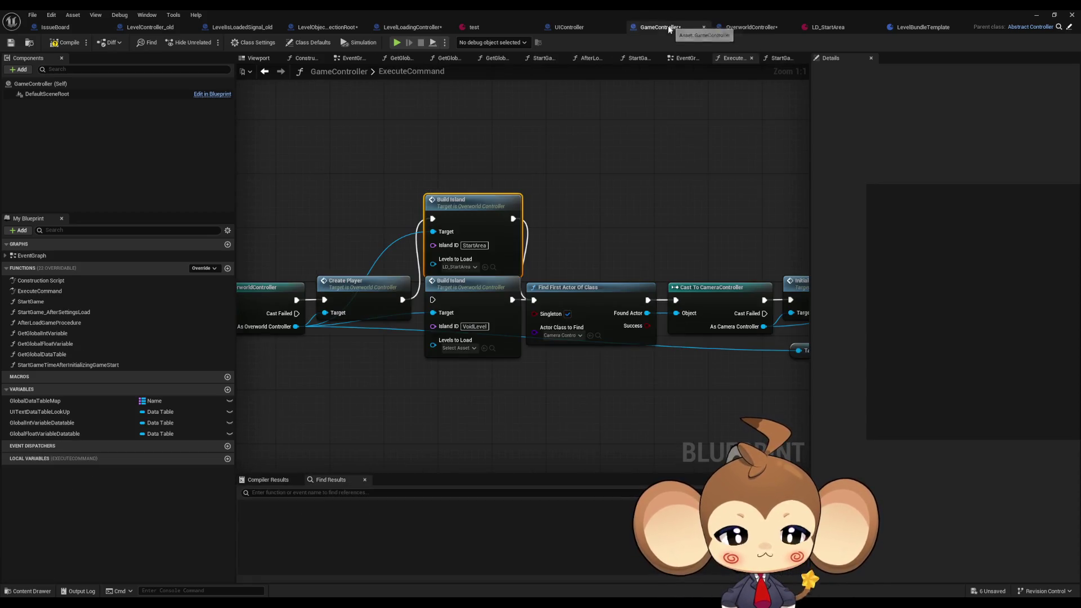
{"action": "key", "text": "alt+Left"}
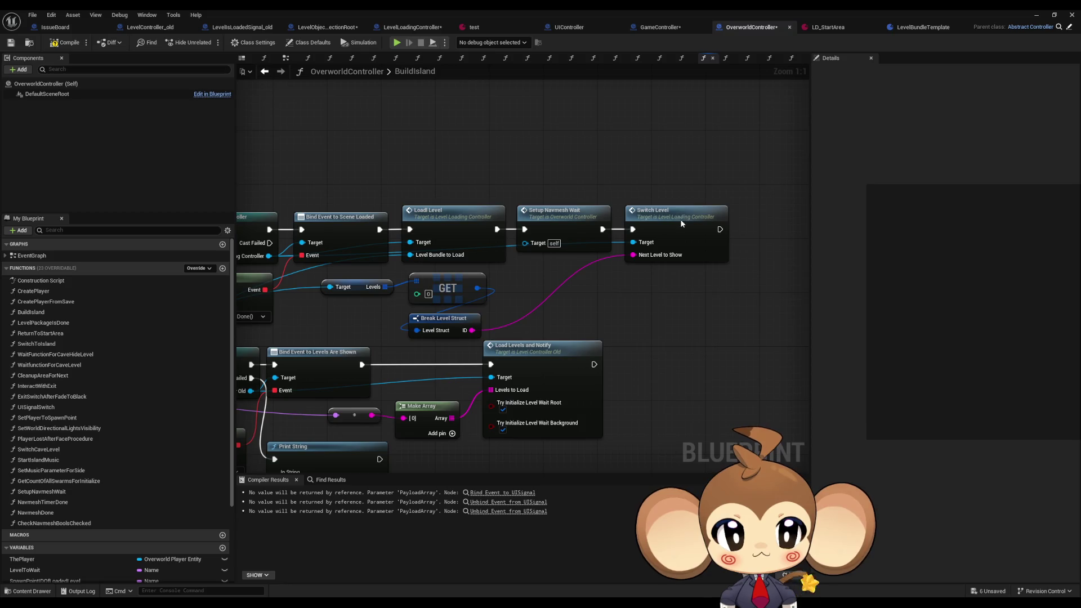
{"action": "left_click", "coordinate": [680, 219]}
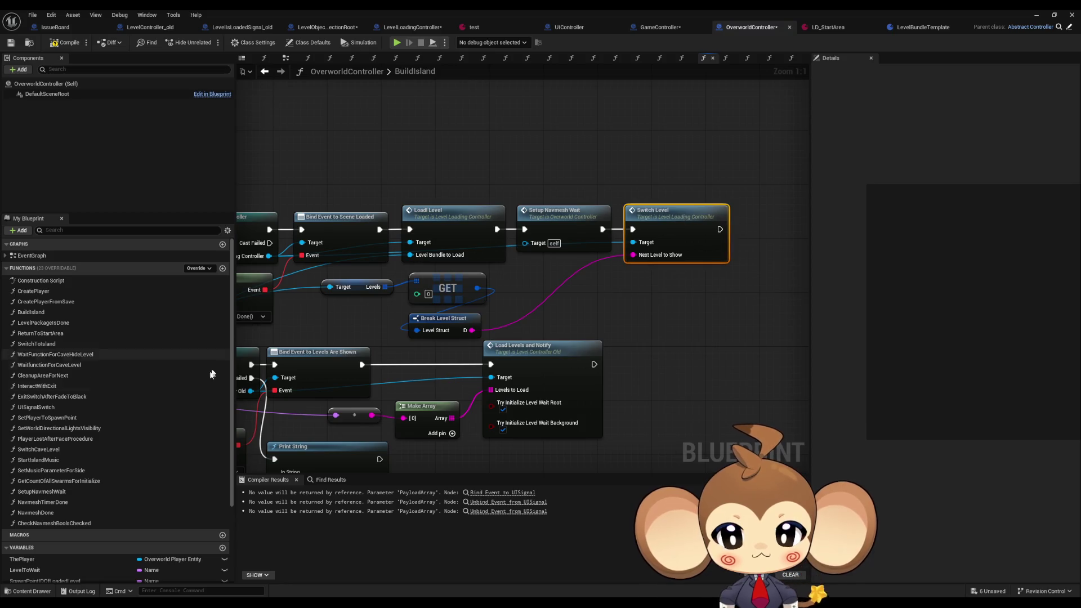
{"action": "double_click", "coordinate": [48, 523]}
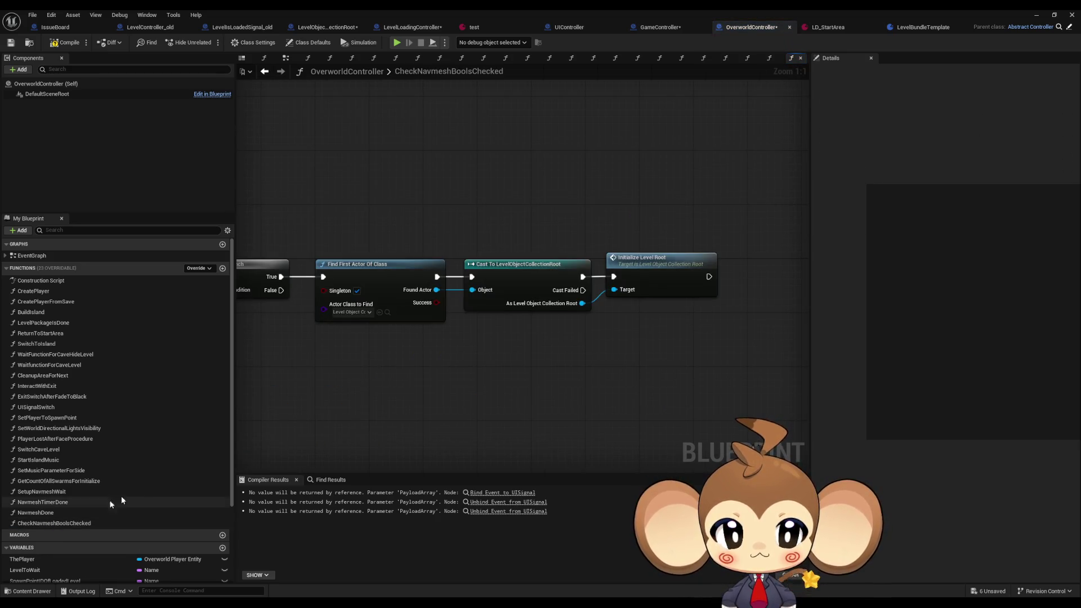
{"action": "mouse_move", "coordinate": [329, 373]}
{"action": "left_mouse_down"}
{"action": "mouse_move", "coordinate": [668, 379]}
{"action": "mouse_move", "coordinate": [437, 388]}
{"action": "left_mouse_up"}
{"action": "left_click", "coordinate": [759, 297]}
{"action": "left_click_drag", "start_coordinate": [724, 372], "coordinate": [553, 348]}
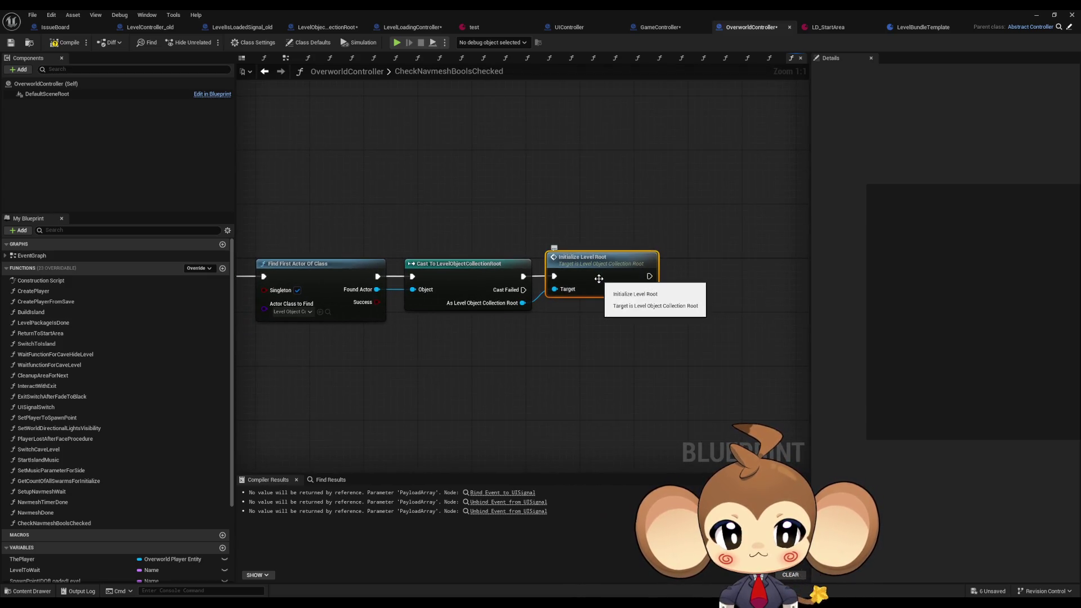
{"action": "double_click", "coordinate": [598, 278]}
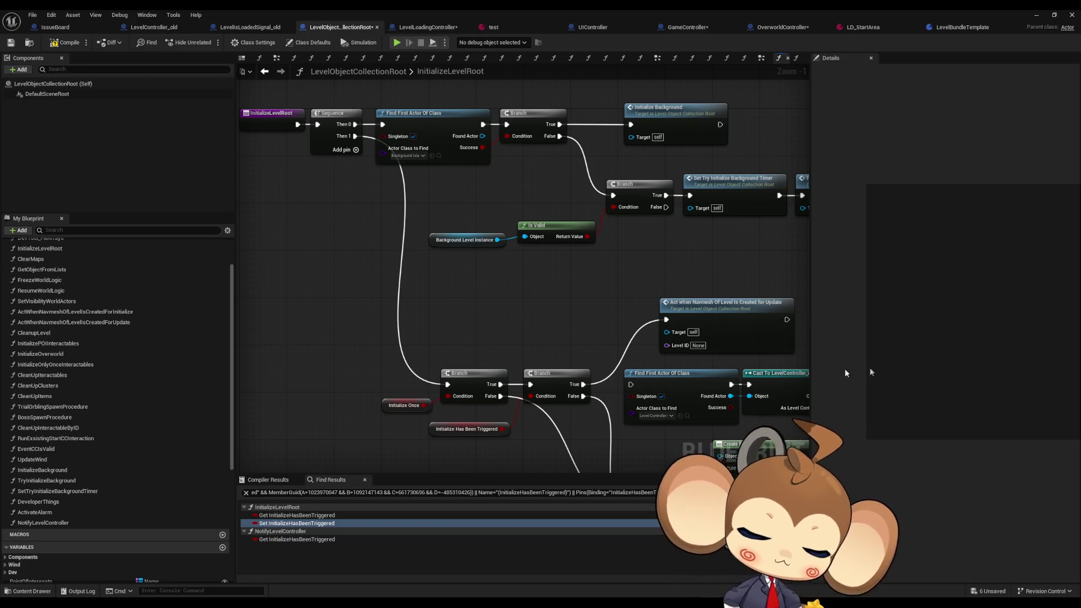
- Inspect the Initialize Level Root graph: initialization nodes, both Branches and the Act when Navmesh call
{"action": "left_click_drag", "start_coordinate": [404, 258], "coordinate": [411, 292]}
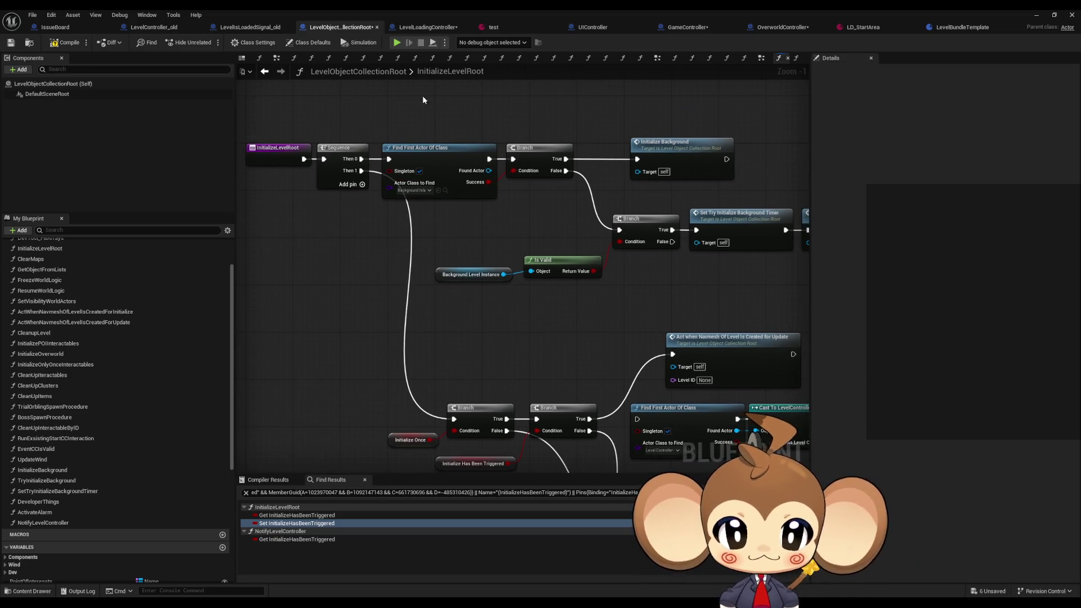
{"action": "mouse_move", "coordinate": [423, 100]}
{"action": "left_mouse_down"}
{"action": "mouse_move", "coordinate": [501, 200]}
{"action": "mouse_move", "coordinate": [762, 294]}
{"action": "left_mouse_up"}
{"action": "left_click_drag", "start_coordinate": [657, 305], "coordinate": [551, 199]}
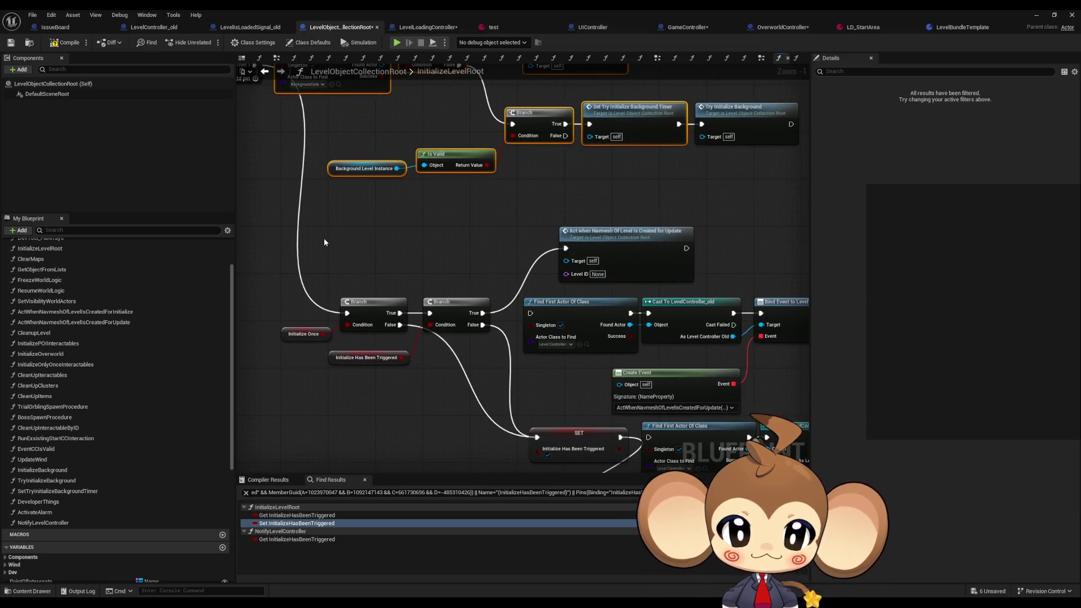
{"action": "left_click_drag", "start_coordinate": [265, 252], "coordinate": [458, 394]}
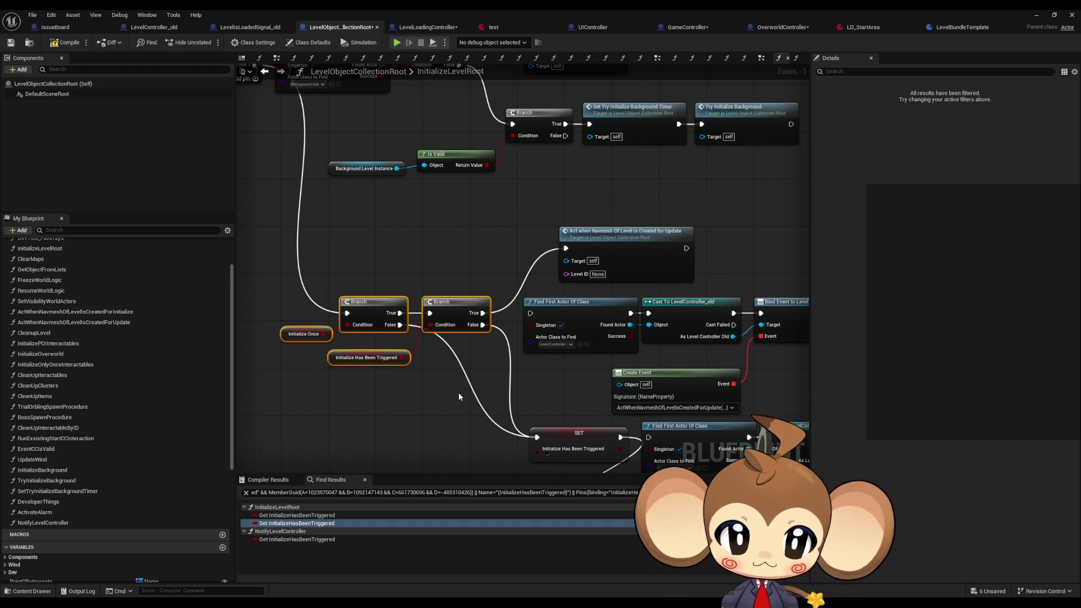
{"action": "mouse_move", "coordinate": [458, 391]}
{"action": "left_mouse_down"}
{"action": "mouse_move", "coordinate": [405, 388]}
{"action": "mouse_move", "coordinate": [384, 366]}
{"action": "left_mouse_up"}
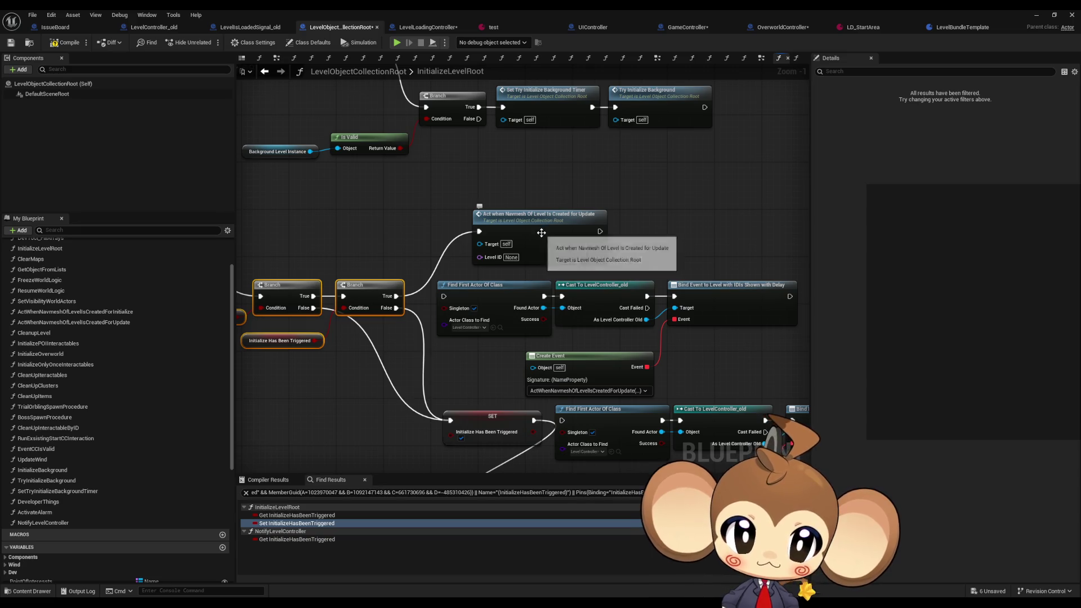
{"action": "left_click_drag", "start_coordinate": [542, 233], "coordinate": [530, 119]}
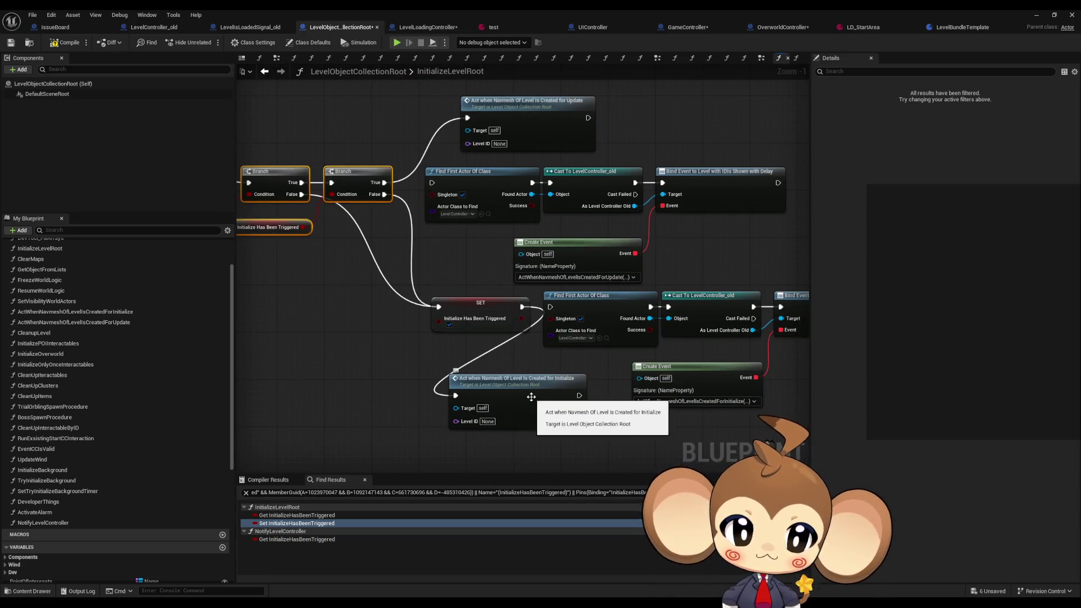
- Open the Act when Navmesh for Initialize function, then the Initialize Overworld function graph
{"action": "double_click", "coordinate": [548, 395]}
{"action": "mouse_move", "coordinate": [531, 201]}
{"action": "left_mouse_down"}
{"action": "mouse_move", "coordinate": [569, 277]}
{"action": "mouse_move", "coordinate": [518, 285]}
{"action": "left_mouse_up"}
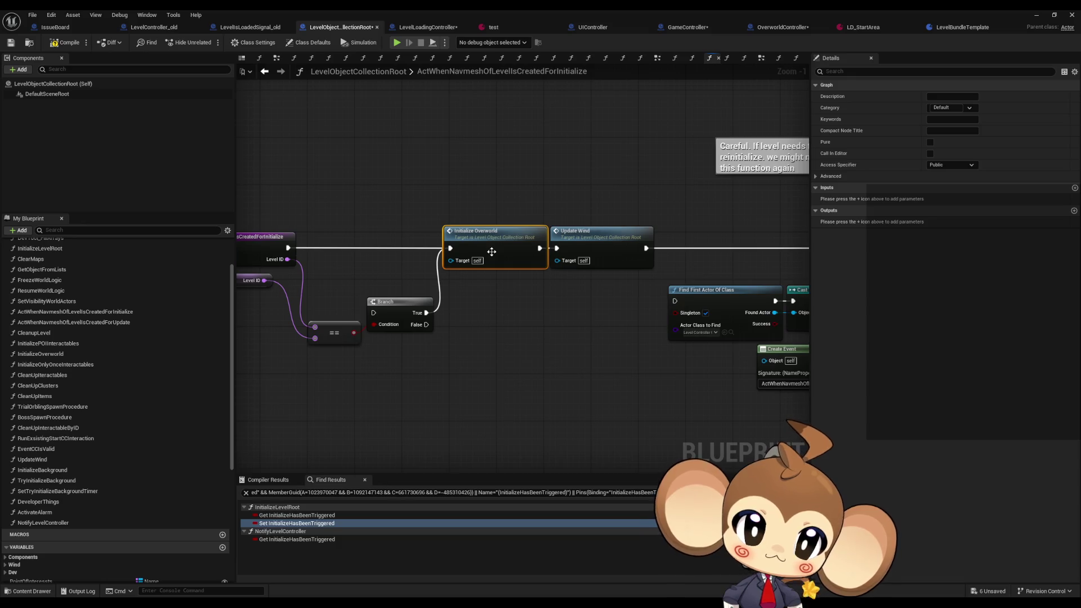
{"action": "double_click", "coordinate": [491, 240]}
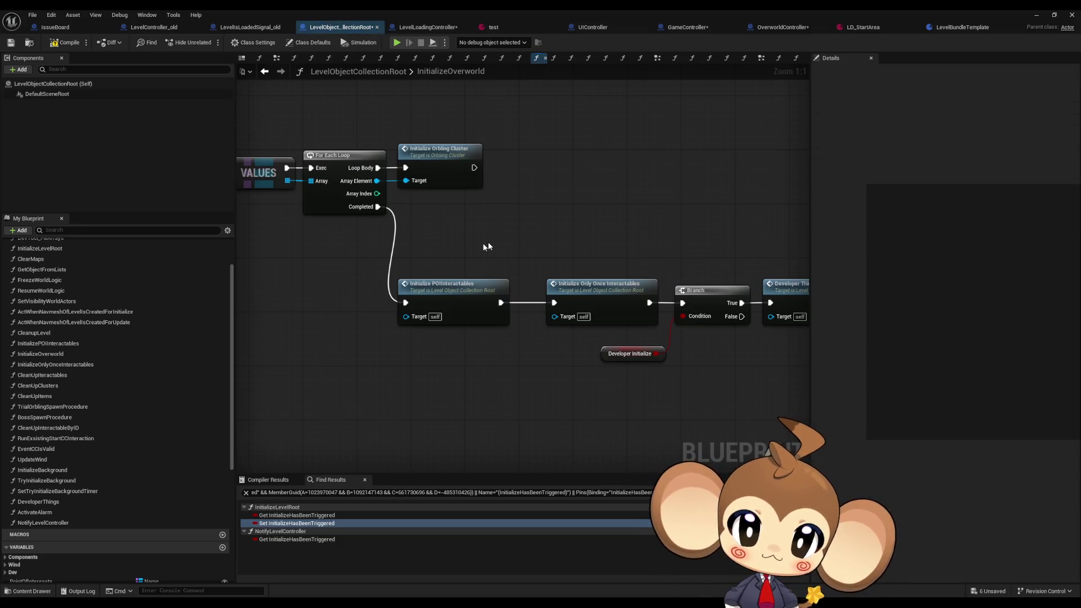
{"action": "mouse_move", "coordinate": [481, 242]}
{"action": "left_mouse_down"}
{"action": "mouse_move", "coordinate": [642, 267]}
{"action": "mouse_move", "coordinate": [581, 267]}
{"action": "left_mouse_up"}
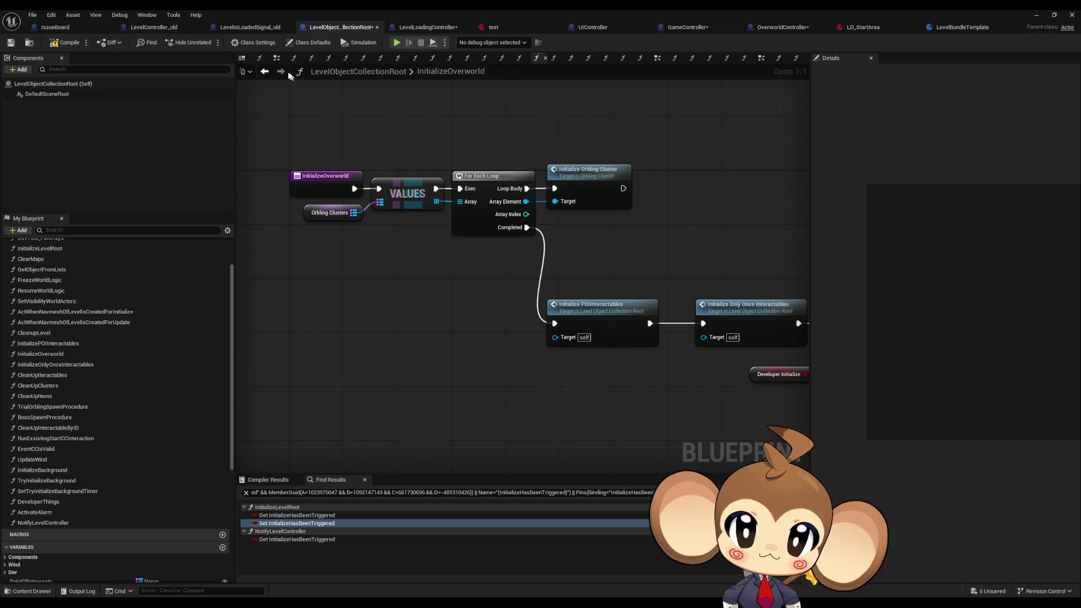
- Review Act when Navmesh's CCI, Update Wind and Branch nodes, then return to OverworldController
{"action": "left_click", "coordinate": [264, 71]}
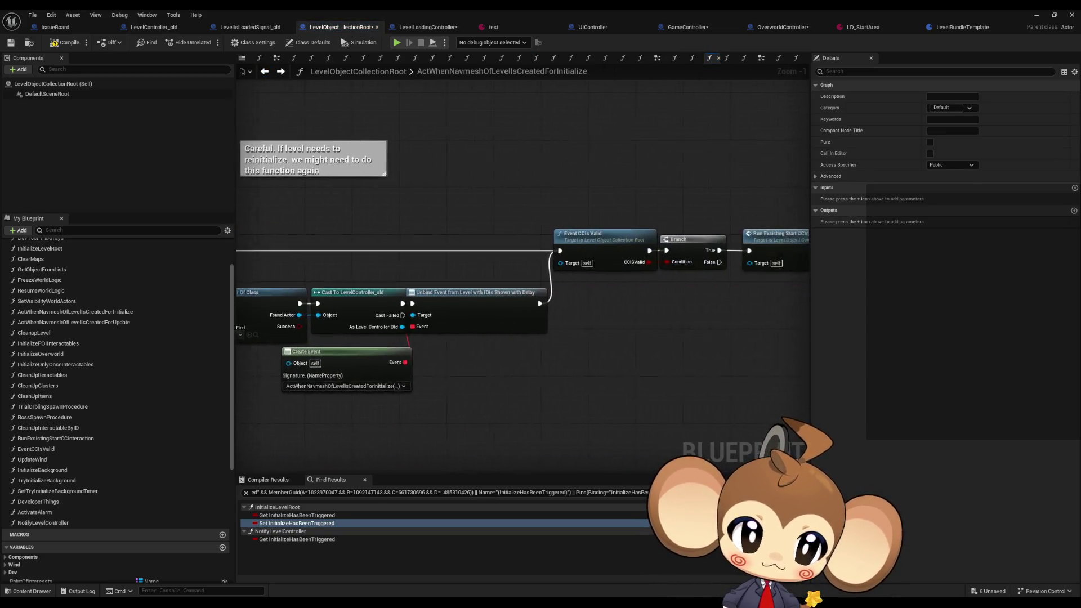
{"action": "left_click", "coordinate": [586, 247]}
{"action": "left_click", "coordinate": [608, 250]}
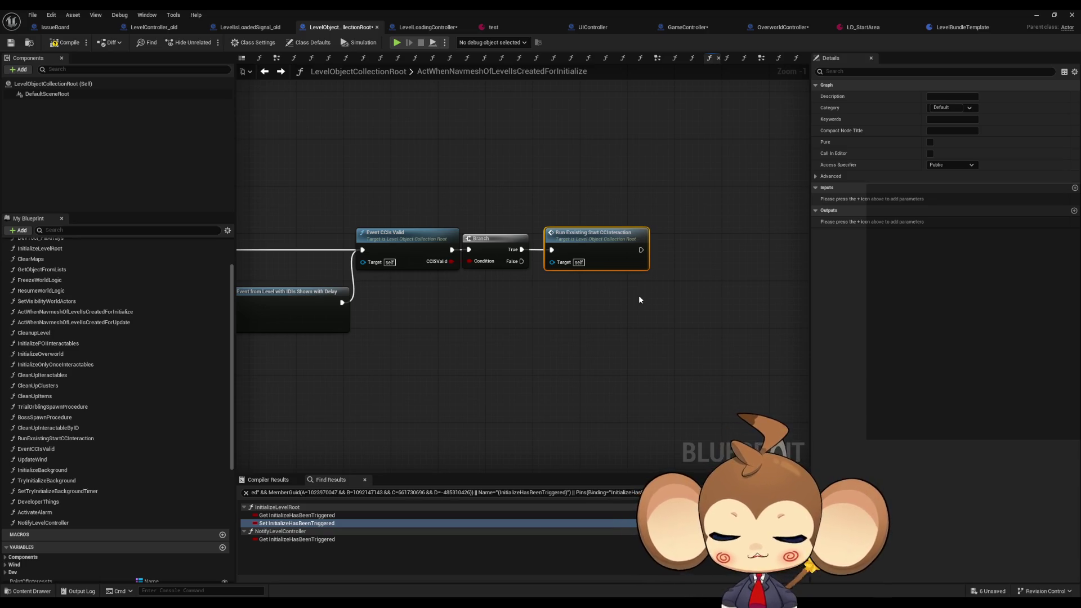
{"action": "left_click_drag", "start_coordinate": [638, 295], "coordinate": [1019, 262]}
{"action": "left_click_drag", "start_coordinate": [401, 332], "coordinate": [428, 335]}
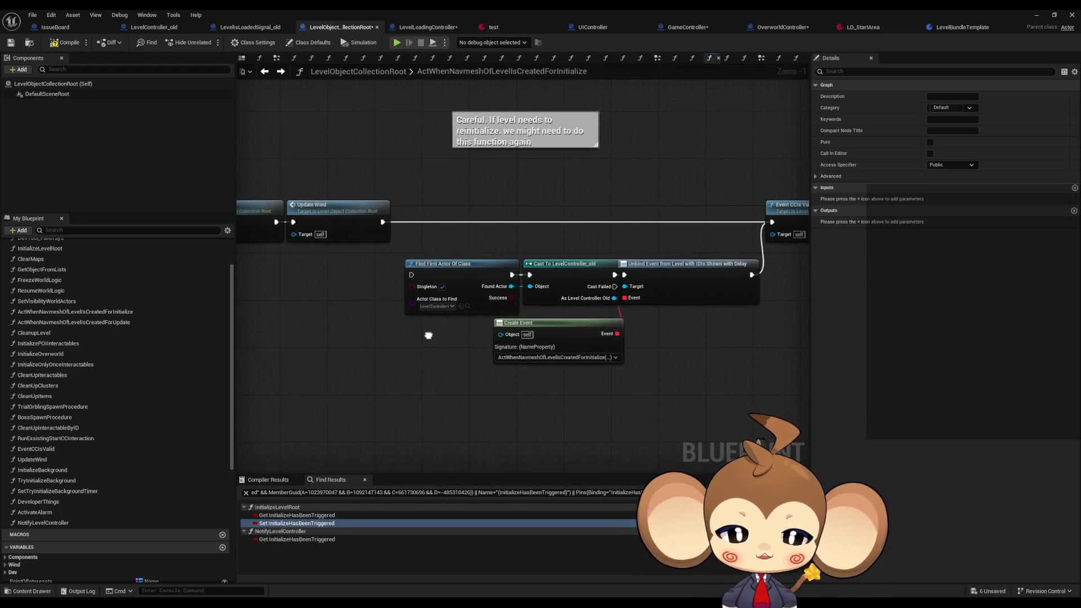
{"action": "mouse_move", "coordinate": [485, 398]}
{"action": "left_mouse_down"}
{"action": "mouse_move", "coordinate": [465, 386]}
{"action": "mouse_move", "coordinate": [726, 407]}
{"action": "left_mouse_up"}
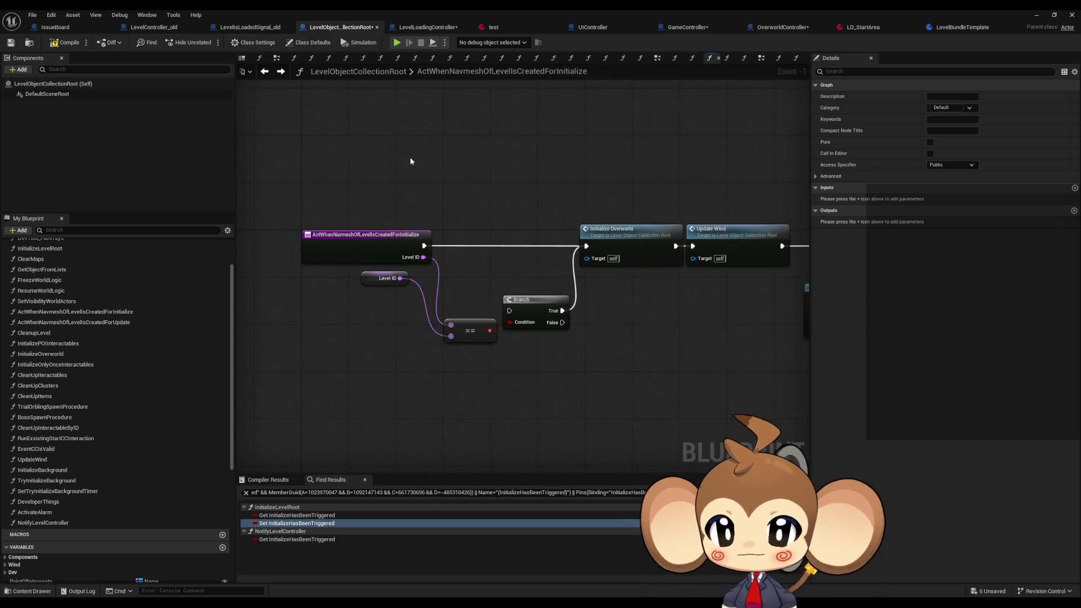
{"action": "left_click", "coordinate": [770, 31]}
- Move to the UIController blueprint and view its command switch and cases
{"action": "scroll", "coordinate": [596, 292], "scroll_direction": "down", "scroll_amount": 4}
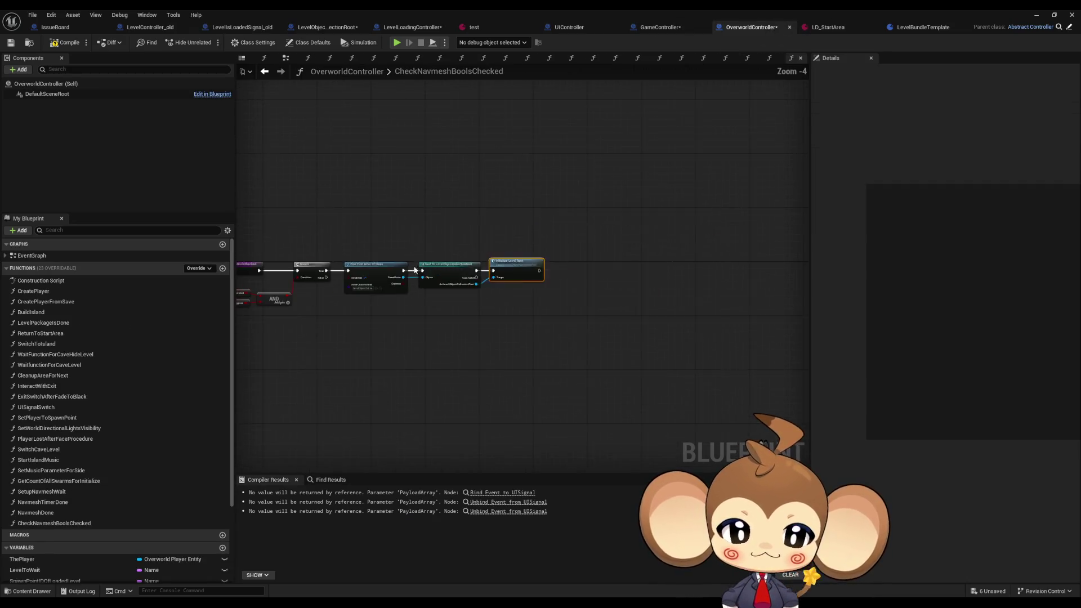
{"action": "scroll", "coordinate": [595, 292], "scroll_direction": "up", "scroll_amount": 4}
{"action": "left_click_drag", "start_coordinate": [570, 302], "coordinate": [462, 304]}
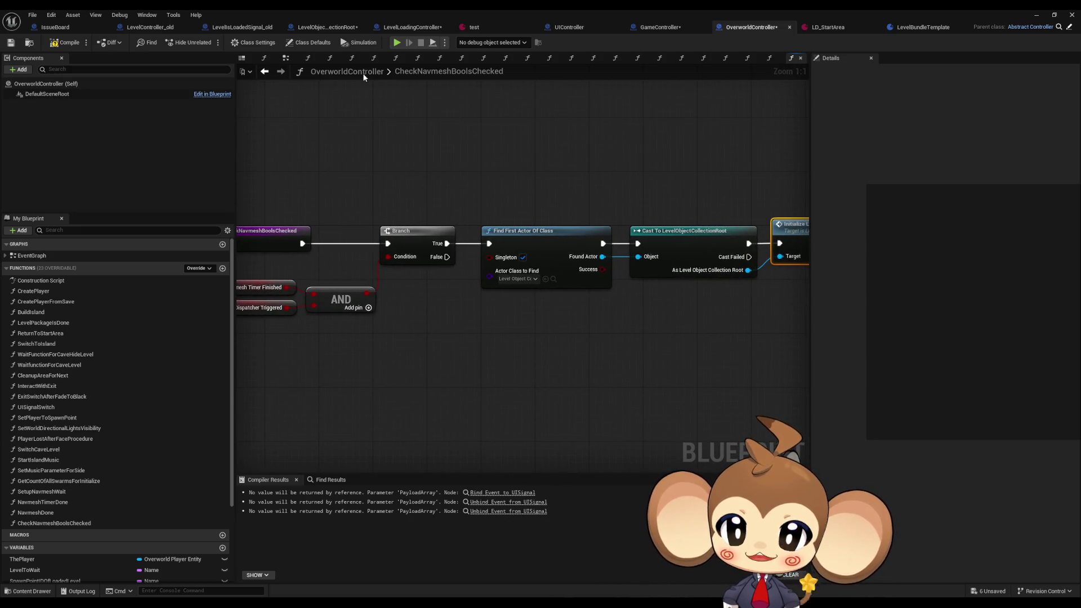
{"action": "left_click", "coordinate": [554, 27]}
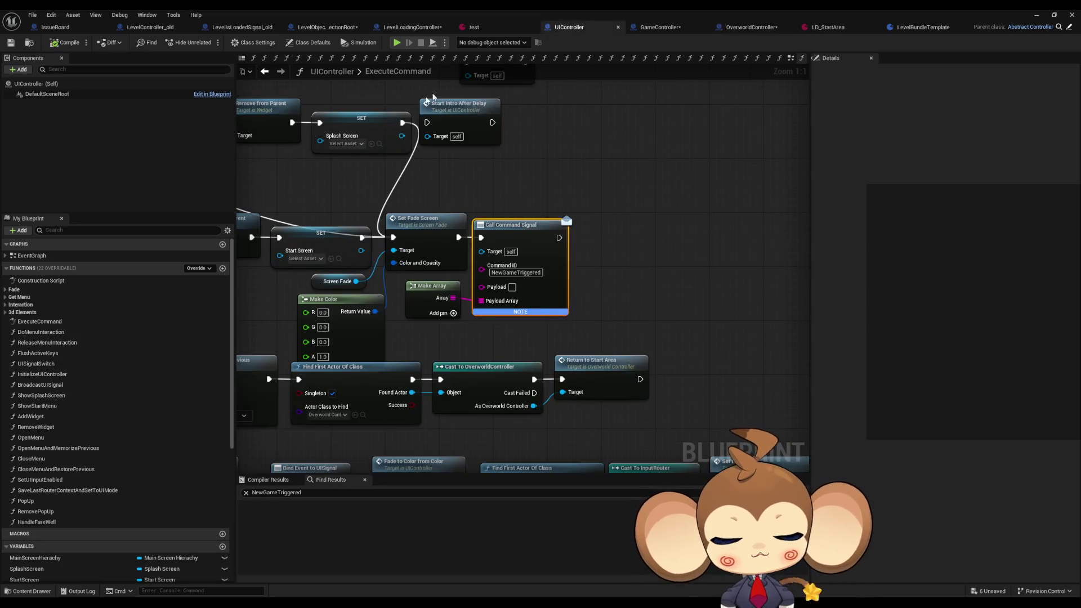
{"action": "left_click", "coordinate": [666, 236]}
{"action": "scroll", "coordinate": [614, 224], "scroll_direction": "down", "scroll_amount": 3}
{"action": "scroll", "coordinate": [562, 269], "scroll_direction": "up", "scroll_amount": 3}
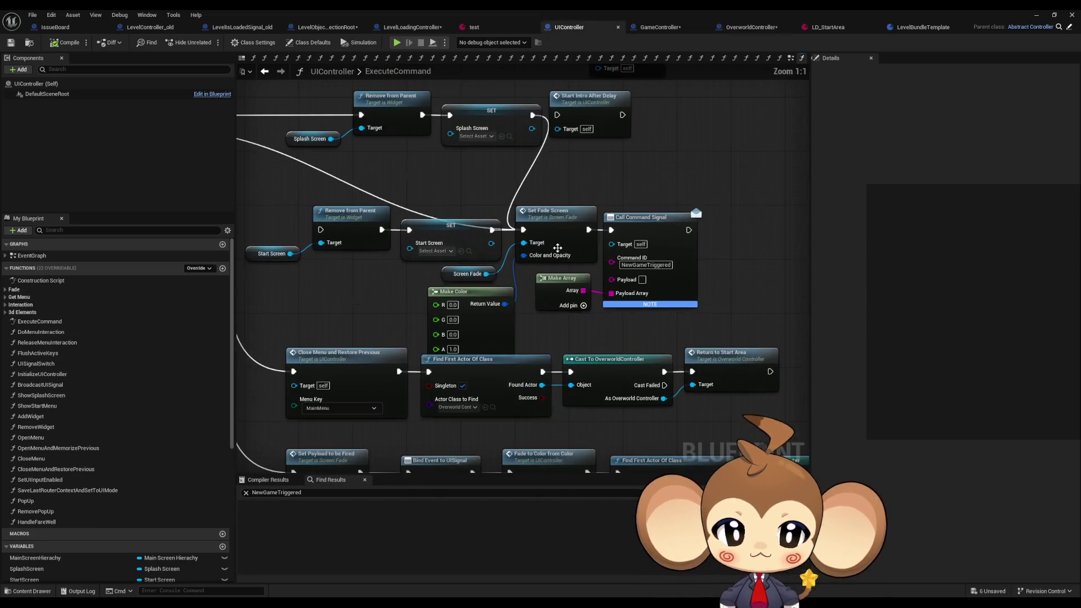
{"action": "scroll", "coordinate": [562, 269], "scroll_direction": "down", "scroll_amount": 2}
{"action": "mouse_move", "coordinate": [563, 273]}
{"action": "left_mouse_down"}
{"action": "mouse_move", "coordinate": [594, 296]}
{"action": "mouse_move", "coordinate": [654, 299]}
{"action": "left_mouse_up"}
- Search the find results for 'bind' and jump to the Bind Event to UISignal node
{"action": "scroll", "coordinate": [66, 443], "scroll_direction": "down", "scroll_amount": 5}
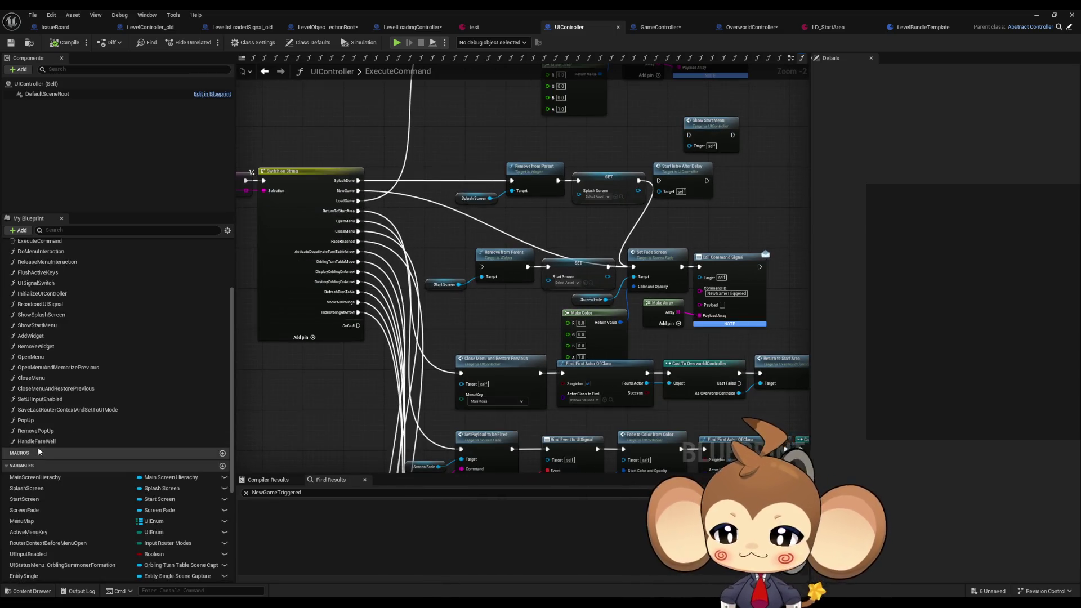
{"action": "scroll", "coordinate": [67, 443], "scroll_direction": "down", "scroll_amount": 1}
{"action": "left_click", "coordinate": [299, 496]}
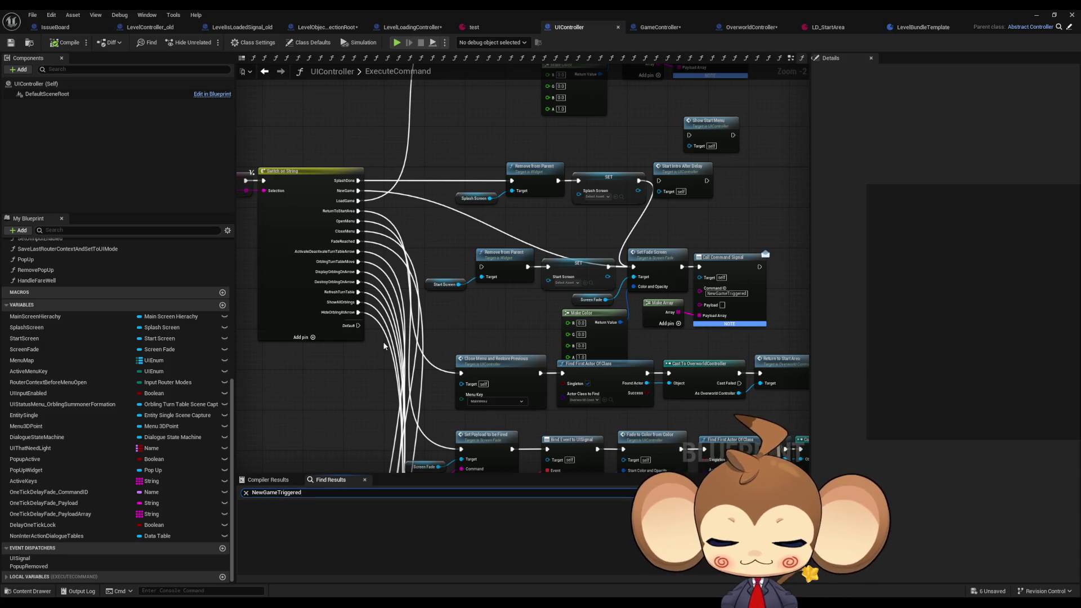
{"action": "key", "text": "ctrl+a"}
{"action": "type", "text": "bind"}
{"action": "key", "text": "Return"}
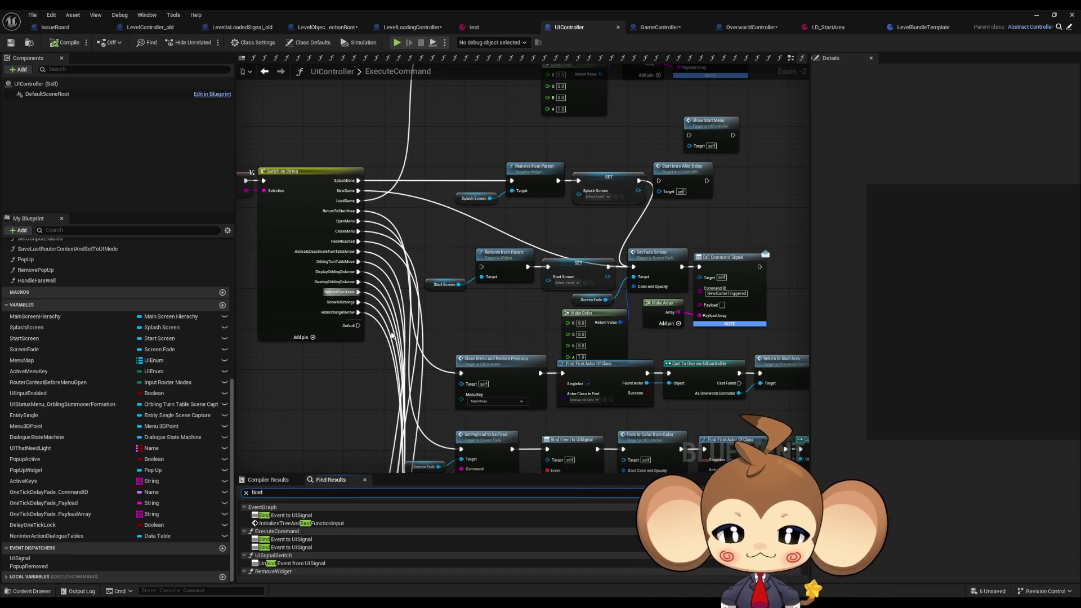
{"action": "double_click", "coordinate": [290, 515]}
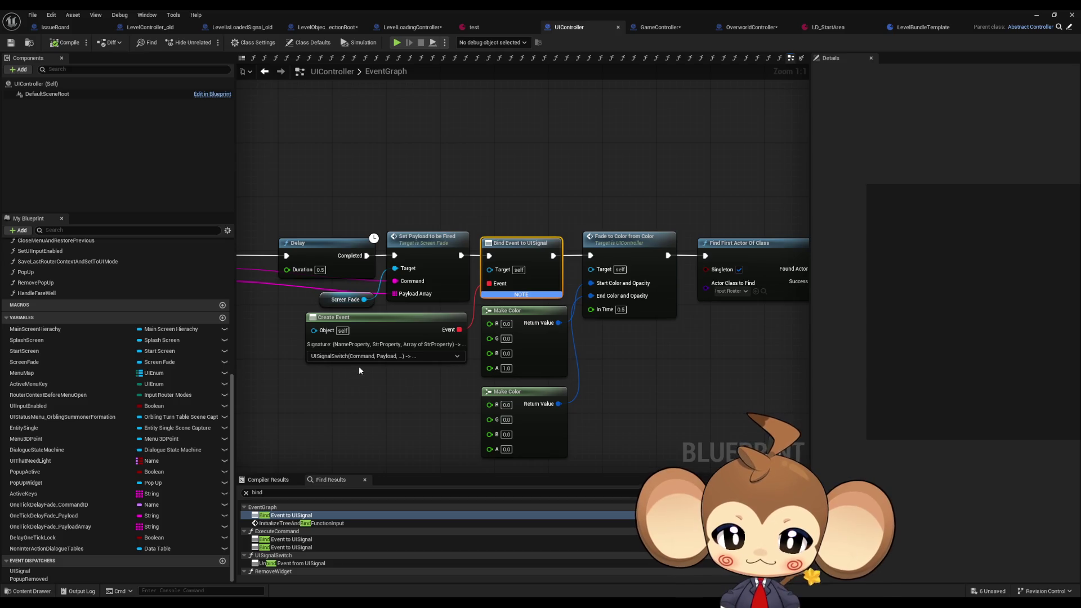
{"action": "left_click_drag", "start_coordinate": [359, 366], "coordinate": [465, 322]}
- Open the UISignalSwitch function from the My Blueprint Functions list
{"action": "scroll", "coordinate": [313, 549], "scroll_direction": "down", "scroll_amount": 1}
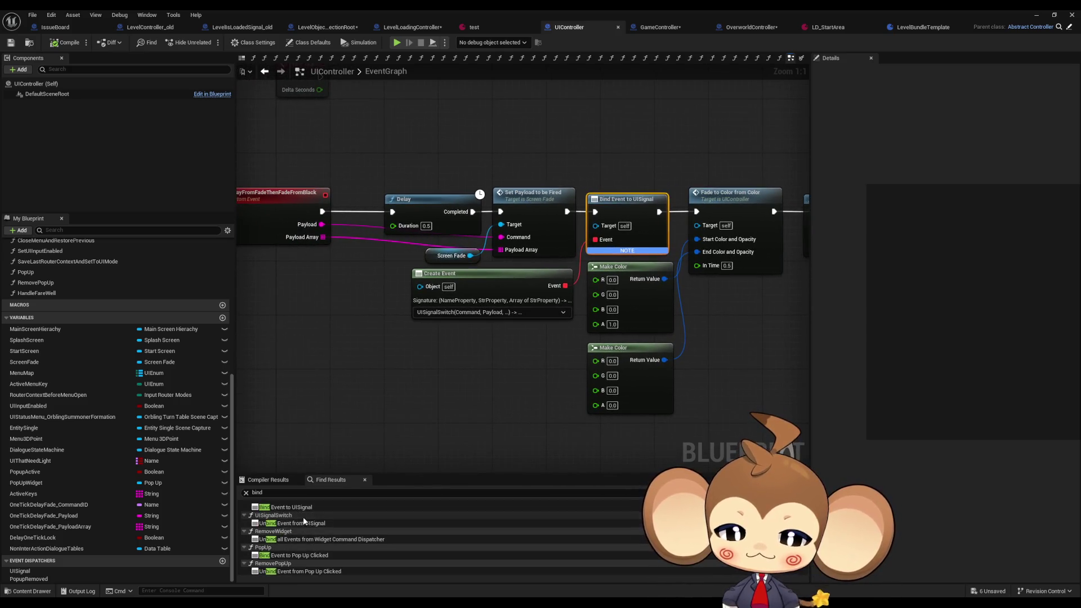
{"action": "scroll", "coordinate": [312, 546], "scroll_direction": "up", "scroll_amount": 2}
{"action": "scroll", "coordinate": [45, 458], "scroll_direction": "up", "scroll_amount": 1}
{"action": "scroll", "coordinate": [47, 457], "scroll_direction": "up", "scroll_amount": 10}
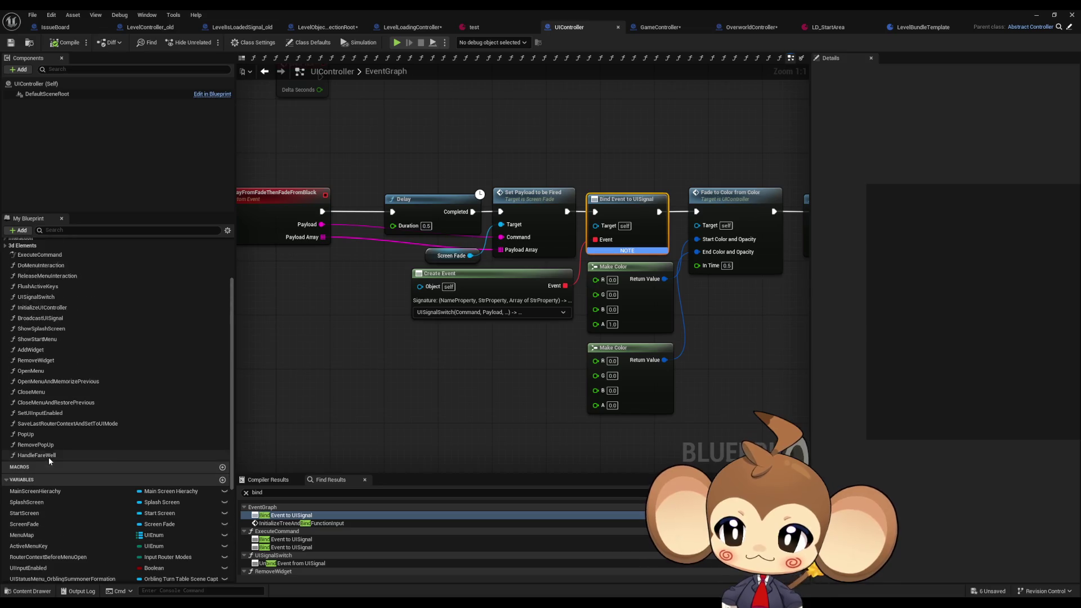
{"action": "left_click", "coordinate": [38, 364]}
{"action": "double_click", "coordinate": [39, 363]}
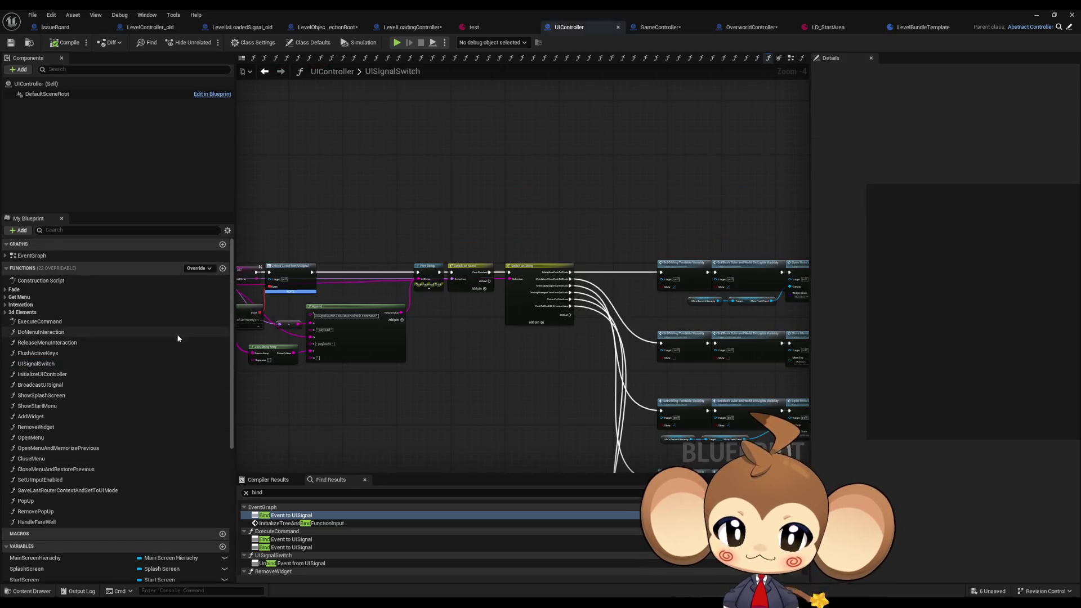
- Jump from the 'bind' find results to UISignalSwitch's Unbind Event from UISignal node
{"action": "scroll", "coordinate": [438, 328], "scroll_direction": "up", "scroll_amount": 5}
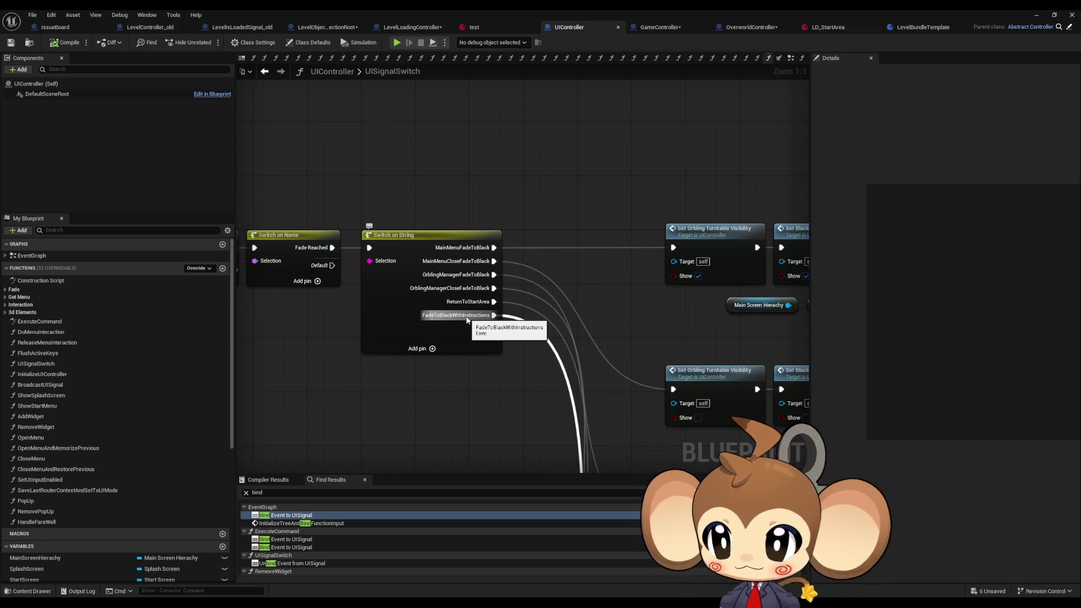
{"action": "scroll", "coordinate": [315, 538], "scroll_direction": "down", "scroll_amount": 1}
{"action": "double_click", "coordinate": [318, 537]}
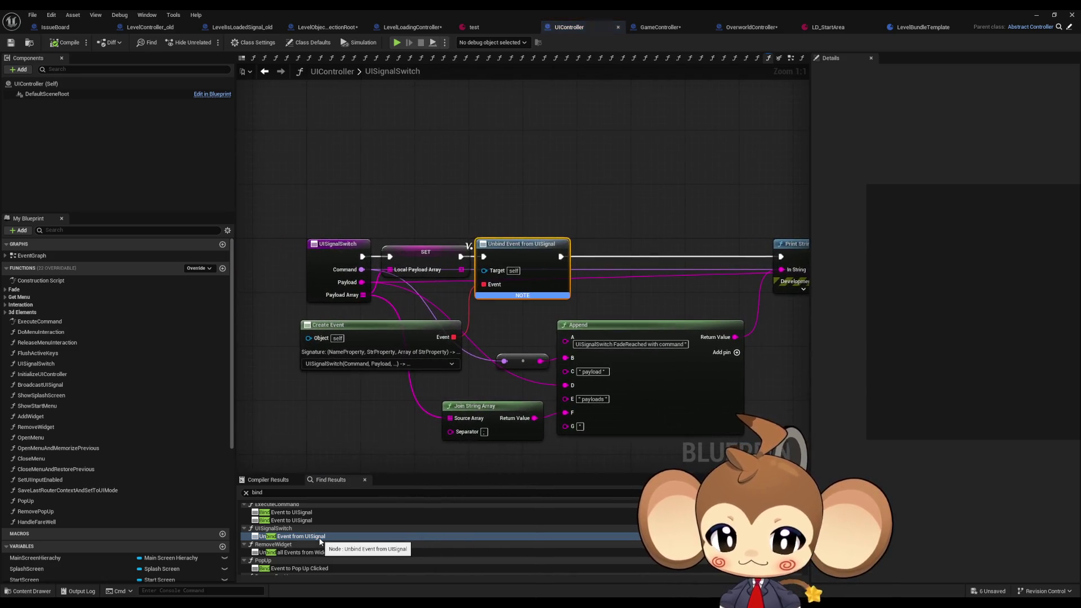
{"action": "scroll", "coordinate": [319, 540], "scroll_direction": "down", "scroll_amount": 1}
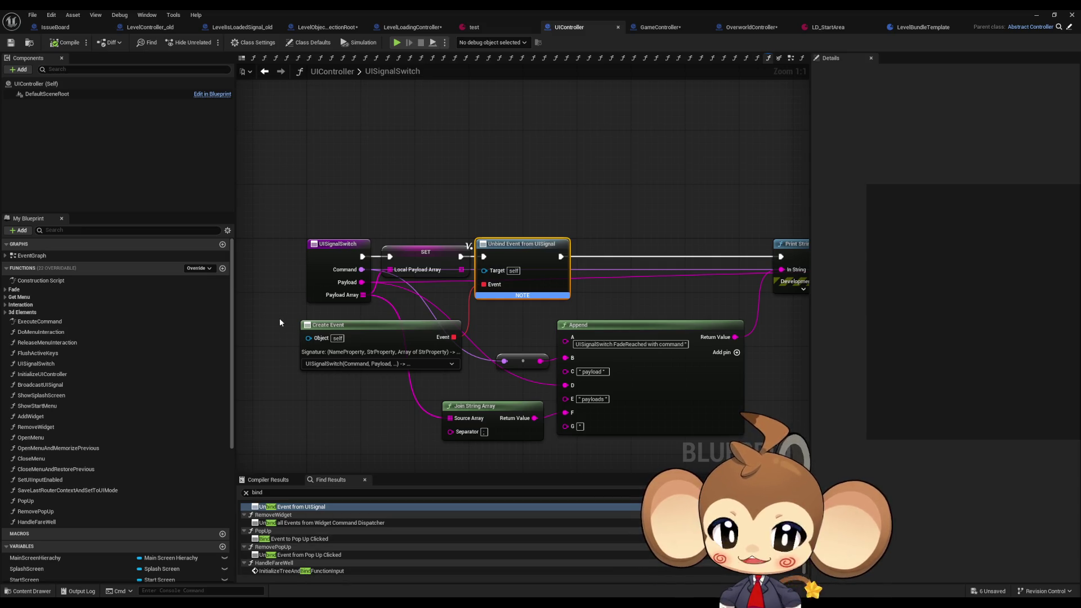
{"action": "left_click", "coordinate": [277, 254]}
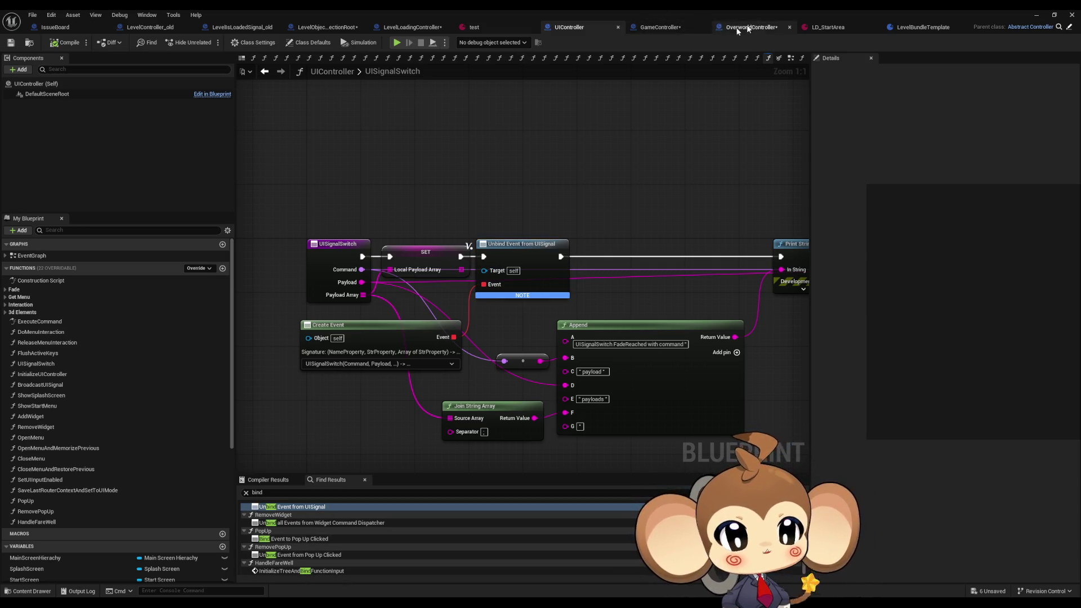
- Glance at the GameController blueprint's earlier ExecuteCommand nodes
{"action": "left_click", "coordinate": [666, 31]}
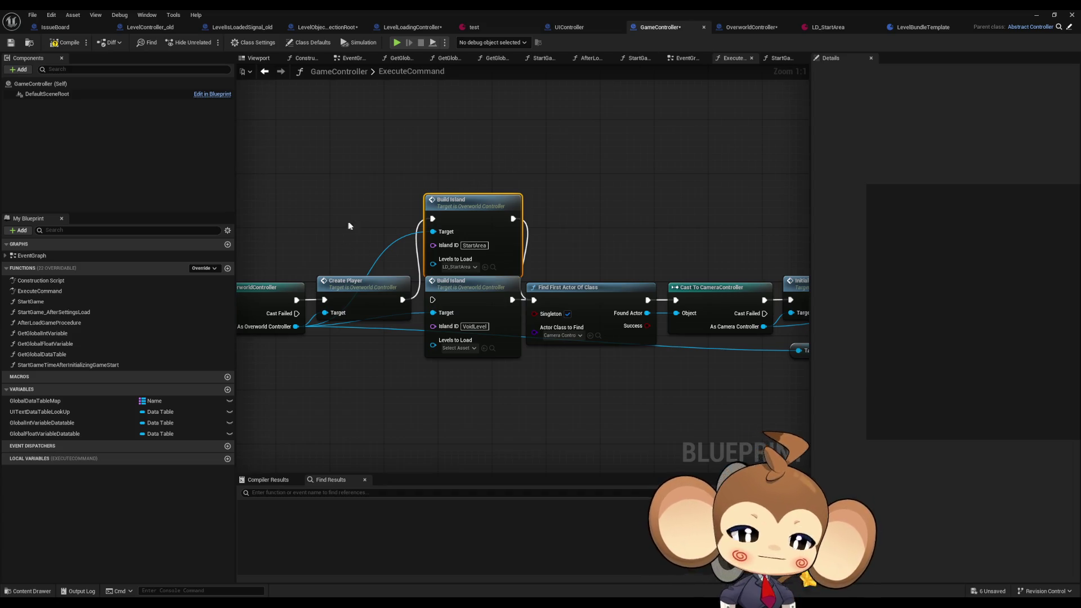
{"action": "scroll", "coordinate": [349, 225], "scroll_direction": "down", "scroll_amount": 2}
{"action": "left_click_drag", "start_coordinate": [303, 304], "coordinate": [602, 315]}
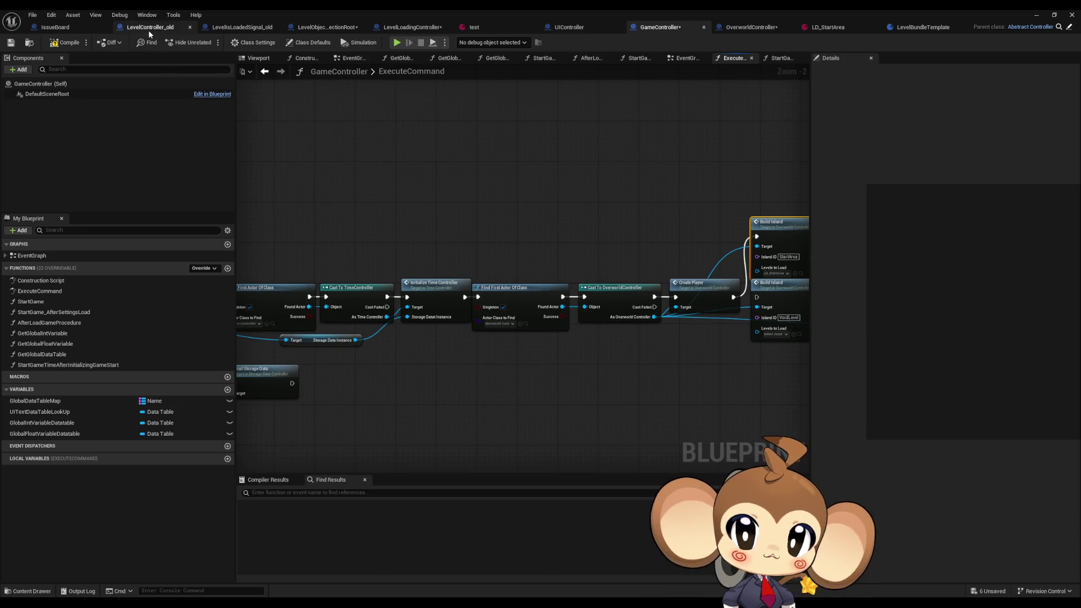
- Open UIController's ExecuteCommand, select its Set Fade Screen call and expand the Fade category
{"action": "left_click", "coordinate": [575, 28]}
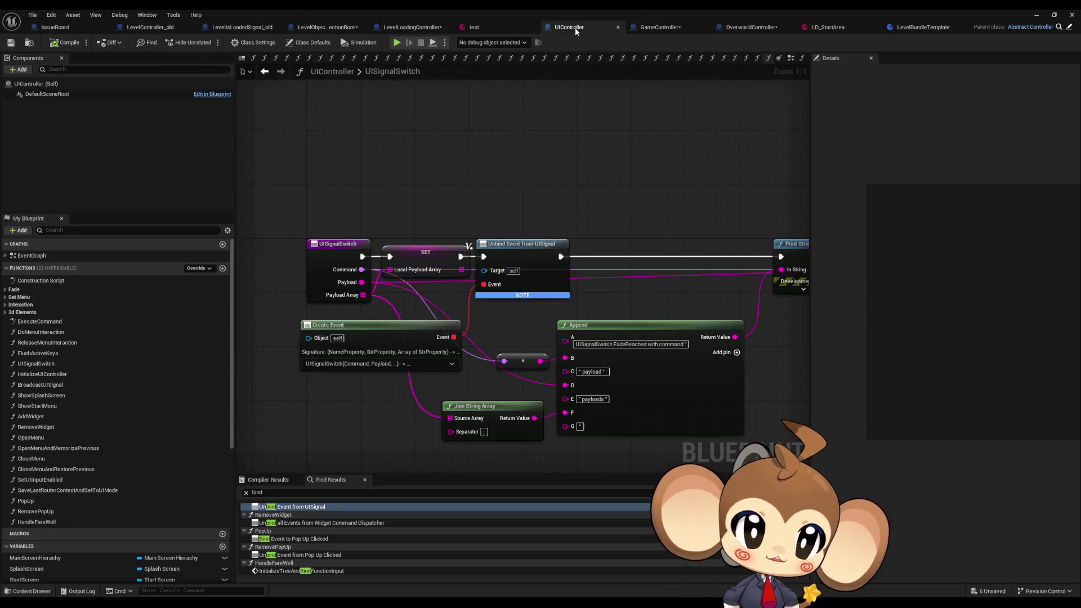
{"action": "double_click", "coordinate": [39, 321]}
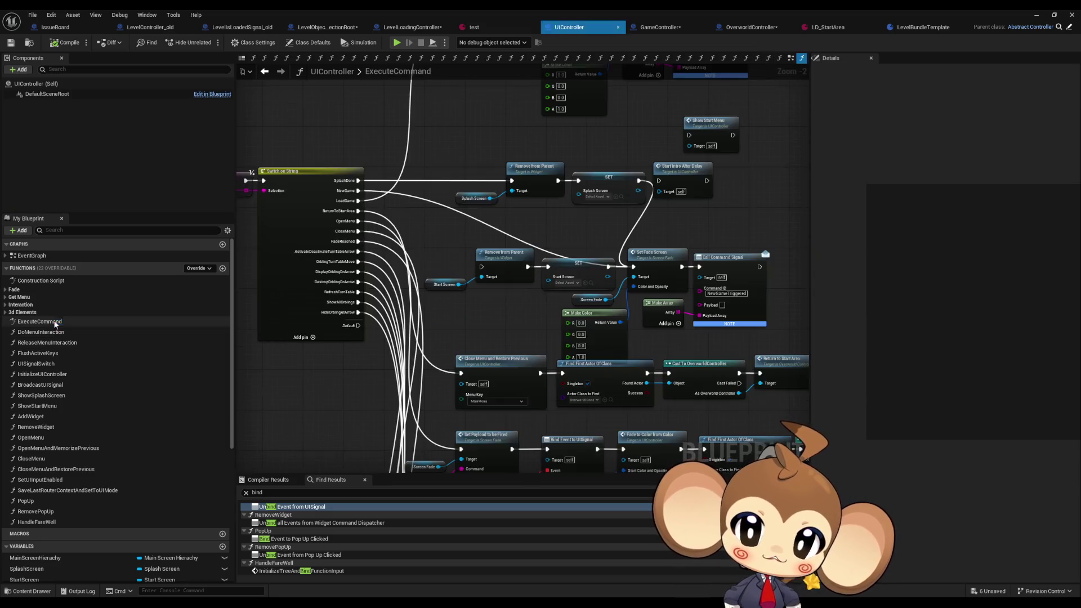
{"action": "scroll", "coordinate": [497, 217], "scroll_direction": "up", "scroll_amount": 4}
{"action": "left_click", "coordinate": [559, 267]}
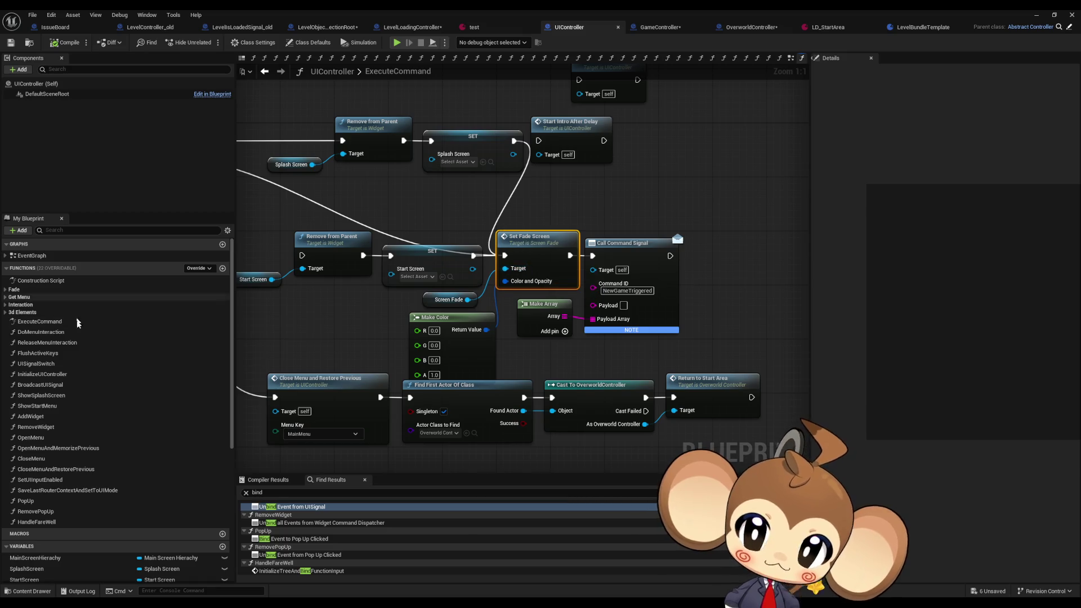
{"action": "left_click", "coordinate": [5, 290]}
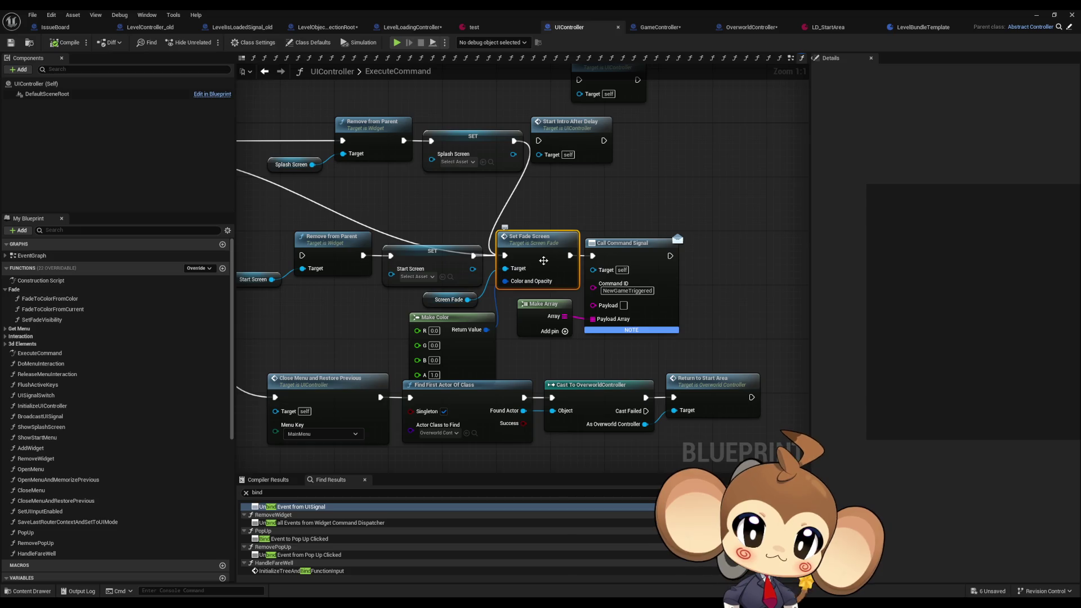
- Open Set Fade Screen in the ScreenFade widget and inspect its two SET nodes
{"action": "double_click", "coordinate": [543, 260]}
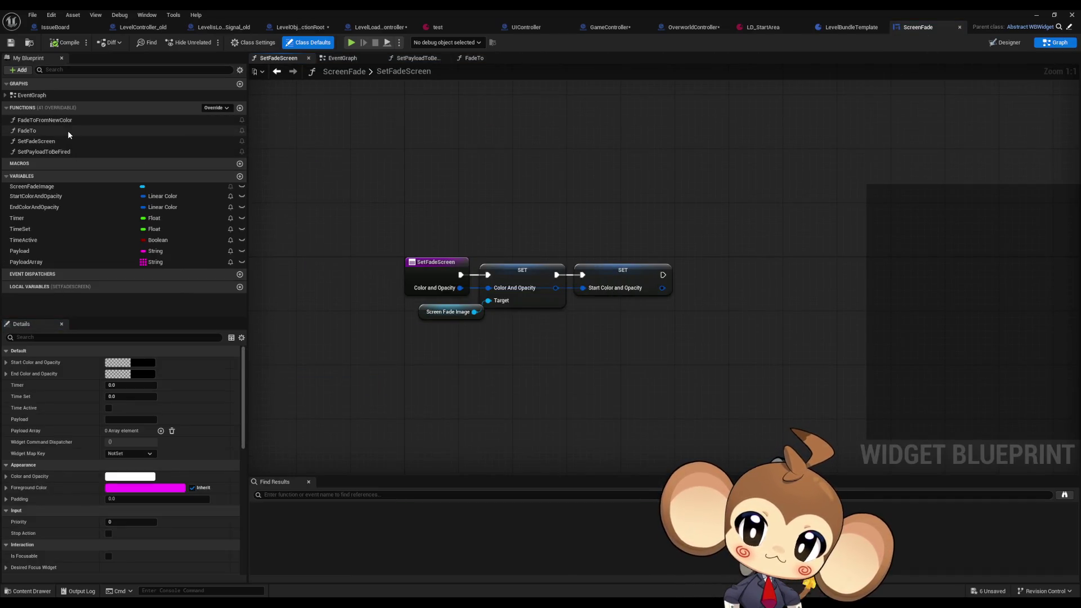
{"action": "left_click", "coordinate": [36, 141]}
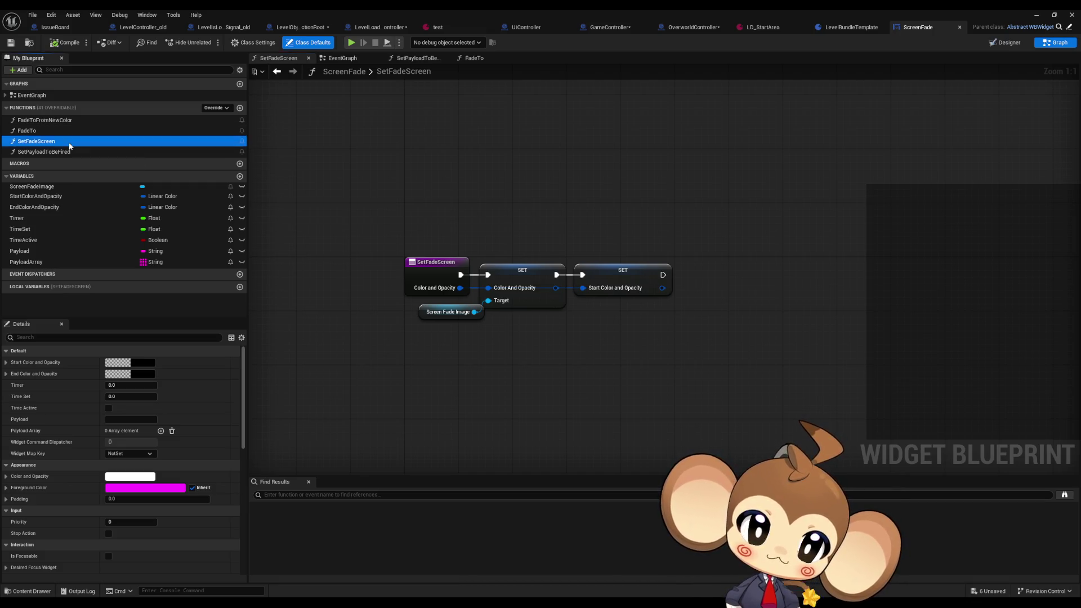
{"action": "left_click", "coordinate": [440, 345]}
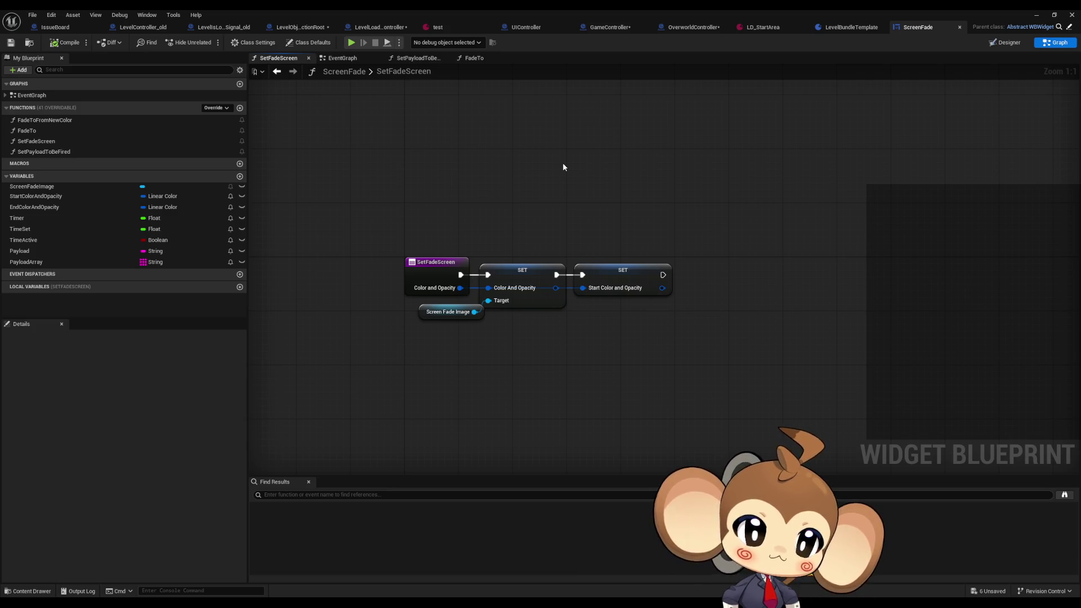
{"action": "left_click_drag", "start_coordinate": [515, 229], "coordinate": [708, 348]}
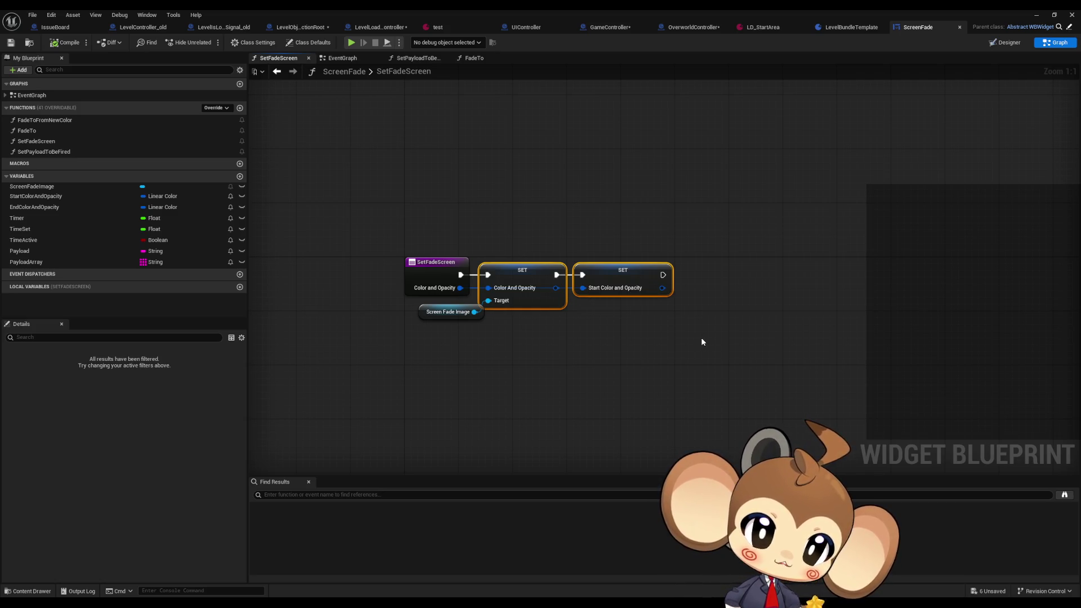
- View FadeTo and FadeToFromNewColor, find FadeTo's class-member references, then navigate back twice
{"action": "double_click", "coordinate": [26, 130]}
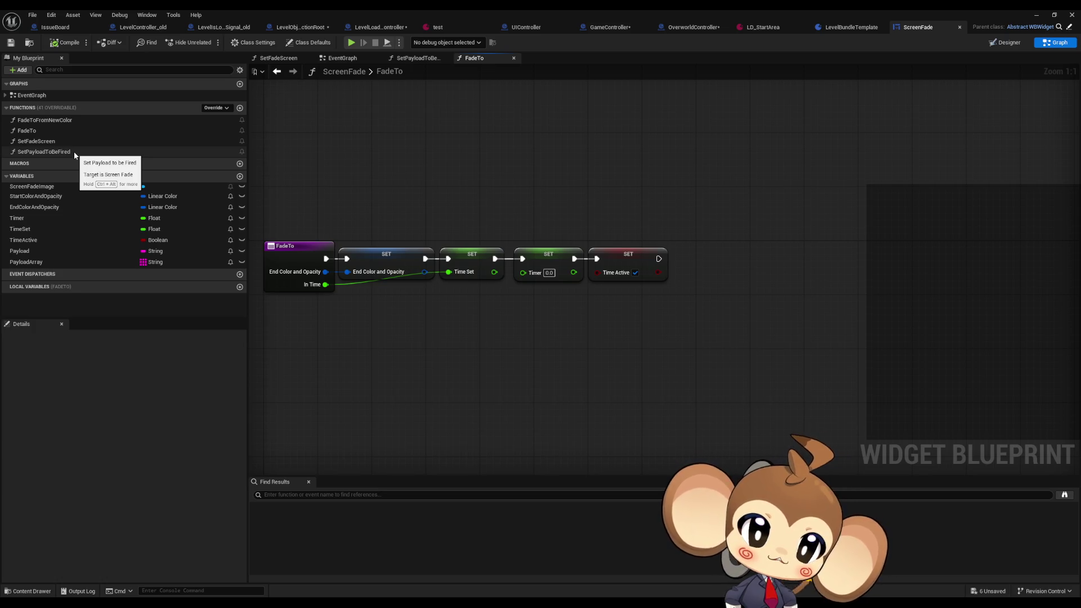
{"action": "double_click", "coordinate": [70, 120]}
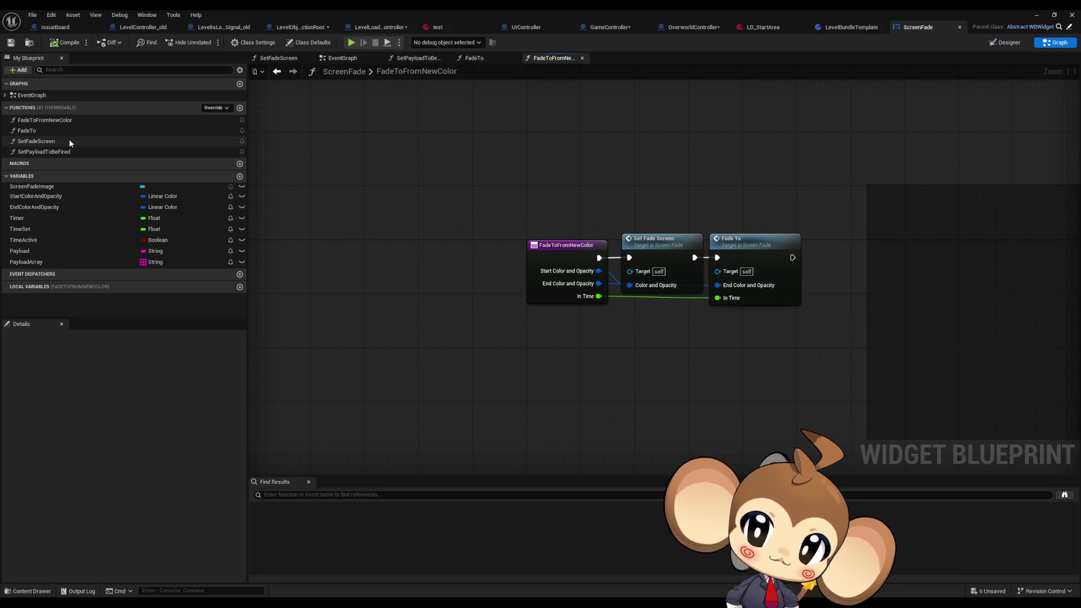
{"action": "double_click", "coordinate": [62, 130]}
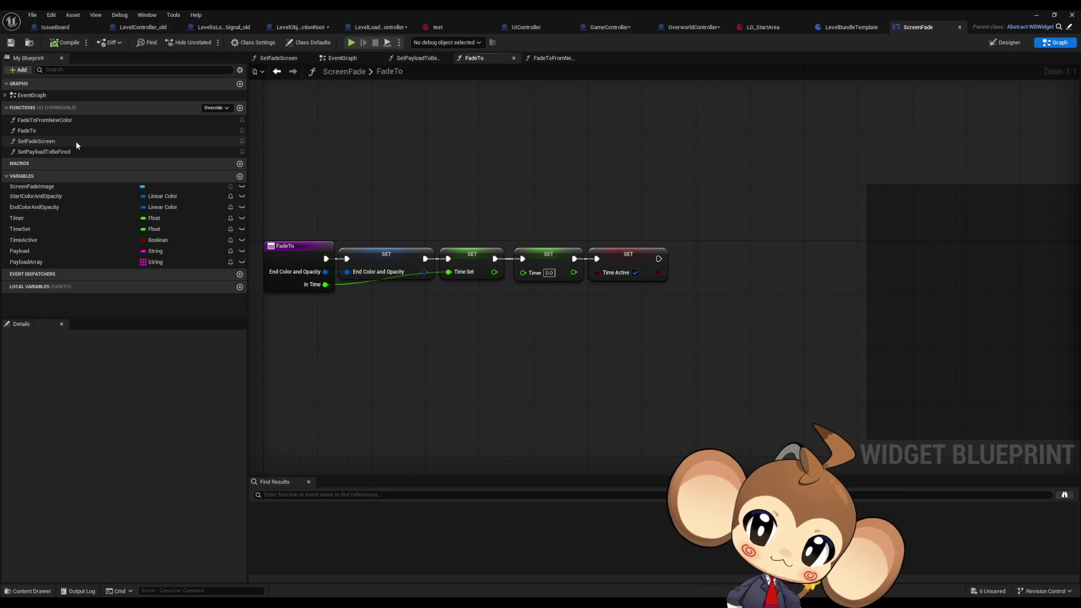
{"action": "right_click", "coordinate": [45, 130]}
{"action": "mouse_move", "coordinate": [84, 179]}
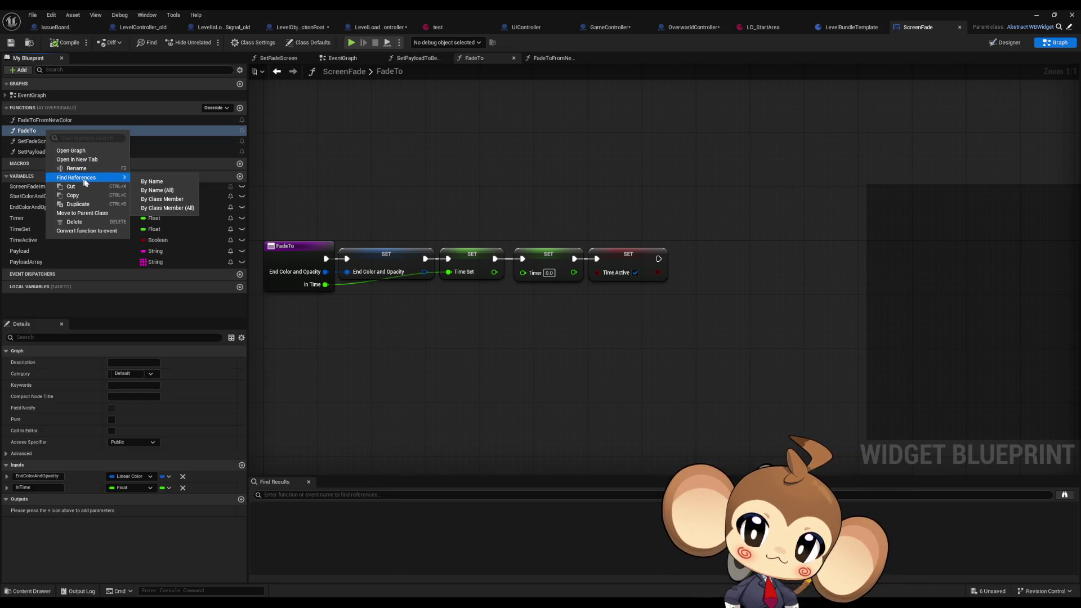
{"action": "left_click", "coordinate": [164, 208]}
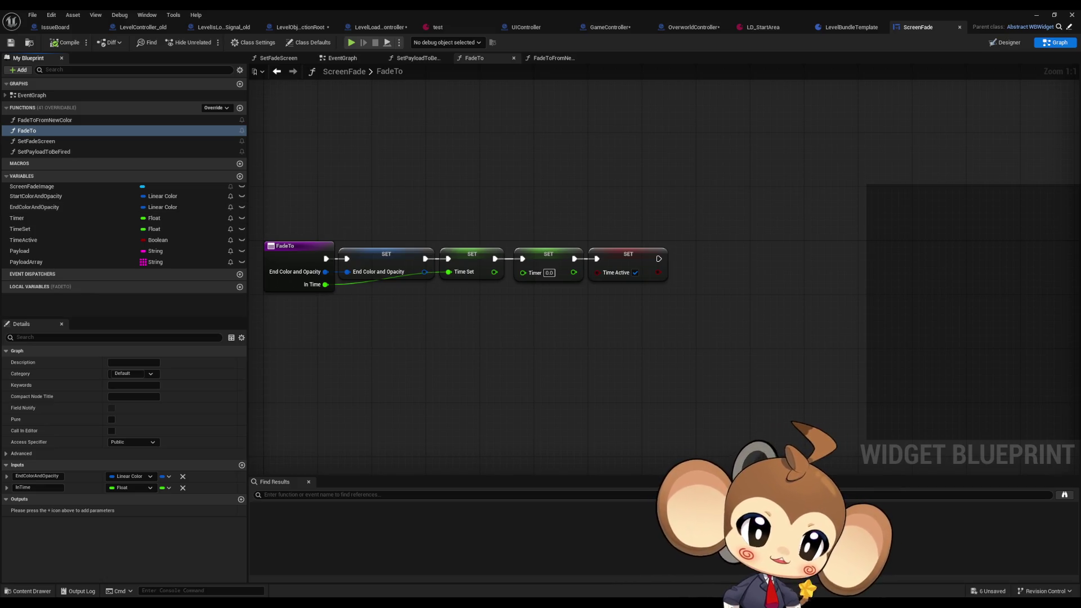
{"action": "key", "text": "alt+Left"}
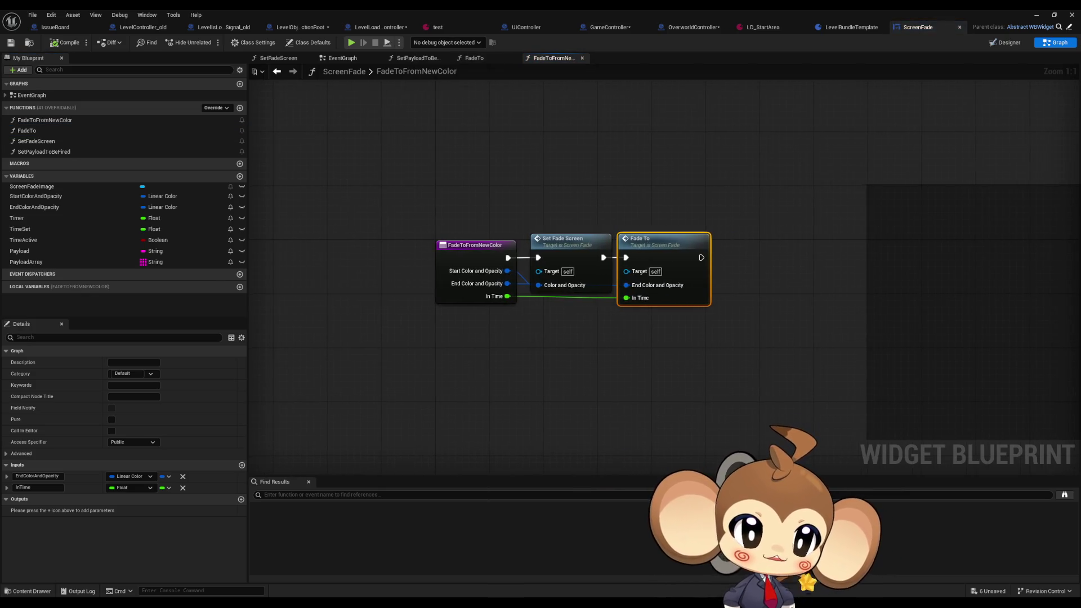
{"action": "key", "text": "alt+Left"}
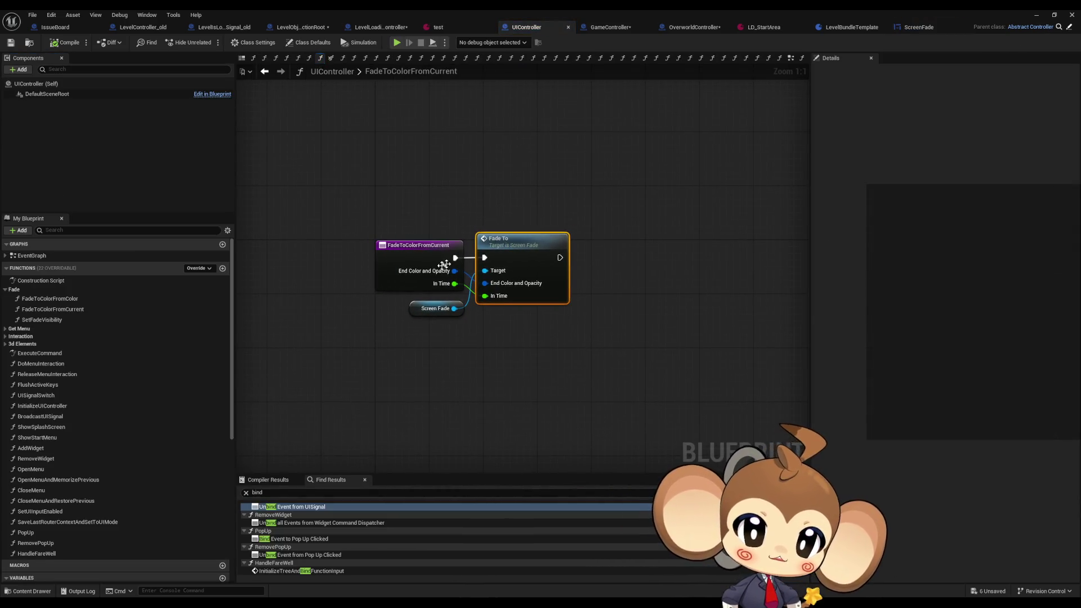
- Find all class-member references to FadeToColorFromCurrent, then show OverworldController's SwitchToIsland graph
{"action": "left_click", "coordinate": [412, 254]}
{"action": "right_click", "coordinate": [412, 254]}
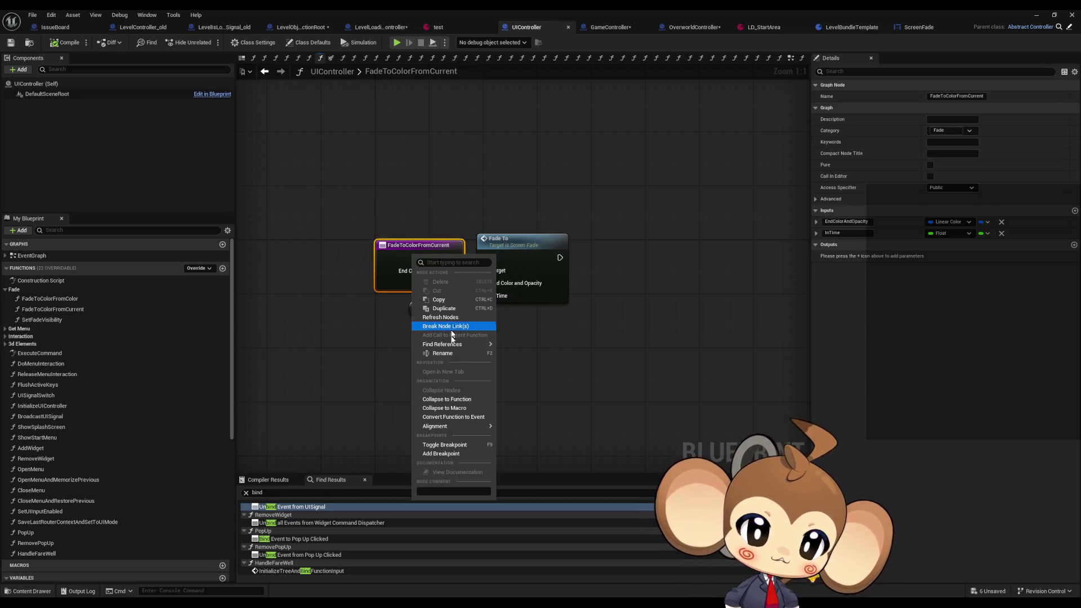
{"action": "mouse_move", "coordinate": [454, 345]}
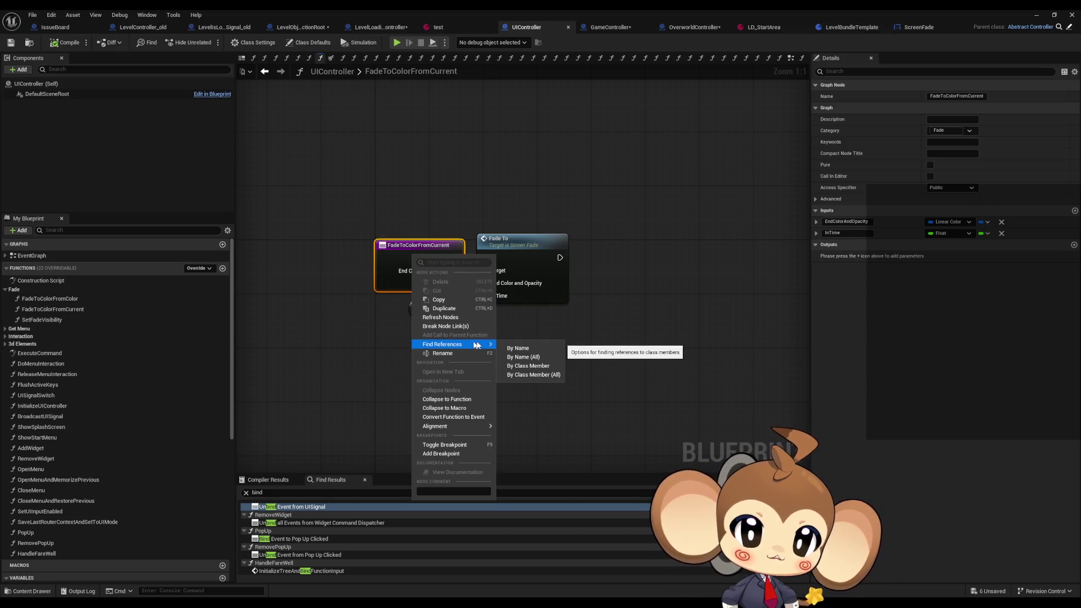
{"action": "left_click", "coordinate": [534, 375]}
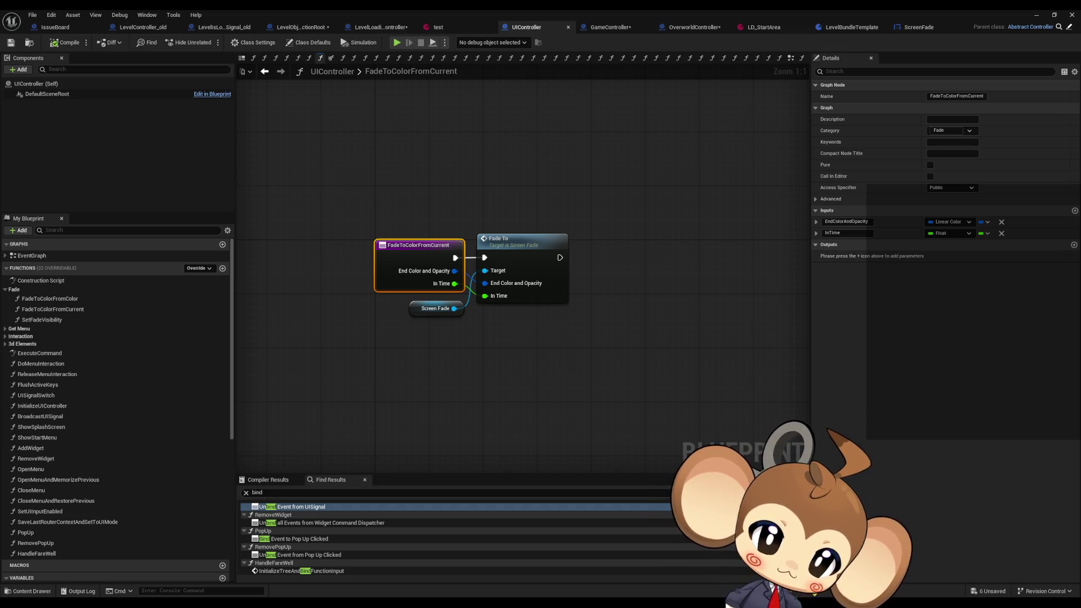
{"action": "left_click", "coordinate": [694, 27]}
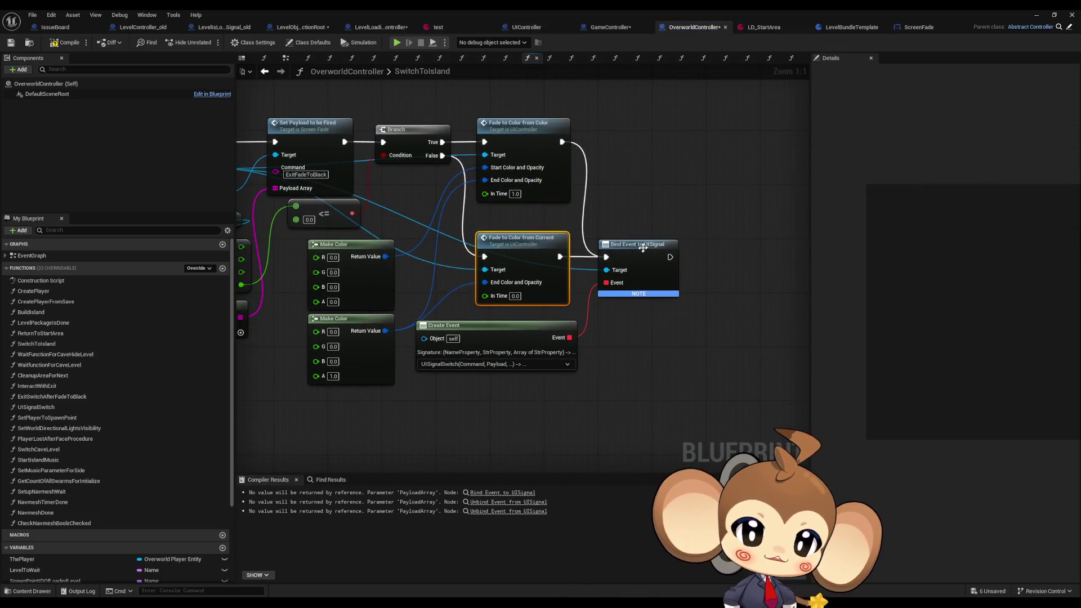
- Zoom out and pan to the SwitchToIsland entry node with its music fade-out
{"action": "scroll", "coordinate": [484, 301], "scroll_direction": "down", "scroll_amount": 2}
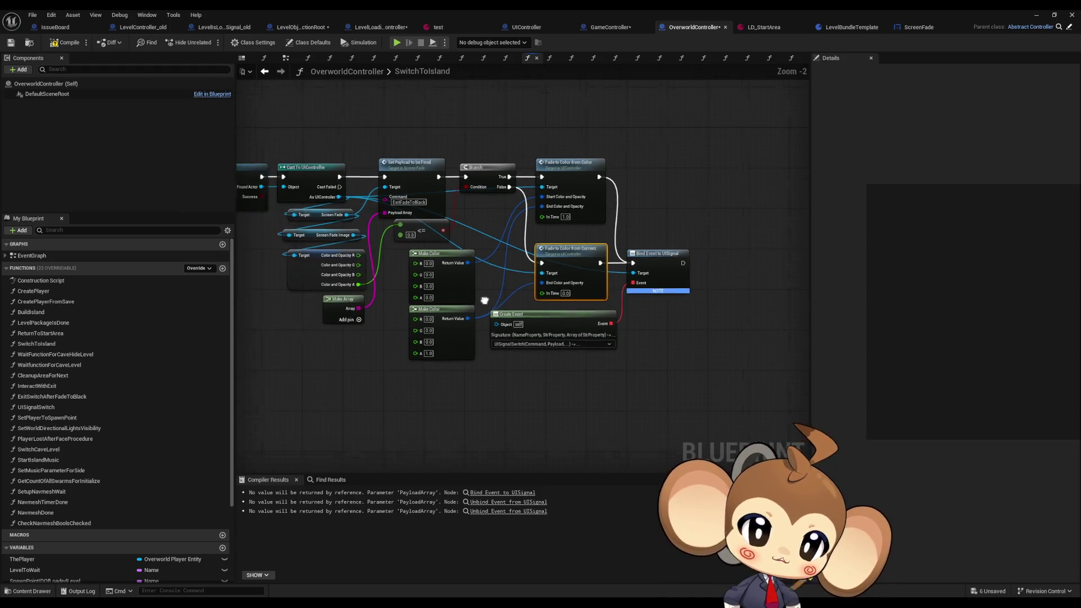
{"action": "left_click_drag", "start_coordinate": [484, 301], "coordinate": [799, 349]}
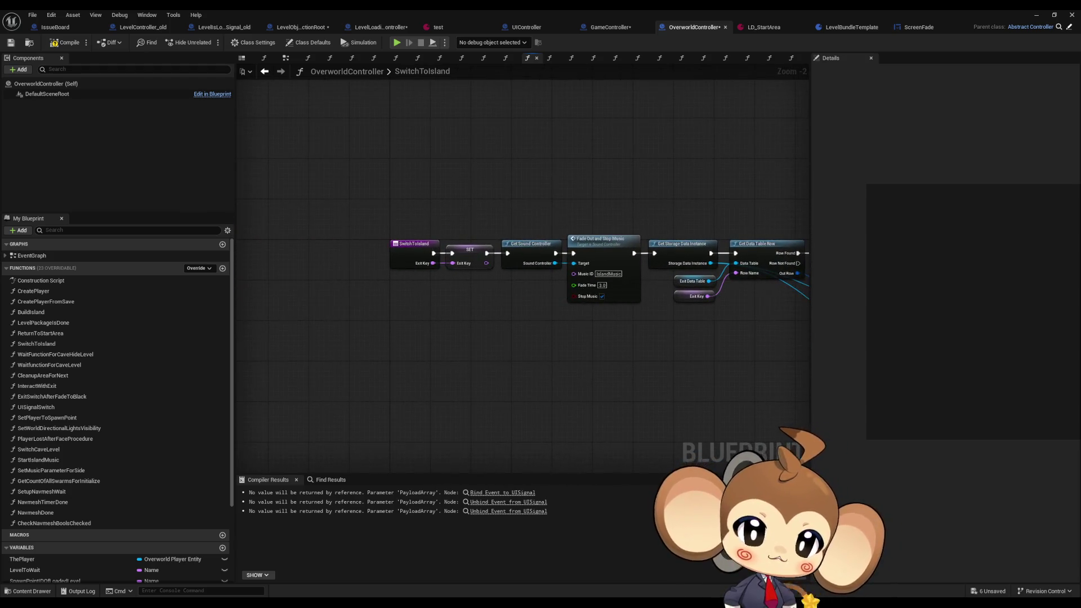